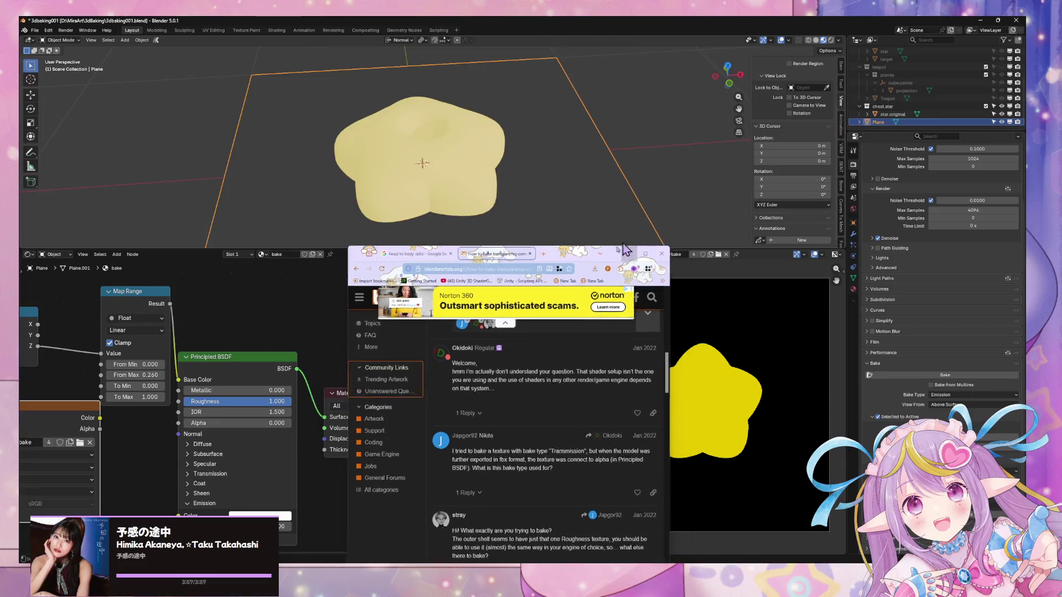
# Replace colorbake in the Image Texture node with a new blank 1024×1024 'Transparency' image with alpha 0
pyautogui.moveTo(65, 403)
pyautogui.mouseDown()
pyautogui.moveTo(166, 383)
pyautogui.moveTo(142, 404)
pyautogui.mouseUp()
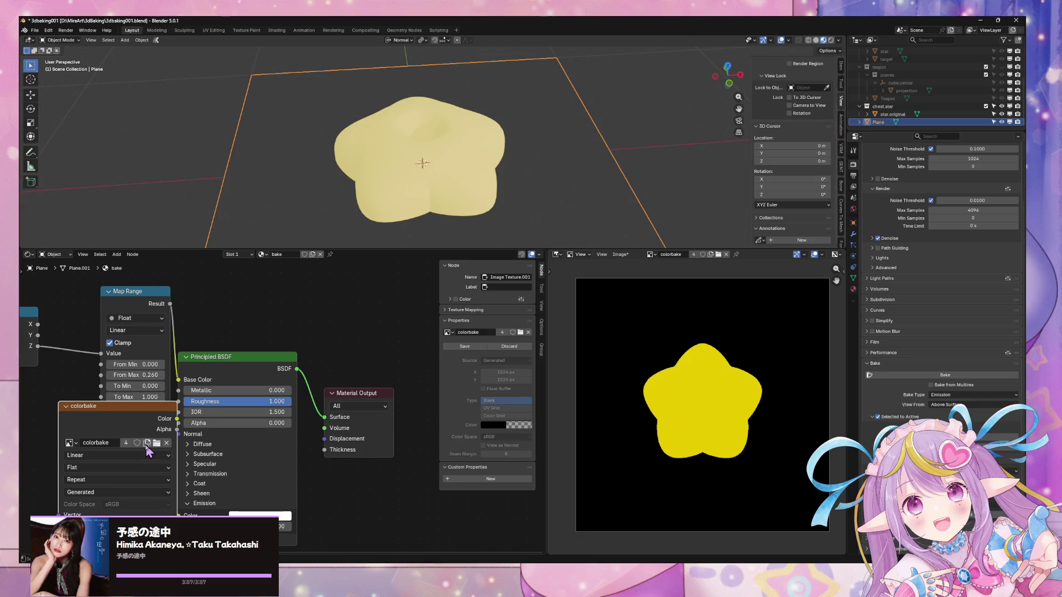
pyautogui.click(166, 444)
pyautogui.click(68, 442)
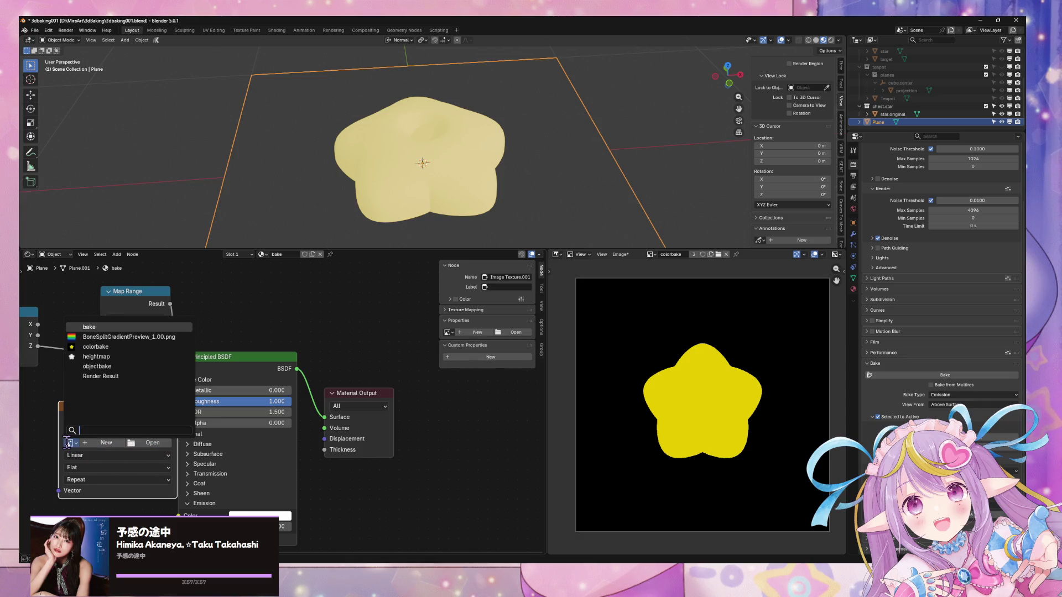
pyautogui.click(99, 443)
pyautogui.write('Transparency')
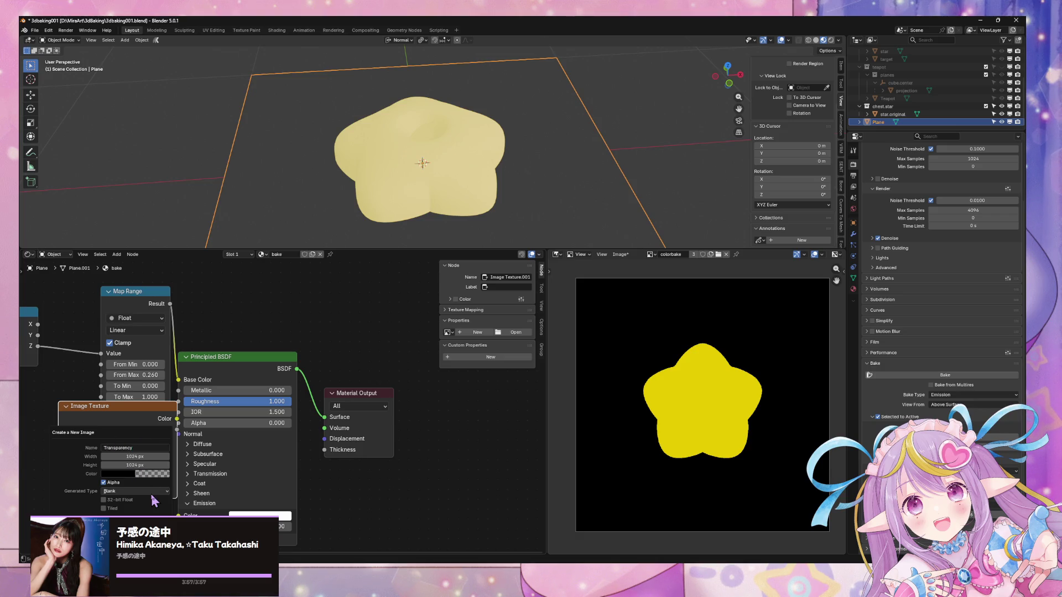
pyautogui.click(151, 491)
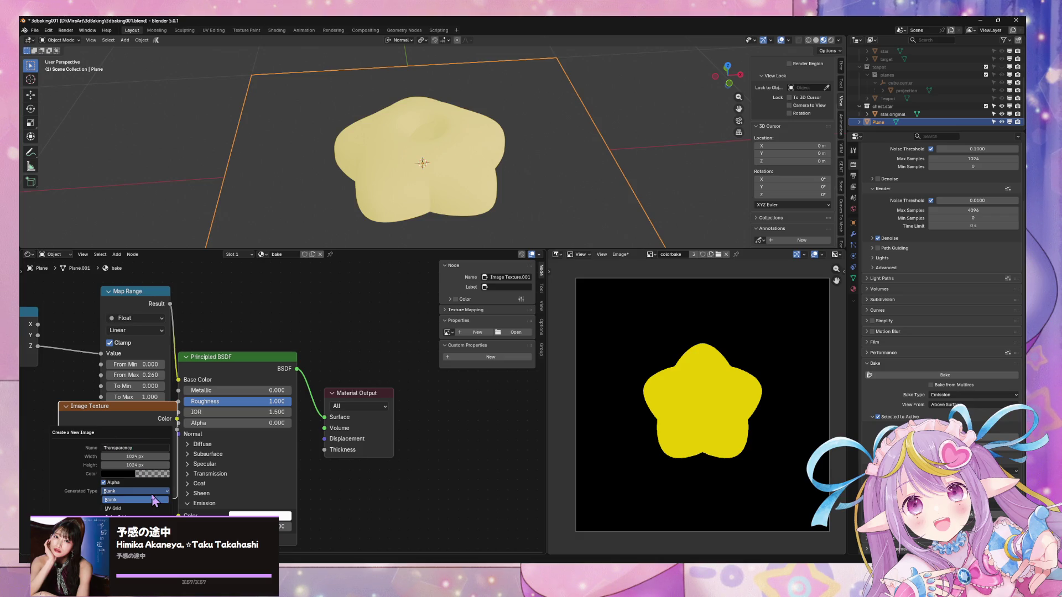
pyautogui.click(154, 499)
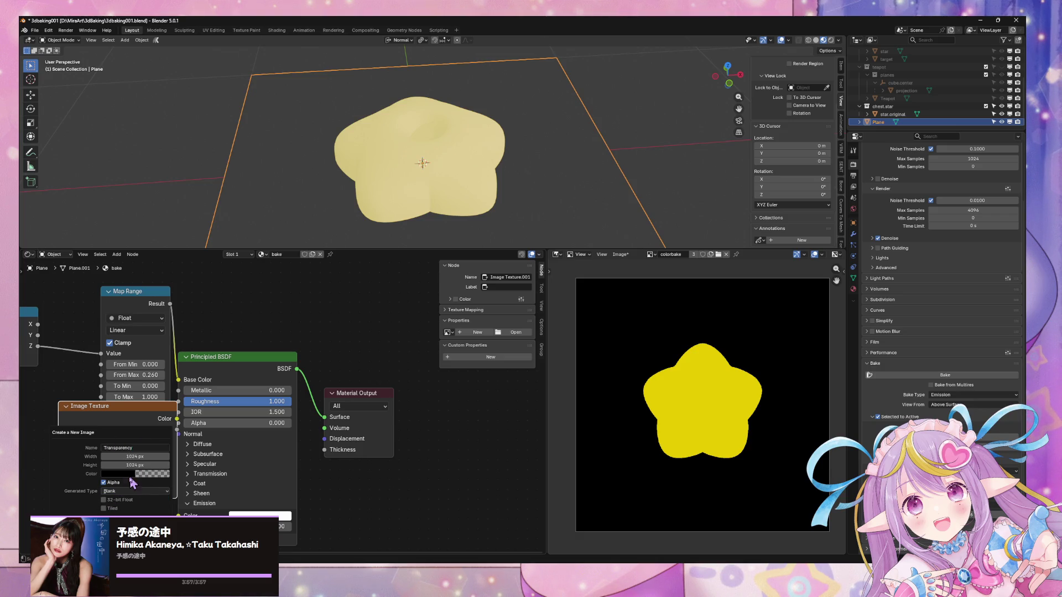
pyautogui.click(141, 475)
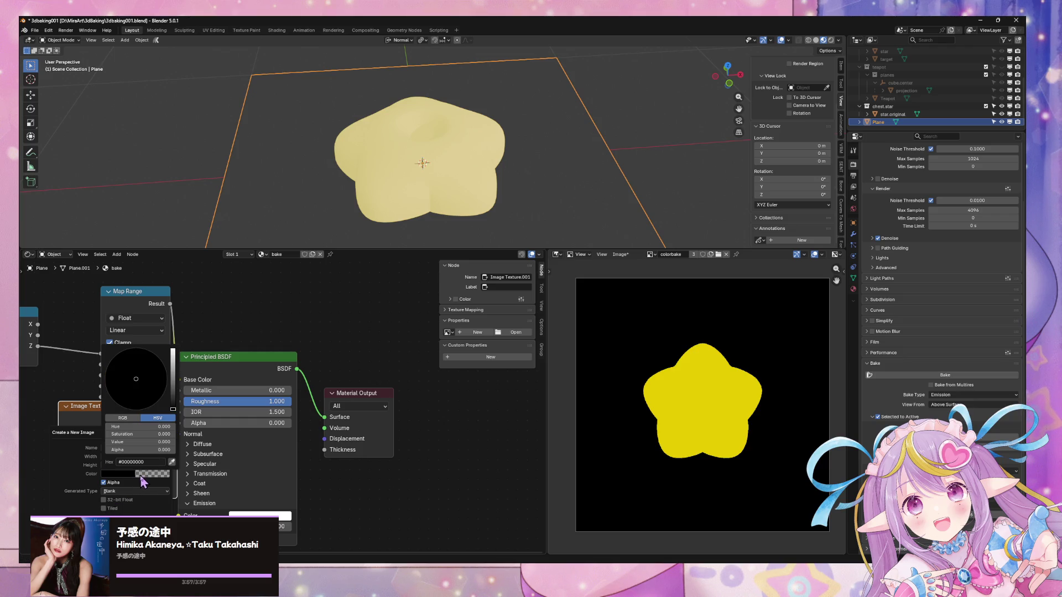
pyautogui.press('Return')
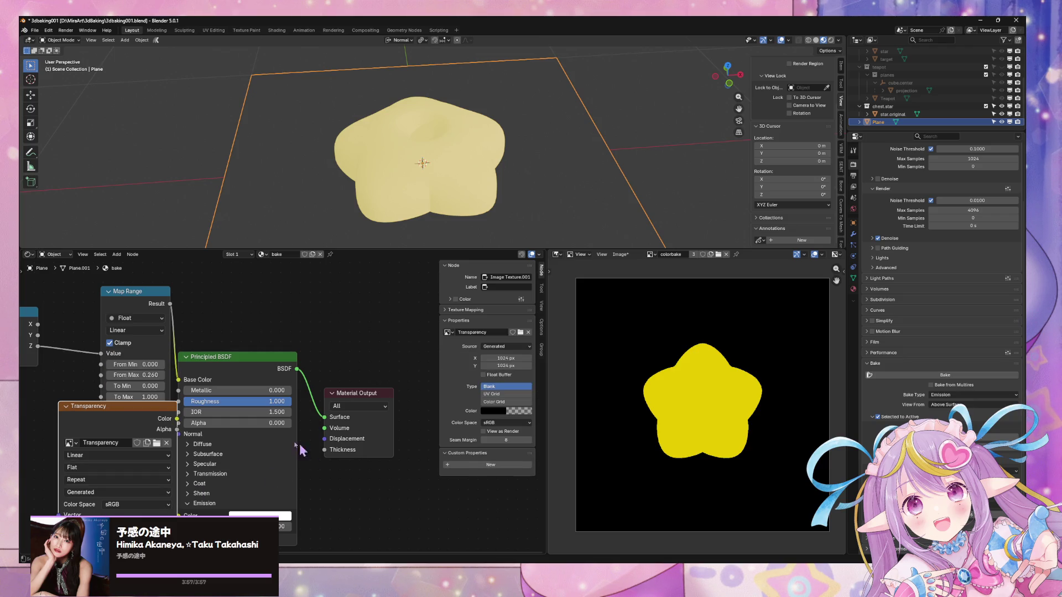
pyautogui.moveTo(130, 409); pyautogui.dragTo(60, 439)
pyautogui.moveTo(59, 439)
pyautogui.mouseDown(button='middle')
pyautogui.moveTo(144, 424)
pyautogui.moveTo(115, 434)
pyautogui.mouseUp(button='middle')
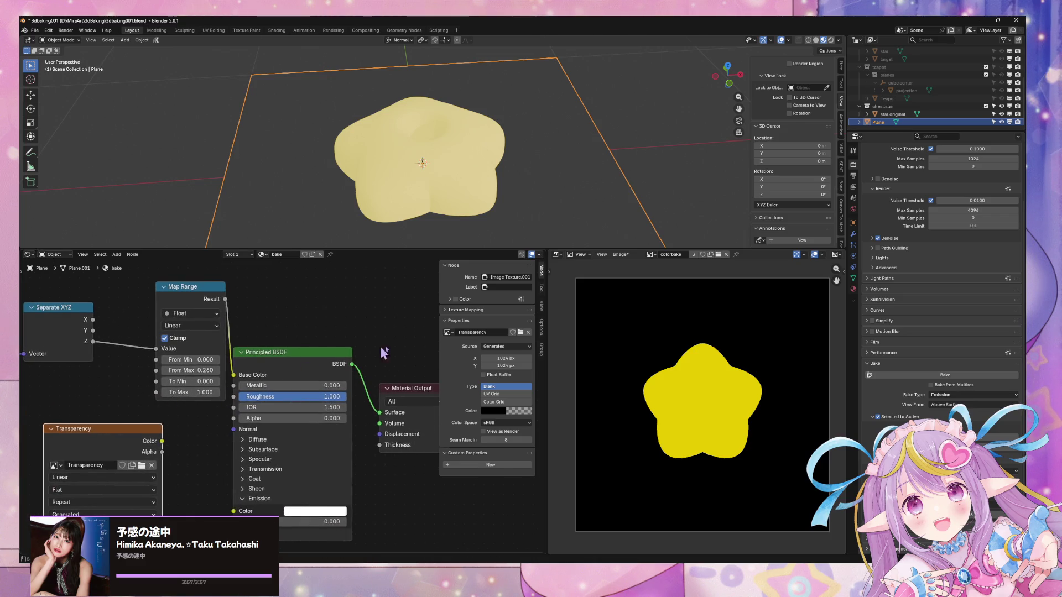
# Show Transparency in the viewer and bake star.original's emission onto the active Plane, Selected to Active
pyautogui.click(139, 446)
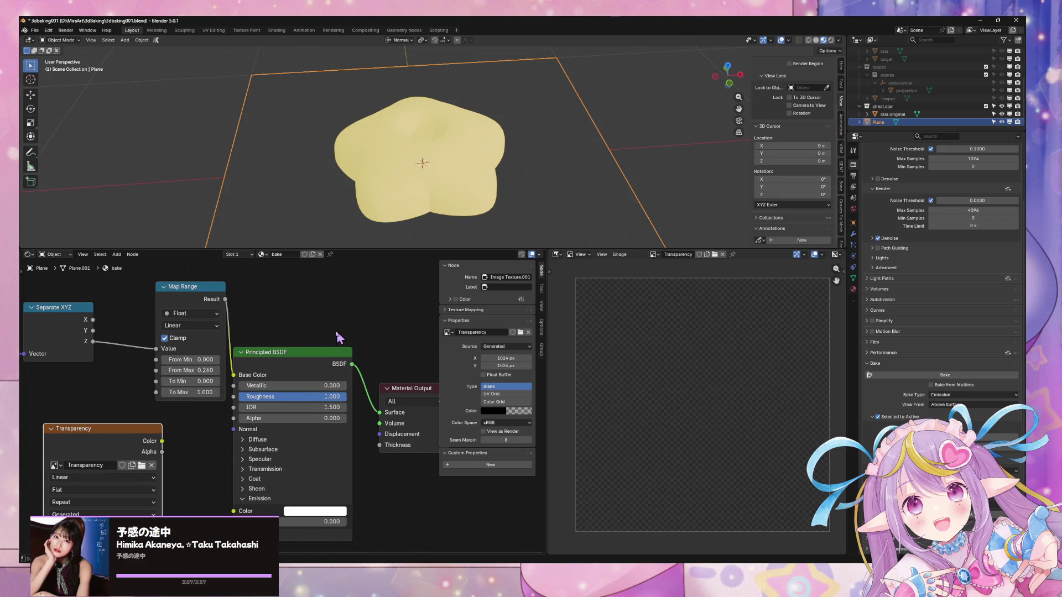
pyautogui.moveTo(477, 343); pyautogui.dragTo(427, 347, button='middle')
pyautogui.click(953, 378)
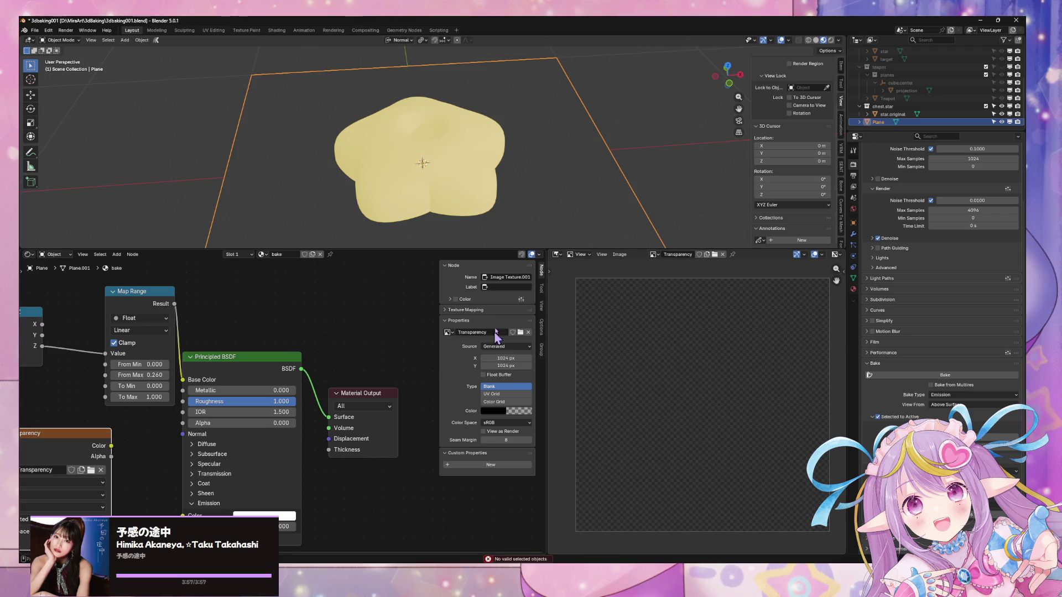
pyautogui.click(453, 173)
pyautogui.keyDown('shift'); pyautogui.click(560, 178); pyautogui.keyUp('shift')
pyautogui.click(945, 375)
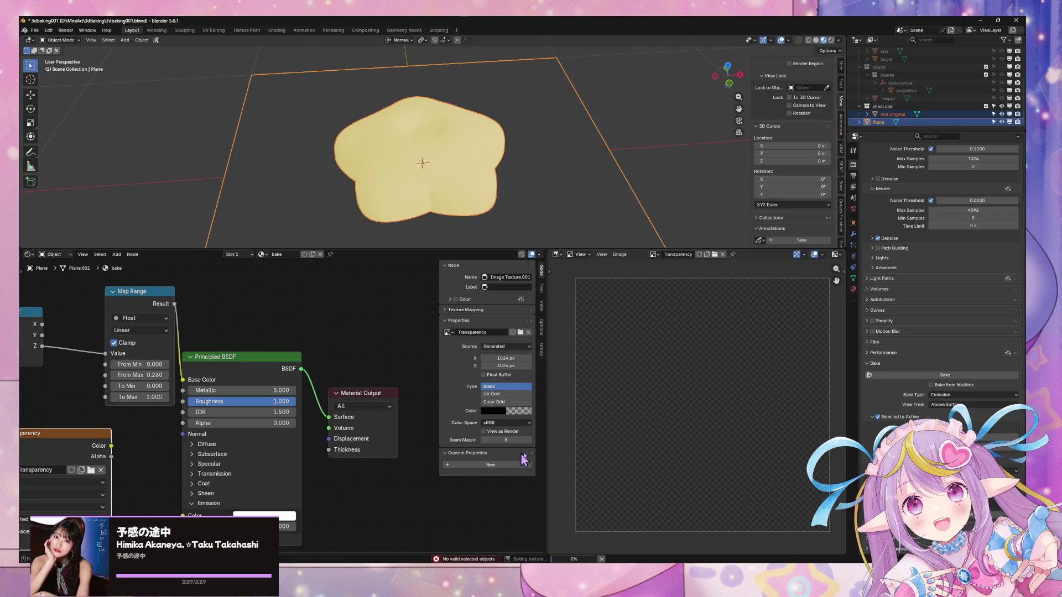
pyautogui.scroll(-1, 470, 502)
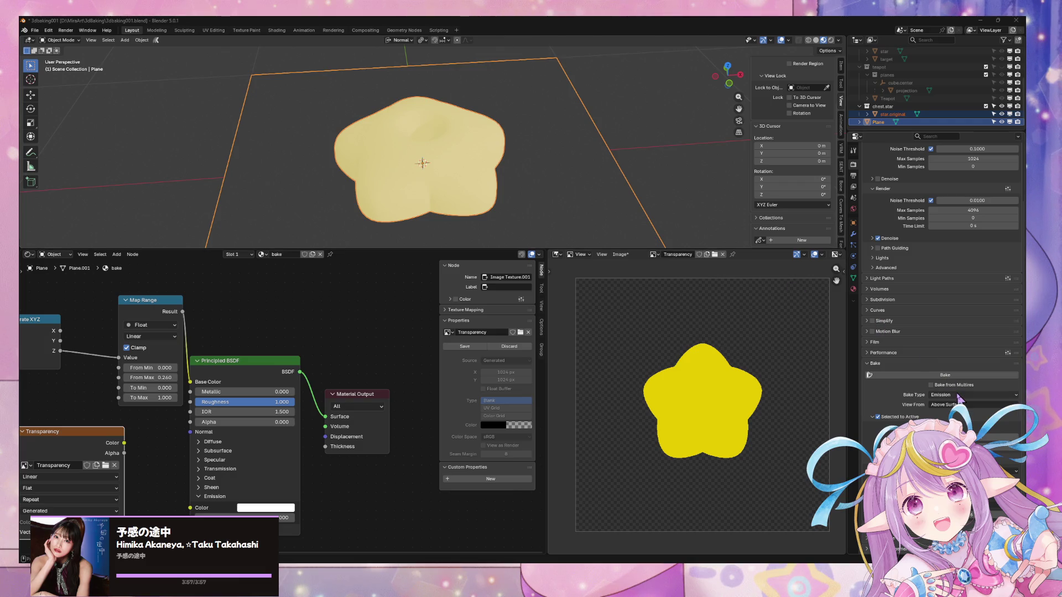
pyautogui.keyDown('ctrl'); pyautogui.scroll(3, 961, 398); pyautogui.keyUp('ctrl')
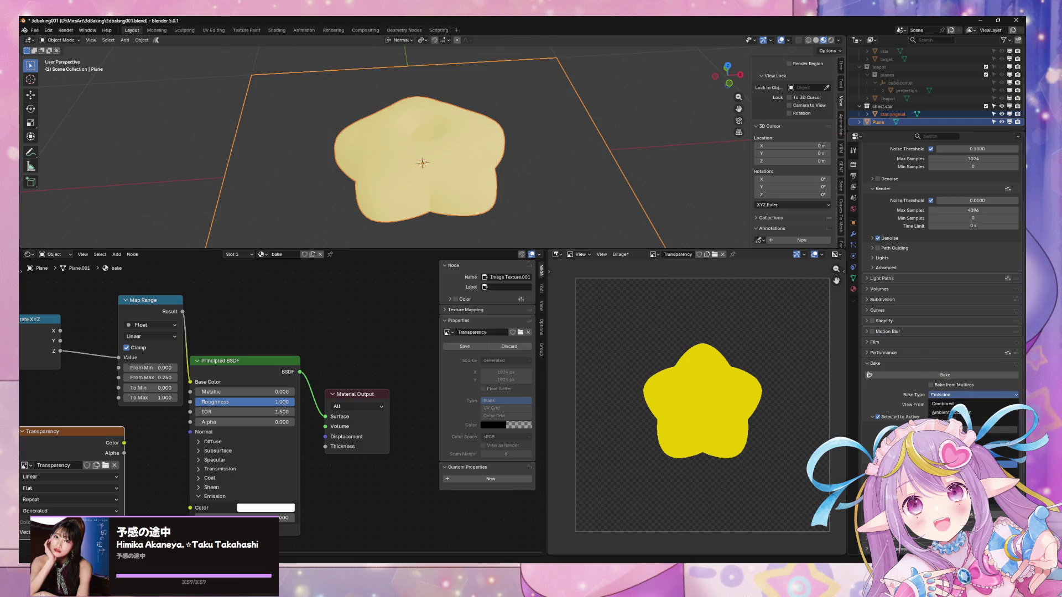
# Bake the star's normal map into Transparency, settling on Object space after trying Tangent
pyautogui.click(962, 375)
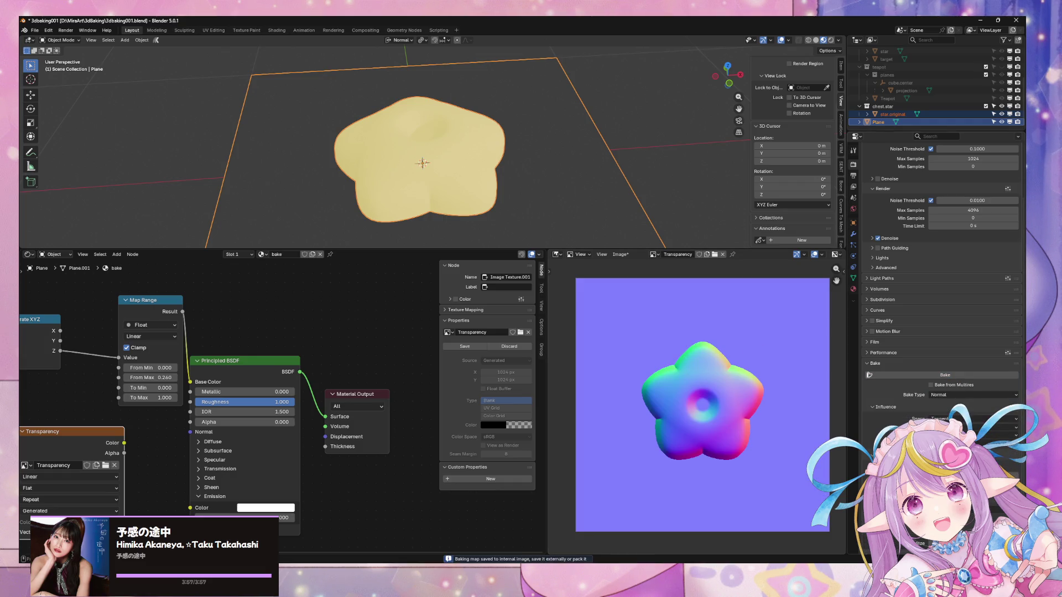
pyautogui.click(973, 419)
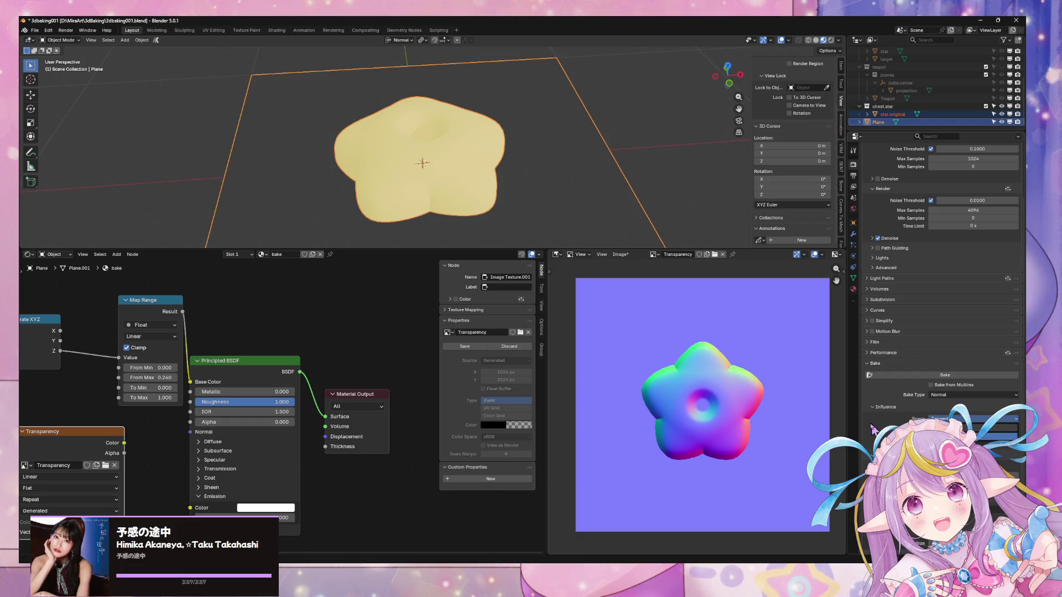
pyautogui.click(951, 430)
pyautogui.click(962, 382)
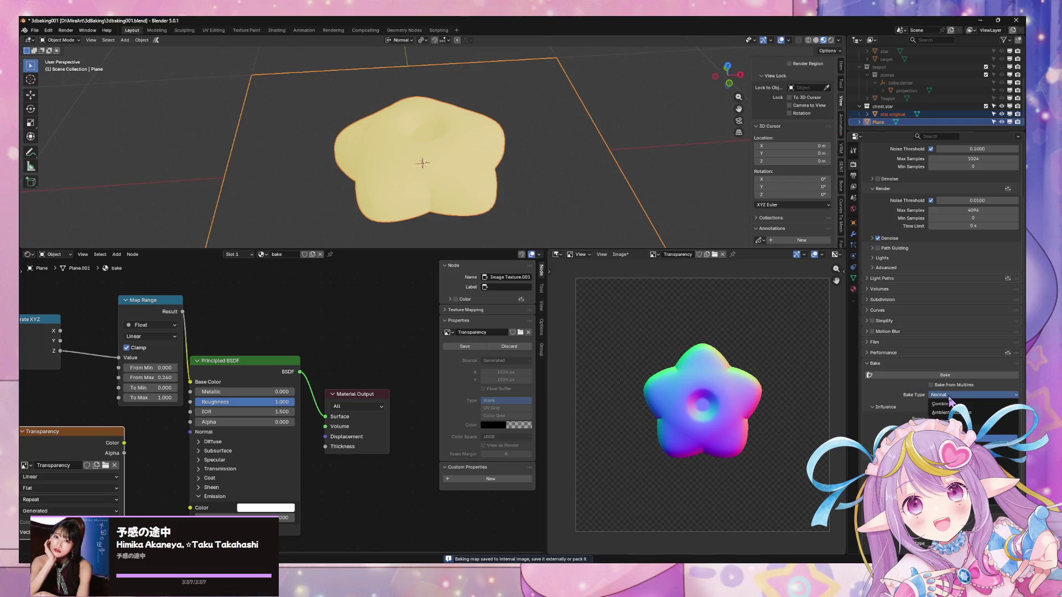
pyautogui.click(967, 419)
pyautogui.click(973, 437)
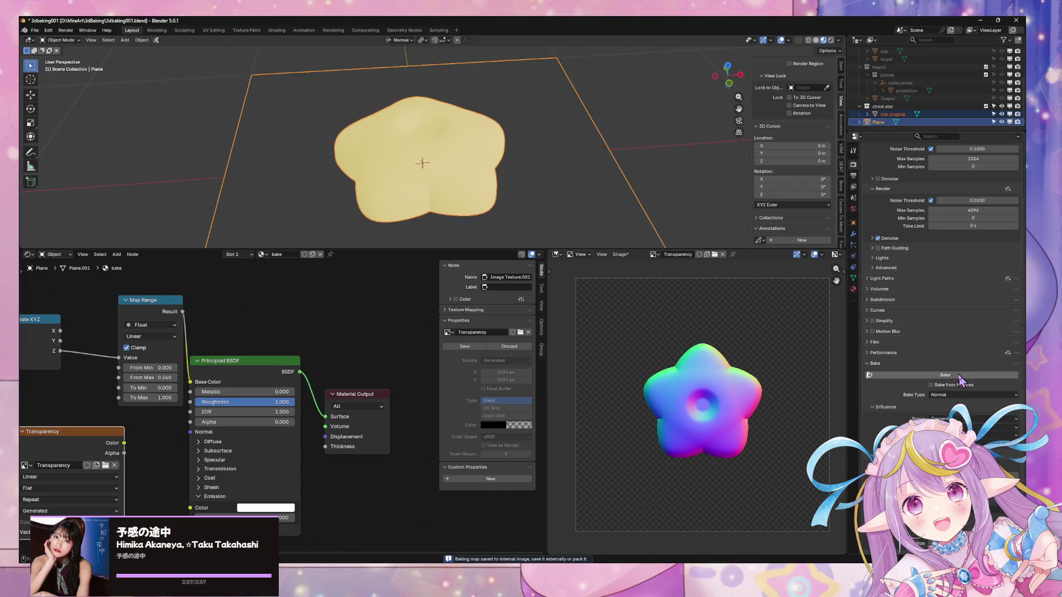
pyautogui.click(943, 376)
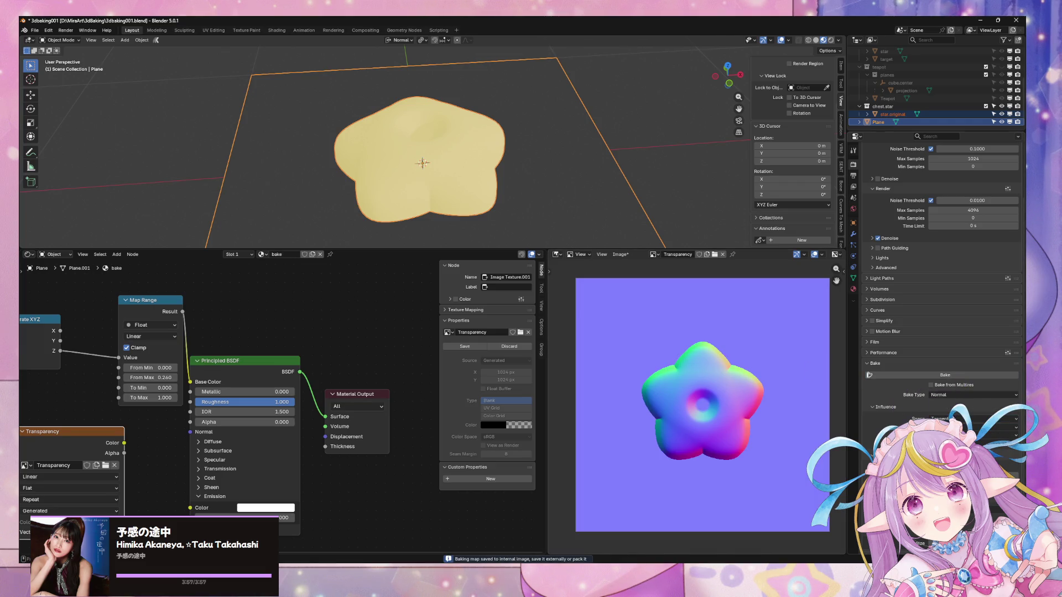
pyautogui.click(967, 418)
pyautogui.click(968, 409)
pyautogui.click(965, 376)
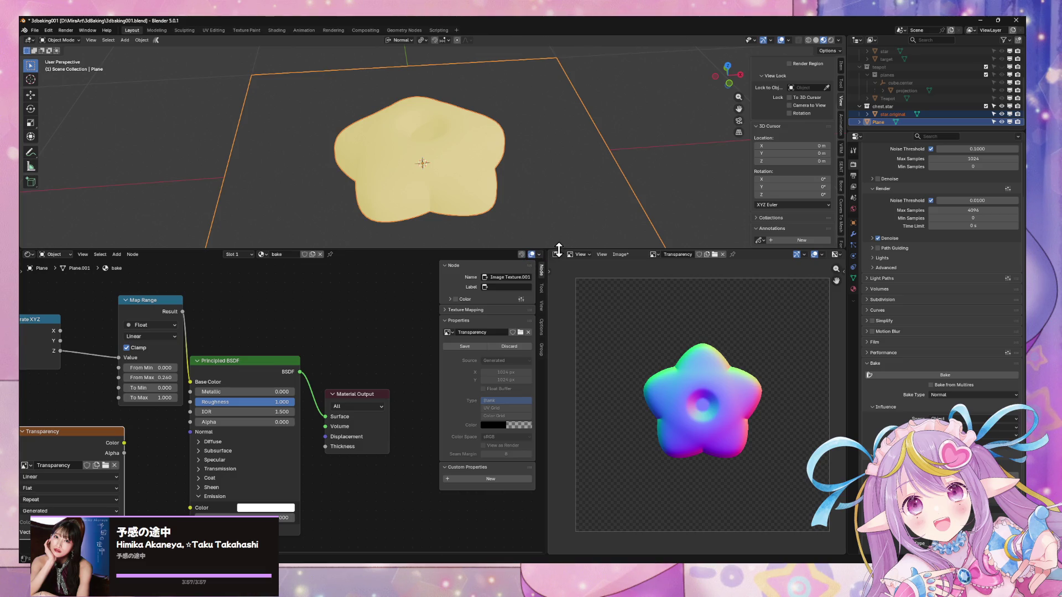
# Save the baked normal image as star.normalbake.png, overwriting the existing file
pyautogui.click(618, 256)
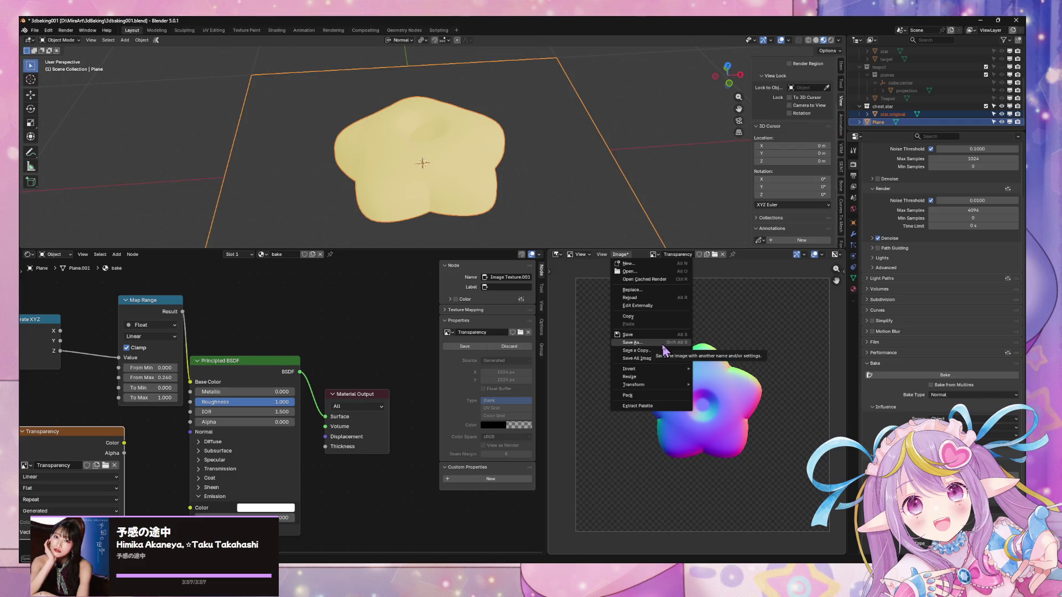
pyautogui.click(631, 343)
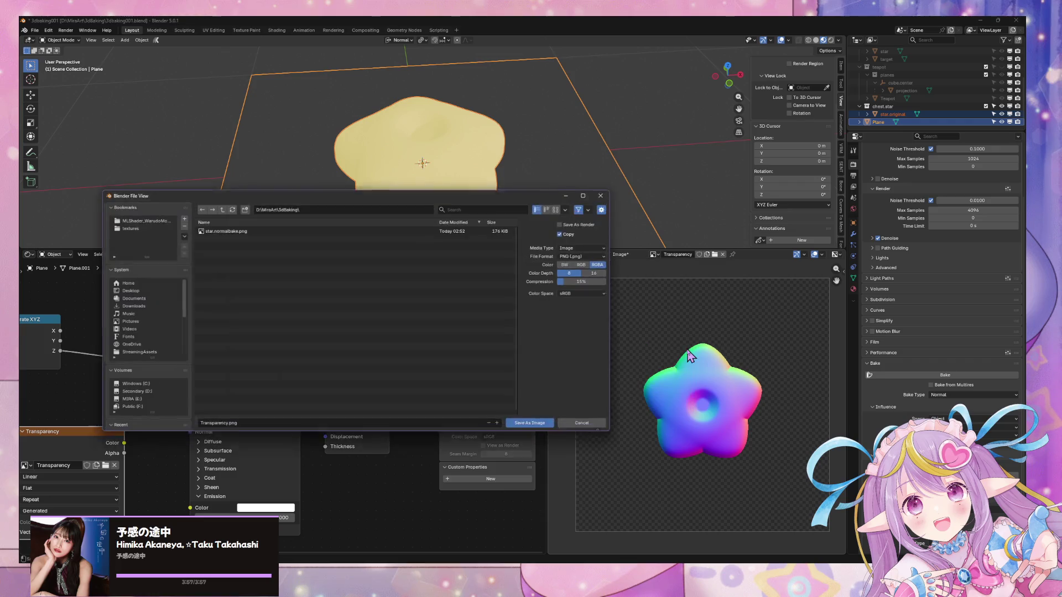
pyautogui.click(227, 229)
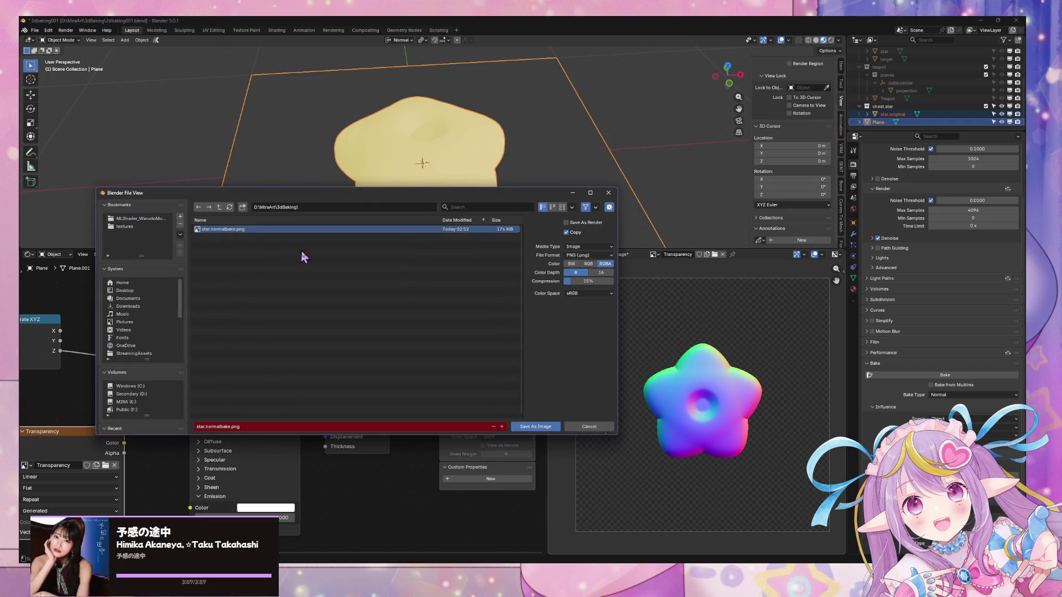
pyautogui.click(535, 427)
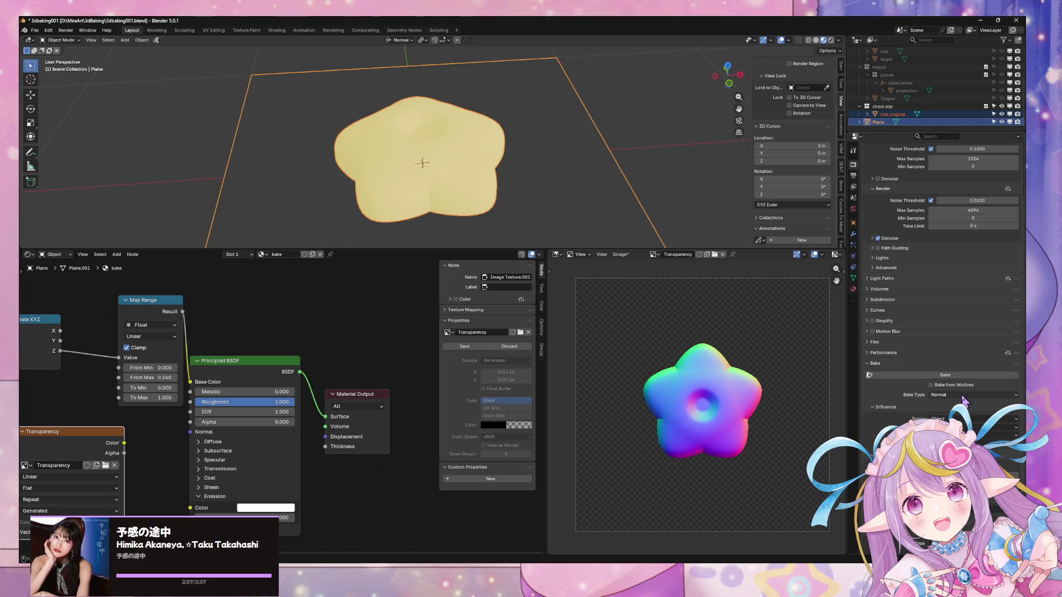
pyautogui.keyDown('ctrl'); pyautogui.scroll(-3, 963, 397); pyautogui.keyUp('ctrl')
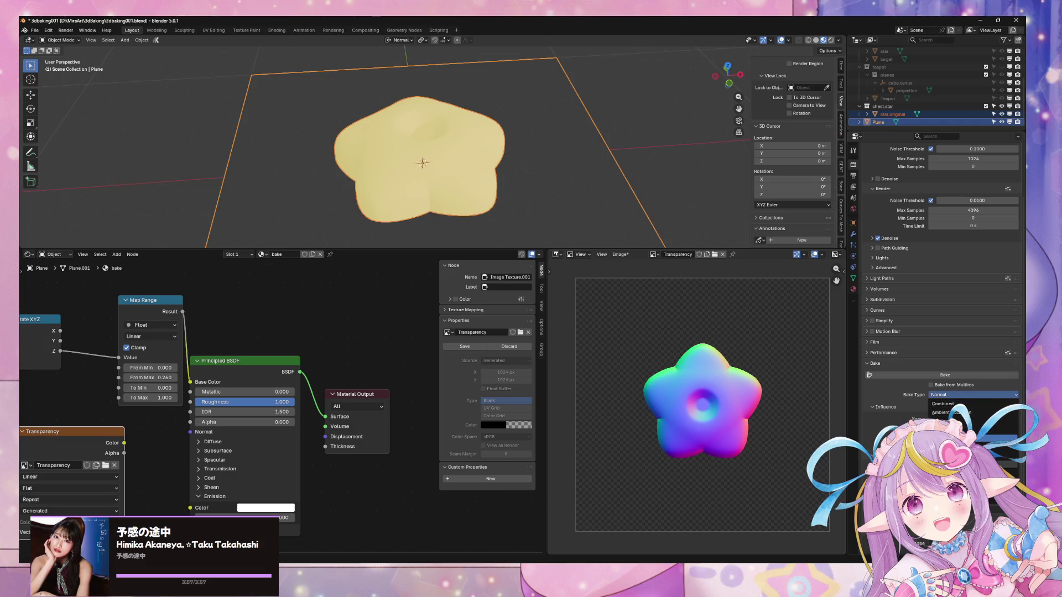
# Re-run the bake with Emission type so Transparency holds the solid yellow star again
pyautogui.click(965, 375)
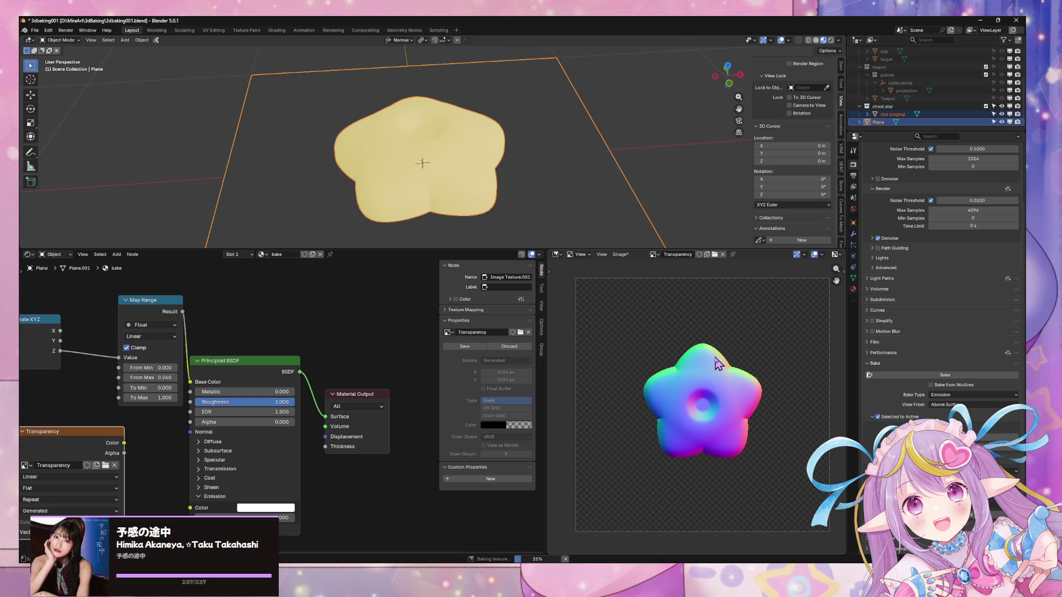
pyautogui.click(620, 254)
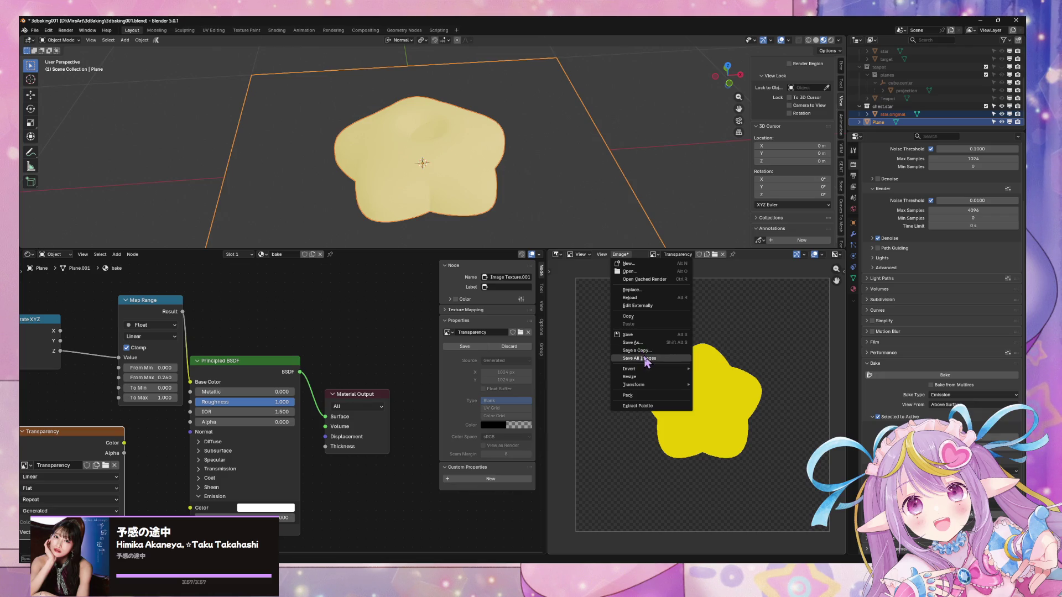
# Save a copy of the yellow star image as star.color.png beside star.normalbake.png
pyautogui.click(641, 351)
pyautogui.click(314, 231)
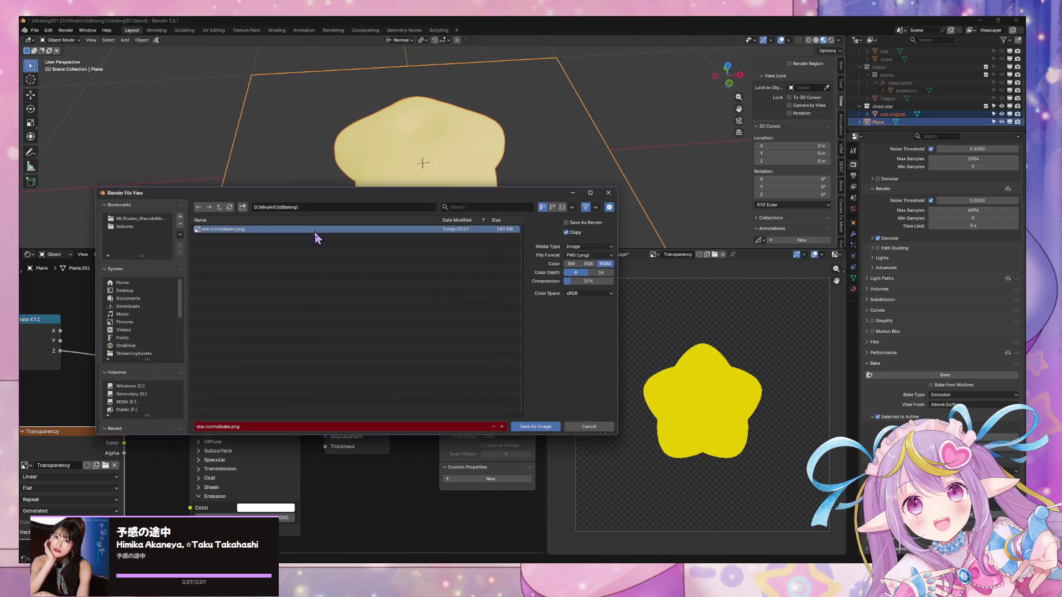
pyautogui.doubleClick(219, 427)
pyautogui.write('color')
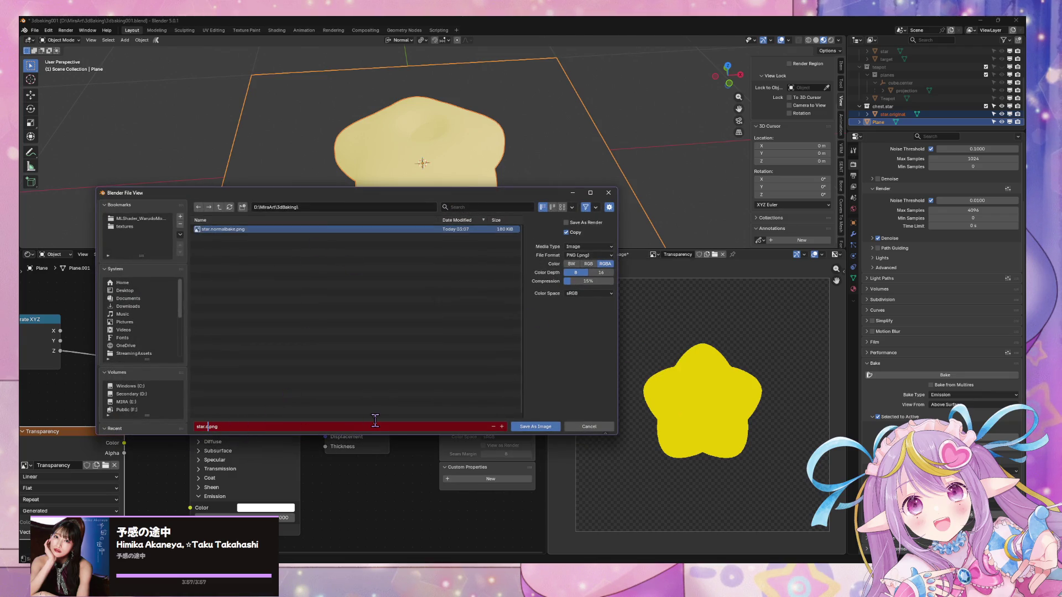
pyautogui.press('Return')
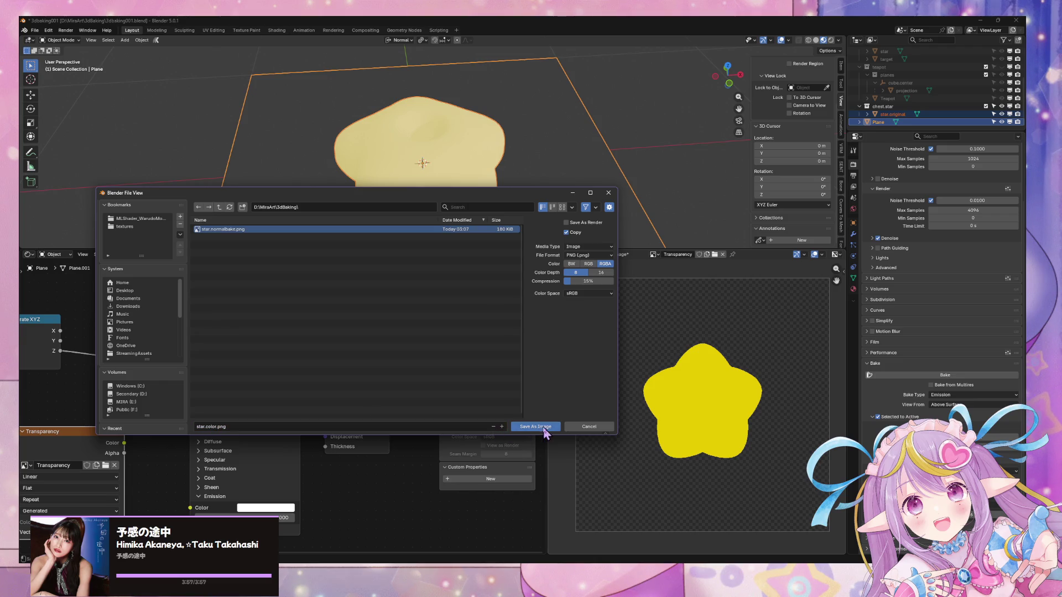
pyautogui.click(543, 427)
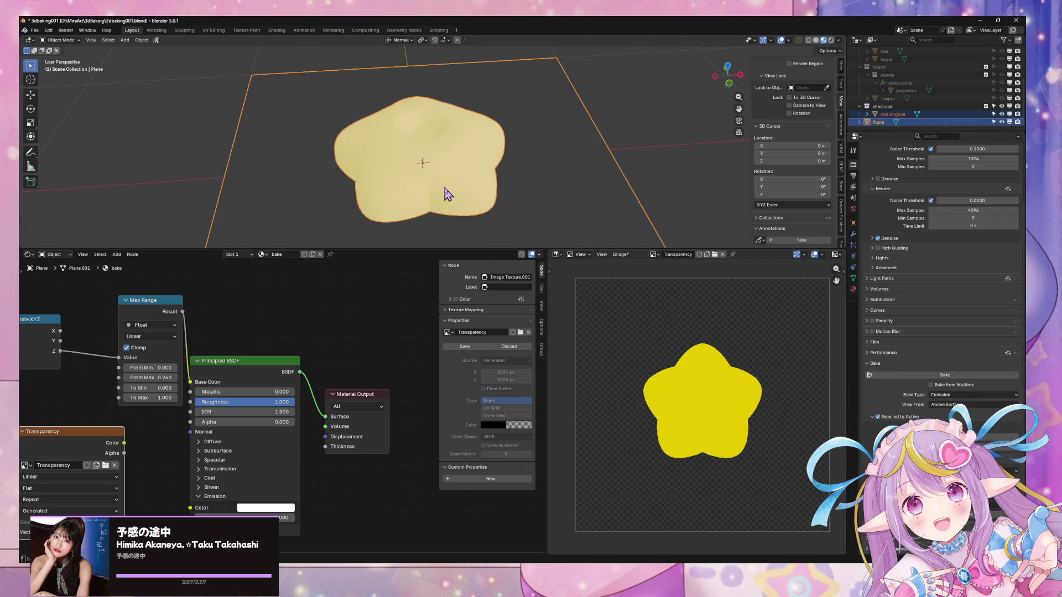
# Assign the 'height' material to star.original, then reselect the Plane and the star
pyautogui.click(467, 207)
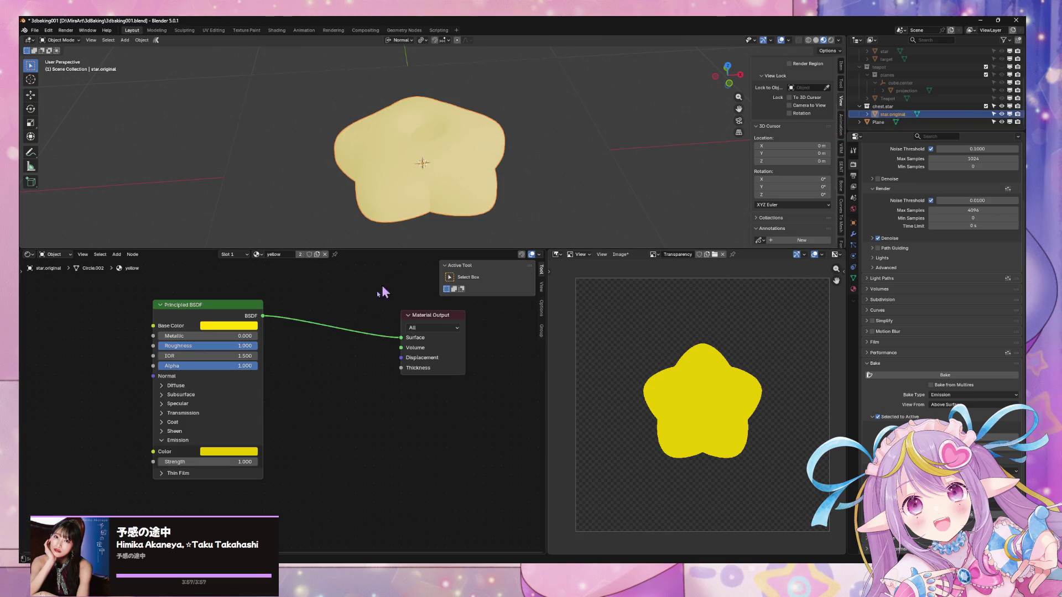
pyautogui.scroll(2, 329, 347)
pyautogui.scroll(-1, 330, 351)
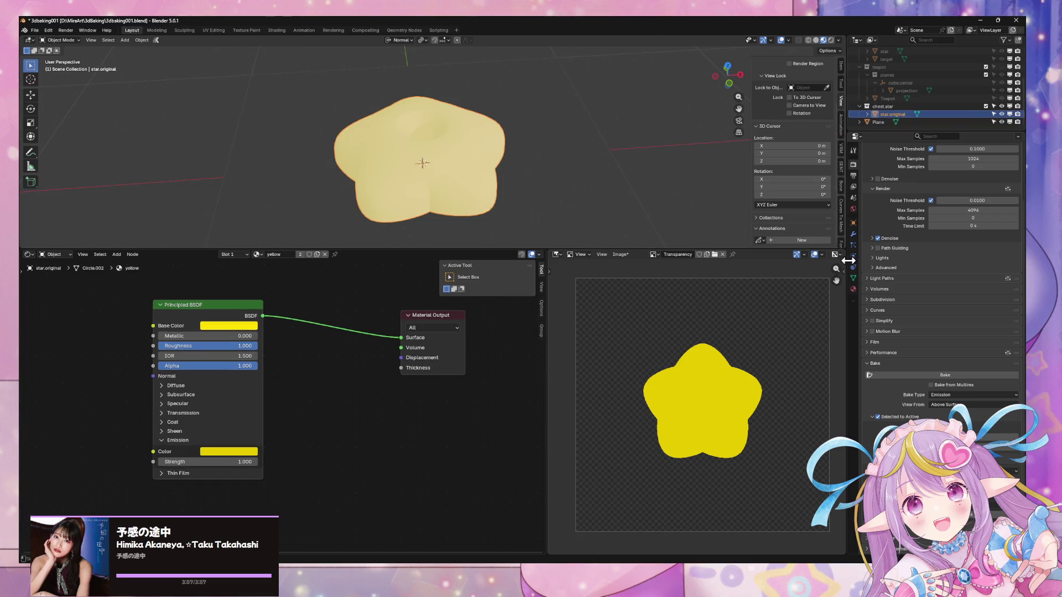
pyautogui.click(853, 288)
pyautogui.click(867, 191)
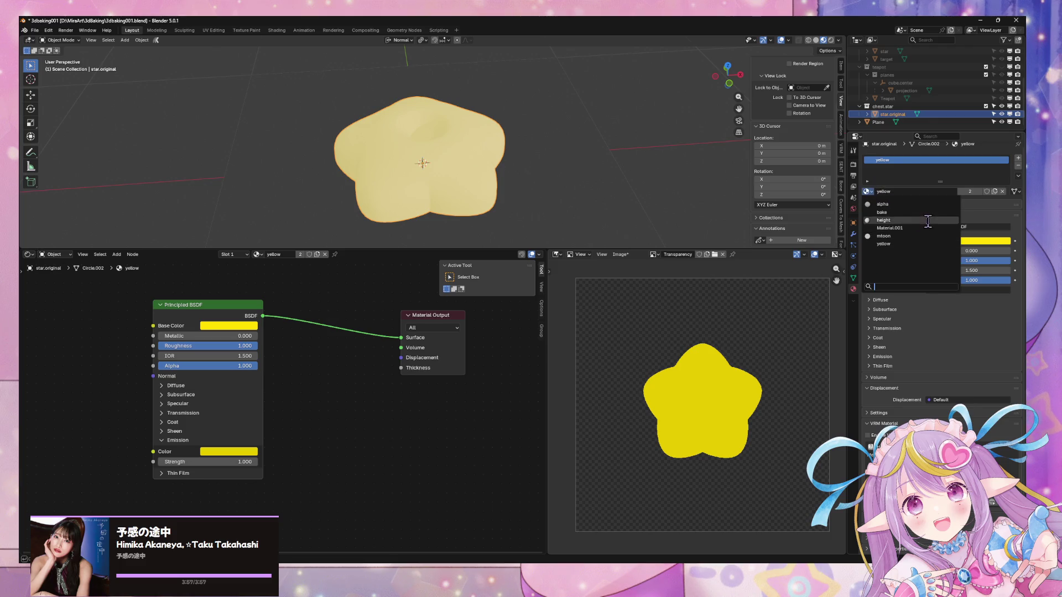
pyautogui.click(927, 221)
pyautogui.moveTo(501, 195)
pyautogui.mouseDown(button='middle')
pyautogui.moveTo(410, 241)
pyautogui.moveTo(474, 161)
pyautogui.moveTo(492, 221)
pyautogui.moveTo(469, 198)
pyautogui.mouseUp(button='middle')
pyautogui.click(533, 207)
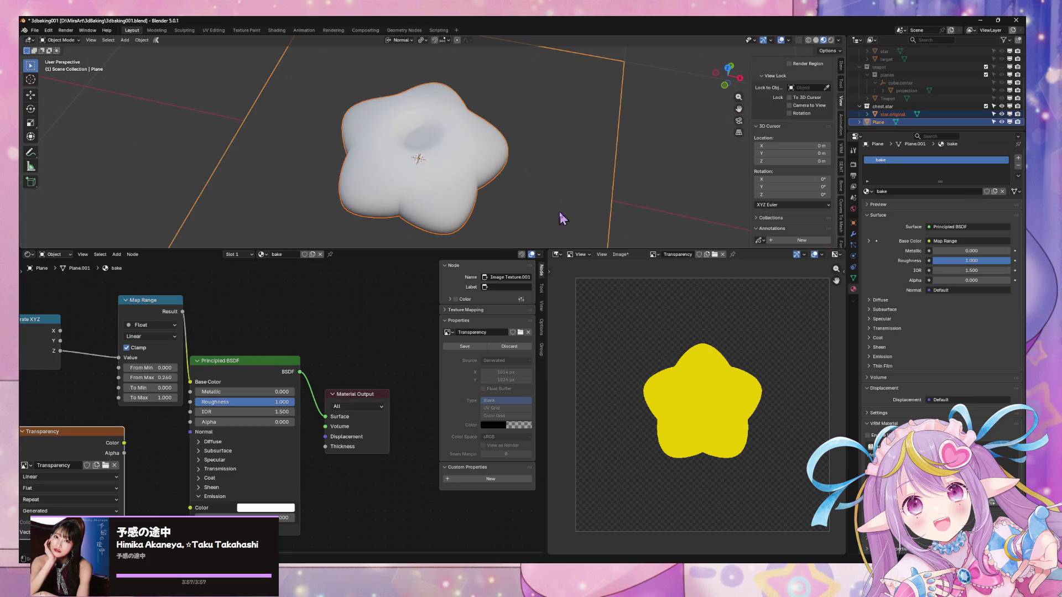
pyautogui.click(479, 161)
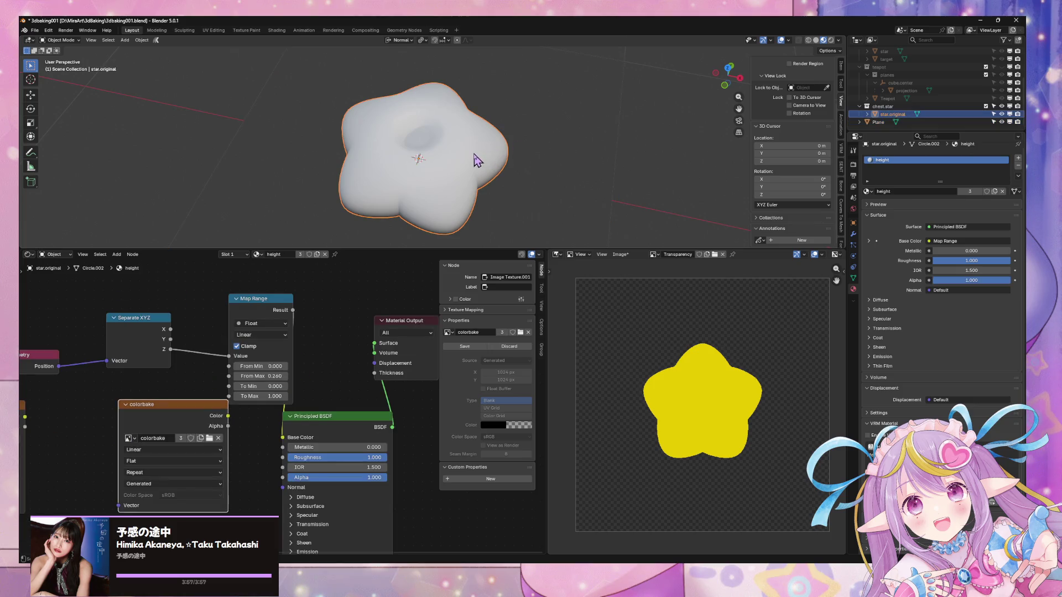
# Test the Map Range To Max, revert it to 1.000, and switch to a top-down orthographic view
pyautogui.scroll(3, 314, 362)
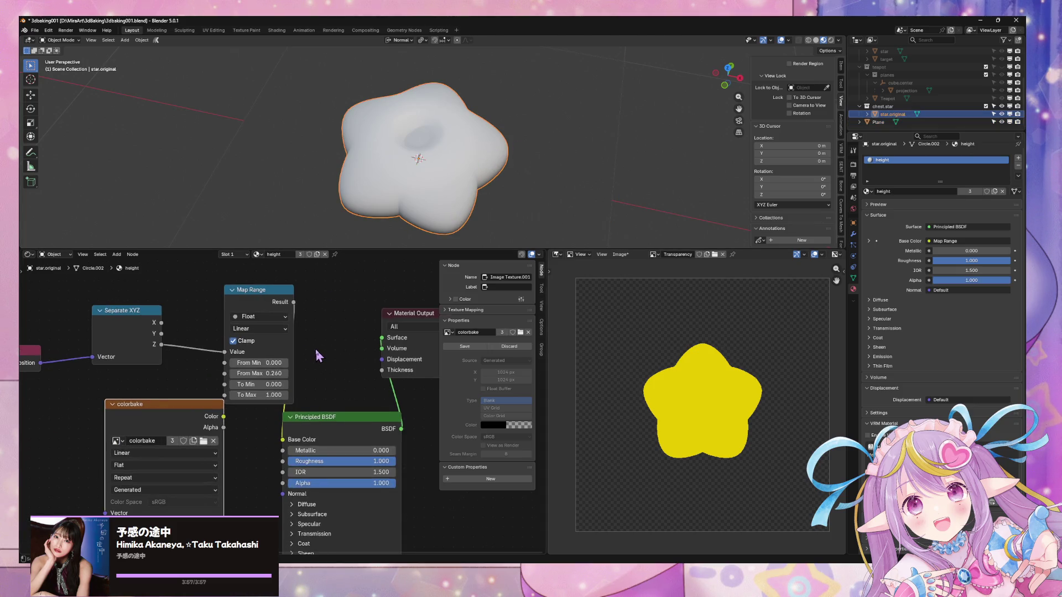
pyautogui.scroll(-1, 292, 401)
pyautogui.moveTo(248, 391); pyautogui.dragTo(271, 391)
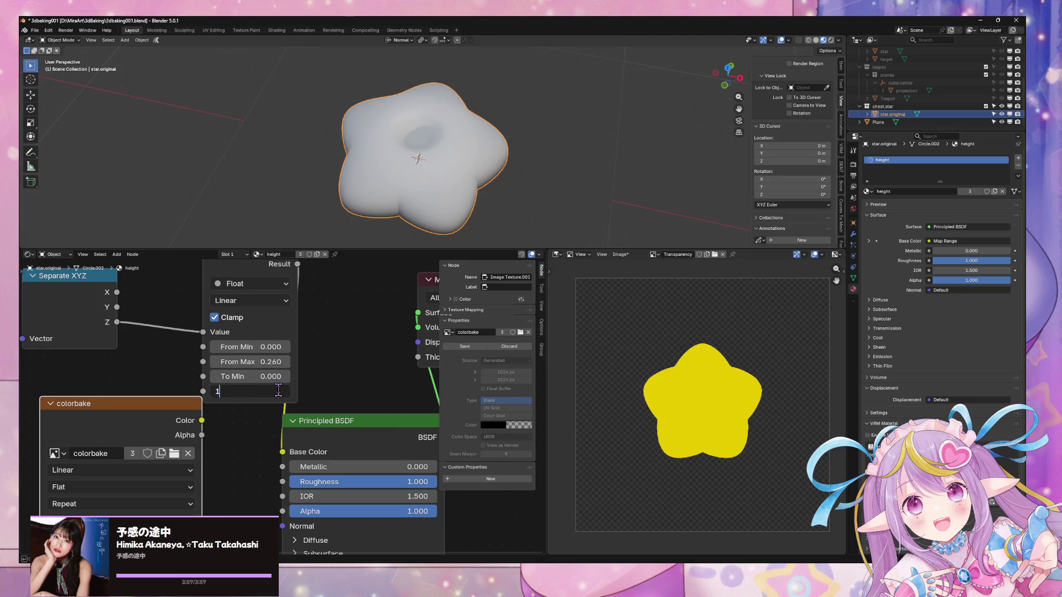
pyautogui.press('BackSpace')
pyautogui.moveTo(313, 362); pyautogui.dragTo(363, 355, button='middle')
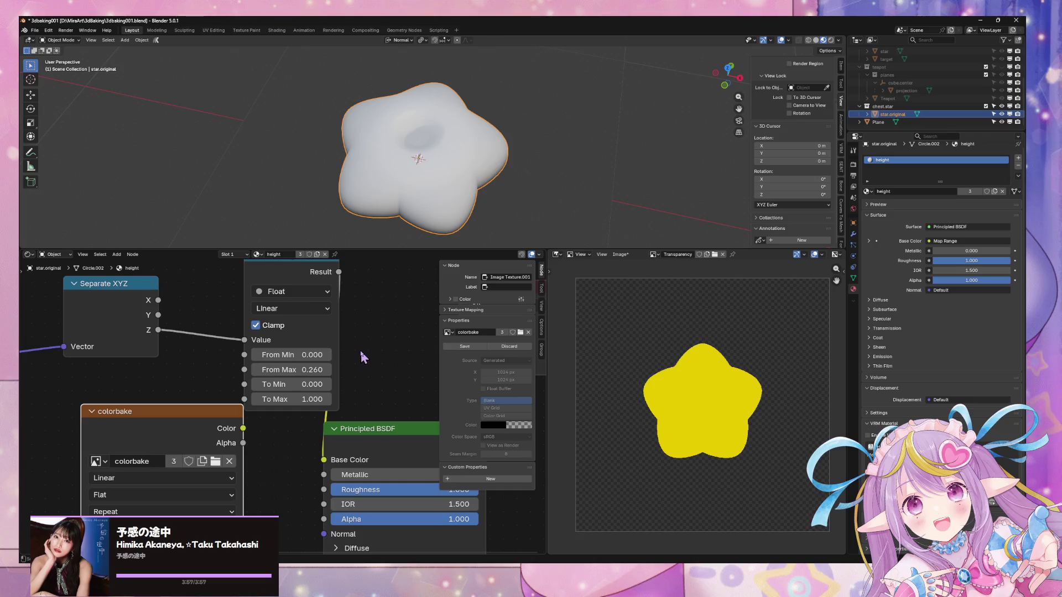
pyautogui.moveTo(394, 238)
pyautogui.mouseDown(button='middle')
pyautogui.moveTo(409, 166)
pyautogui.moveTo(397, 64)
pyautogui.mouseUp(button='middle')
pyautogui.click(729, 63)
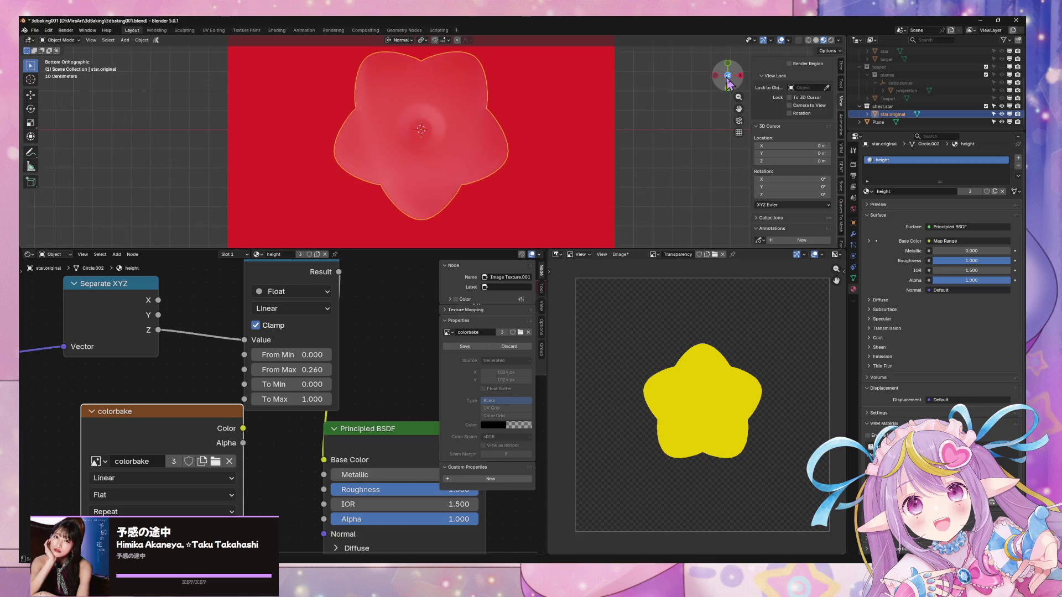
# Try Map Range From Max values 0.25, 0.1 and 0.4, landing on 0.26
pyautogui.moveTo(314, 368)
pyautogui.mouseDown()
pyautogui.moveTo(282, 369)
pyautogui.moveTo(320, 370)
pyautogui.mouseUp()
pyautogui.click(319, 370)
pyautogui.write('0.25')
pyautogui.press('Return')
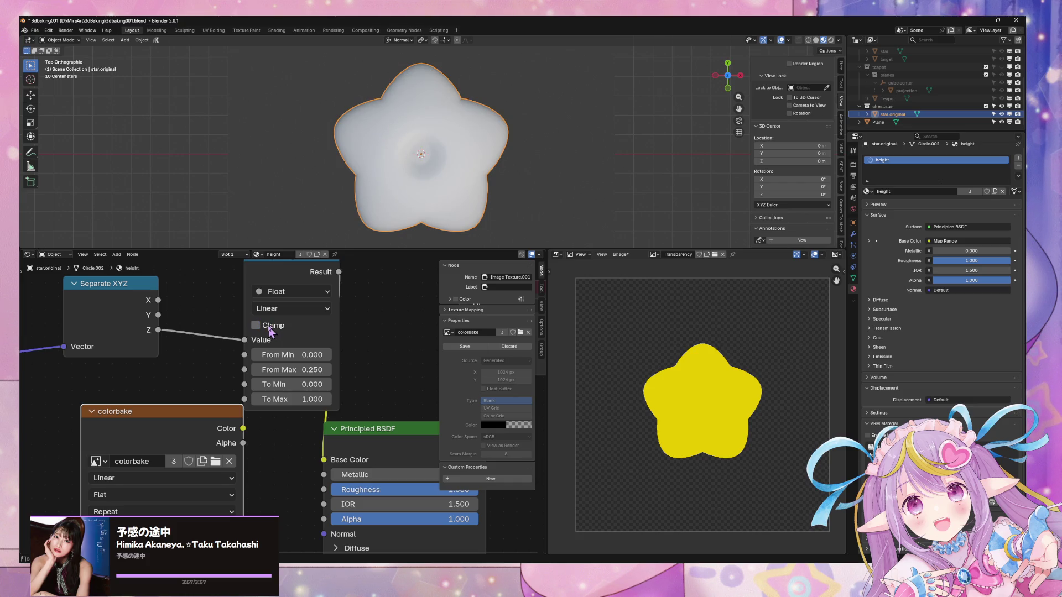
pyautogui.moveTo(382, 310); pyautogui.dragTo(387, 301, button='middle')
pyautogui.click(277, 360)
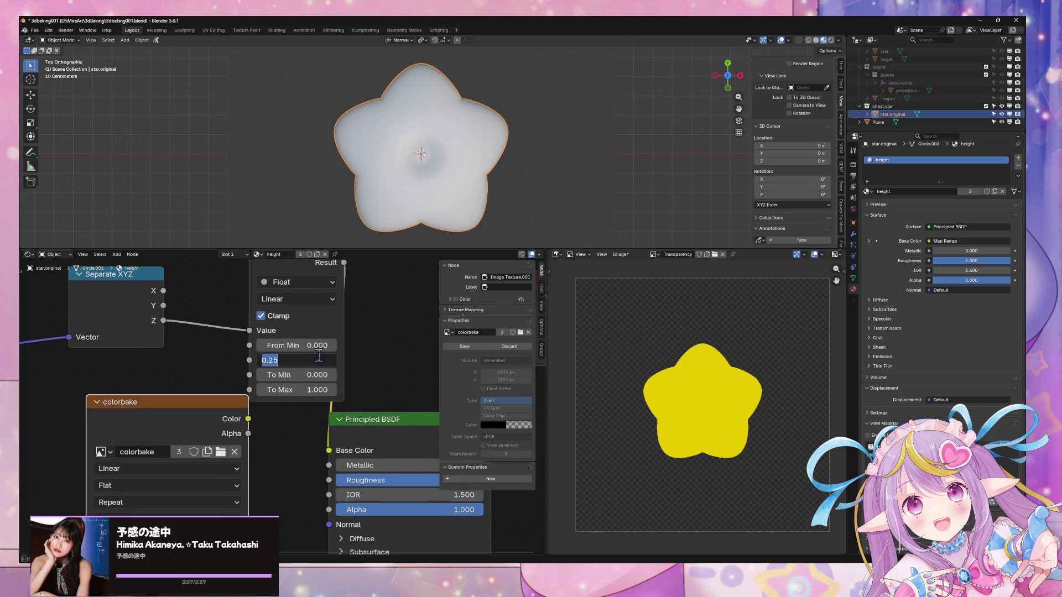
pyautogui.press('Return')
pyautogui.click(314, 359)
pyautogui.write('0.1')
pyautogui.press('Return')
pyautogui.click(317, 360)
pyautogui.write('0.4')
pyautogui.press('Return')
pyautogui.click(317, 359)
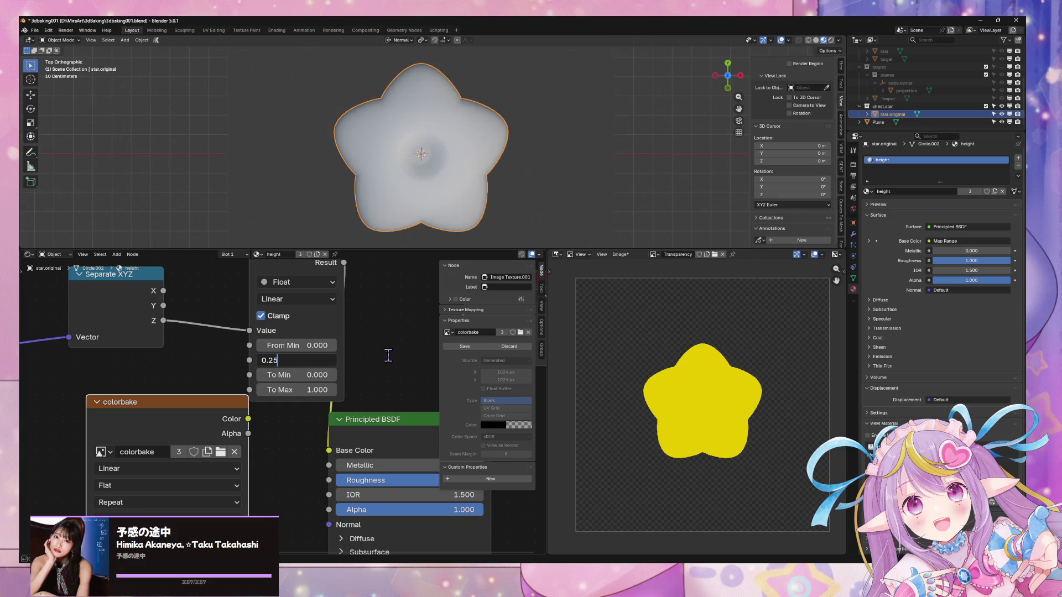
pyautogui.write('6')
pyautogui.press('Return')
# Try From Max at 0.2, 0 and 0.001, then return it to 0.26
pyautogui.moveTo(487, 184)
pyautogui.mouseDown(button='middle')
pyautogui.moveTo(519, 128)
pyautogui.moveTo(487, 196)
pyautogui.mouseUp(button='middle')
pyautogui.click(320, 359)
pyautogui.write('0.2')
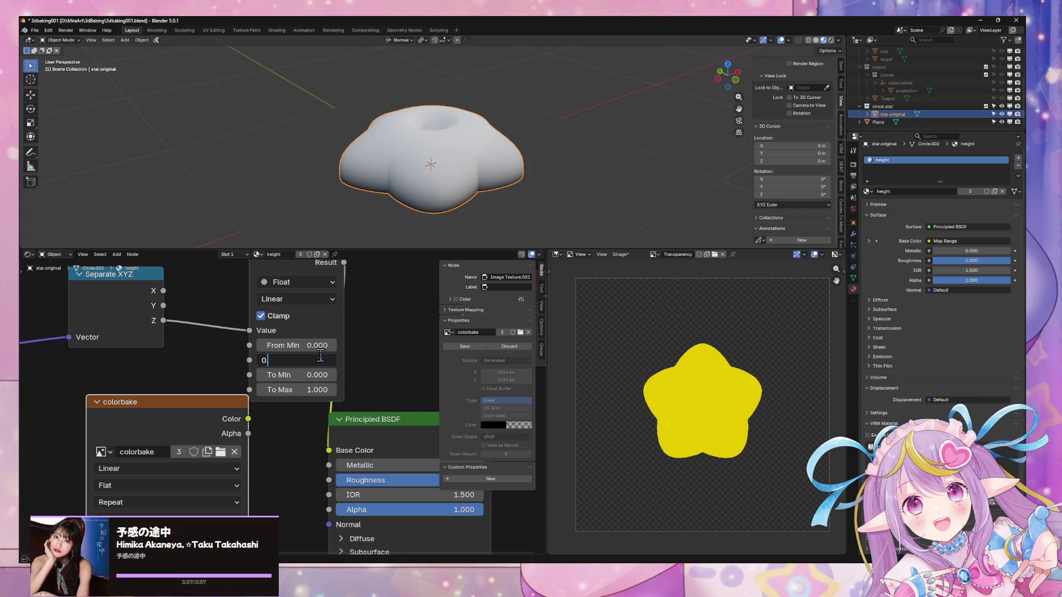
pyautogui.press('Return')
pyautogui.click(313, 357)
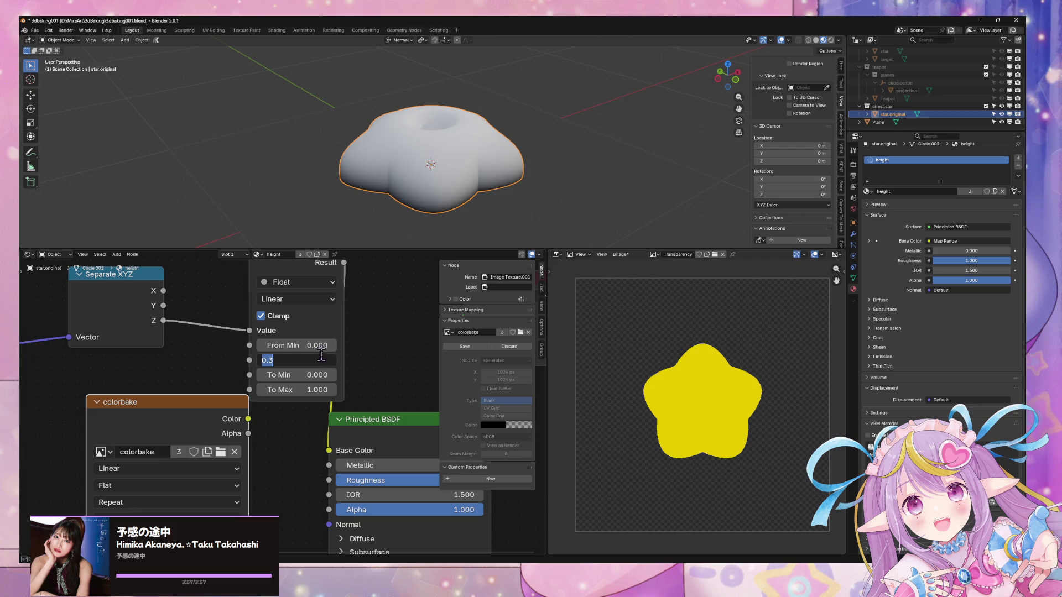
pyautogui.write('0')
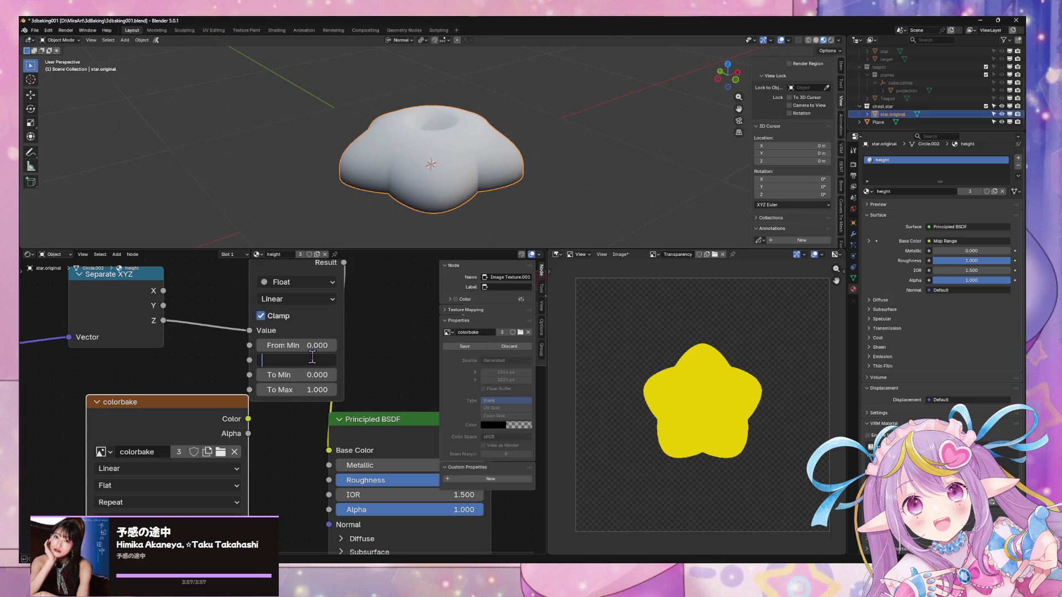
pyautogui.press('Return')
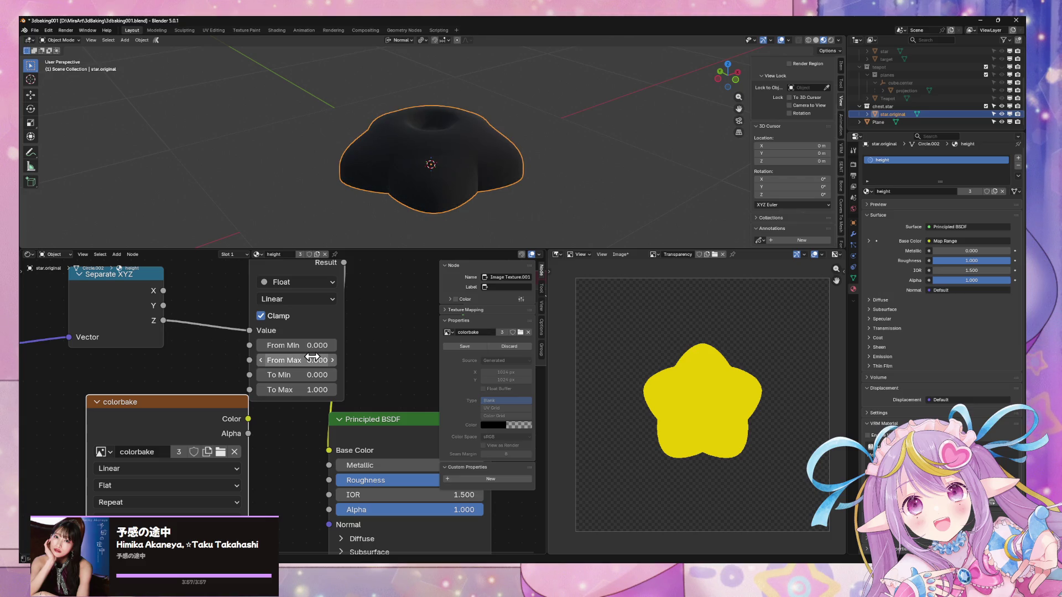
pyautogui.click(313, 360)
pyautogui.write('0.001')
pyautogui.press('Return')
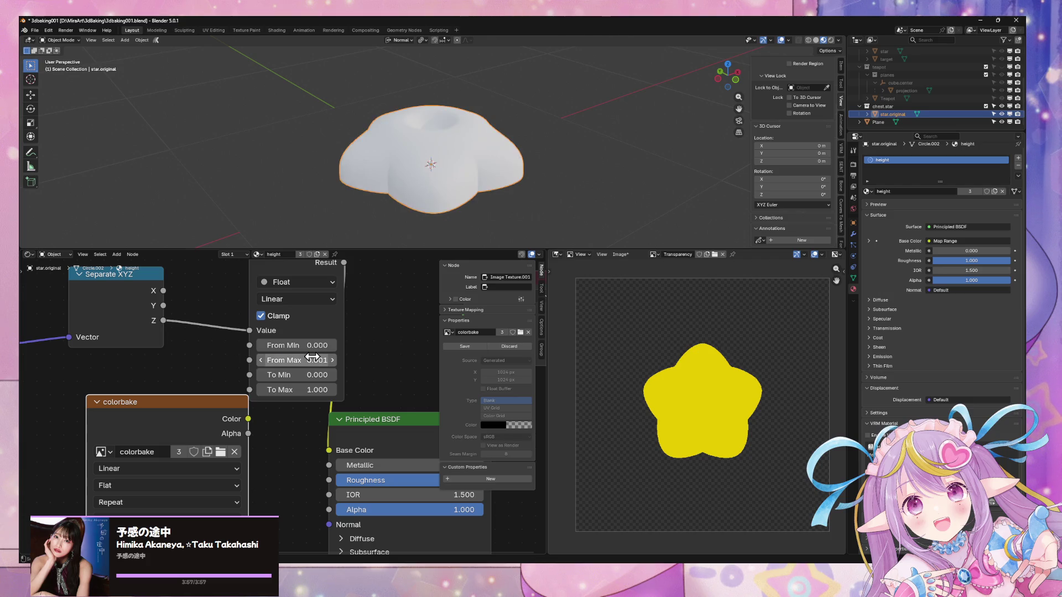
pyautogui.moveTo(508, 188); pyautogui.dragTo(498, 221, button='middle')
pyautogui.click(310, 360)
pyautogui.write('0.25')
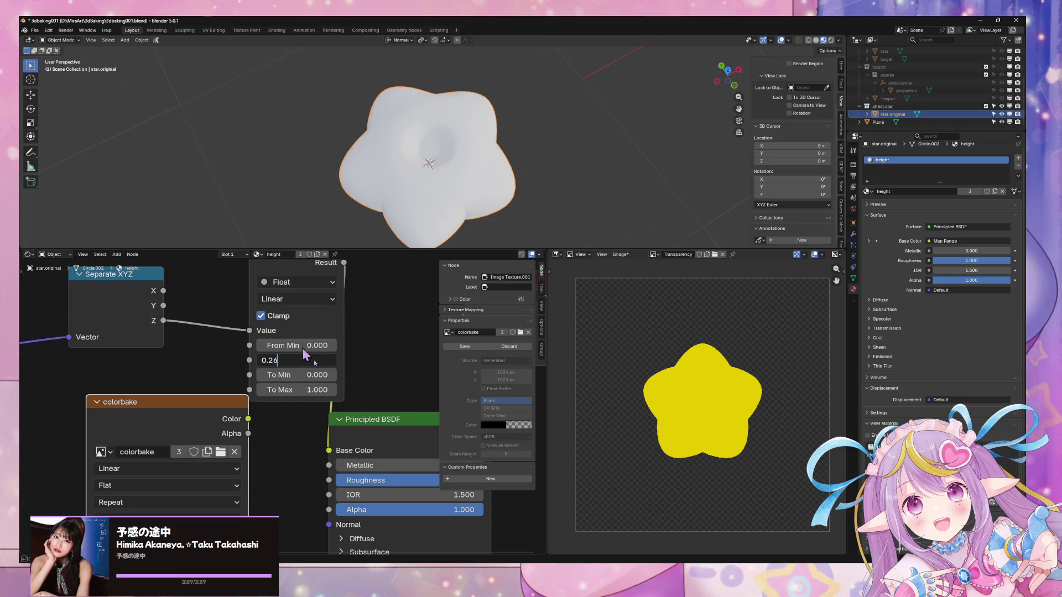
pyautogui.press('Return')
pyautogui.scroll(-3, 348, 337)
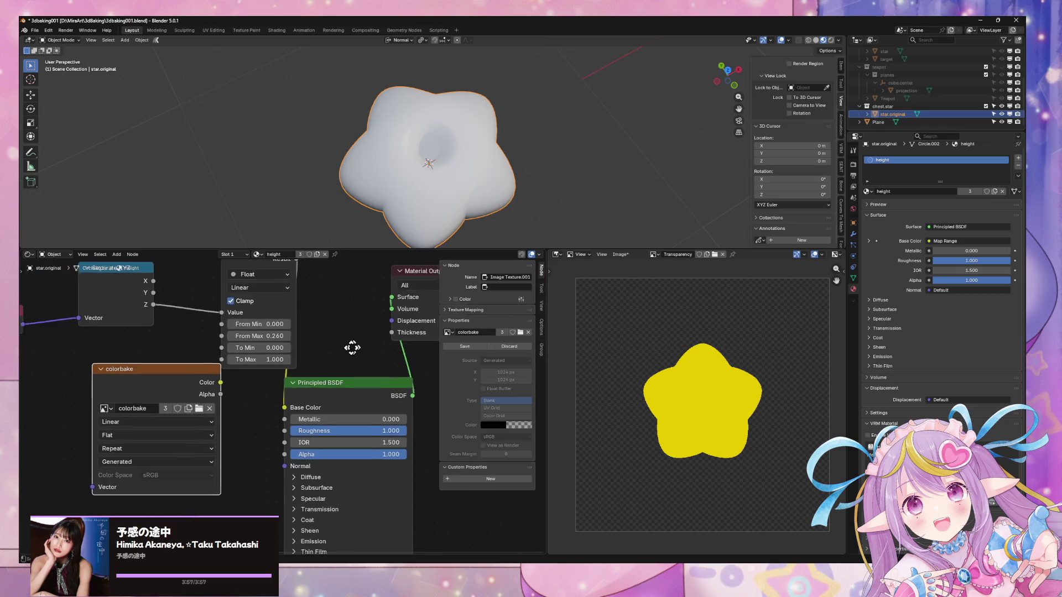
# Link the Map Range Result to the Principled BSDF's Emission Color and Base Color, tidying the nodes
pyautogui.moveTo(359, 353); pyautogui.dragTo(300, 368, button='middle')
pyautogui.moveTo(292, 406); pyautogui.dragTo(307, 388)
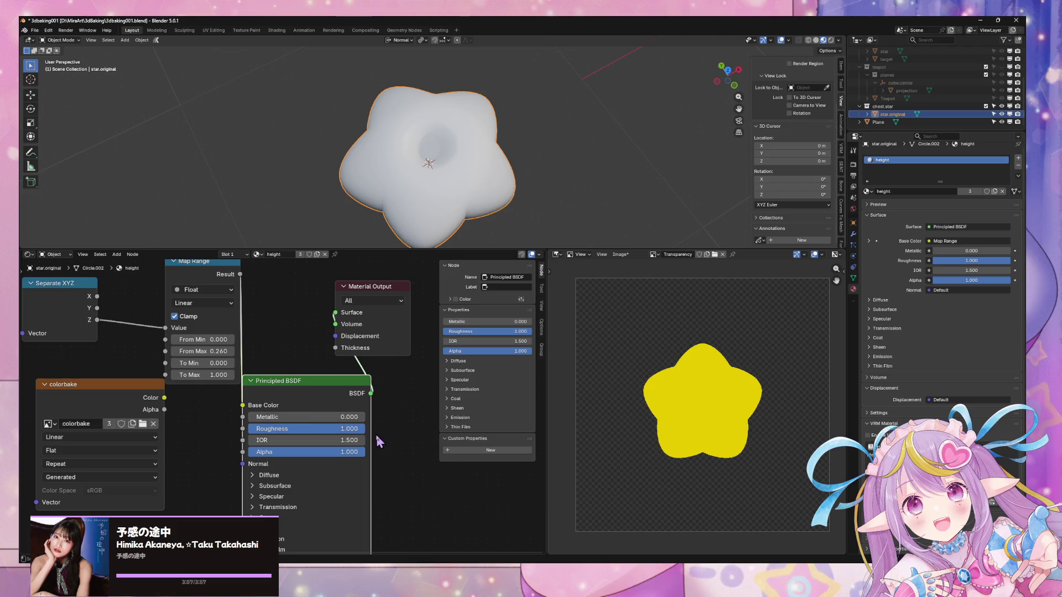
pyautogui.moveTo(359, 435); pyautogui.dragTo(359, 434)
pyautogui.moveTo(241, 467)
pyautogui.mouseDown(button='middle')
pyautogui.moveTo(258, 374)
pyautogui.moveTo(221, 417)
pyautogui.mouseUp(button='middle')
pyautogui.click(270, 447)
pyautogui.moveTo(243, 321); pyautogui.dragTo(199, 381, button='middle')
pyautogui.moveTo(166, 279); pyautogui.dragTo(146, 275)
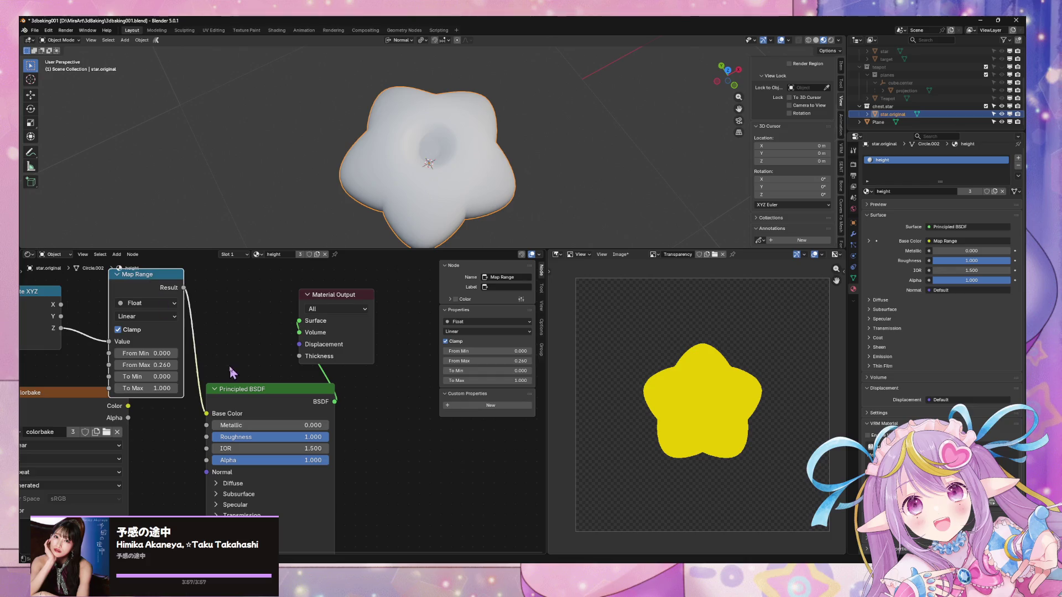
pyautogui.moveTo(232, 373); pyautogui.dragTo(234, 353, button='middle')
pyautogui.moveTo(187, 269); pyautogui.dragTo(209, 523)
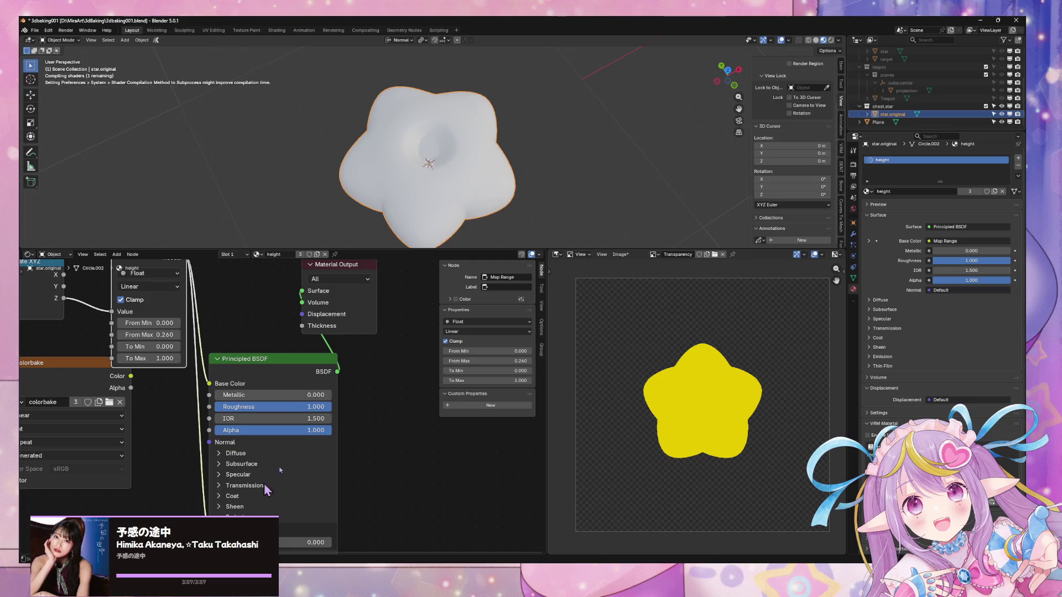
pyautogui.moveTo(341, 383); pyautogui.dragTo(311, 463, button='middle')
pyautogui.moveTo(308, 344); pyautogui.dragTo(426, 391)
pyautogui.moveTo(245, 438); pyautogui.dragTo(298, 339)
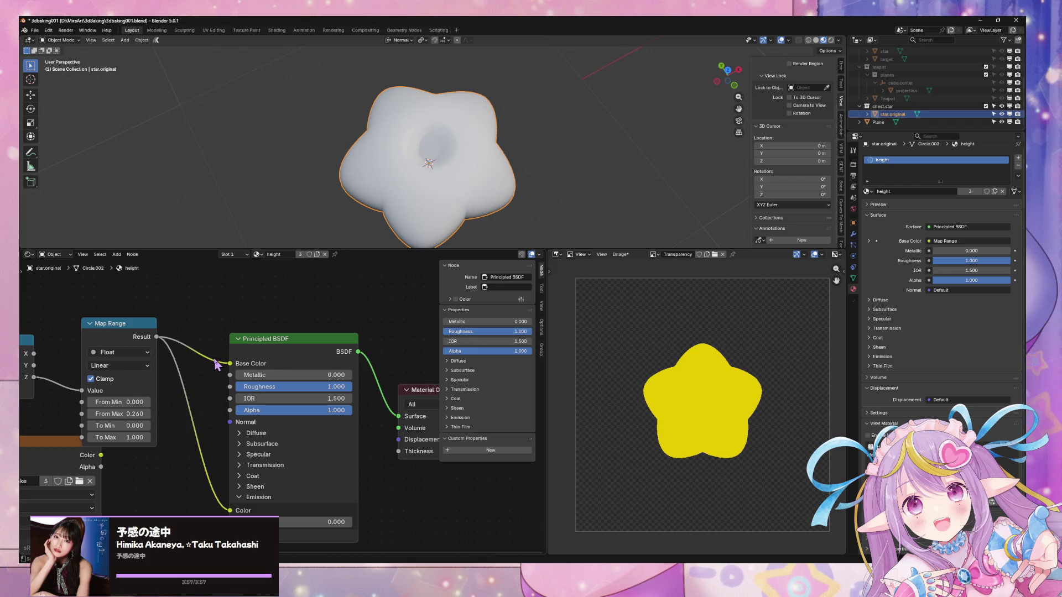
pyautogui.moveTo(229, 363); pyautogui.dragTo(238, 332)
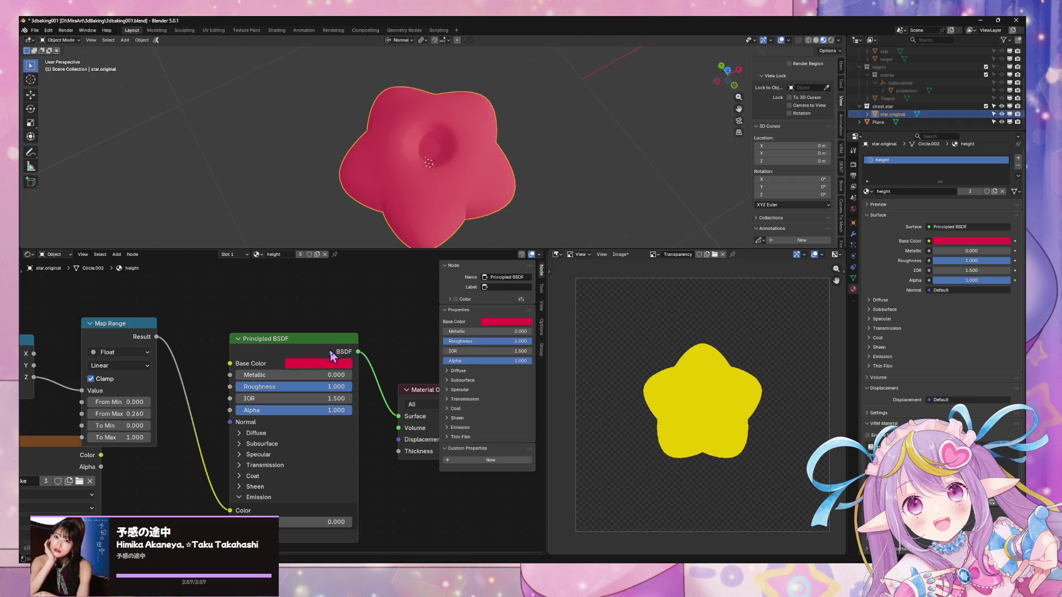
pyautogui.moveTo(158, 338); pyautogui.dragTo(229, 363)
pyautogui.moveTo(591, 213); pyautogui.dragTo(513, 147, button='middle')
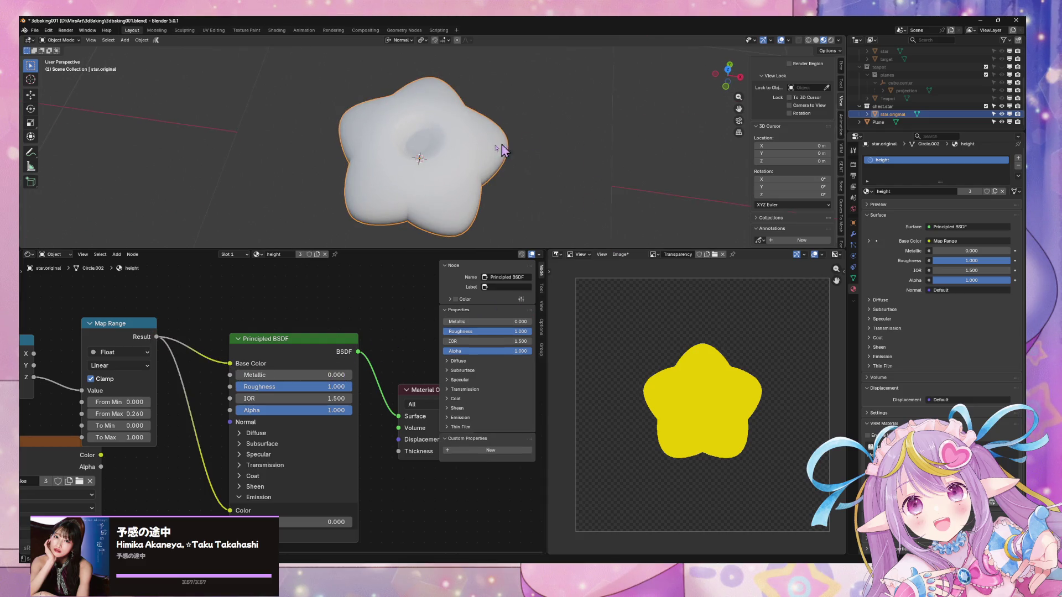
pyautogui.keyDown('shift'); pyautogui.click(562, 161); pyautogui.keyUp('shift')
# With the Plane active, run a Cycles bake from Render Properties into the Transparency image
pyautogui.keyDown('shift'); pyautogui.click(473, 150); pyautogui.keyUp('shift')
pyautogui.keyDown('shift'); pyautogui.click(550, 167); pyautogui.keyUp('shift')
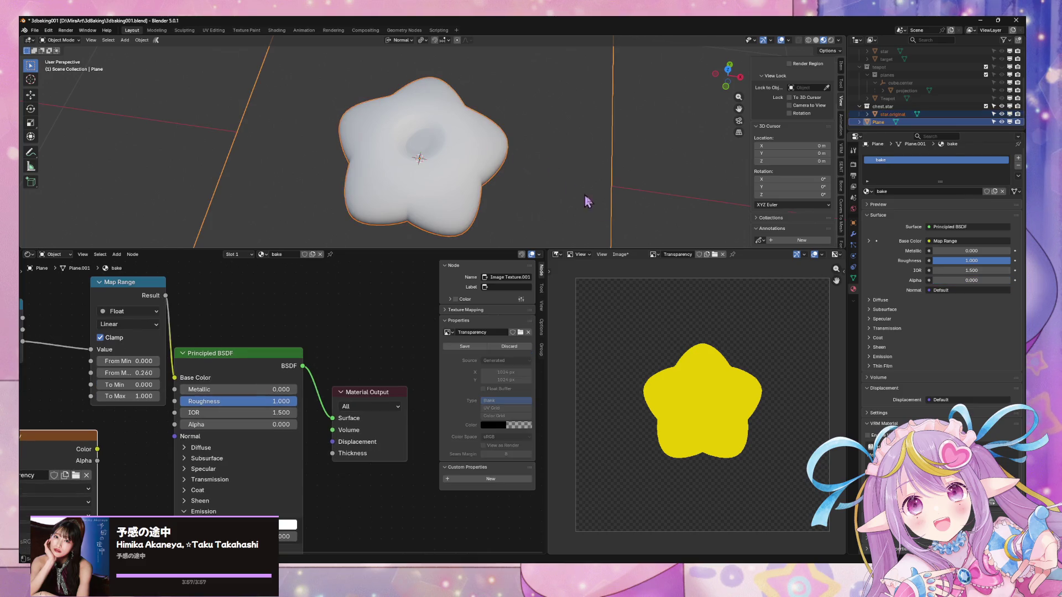
pyautogui.moveTo(187, 383); pyautogui.dragTo(326, 354, button='middle')
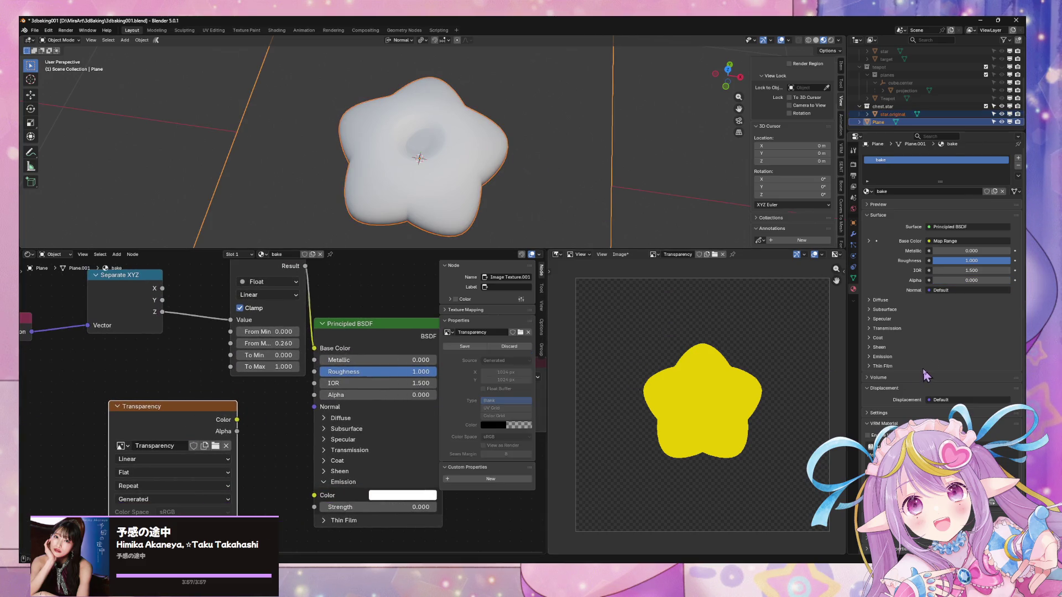
pyautogui.click(854, 234)
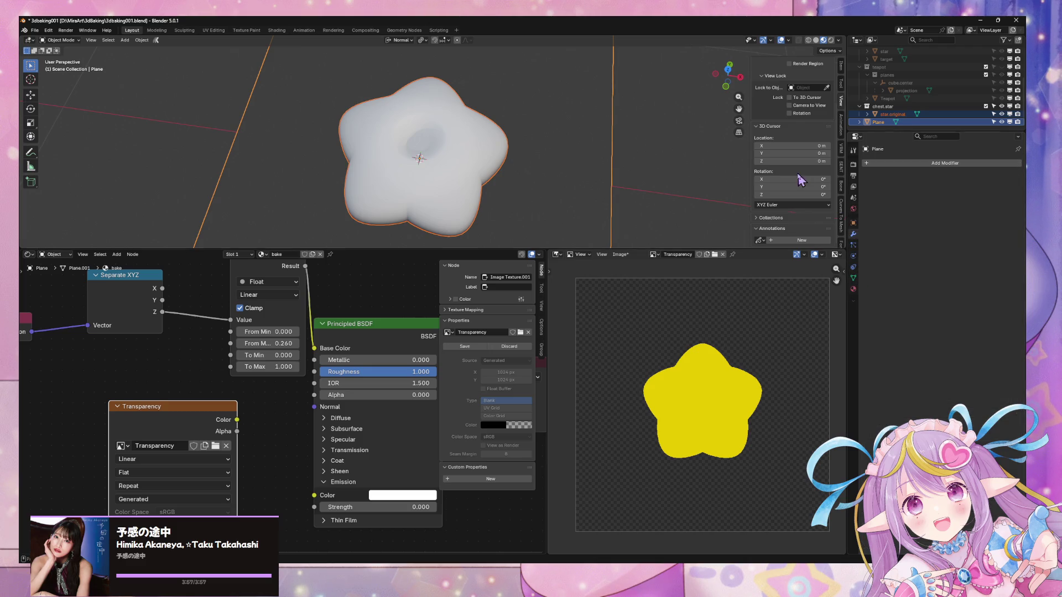
pyautogui.click(854, 165)
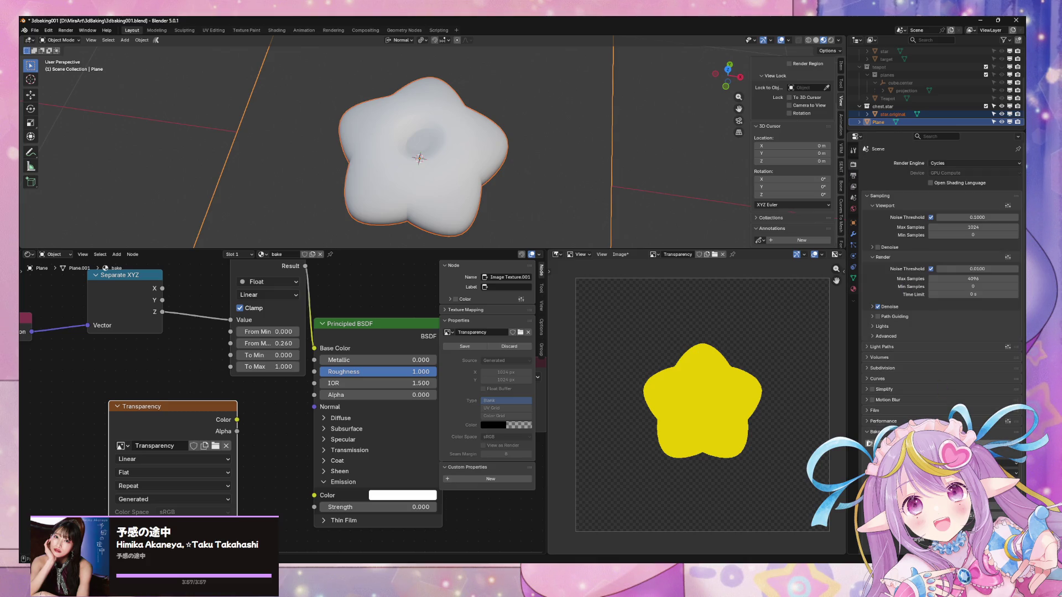
pyautogui.click(941, 443)
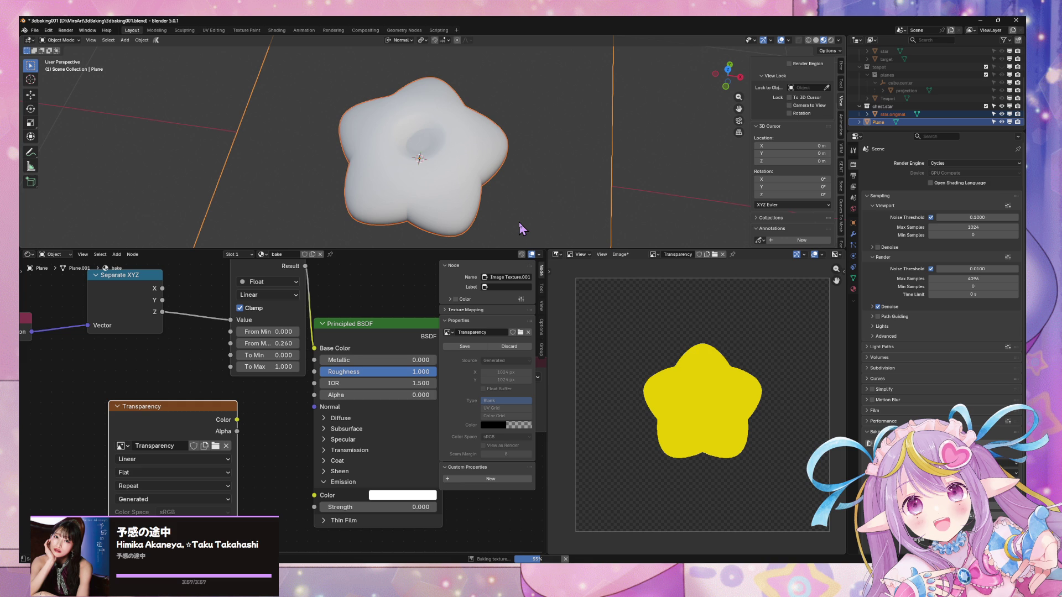
pyautogui.hotkey('alt', 'Tab')
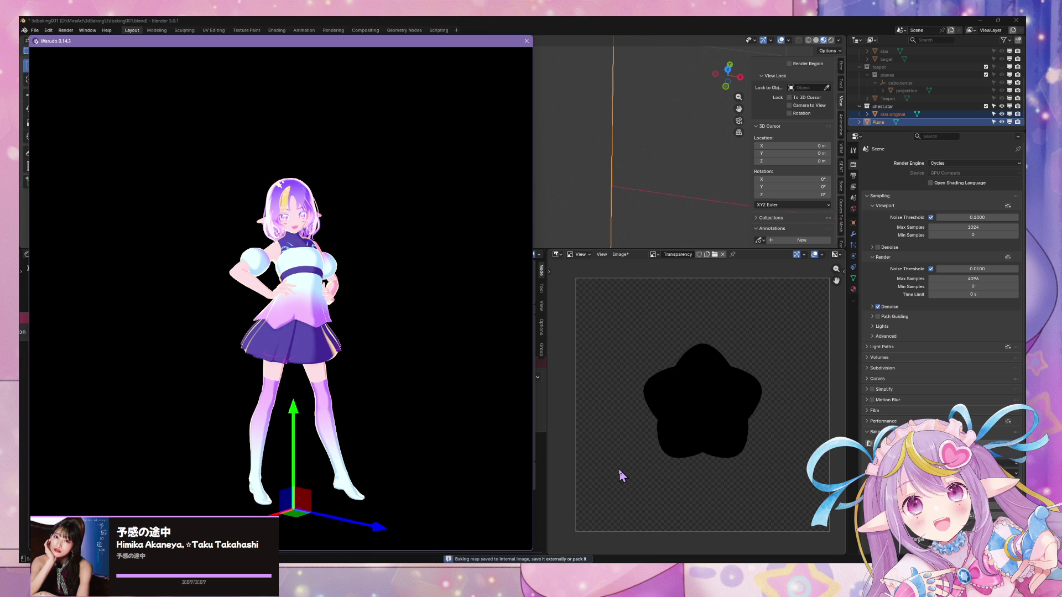
# Connect the Map Range Result to the Principled BSDF's Emission Color
pyautogui.click(604, 34)
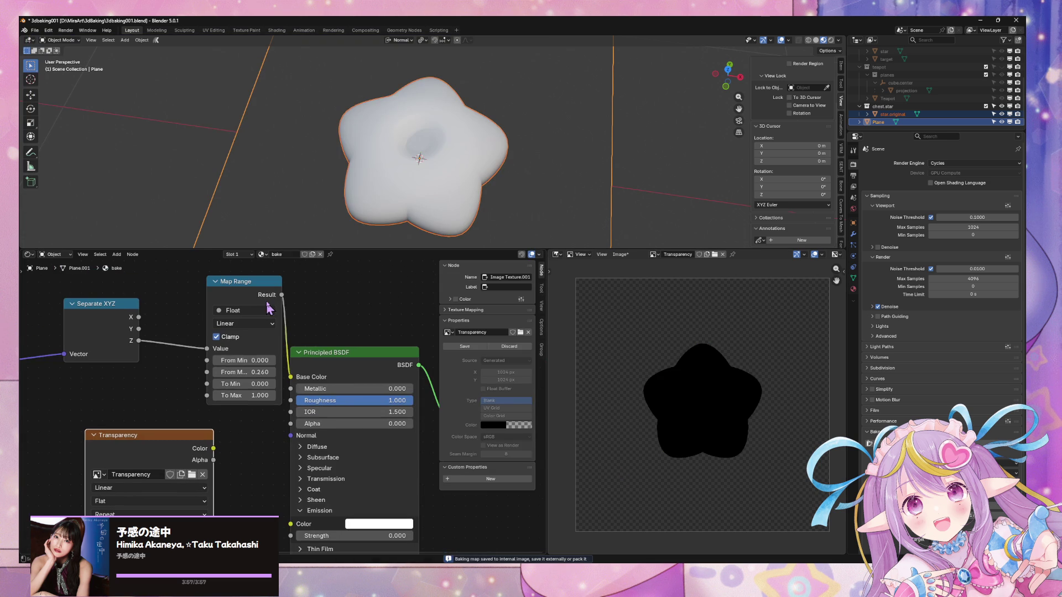
pyautogui.click(255, 321)
pyautogui.moveTo(257, 316); pyautogui.dragTo(291, 525)
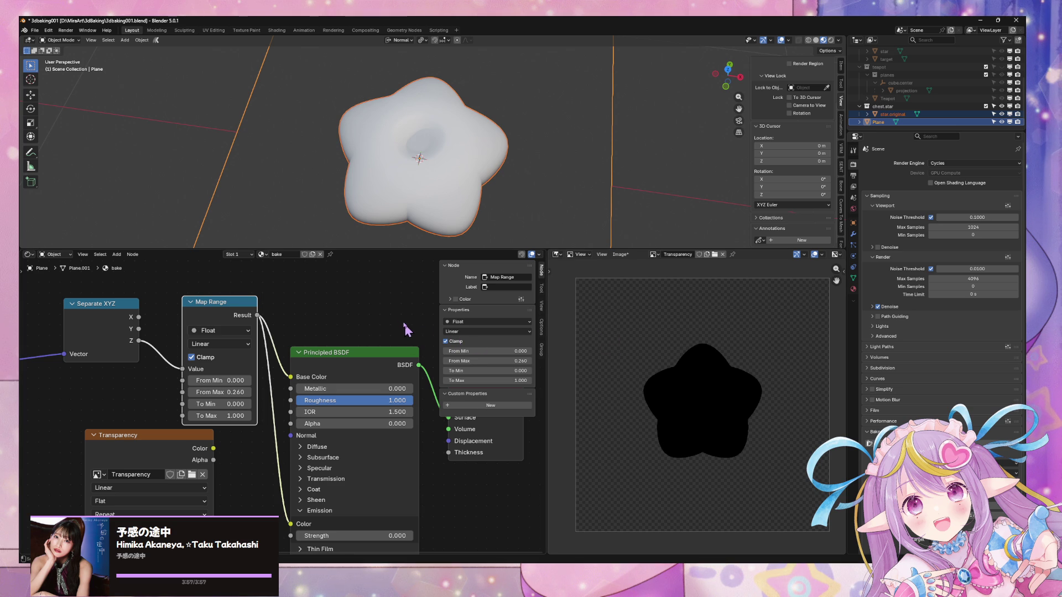
# Set the height material's Emission Strength to 1.000 on star.original, then add the Plane as active
pyautogui.click(440, 204)
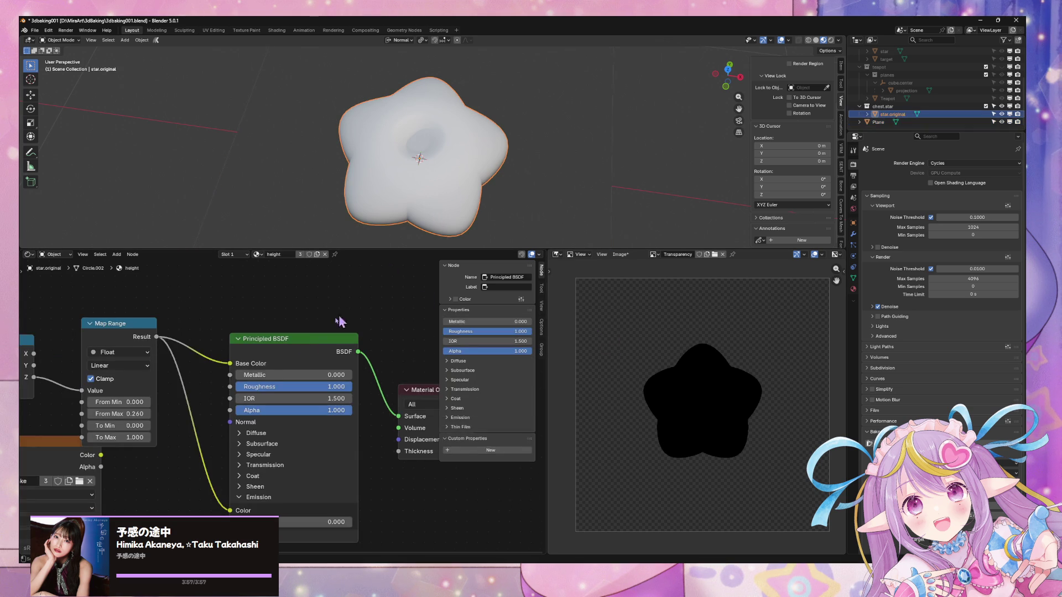
pyautogui.moveTo(226, 335); pyautogui.dragTo(243, 302, button='middle')
pyautogui.scroll(-1, 214, 336)
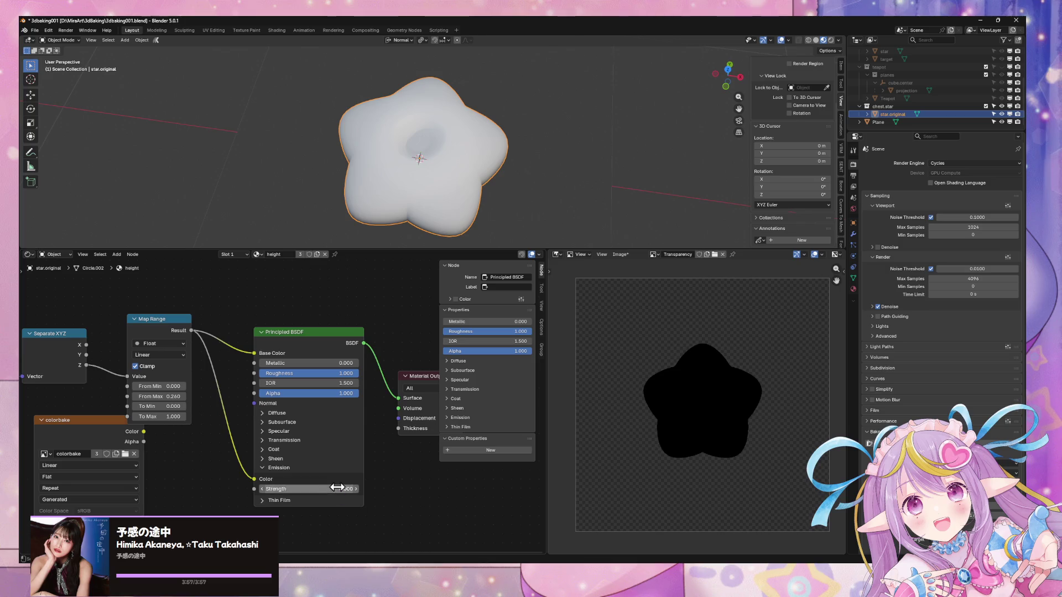
pyautogui.moveTo(287, 489); pyautogui.dragTo(330, 489)
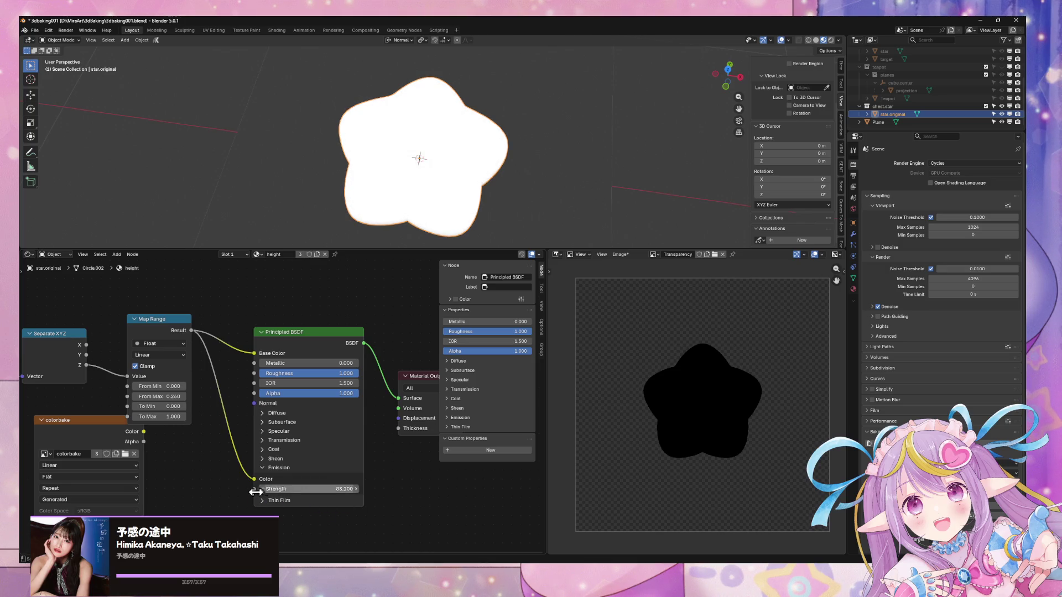
pyautogui.click(330, 489)
pyautogui.write('1')
pyautogui.press('Return')
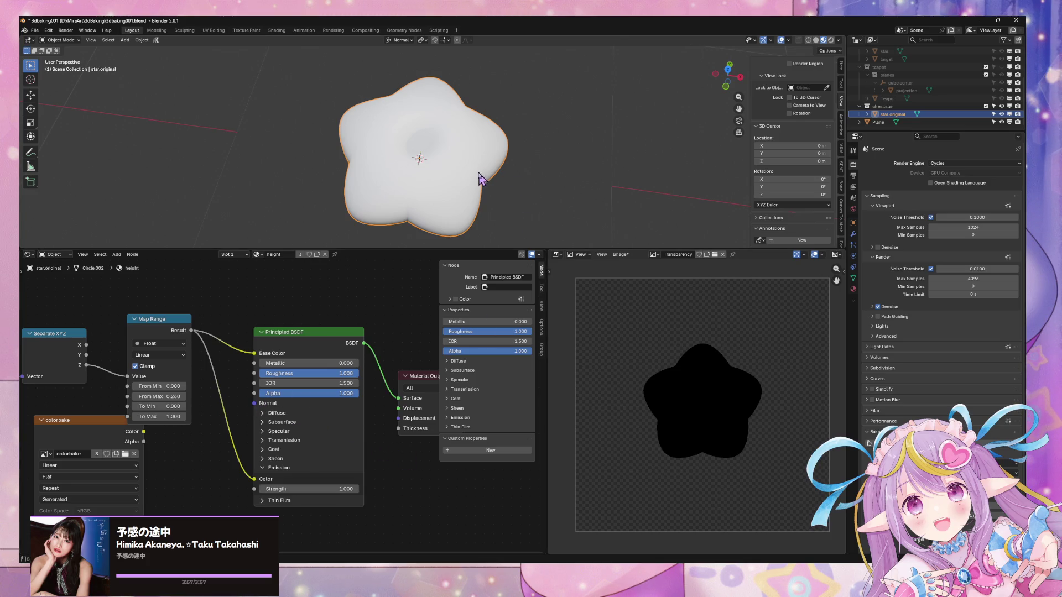
pyautogui.keyDown('shift'); pyautogui.click(541, 193); pyautogui.keyUp('shift')
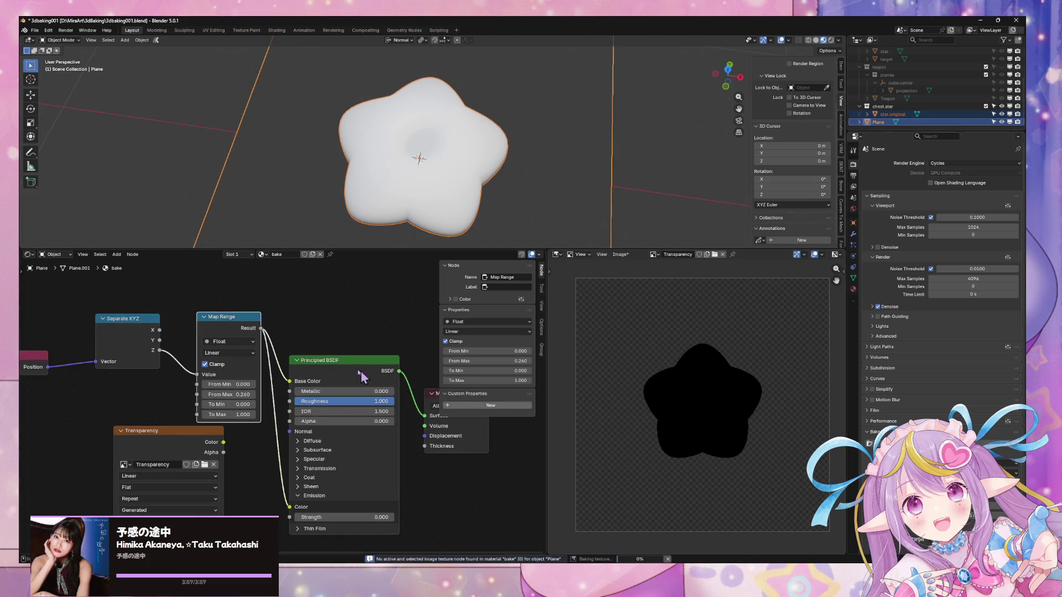
# Target the Transparency image node and bake the star's height gradient onto the Plane
pyautogui.click(178, 443)
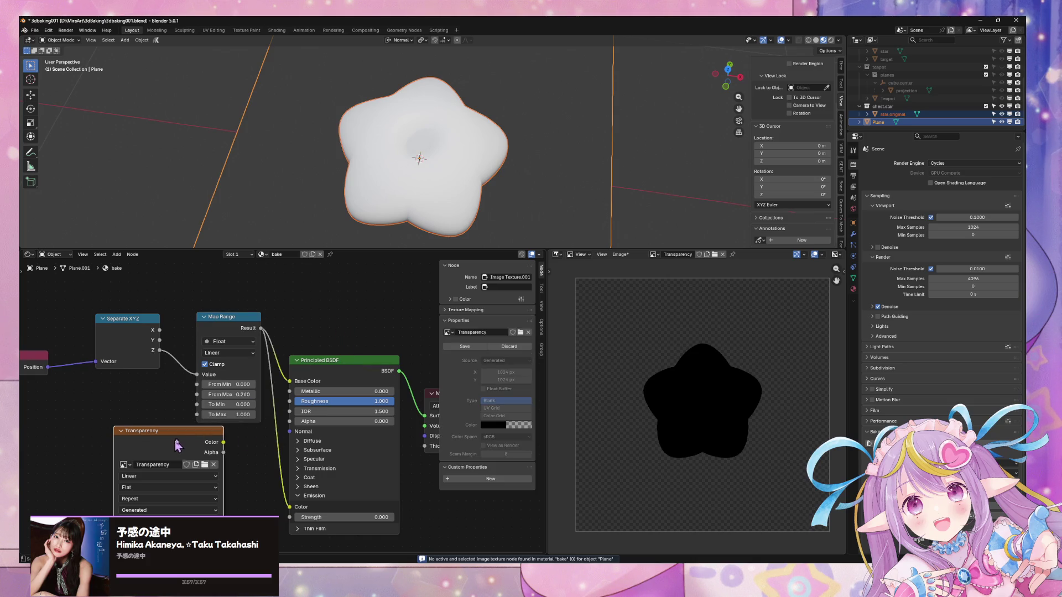
pyautogui.click(940, 442)
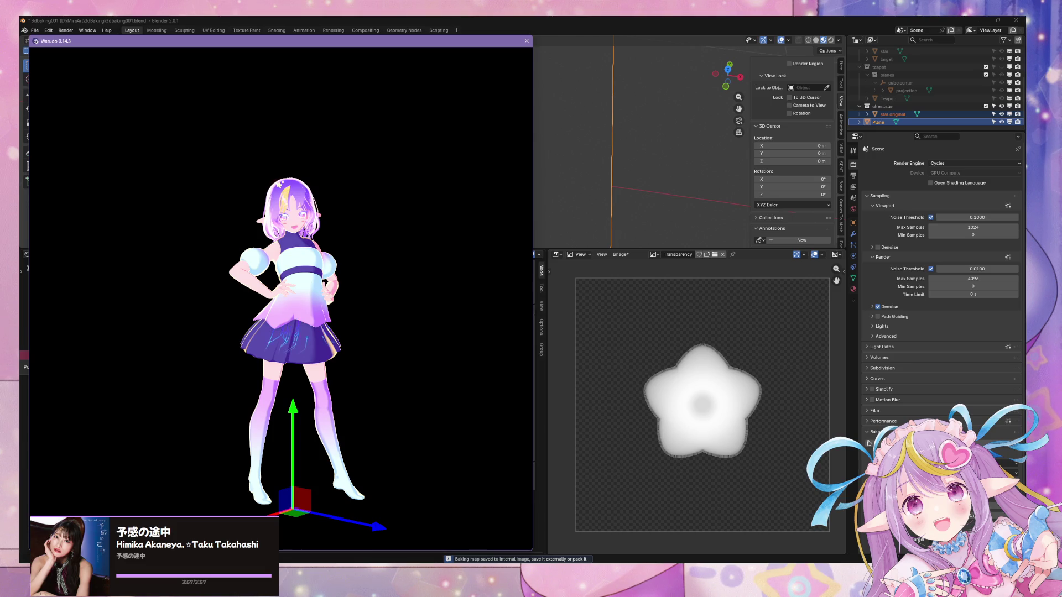
pyautogui.click(379, 389)
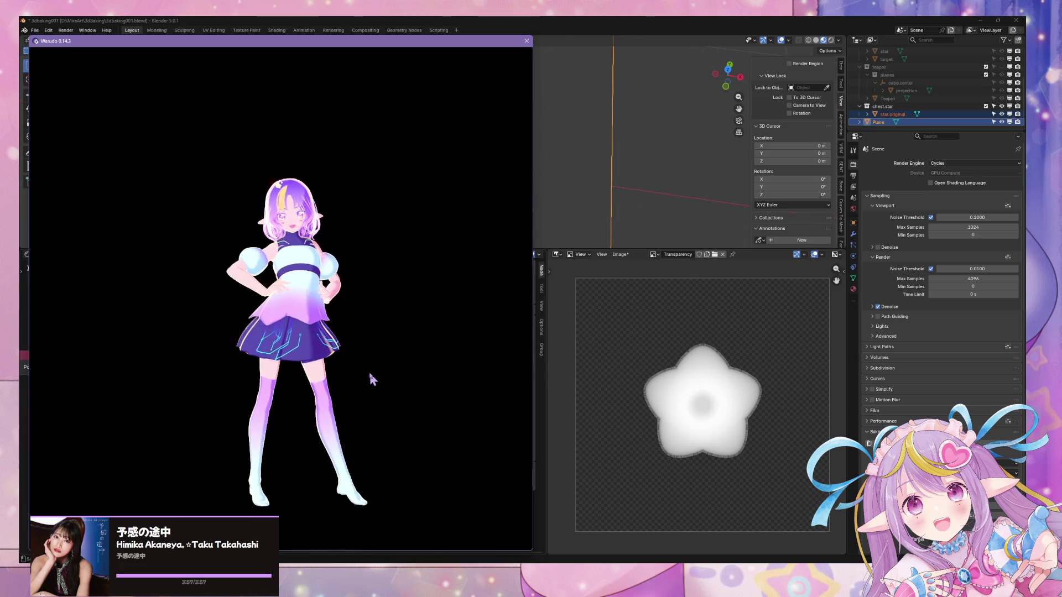
pyautogui.click(370, 372)
pyautogui.click(614, 19)
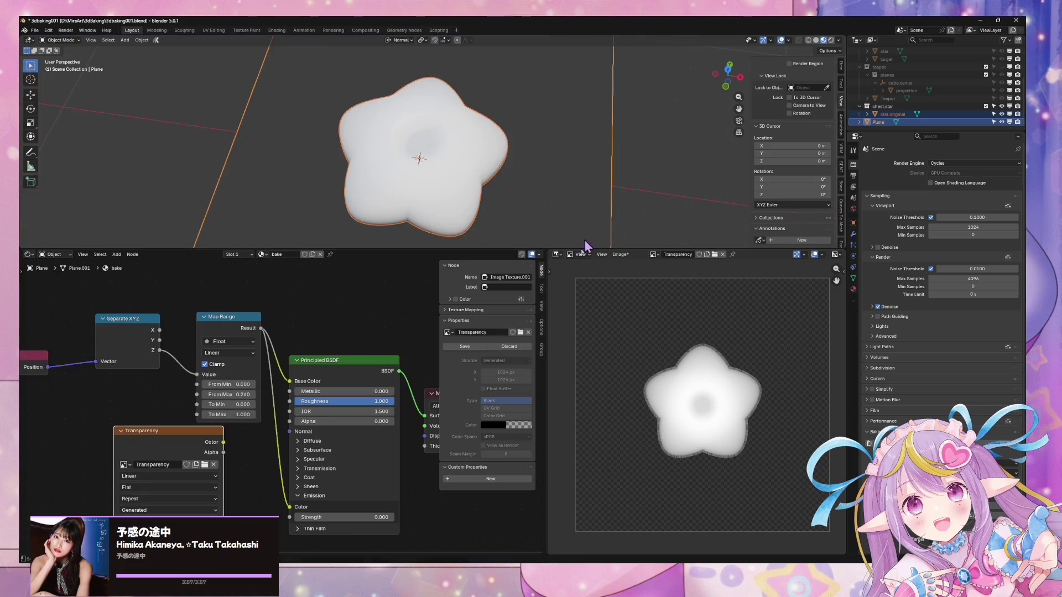
# Set Roughness to 0 on the Plane's bake material and the star's height material
pyautogui.press('KP_7')
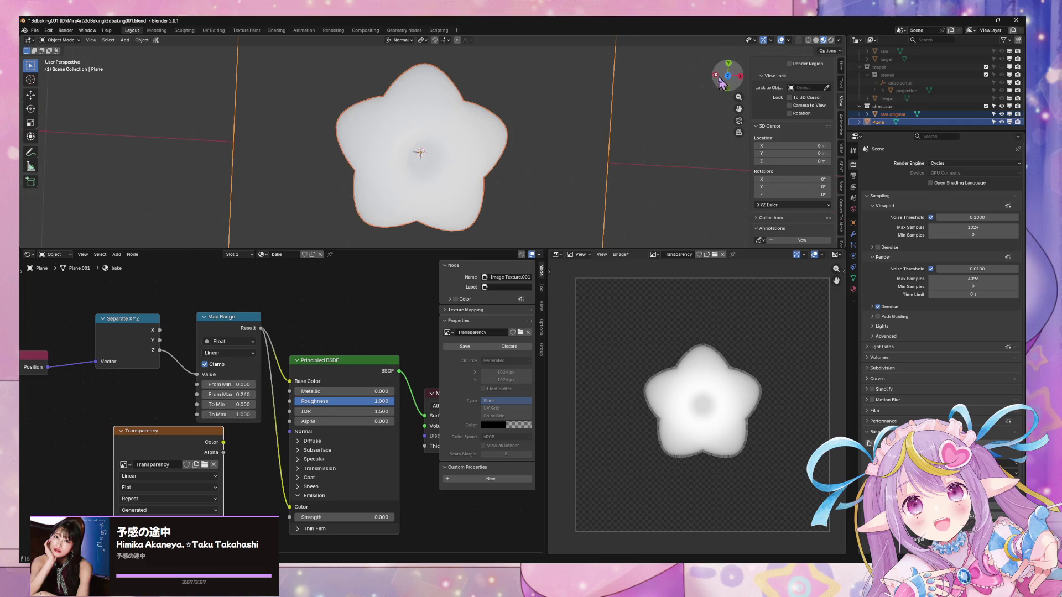
pyautogui.scroll(5, 542, 156)
pyautogui.scroll(-2, 542, 156)
pyautogui.click(628, 167)
pyautogui.scroll(-6, 628, 167)
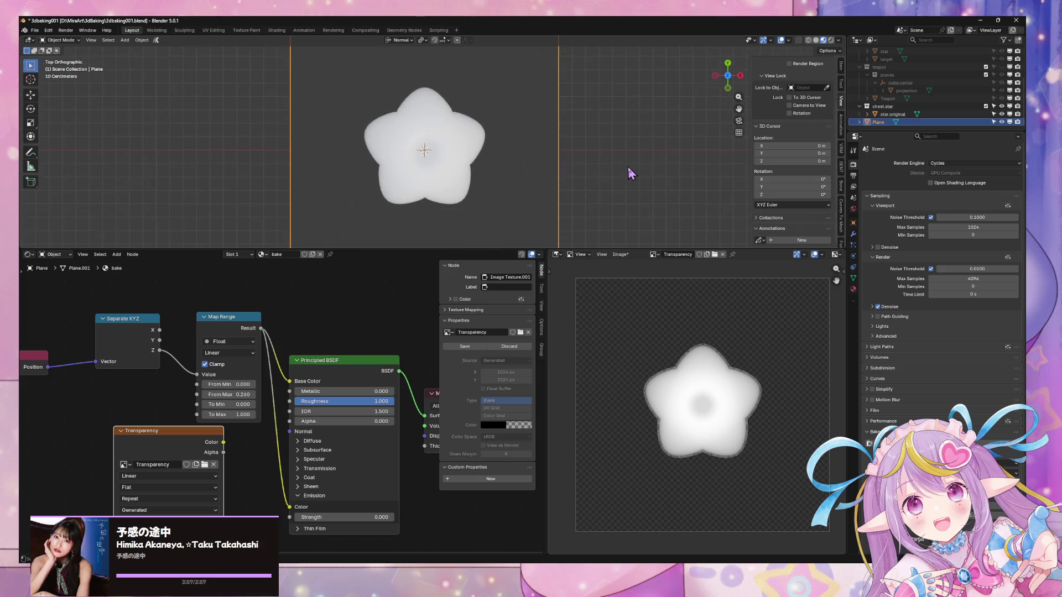
pyautogui.scroll(5, 721, 350)
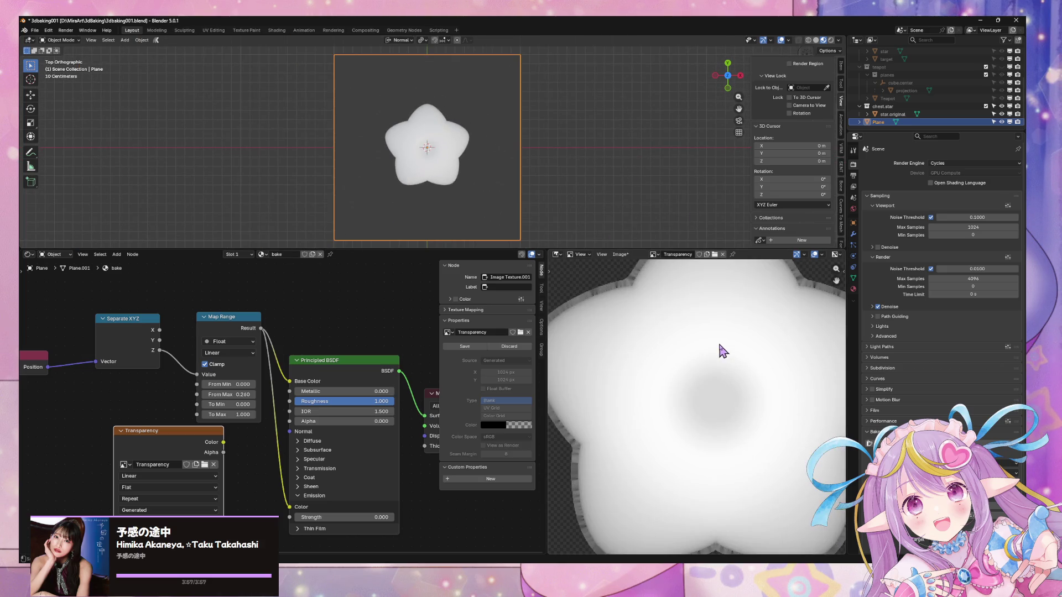
pyautogui.scroll(-2, 722, 350)
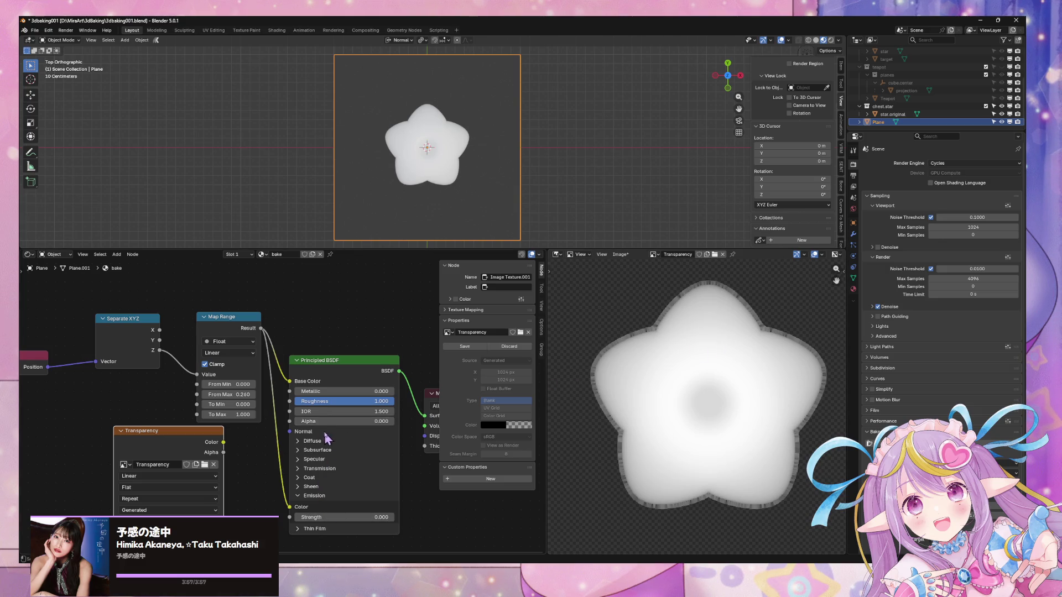
pyautogui.moveTo(345, 409); pyautogui.dragTo(299, 408)
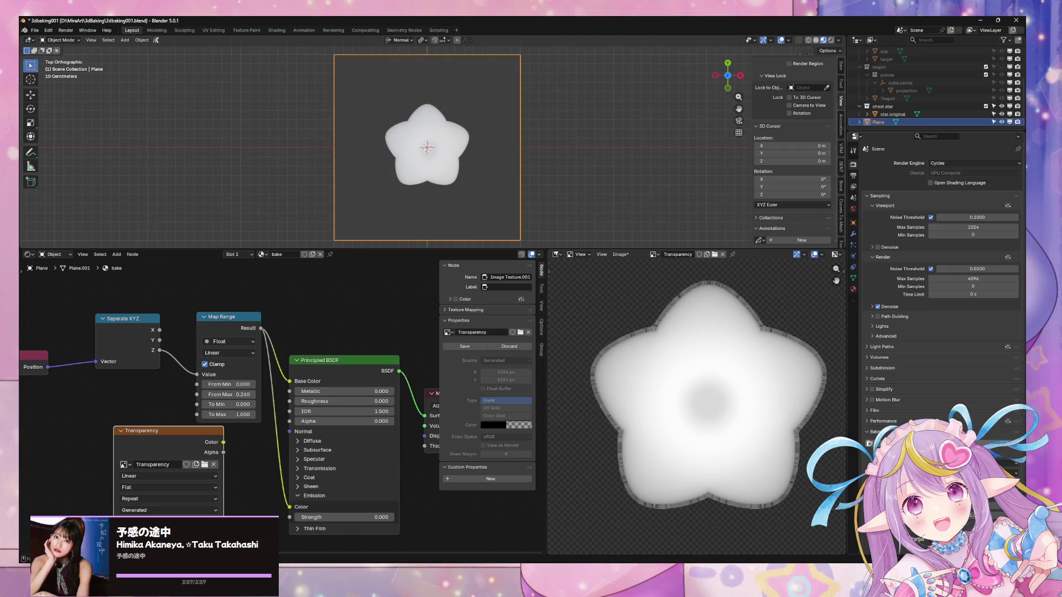
pyautogui.click(450, 153)
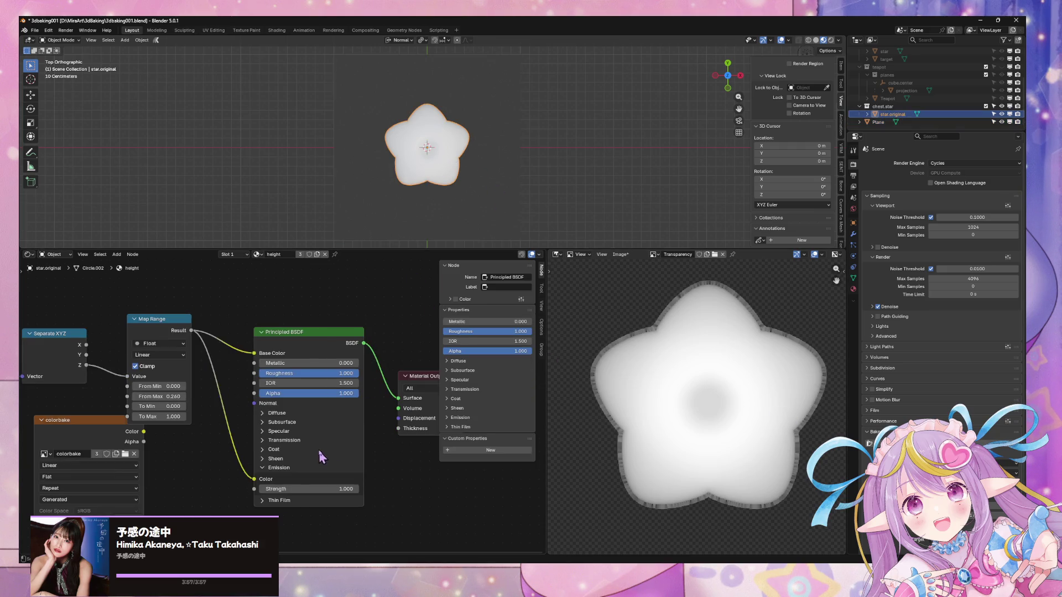
pyautogui.moveTo(350, 376); pyautogui.dragTo(295, 368)
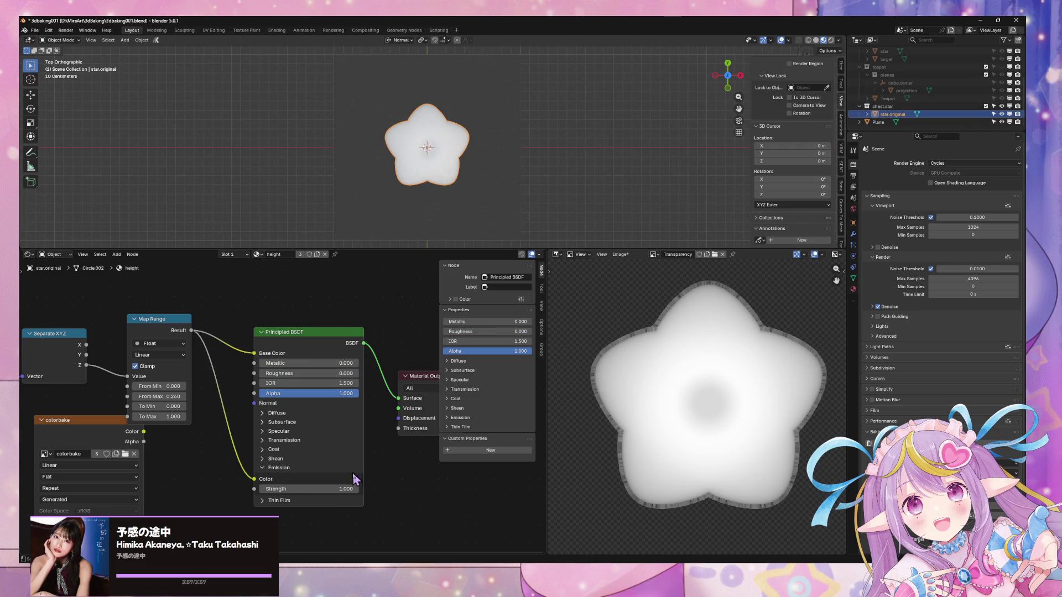
# Expand Thin Film on both materials, then select the star and Plane and rebake
pyautogui.click(265, 501)
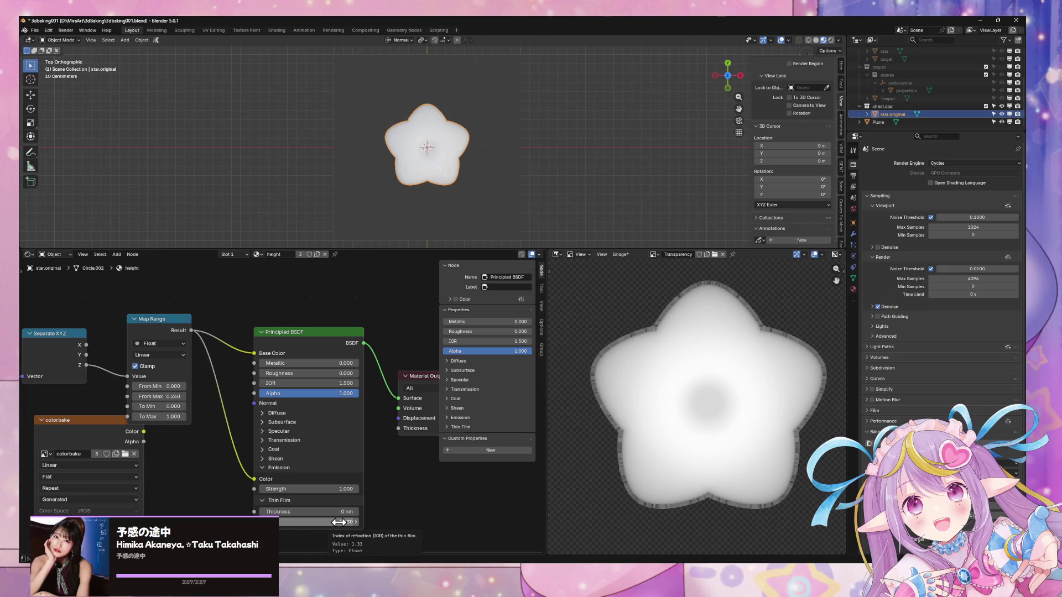
pyautogui.click(474, 195)
pyautogui.click(313, 529)
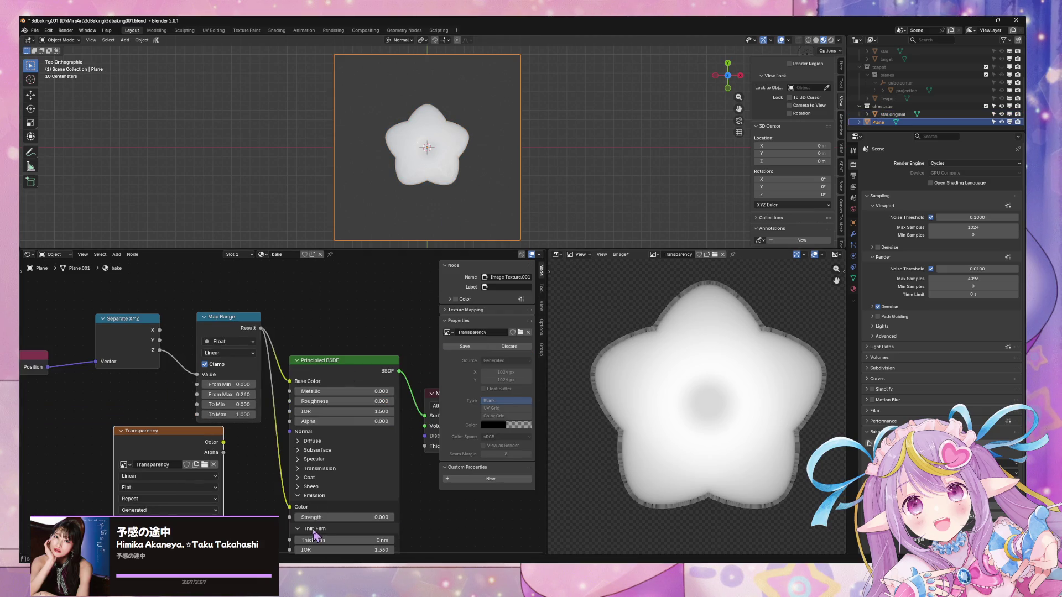
pyautogui.moveTo(428, 467); pyautogui.dragTo(426, 456, button='middle')
pyautogui.click(448, 148)
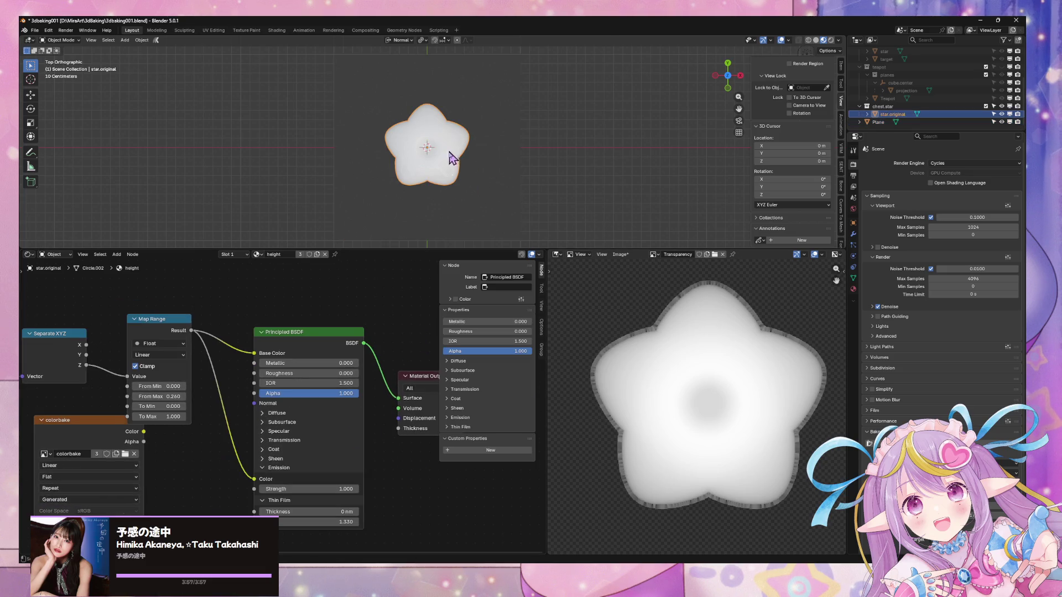
pyautogui.keyDown('shift'); pyautogui.click(489, 185); pyautogui.keyUp('shift')
pyautogui.click(984, 442)
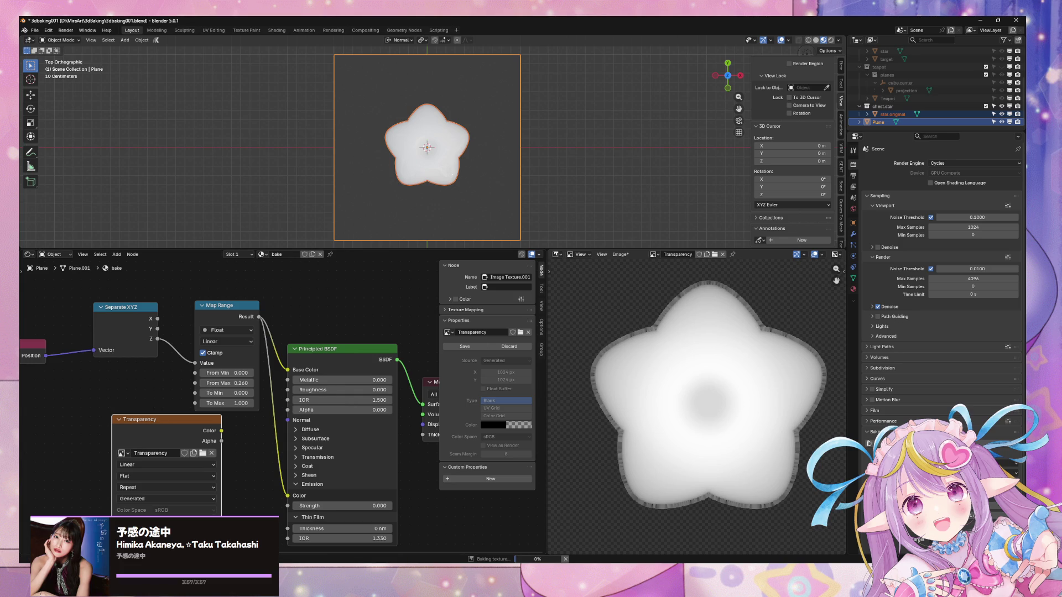
# Orbit around the avatar in Warudo while the bake runs, then deselect everything in Blender
pyautogui.hotkey('alt', 'Tab')
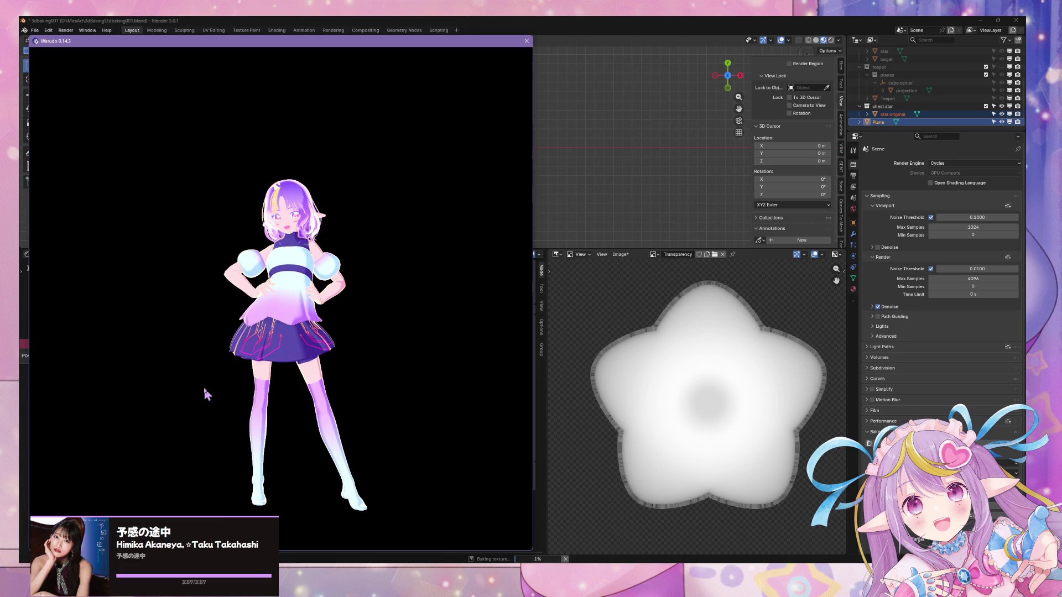
pyautogui.moveTo(221, 382)
pyautogui.mouseDown()
pyautogui.moveTo(441, 379)
pyautogui.moveTo(161, 376)
pyautogui.moveTo(334, 372)
pyautogui.mouseUp()
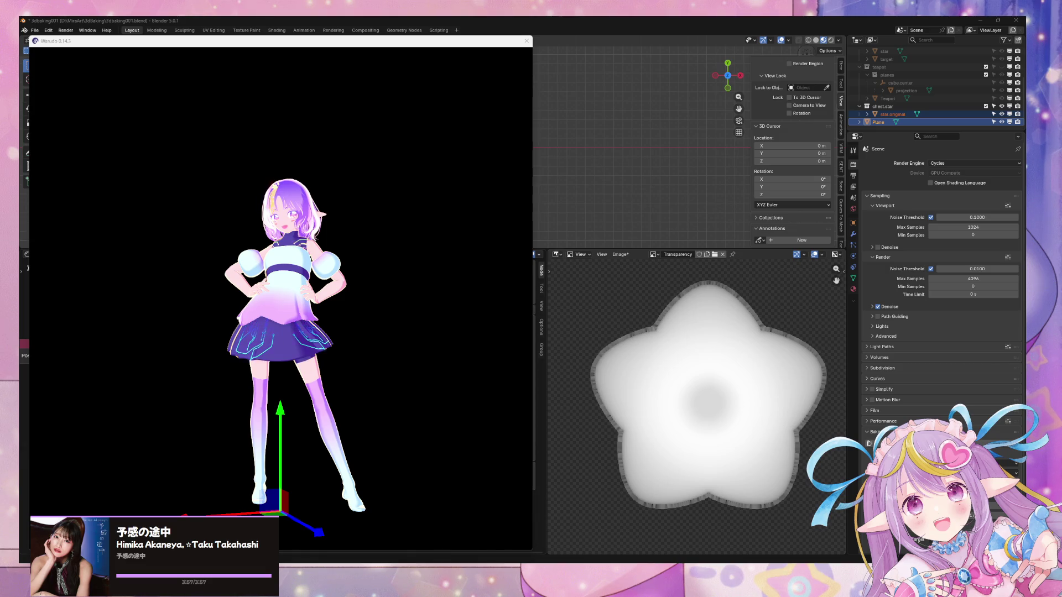
pyautogui.moveTo(238, 331)
pyautogui.mouseDown(button='right')
pyautogui.moveTo(64, 310)
pyautogui.moveTo(238, 338)
pyautogui.moveTo(323, 303)
pyautogui.moveTo(372, 330)
pyautogui.moveTo(454, 343)
pyautogui.moveTo(350, 340)
pyautogui.mouseUp(button='right')
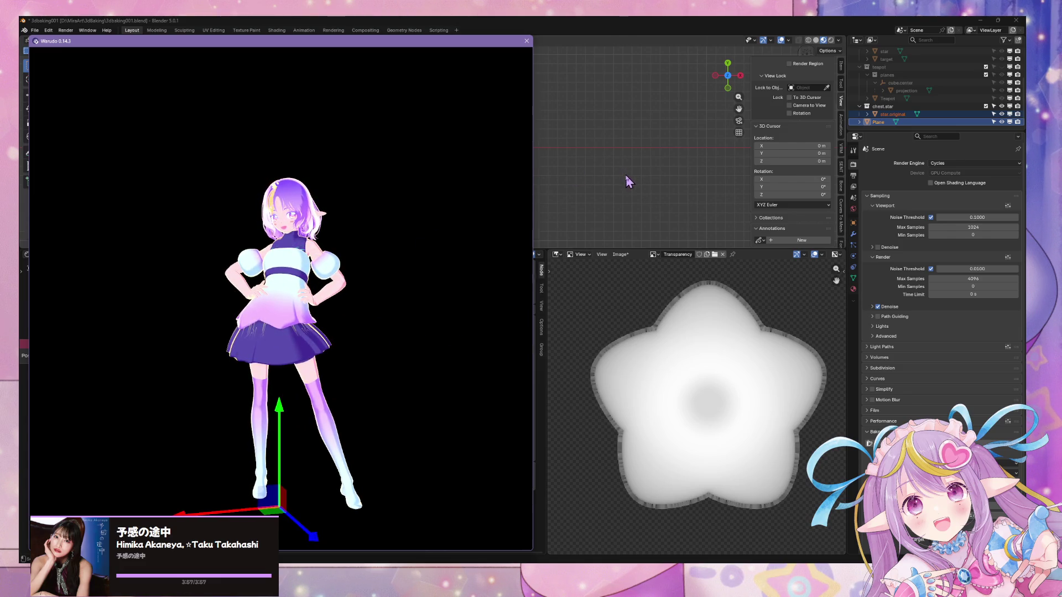
pyautogui.click(597, 209)
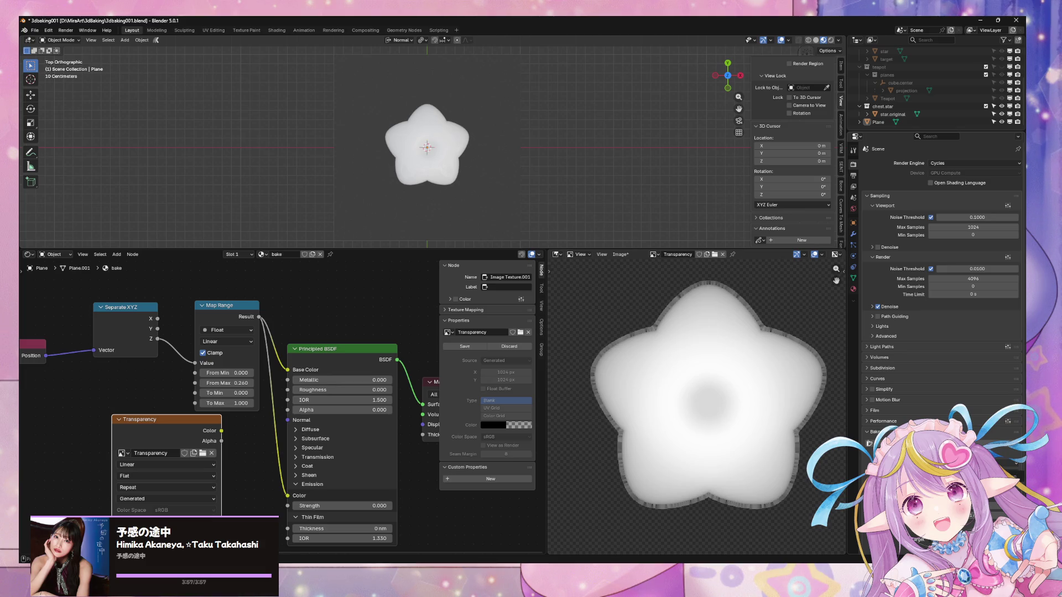
# In the baked image's Save As dialog, rename star.normalbake.png to star.normal.png
pyautogui.scroll(2, 825, 432)
pyautogui.scroll(-2, 824, 432)
pyautogui.scroll(2, 824, 432)
pyautogui.scroll(-1, 824, 428)
pyautogui.scroll(-2, 824, 426)
pyautogui.scroll(2, 825, 426)
pyautogui.scroll(-1, 773, 394)
pyautogui.click(620, 254)
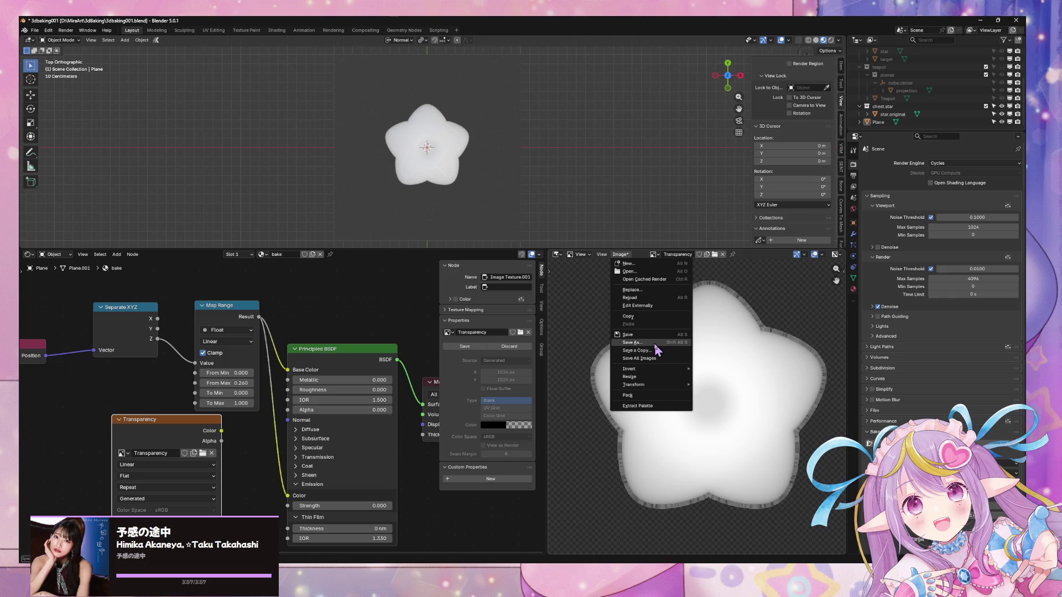
pyautogui.click(656, 344)
pyautogui.click(254, 238)
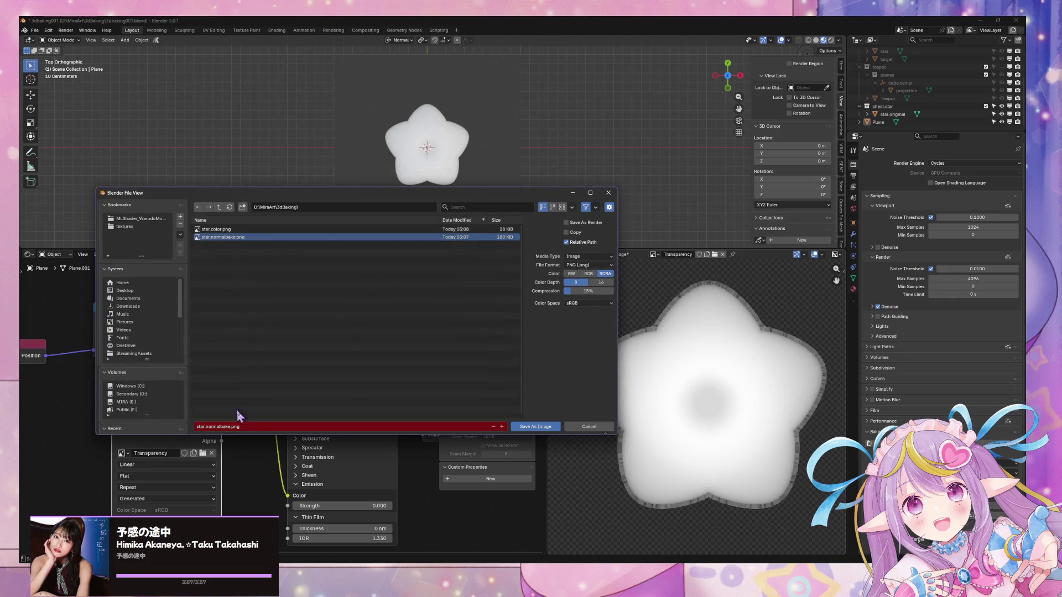
pyautogui.doubleClick(234, 237)
pyautogui.press('BackSpace')
pyautogui.press('BackSpace')
pyautogui.press('BackSpace')
pyautogui.press('Return')
# Save the baked texture as star.height.png in the same folder
pyautogui.click(245, 426)
pyautogui.write('star.')
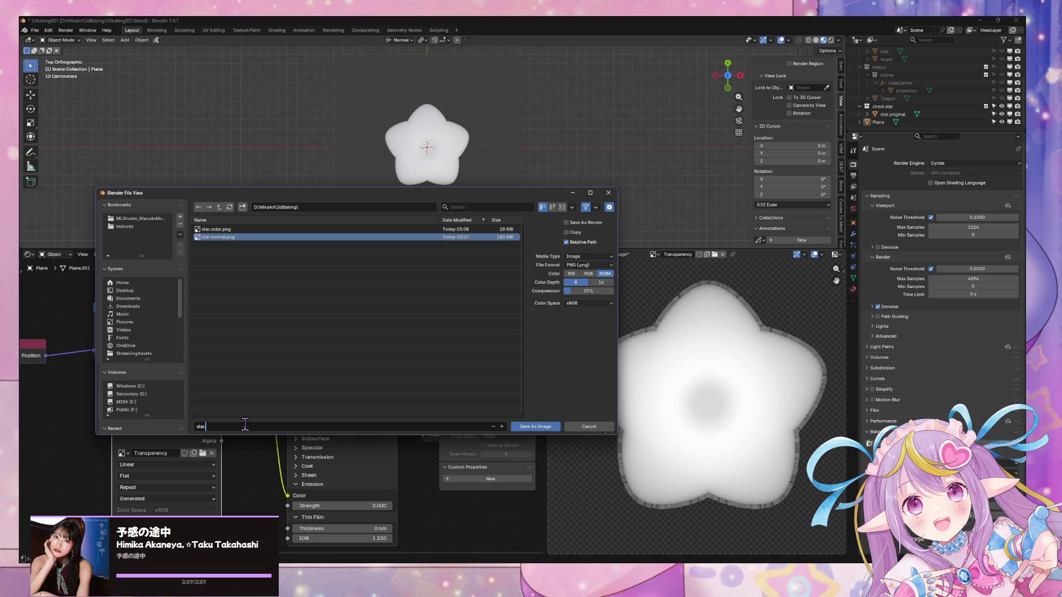
pyautogui.write('t')
pyautogui.press('Return')
pyautogui.click(535, 427)
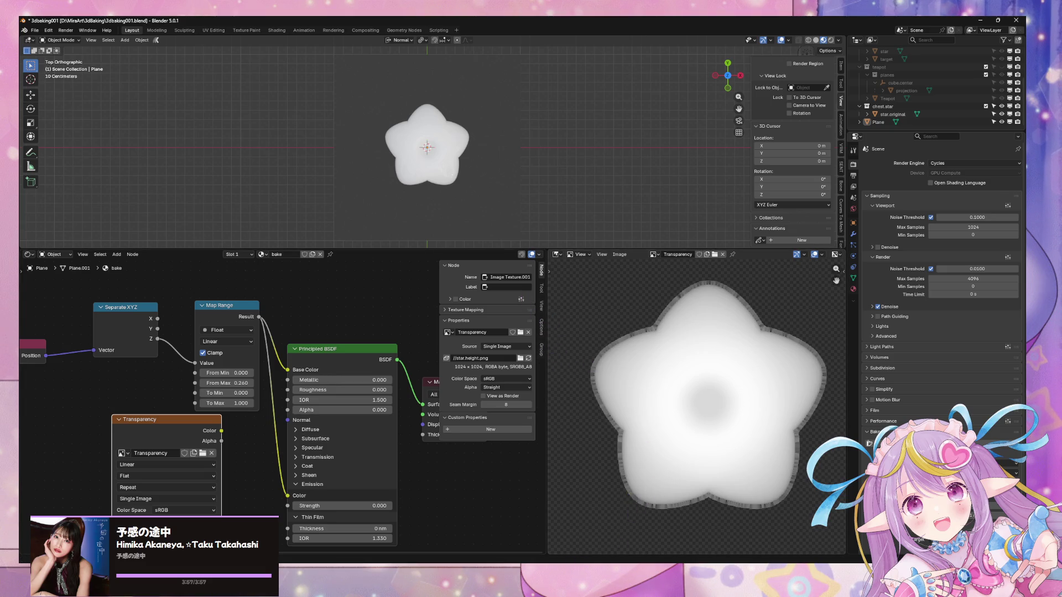
pyautogui.click(501, 534)
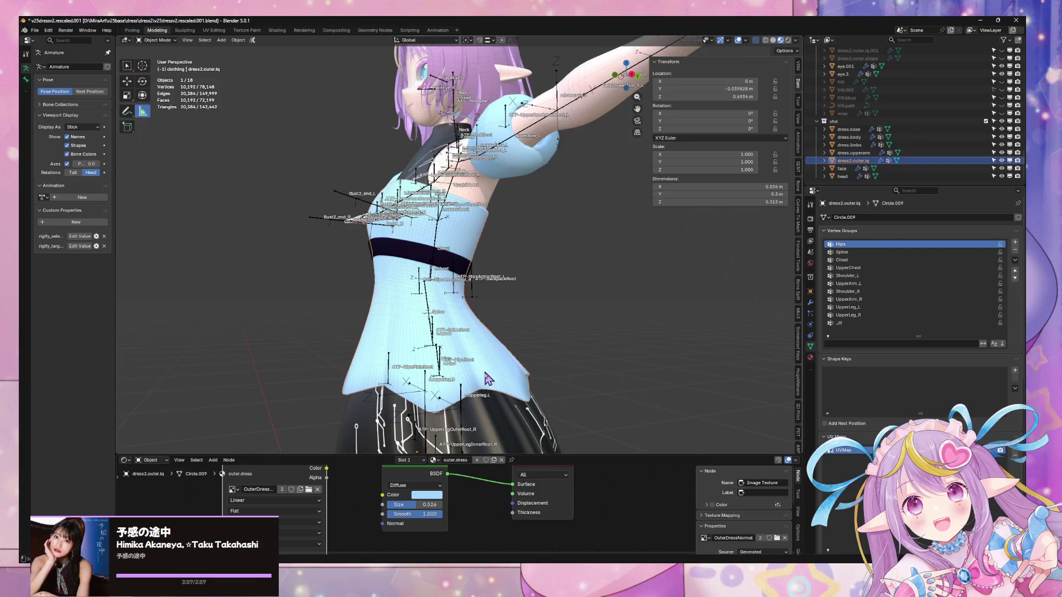
# Isolate the outer dress in a front view and measure a vertical distance at its hem
pyautogui.moveTo(497, 377)
pyautogui.mouseDown(button='middle')
pyautogui.moveTo(570, 382)
pyautogui.moveTo(573, 241)
pyautogui.moveTo(551, 261)
pyautogui.mouseUp(button='middle')
pyautogui.press('KP_Divide')
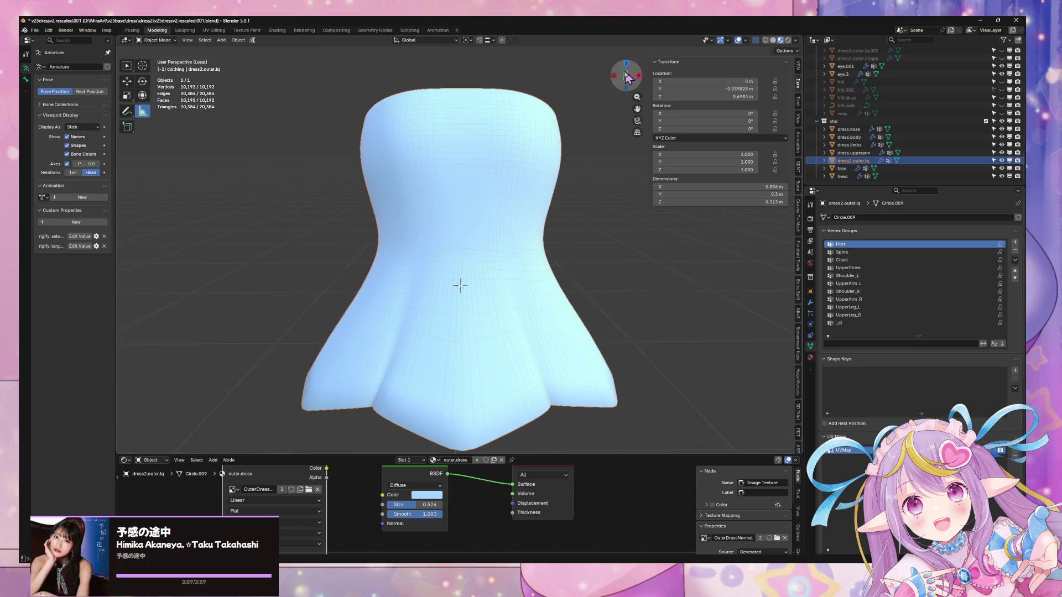
pyautogui.click(626, 76)
pyautogui.keyDown('shift'); pyautogui.moveTo(619, 197); pyautogui.dragTo(597, 199, button='middle'); pyautogui.keyUp('shift')
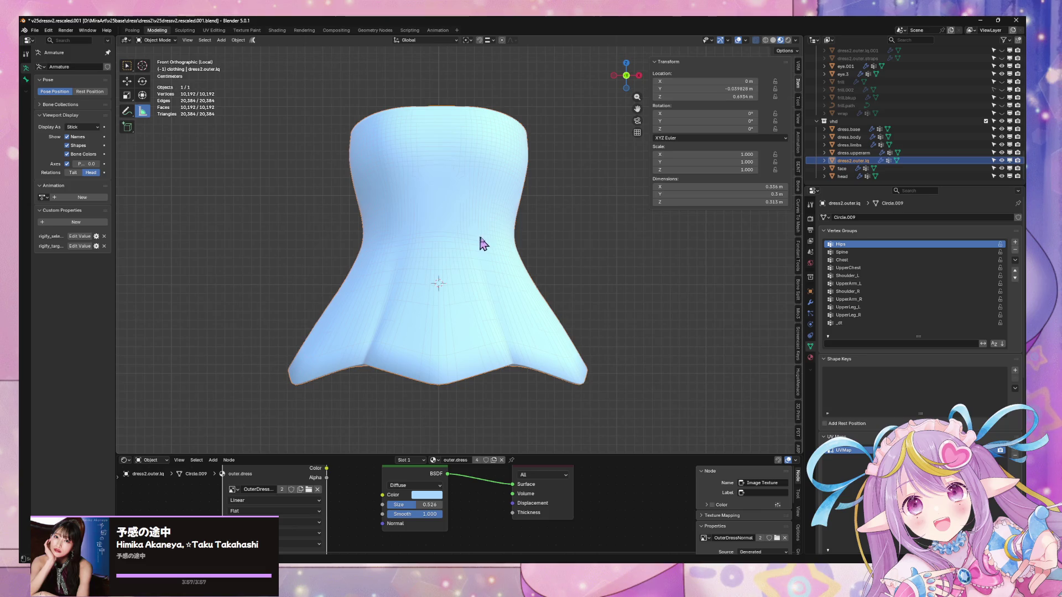
pyautogui.moveTo(565, 360)
pyautogui.mouseDown()
pyautogui.moveTo(569, 442)
pyautogui.moveTo(581, 447)
pyautogui.mouseUp()
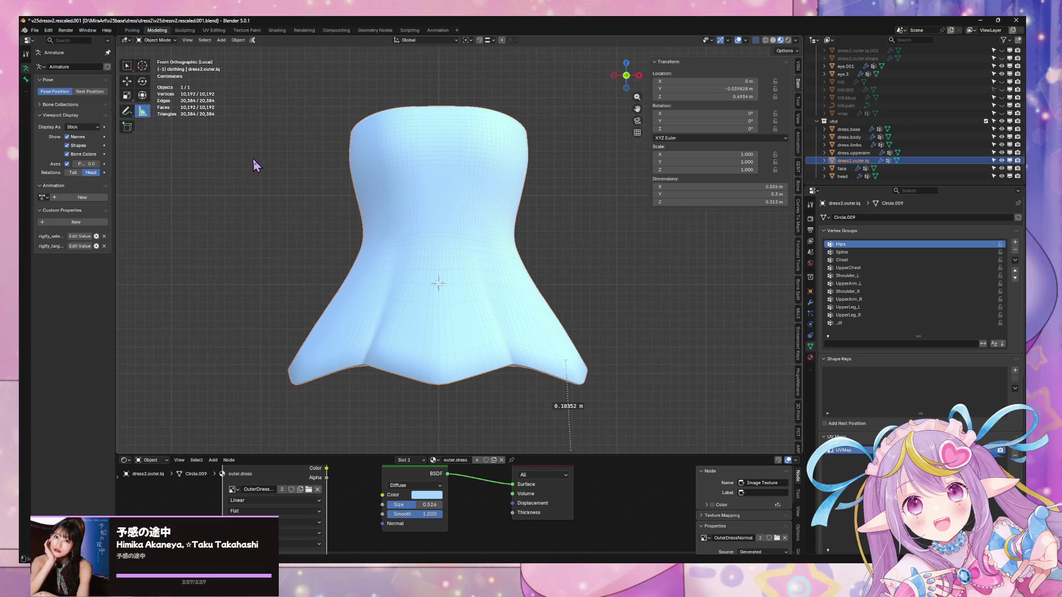
# Delete the Note annotation layer, then isolate the dress again in front view
pyautogui.press('KP_Divide')
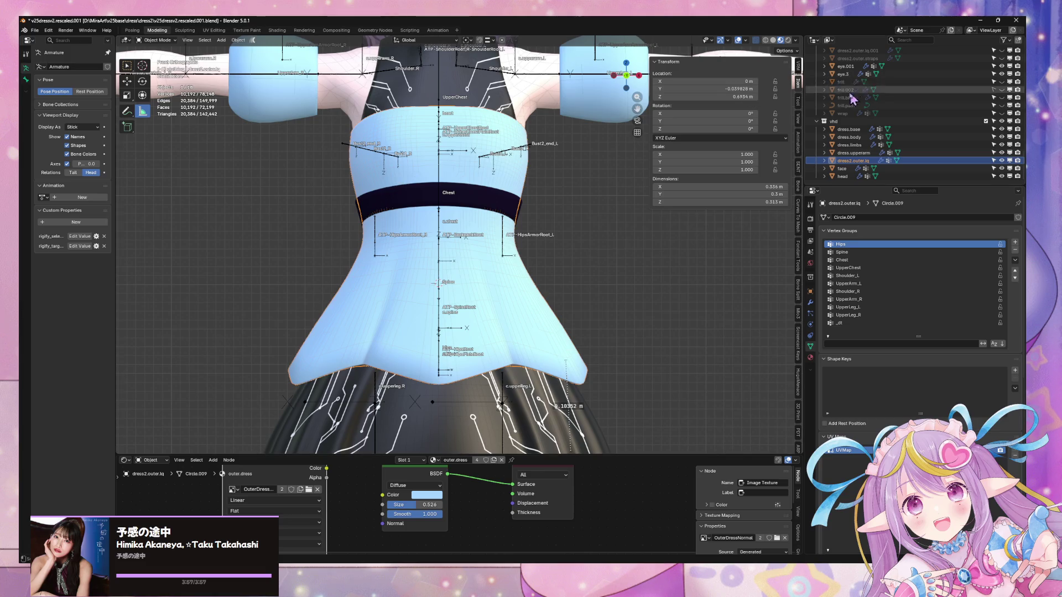
pyautogui.click(798, 120)
pyautogui.click(785, 321)
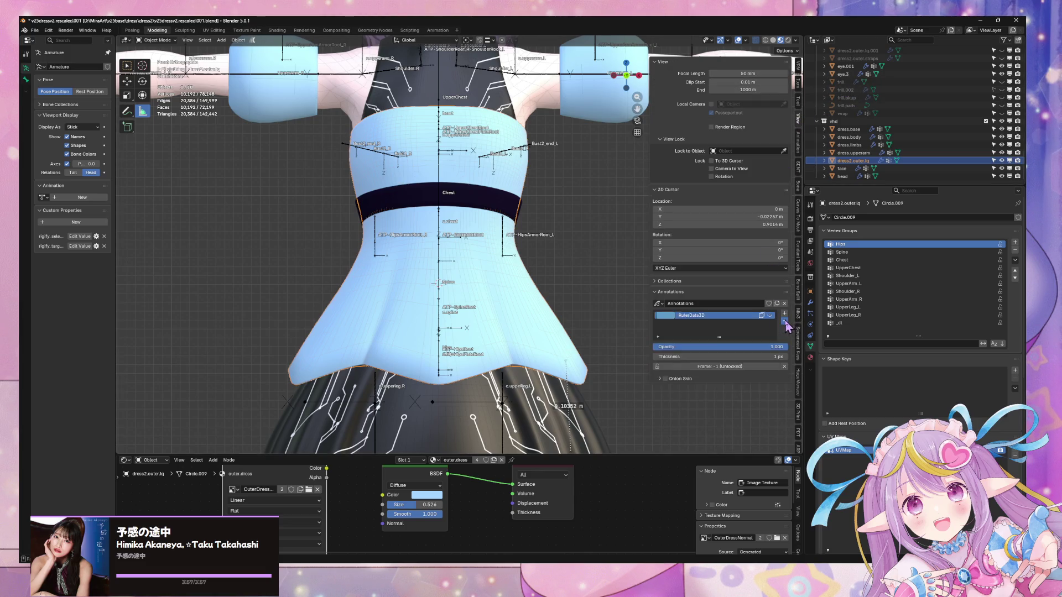
pyautogui.click(784, 304)
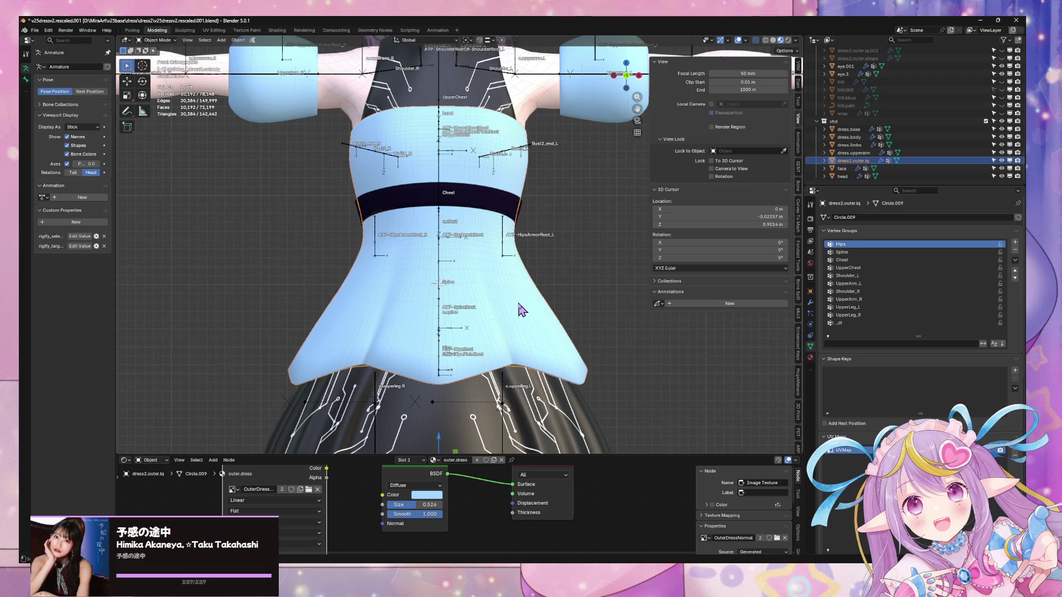
pyautogui.press('KP_Divide')
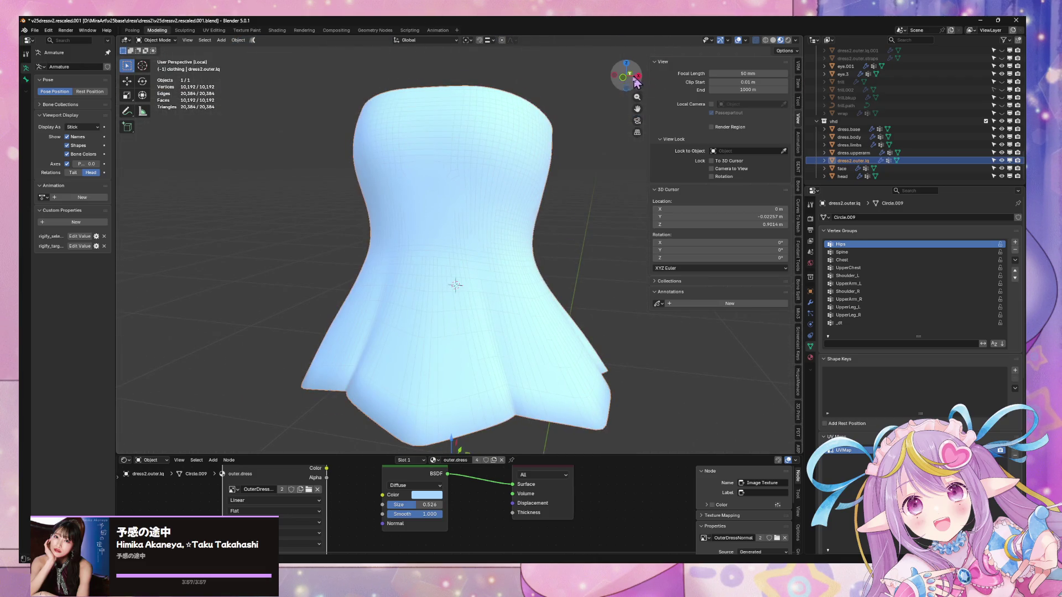
pyautogui.click(623, 77)
pyautogui.scroll(-2, 580, 257)
pyautogui.scroll(2, 544, 232)
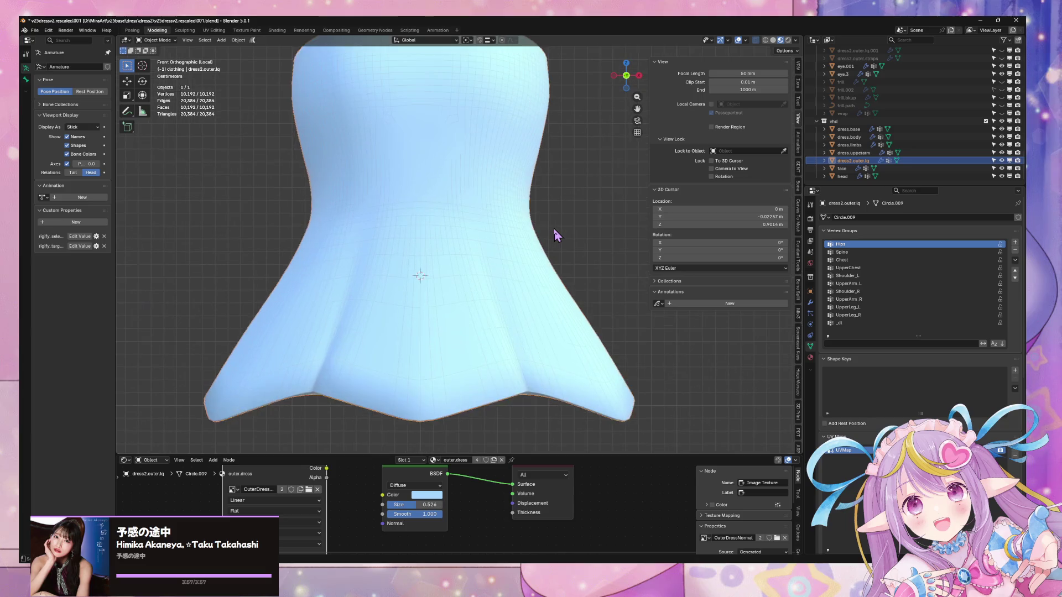
pyautogui.keyDown('shift'); pyautogui.moveTo(525, 242); pyautogui.dragTo(555, 256, button='middle'); pyautogui.keyUp('shift')
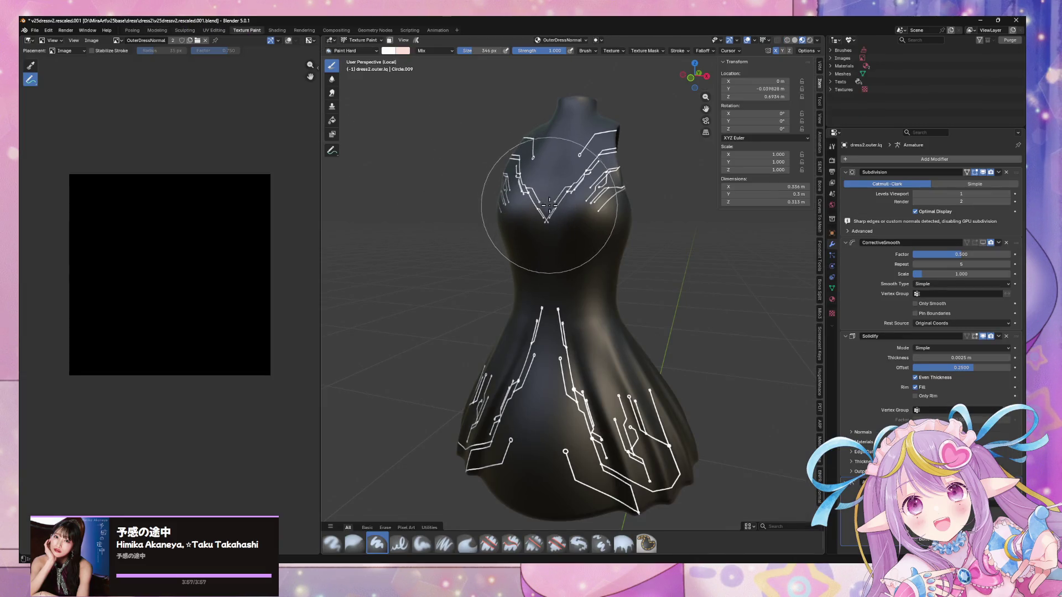
# Split the image area horizontally and make the lower half a Shader Editor showing OuterDressNormal
pyautogui.press('KP_Decimal')
pyautogui.press('KP_1')
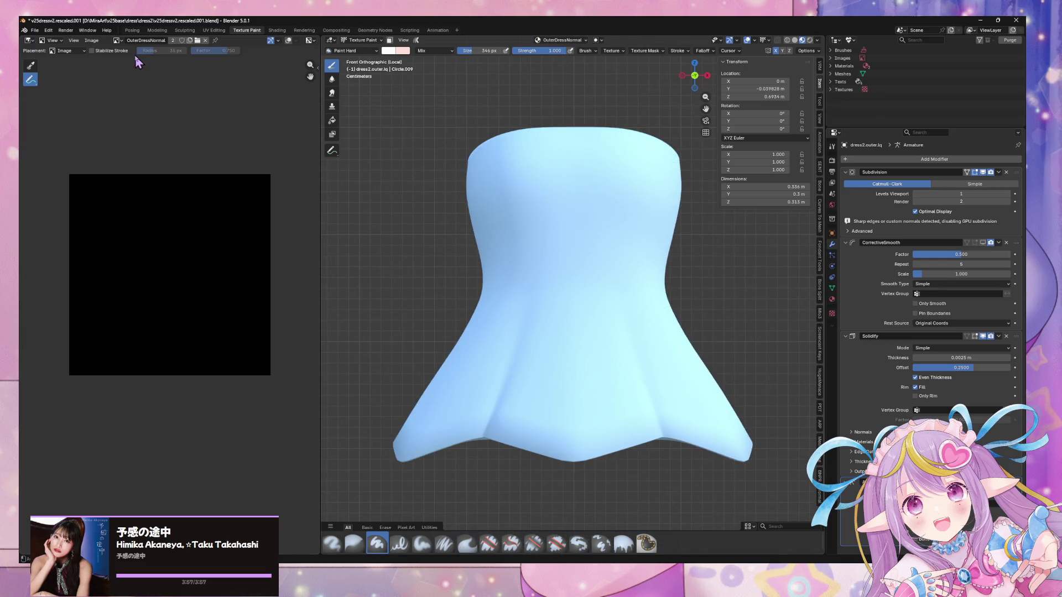
pyautogui.press('F3')
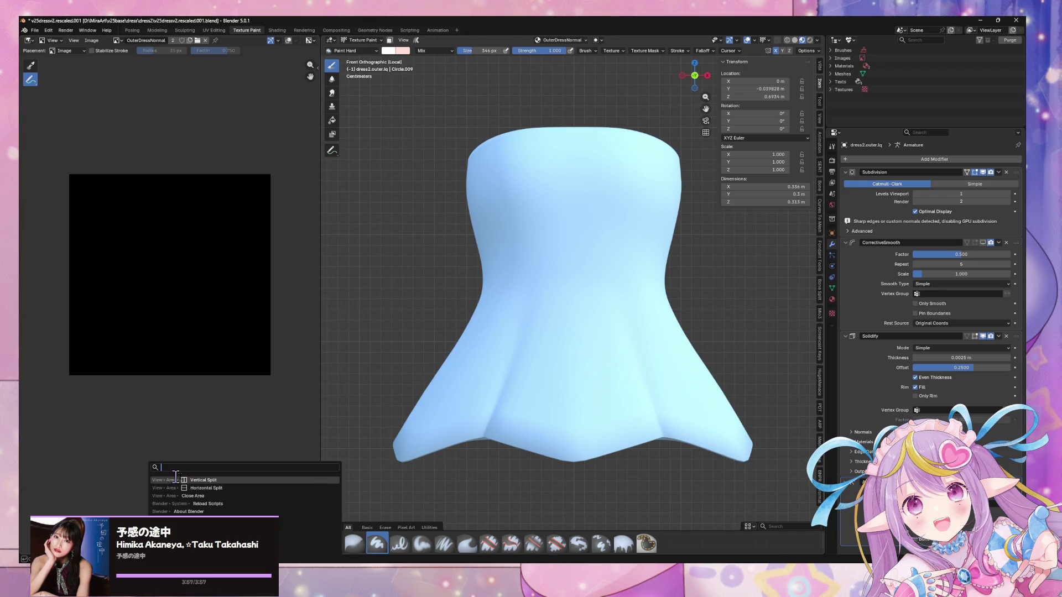
pyautogui.click(188, 488)
pyautogui.click(173, 406)
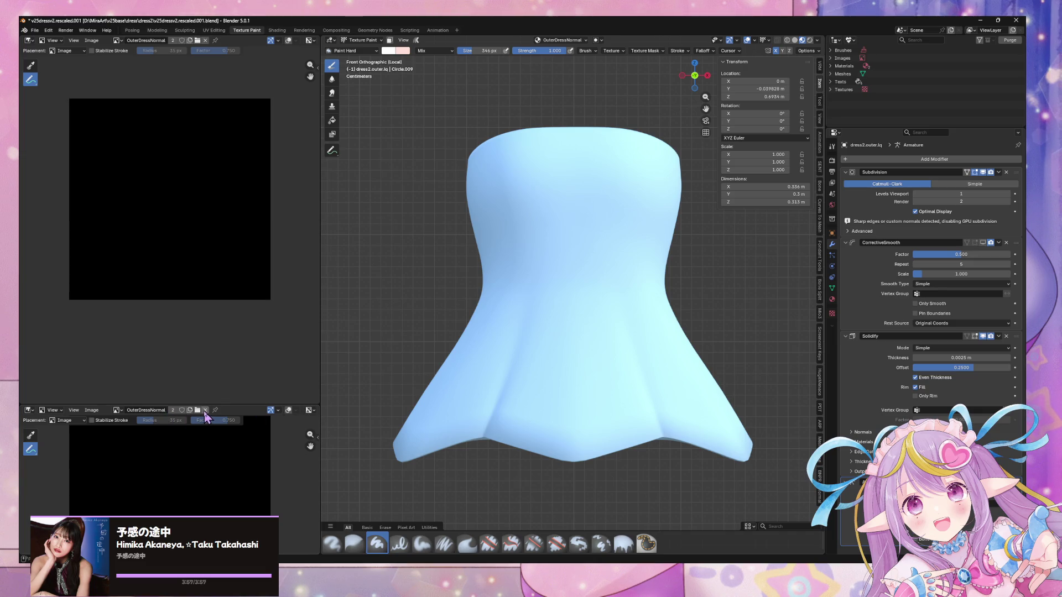
pyautogui.click(27, 410)
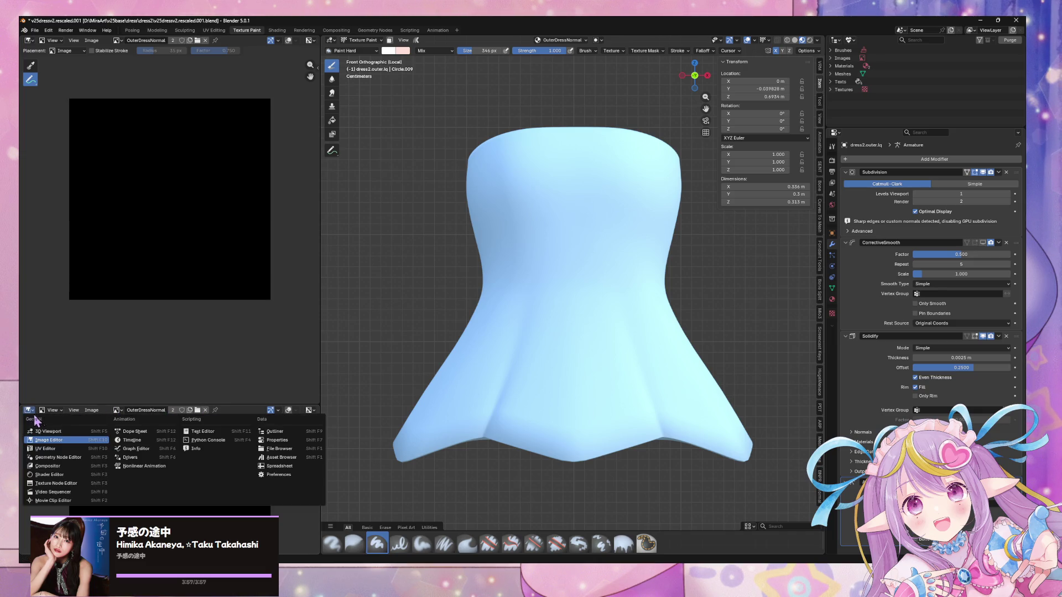
pyautogui.click(76, 475)
pyautogui.moveTo(95, 498)
pyautogui.mouseDown(button='middle')
pyautogui.moveTo(147, 486)
pyautogui.moveTo(170, 499)
pyautogui.mouseUp(button='middle')
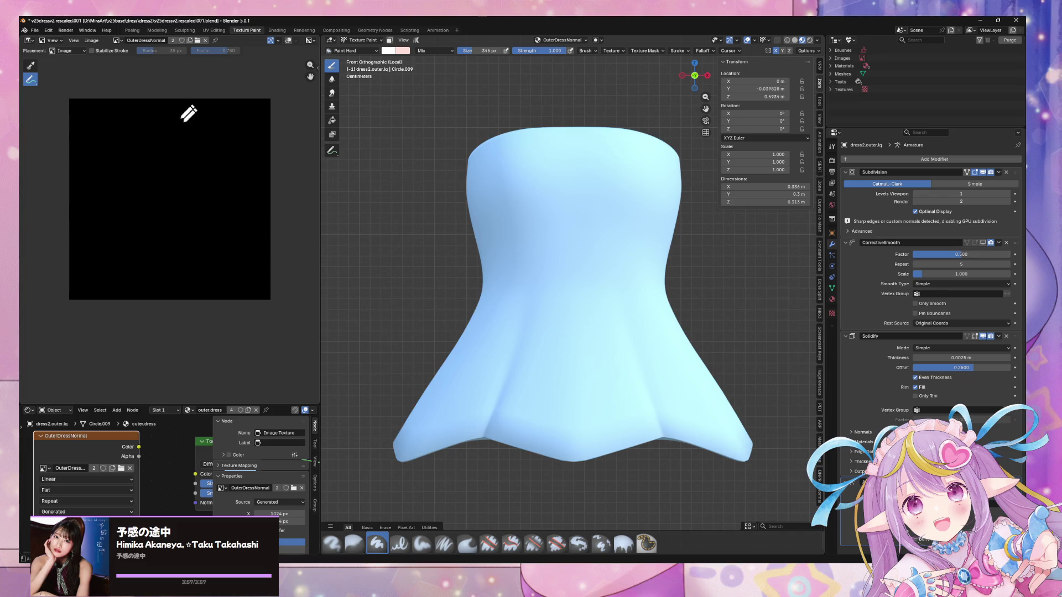
pyautogui.click(91, 41)
# Start a new 1024 × 1024 image's colour picker, then search 'blender default normal color' in the browser
pyautogui.click(103, 51)
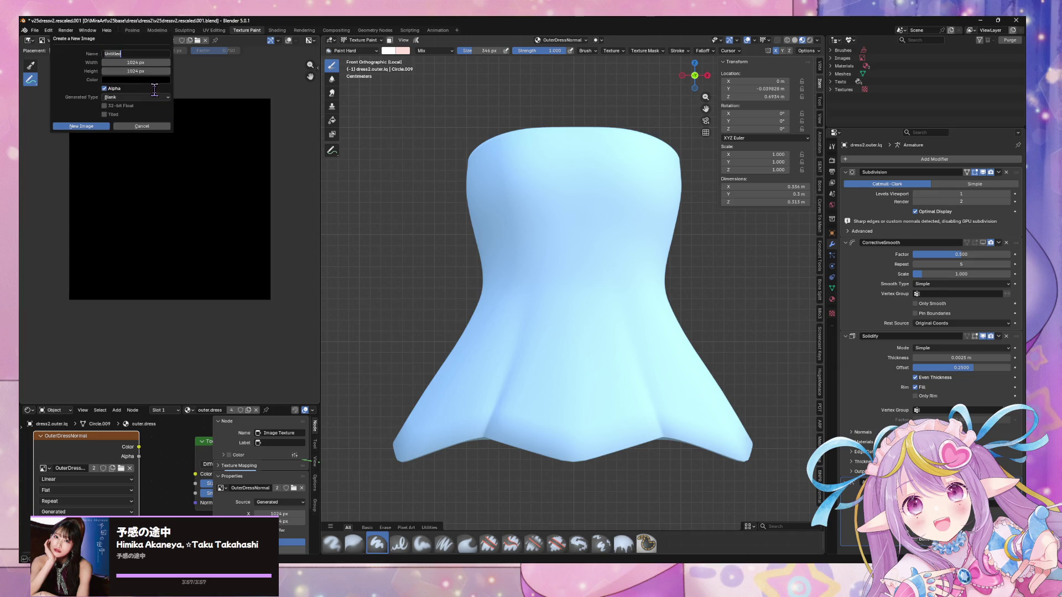
pyautogui.click(136, 80)
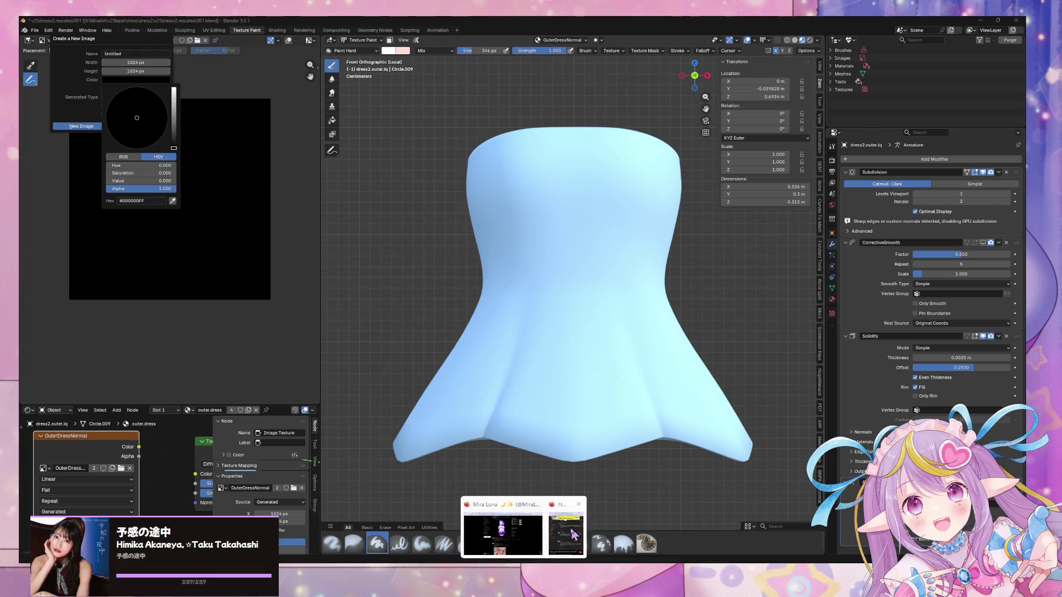
pyautogui.click(553, 533)
pyautogui.click(483, 233)
pyautogui.write('blender ')
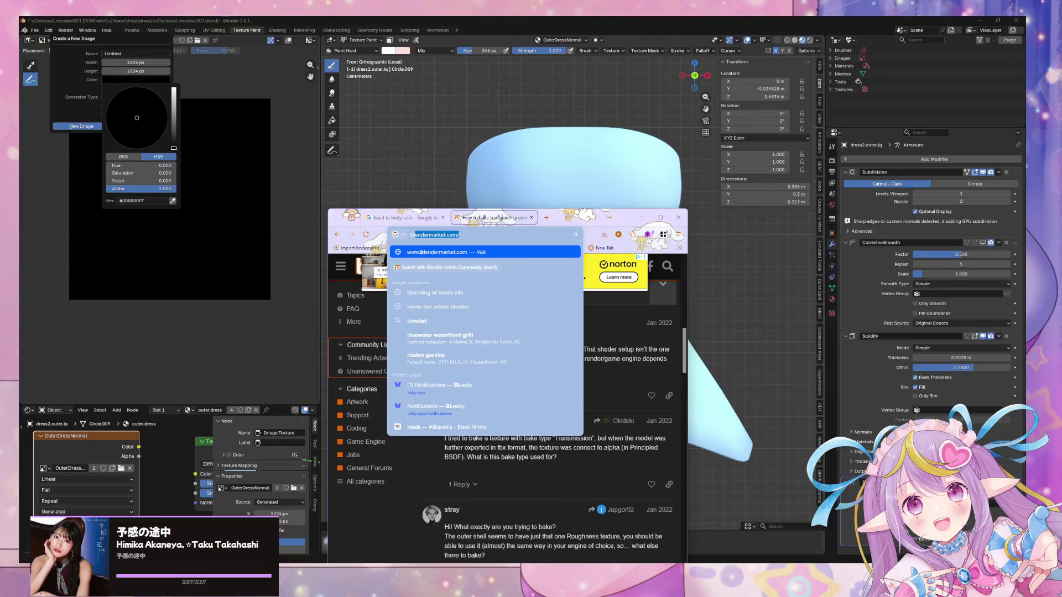
pyautogui.write('default ')
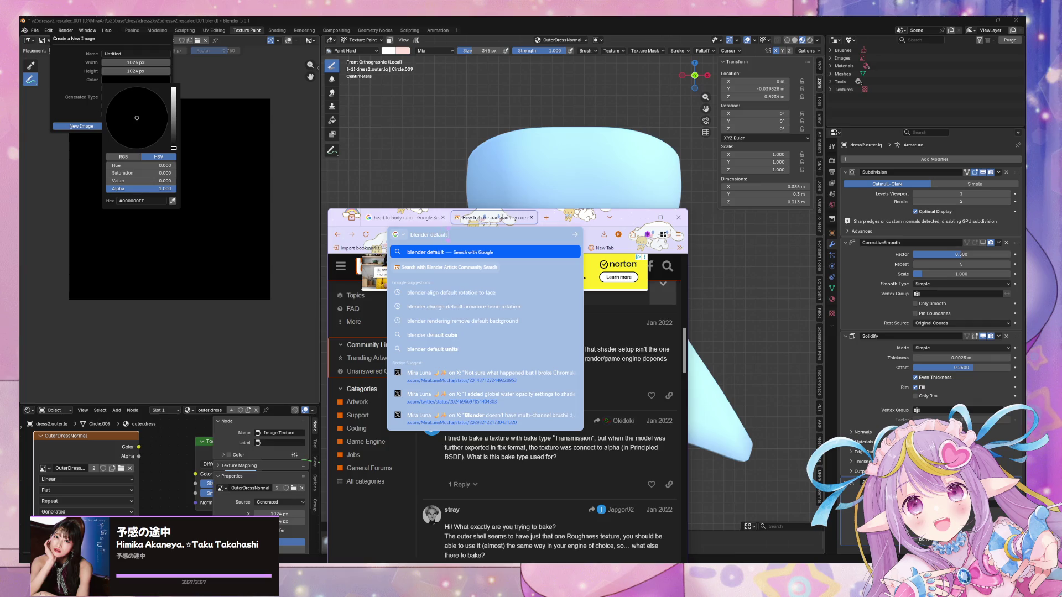
pyautogui.write('normal color')
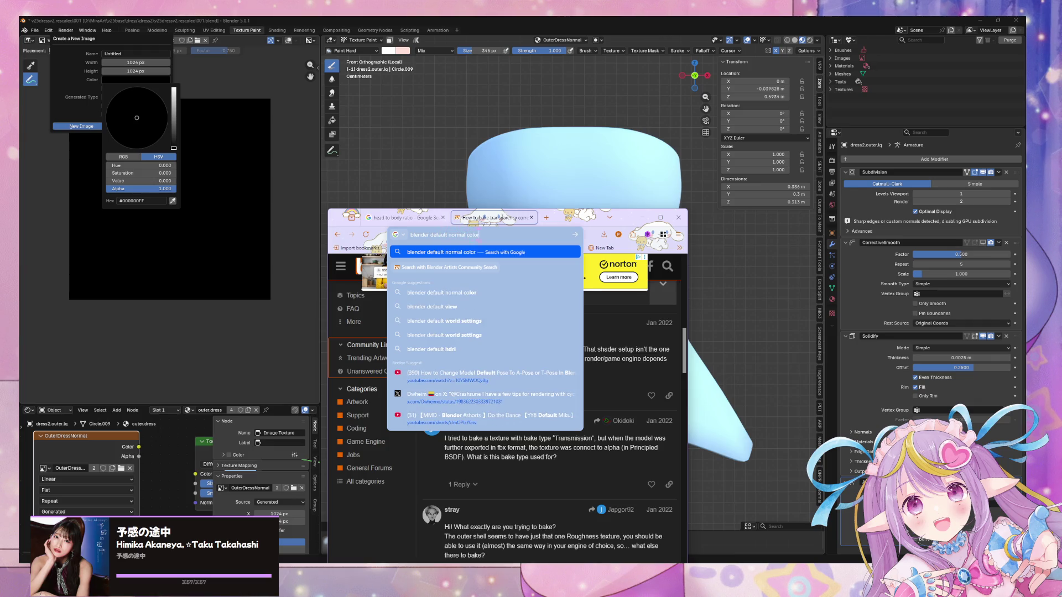
# Read the Stack Exchange answer on empty normal maps, then return to Blender's brush settings
pyautogui.press('Return')
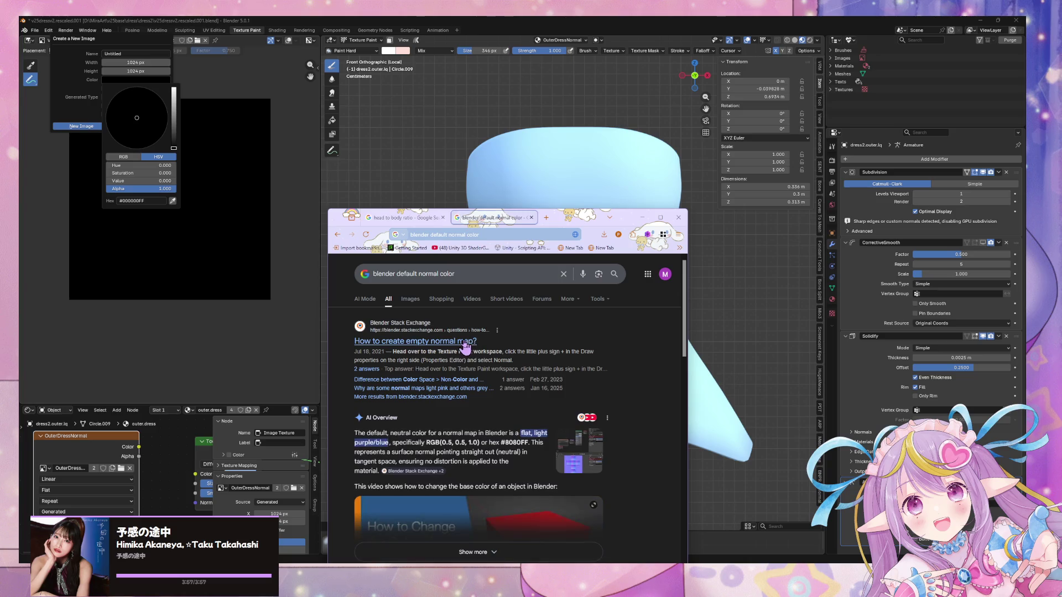
pyautogui.click(470, 344)
pyautogui.scroll(-5, 452, 328)
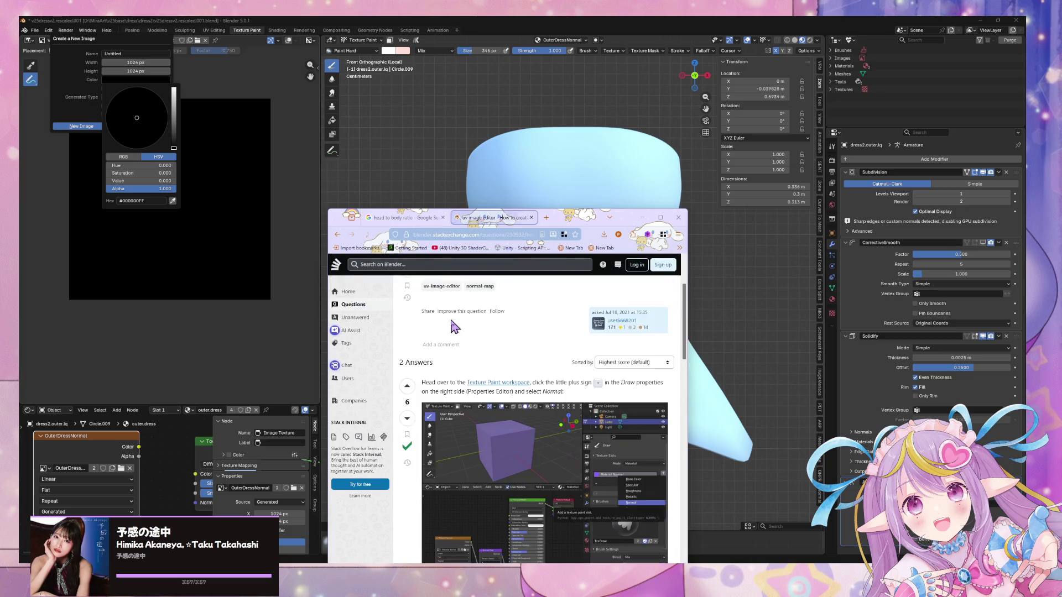
pyautogui.scroll(-3, 567, 426)
pyautogui.scroll(3, 569, 431)
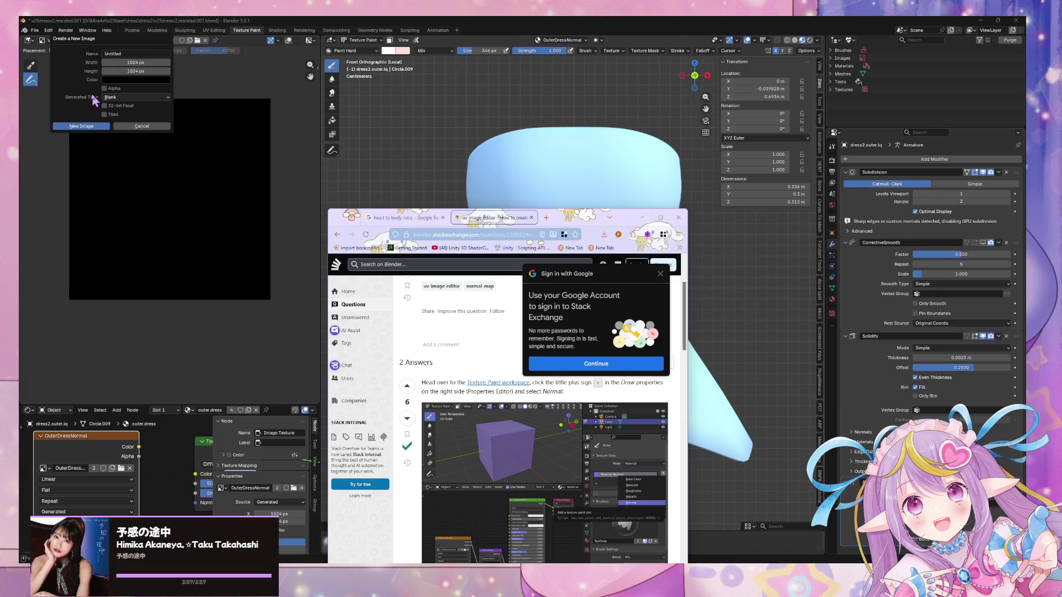
pyautogui.scroll(-1, 494, 381)
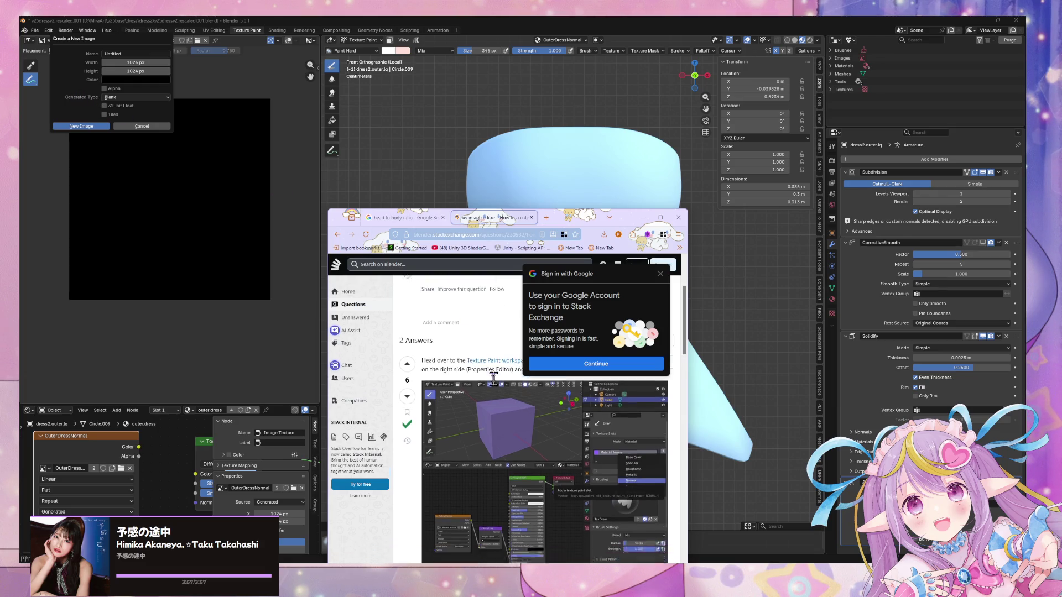
pyautogui.scroll(-1, 494, 387)
pyautogui.scroll(3, 494, 386)
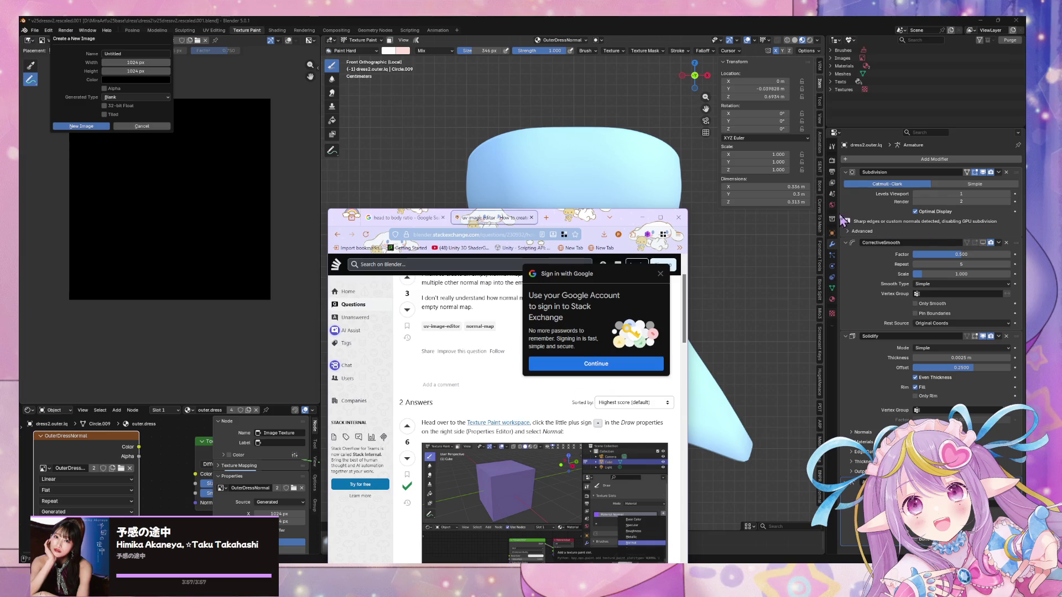
pyautogui.click(834, 250)
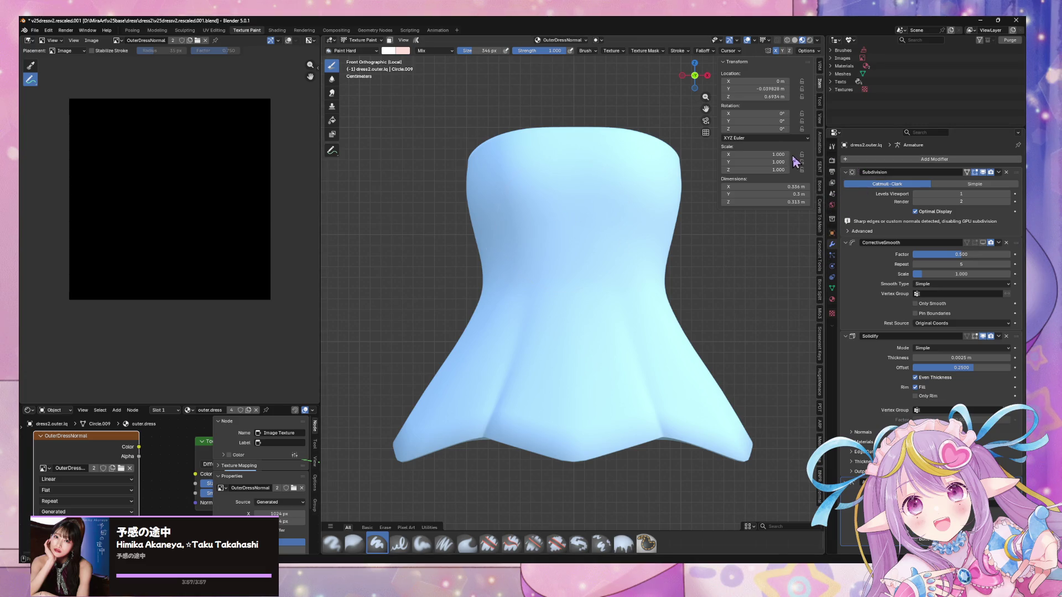
pyautogui.click(832, 147)
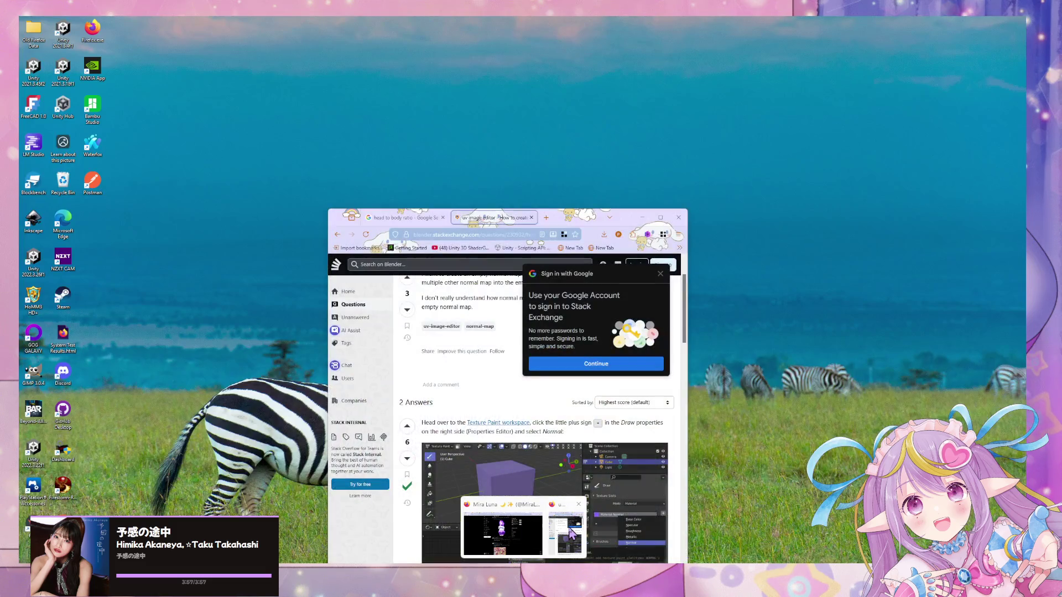
pyautogui.click(559, 532)
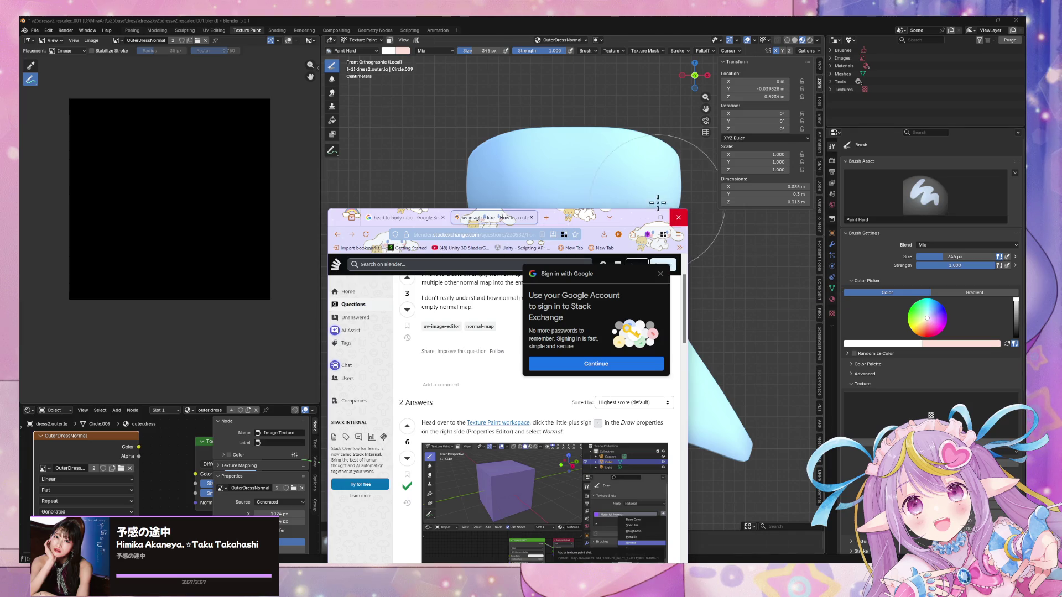
pyautogui.moveTo(622, 218)
pyautogui.mouseDown()
pyautogui.moveTo(614, 130)
pyautogui.moveTo(590, 58)
pyautogui.mouseUp()
pyautogui.scroll(-2, 539, 373)
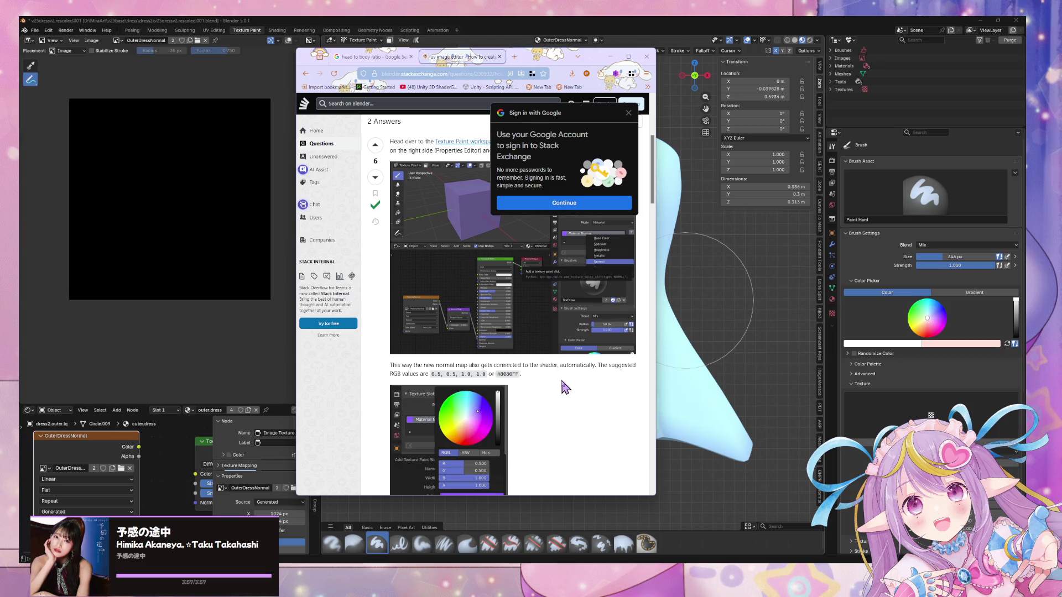
pyautogui.scroll(1, 564, 387)
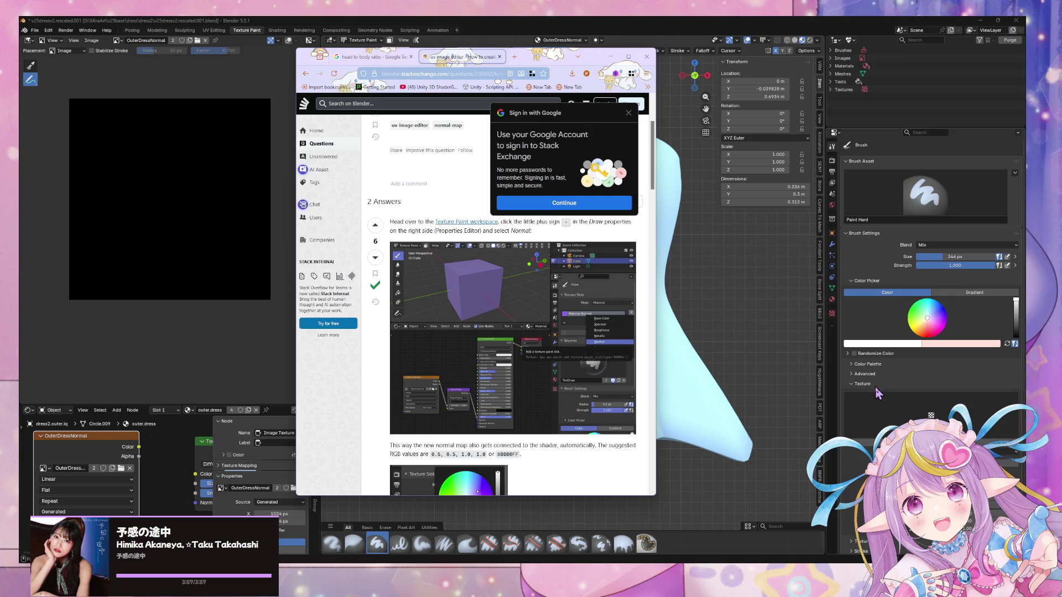
pyautogui.hotkey('alt', 'Tab')
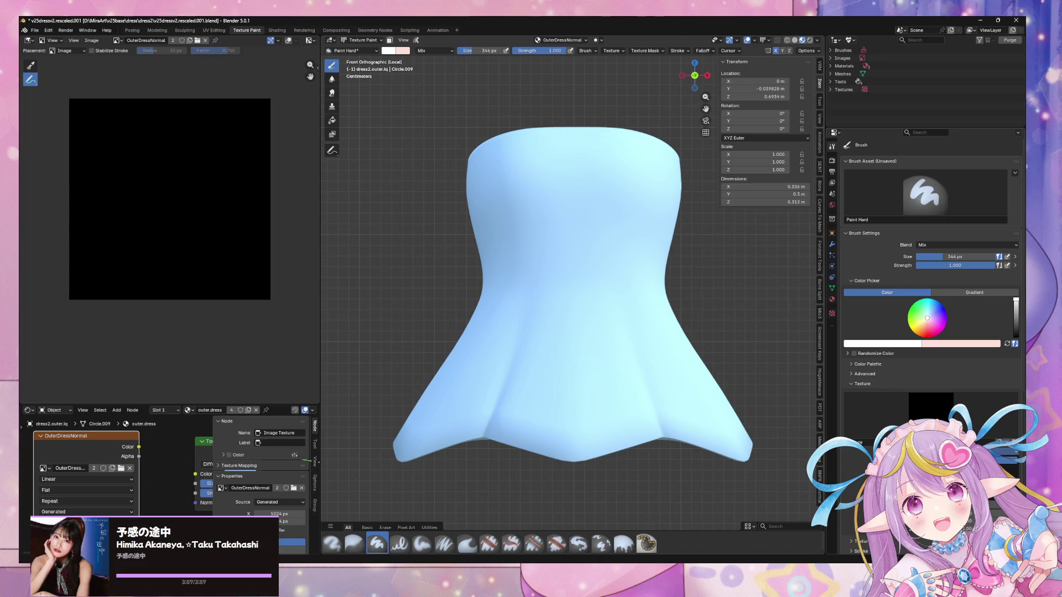
pyautogui.scroll(-4, 931, 343)
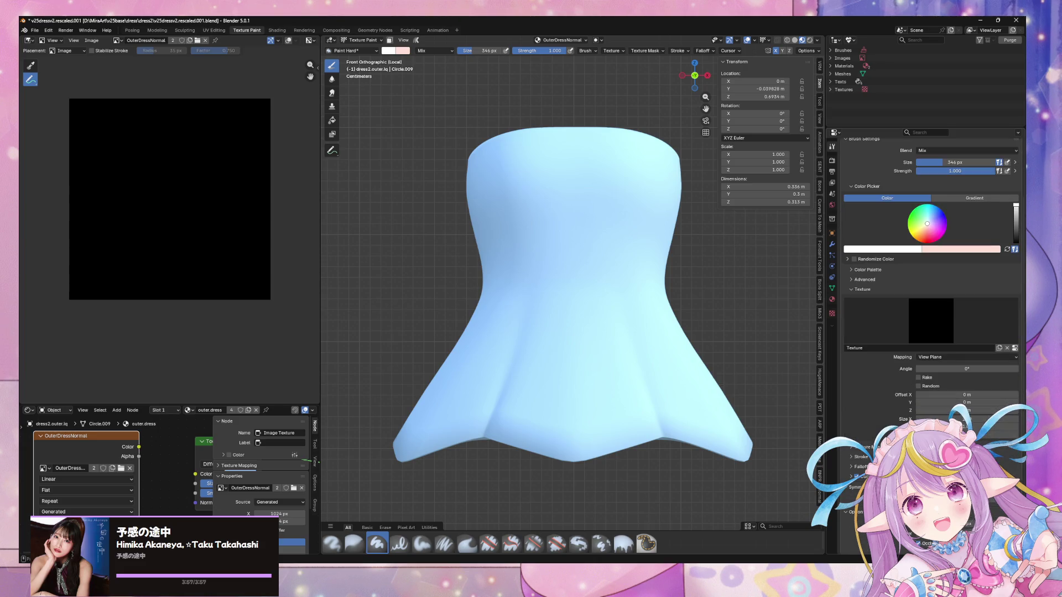
pyautogui.scroll(-4, 931, 342)
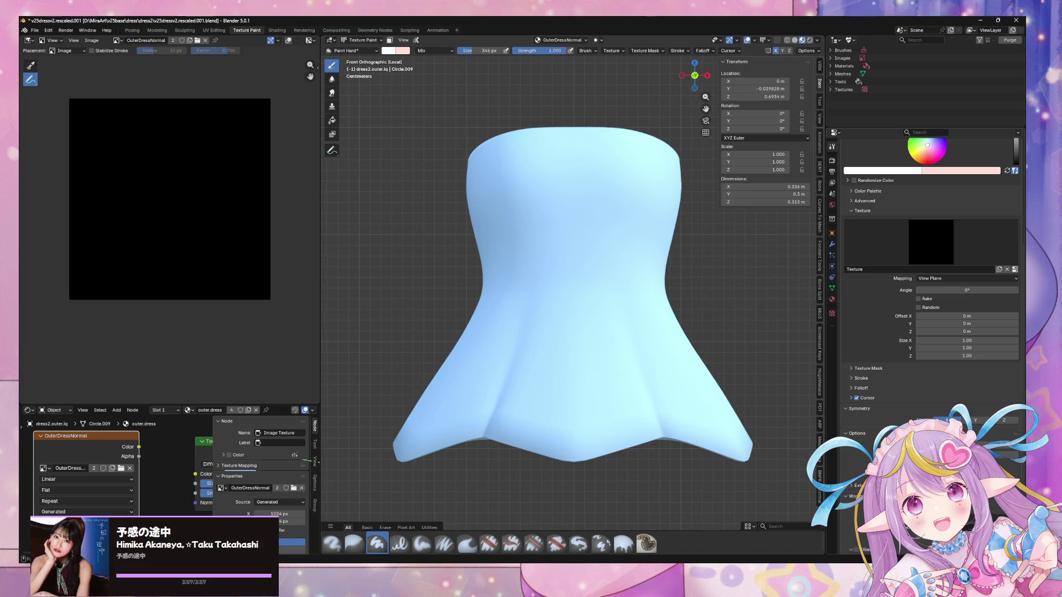
pyautogui.hotkey('ctrl', 'Tab')
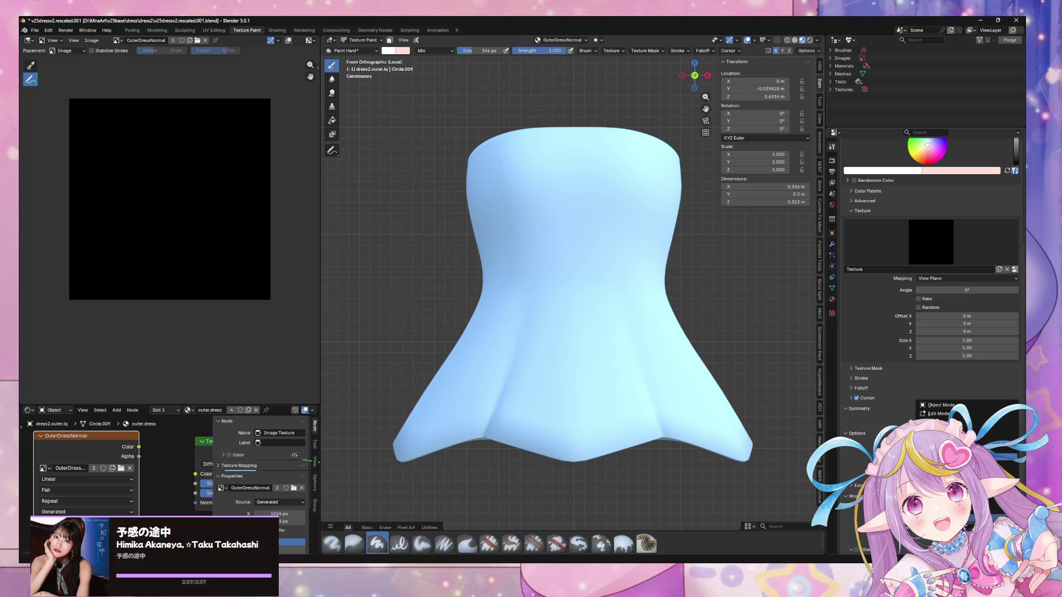
pyautogui.scroll(6, 929, 310)
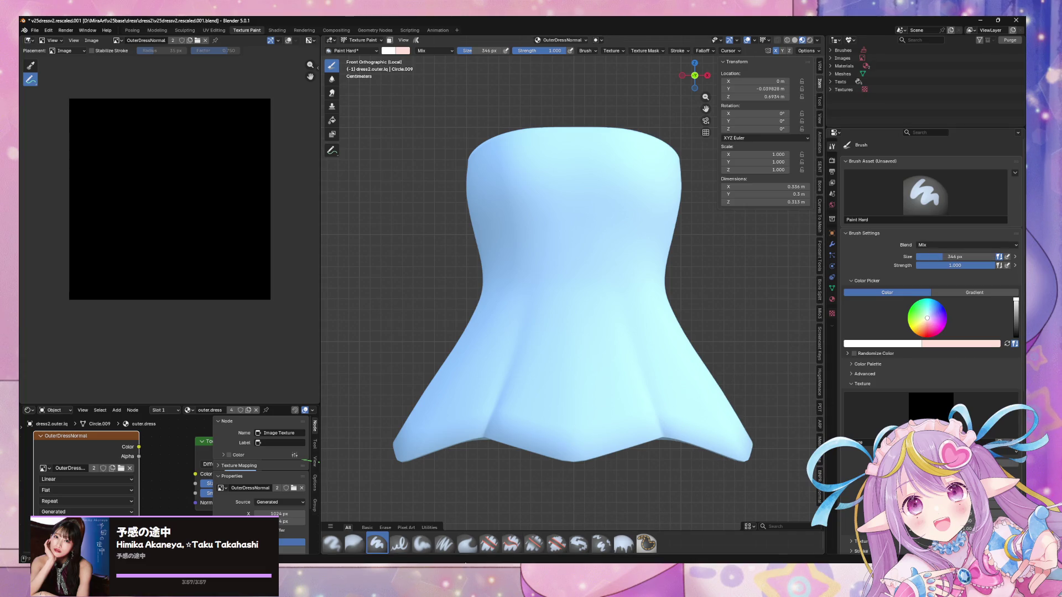
pyautogui.moveTo(520, 562)
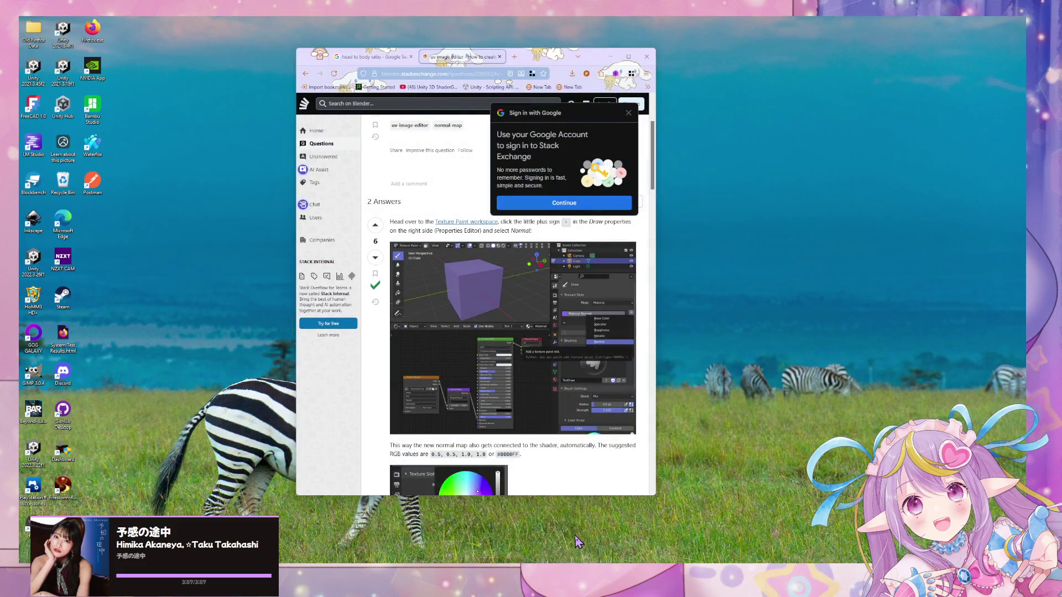
pyautogui.click(578, 542)
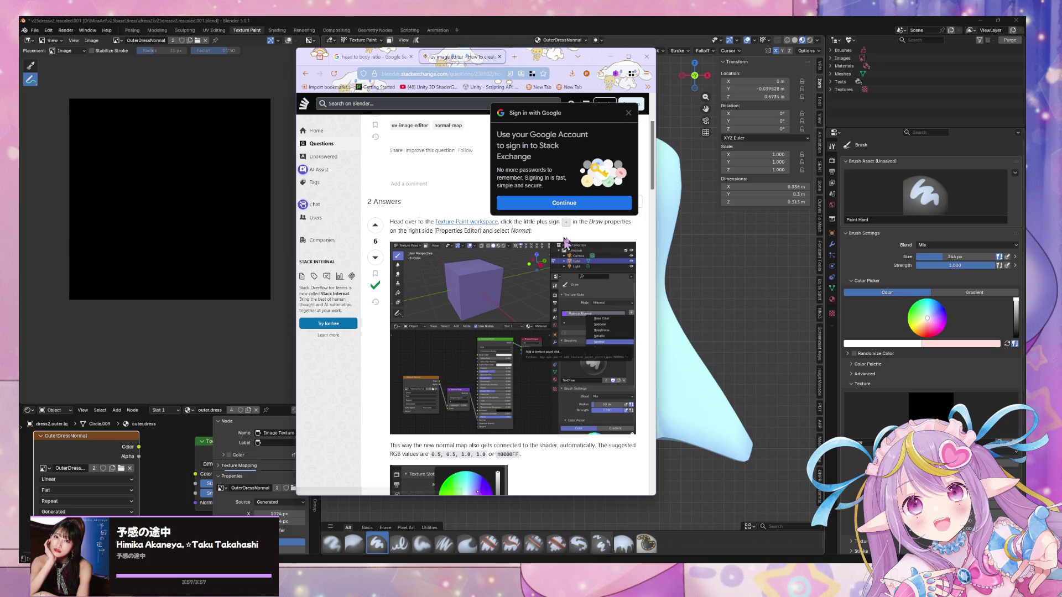
pyautogui.click(854, 388)
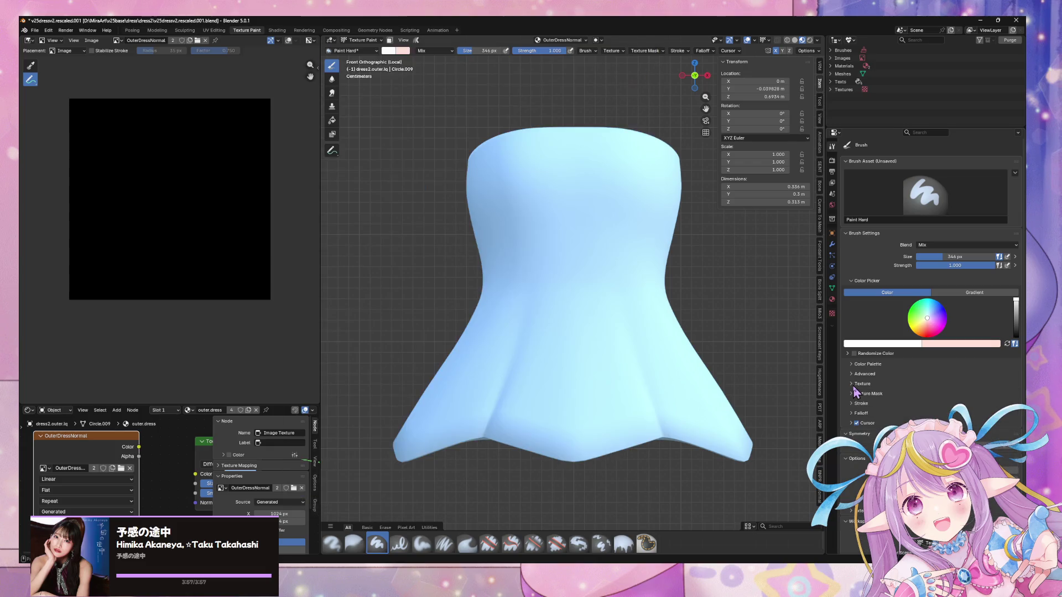
# Expand the brush Texture panel and toggle workspace filtering of sidebar add-on tabs
pyautogui.click(855, 387)
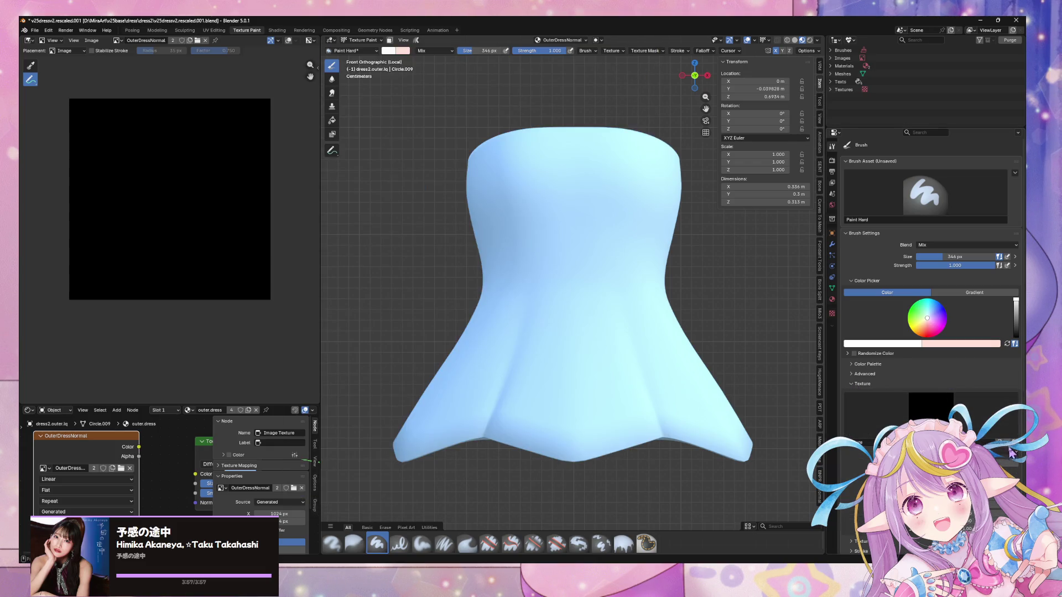
pyautogui.scroll(-5, 867, 386)
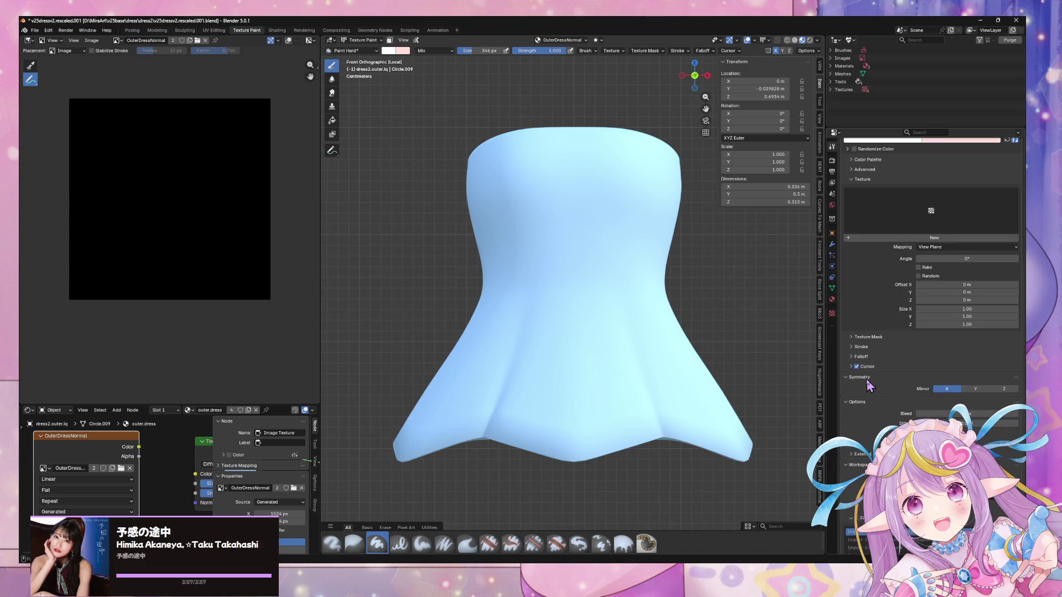
pyautogui.scroll(-2, 868, 385)
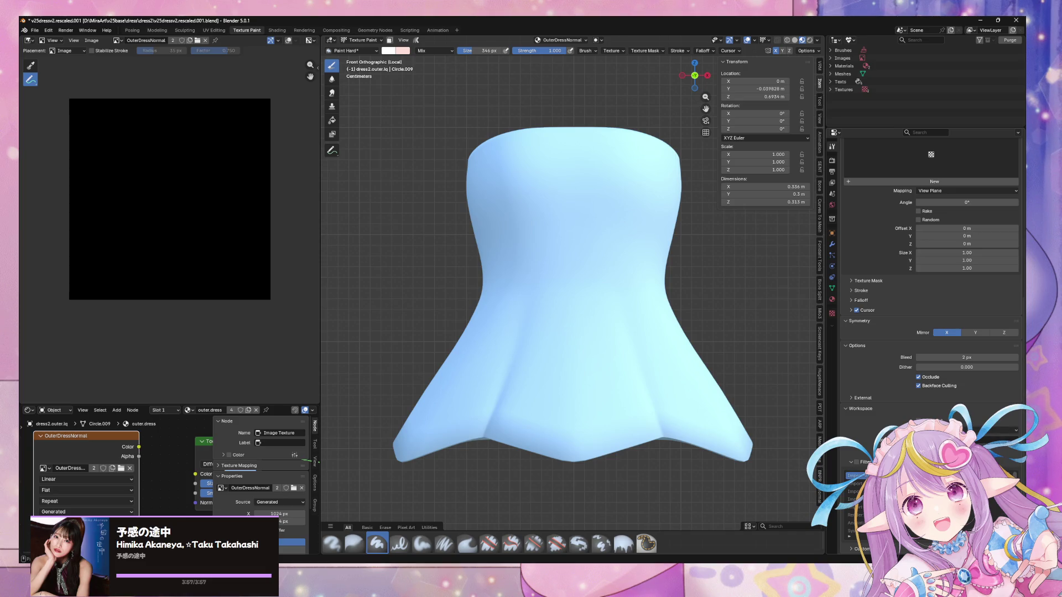
pyautogui.scroll(3, 931, 277)
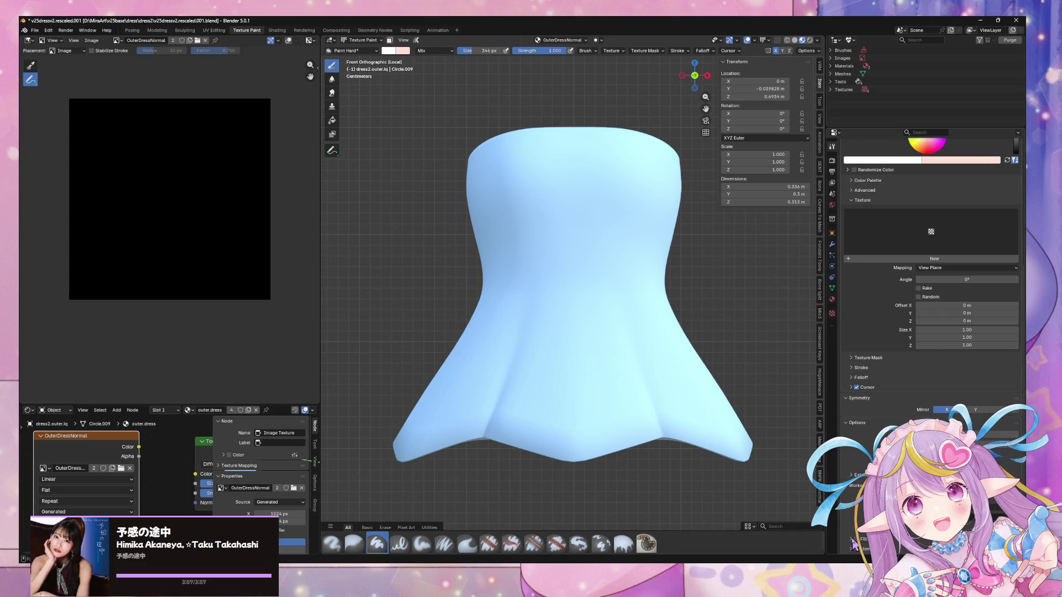
pyautogui.scroll(-3, 855, 544)
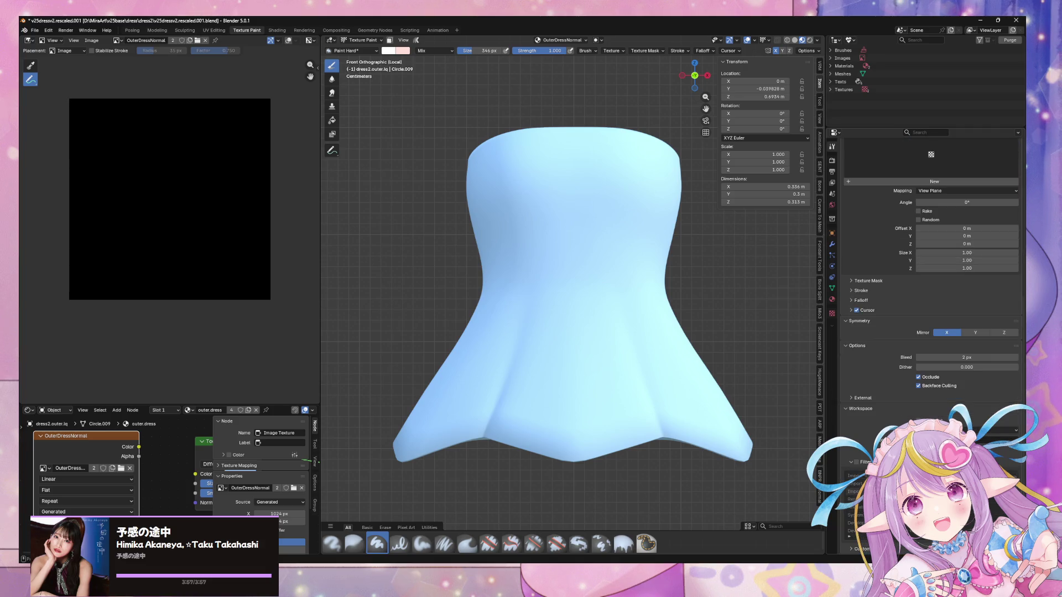
pyautogui.click(856, 462)
pyautogui.click(857, 462)
pyautogui.click(856, 462)
pyautogui.scroll(3, 871, 422)
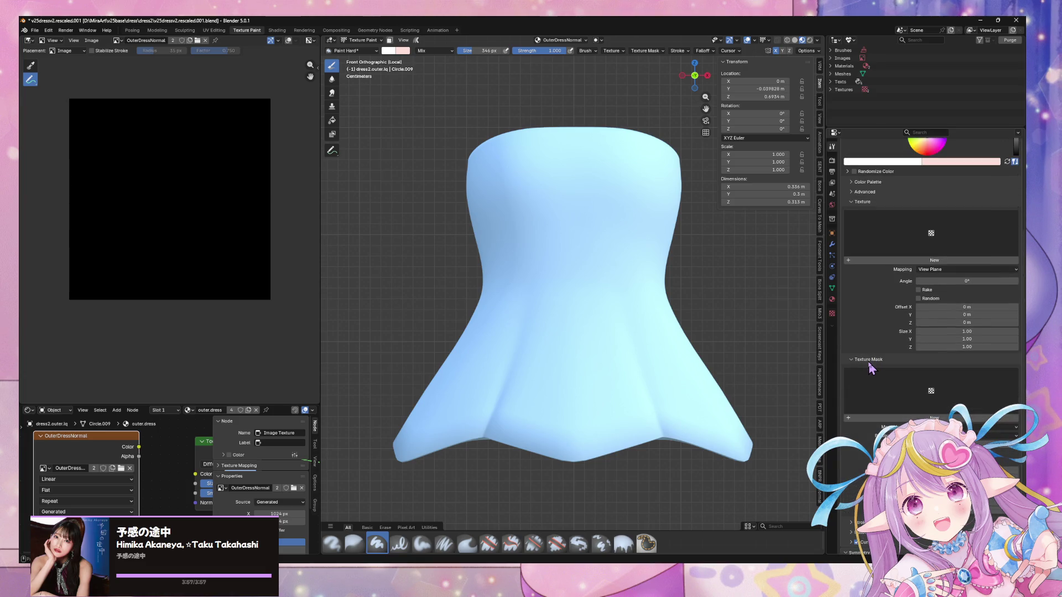
# Inspect the brush's Stroke, Advanced, colour palette and Modes settings and the Brush Type list
pyautogui.click(862, 370)
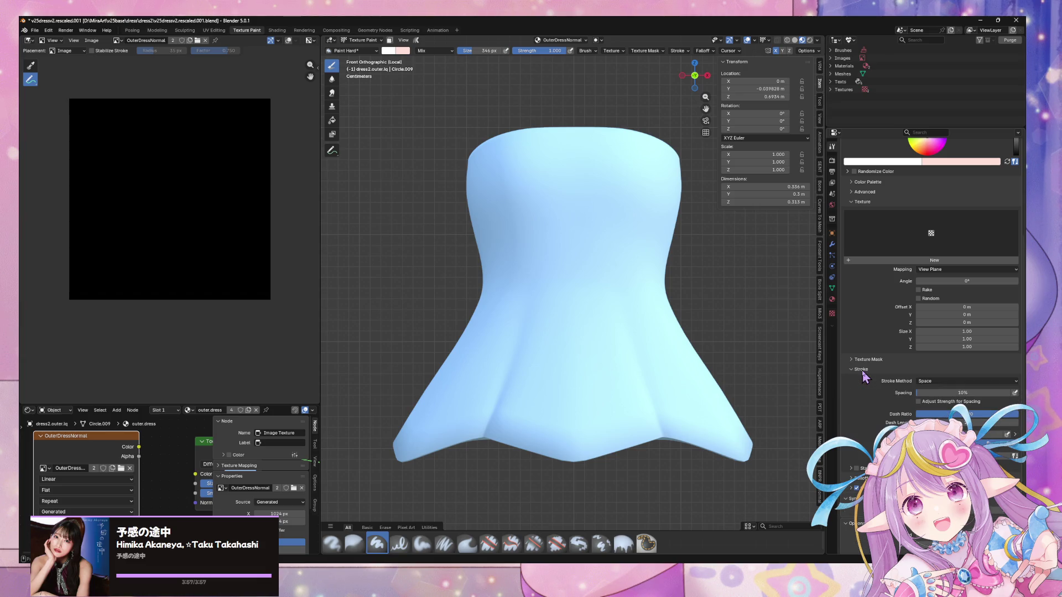
pyautogui.click(862, 371)
pyautogui.scroll(3, 861, 270)
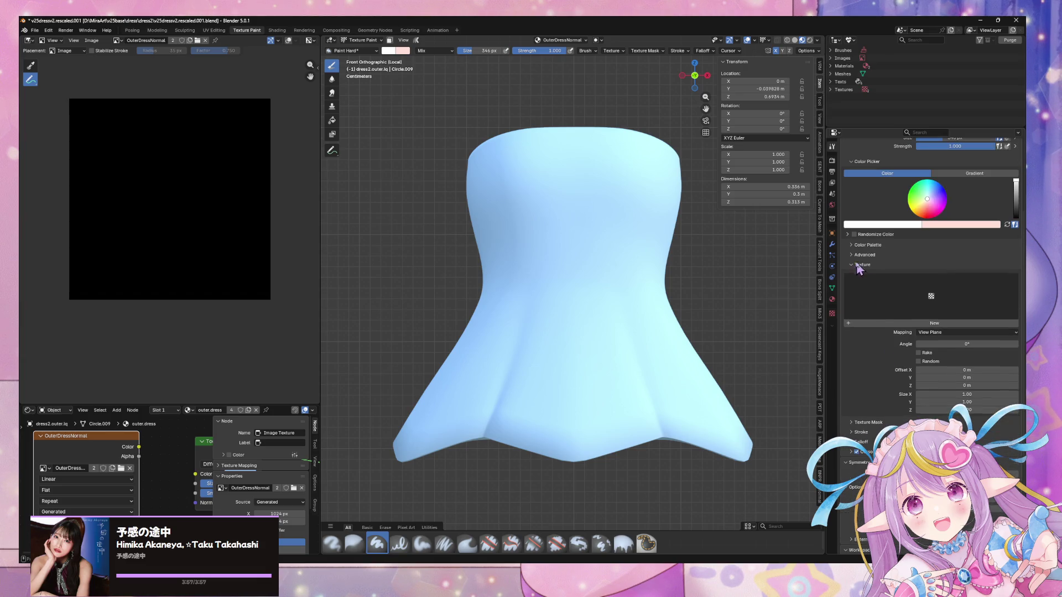
pyautogui.click(864, 254)
pyautogui.click(867, 245)
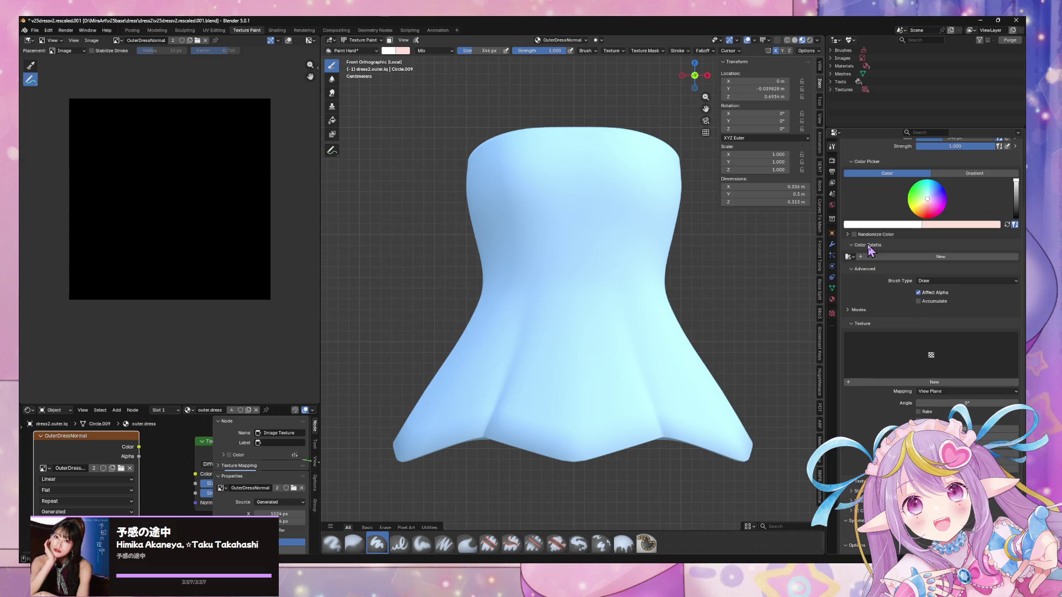
pyautogui.click(860, 312)
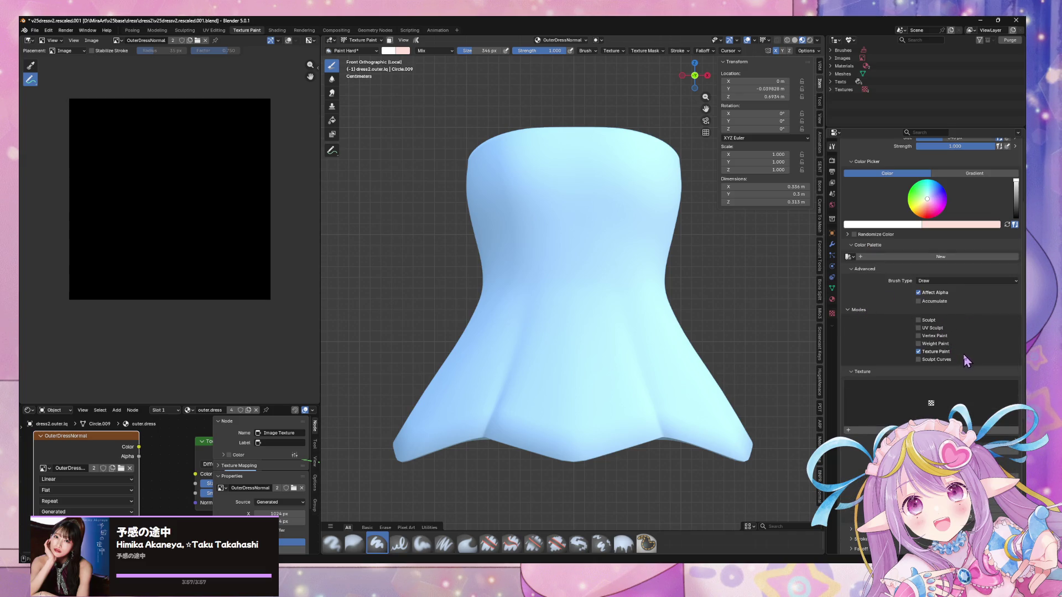
pyautogui.click(924, 282)
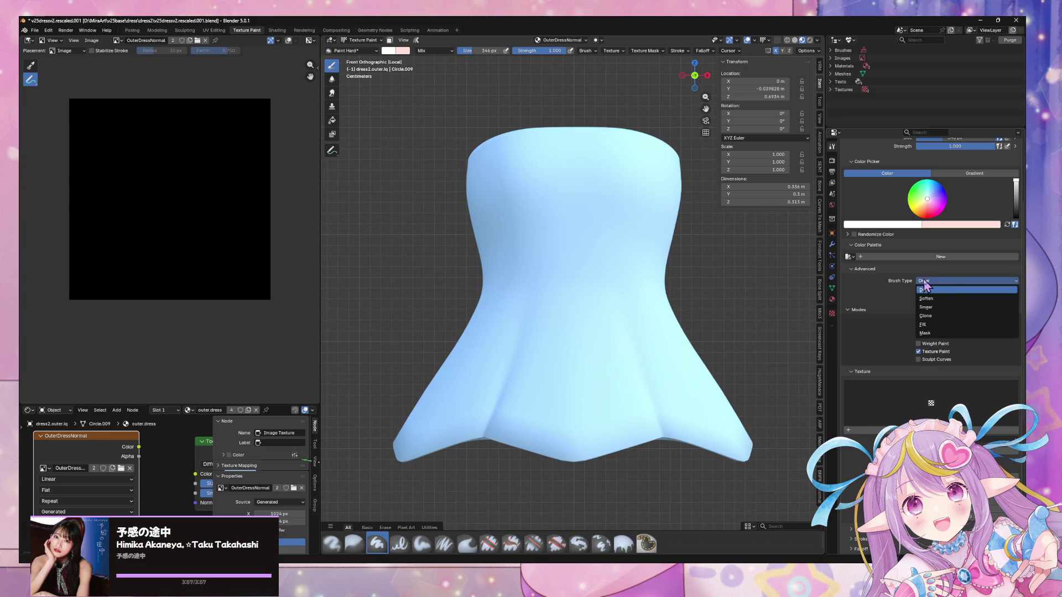
pyautogui.click(848, 257)
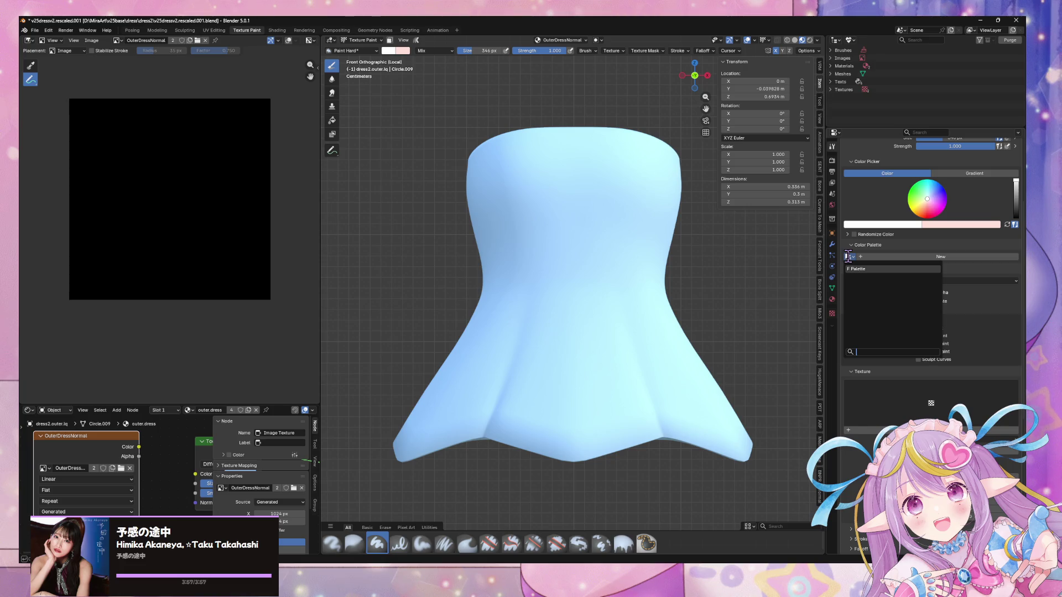
pyautogui.scroll(5, 967, 244)
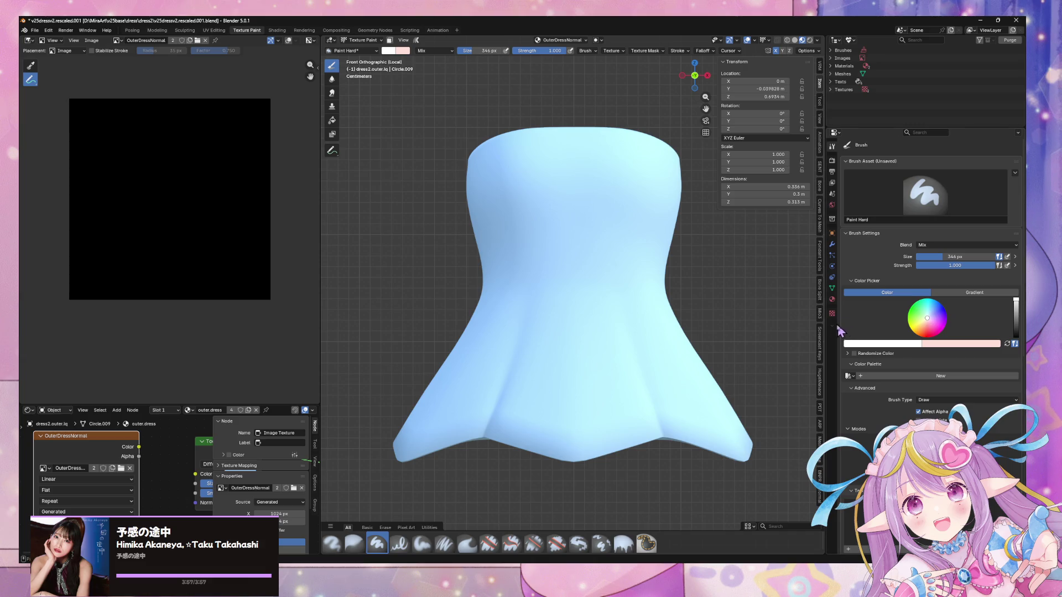
pyautogui.scroll(-3, 904, 351)
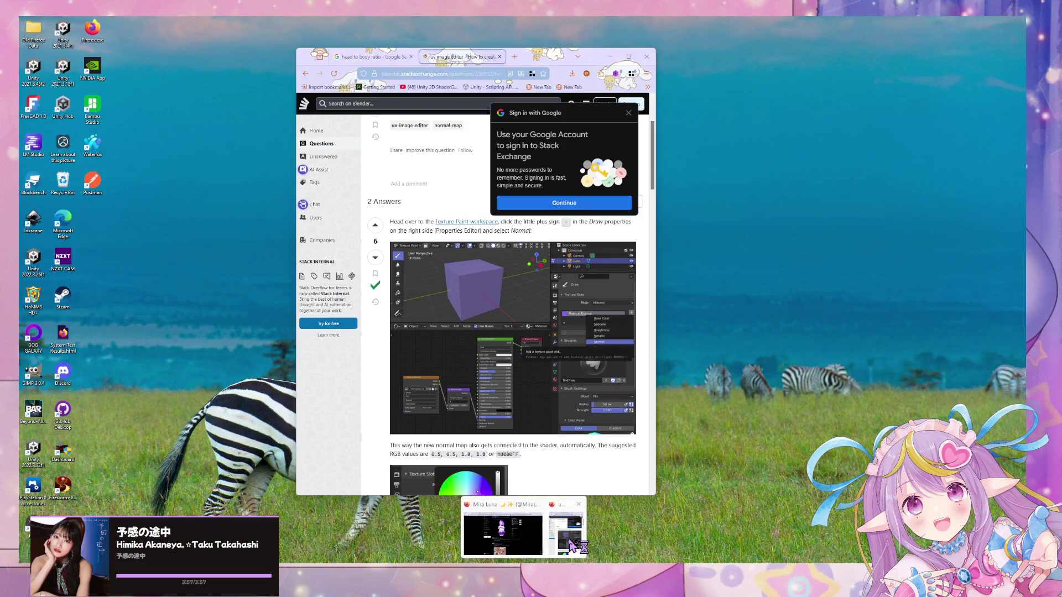
# Recheck the Stack Exchange answer, collapse the texture mask settings, and show Output properties
pyautogui.click(573, 546)
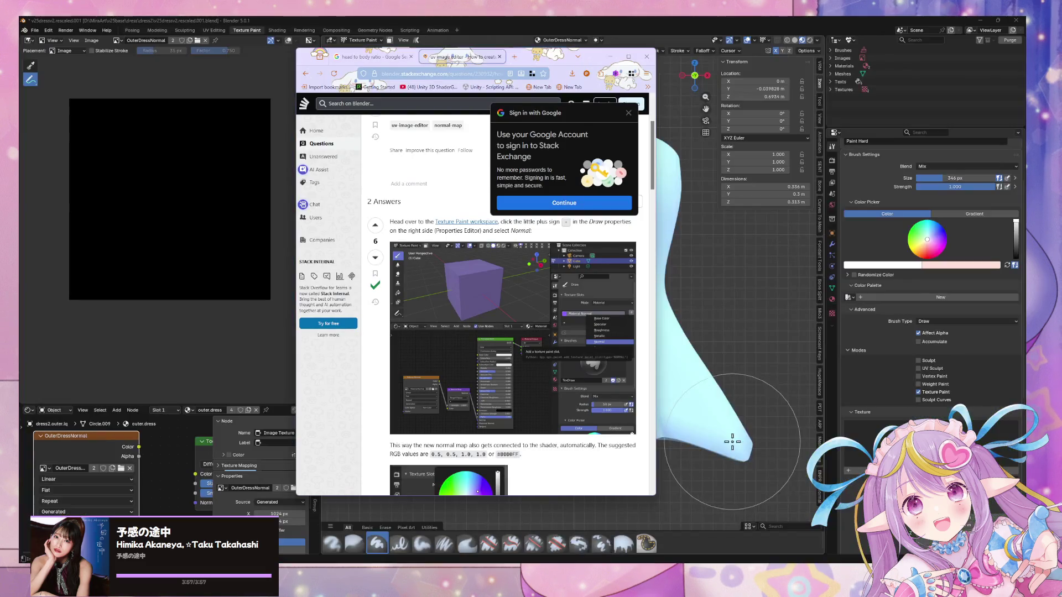
pyautogui.scroll(-5, 875, 326)
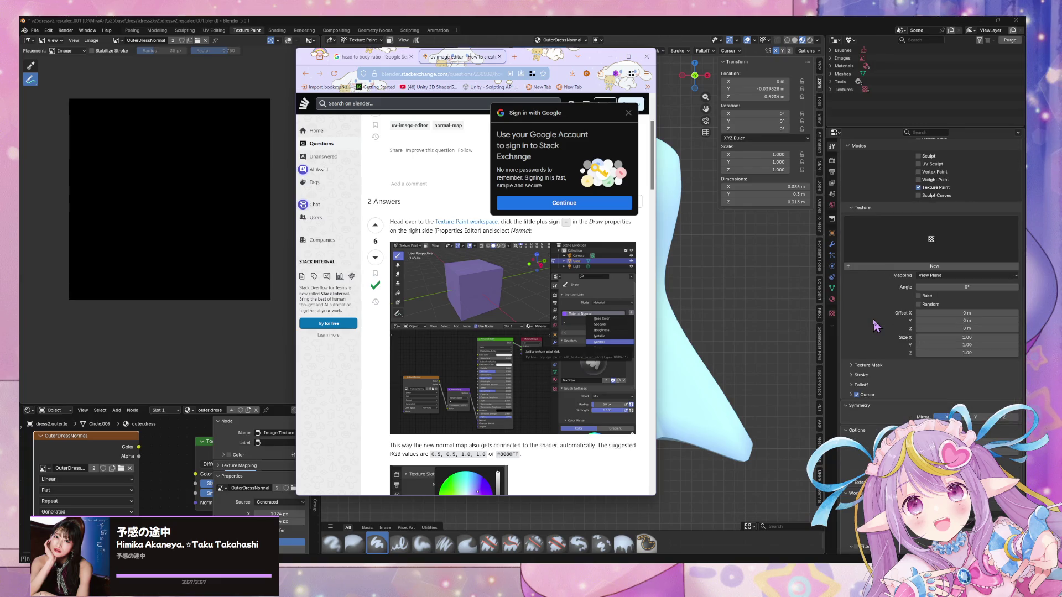
pyautogui.click(856, 355)
pyautogui.click(851, 349)
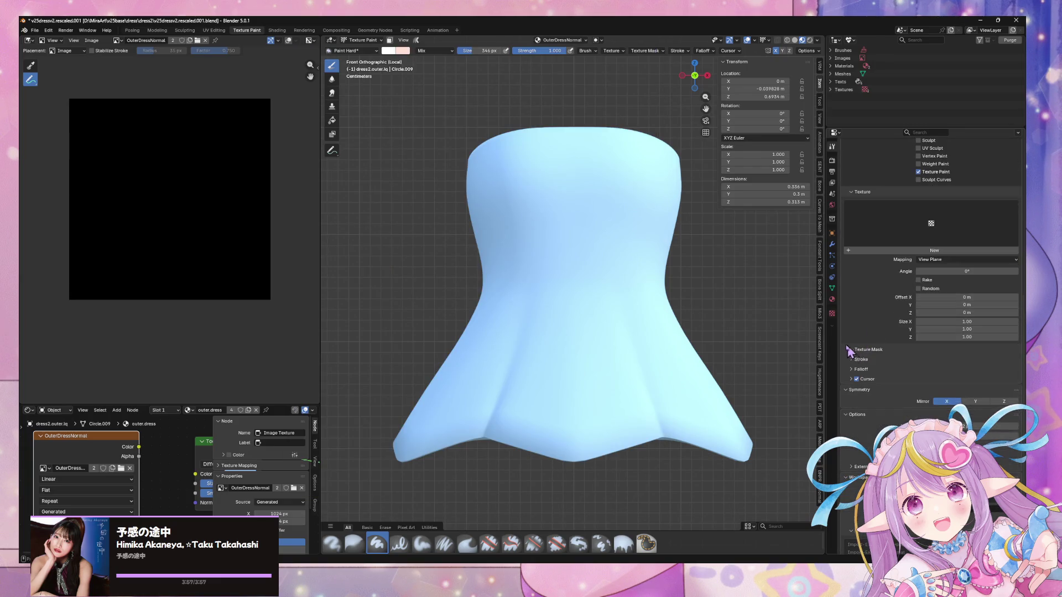
pyautogui.click(831, 161)
pyautogui.click(831, 183)
pyautogui.click(832, 171)
# Add brush texture Texture.001 as Image or Movie, keeping Repeat extension, with Colors and Mapping expanded
pyautogui.click(831, 313)
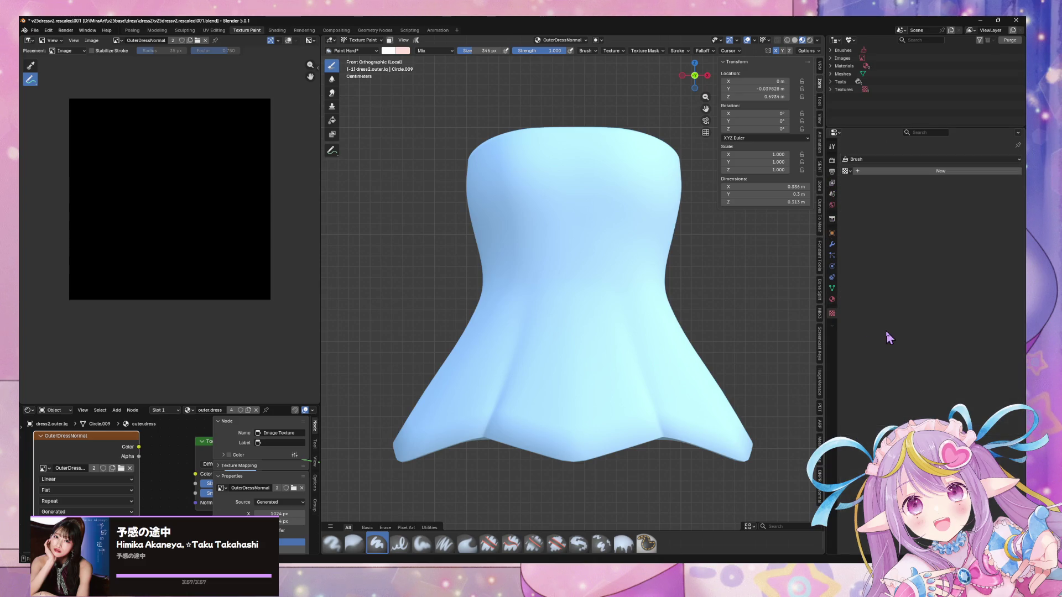
pyautogui.click(860, 171)
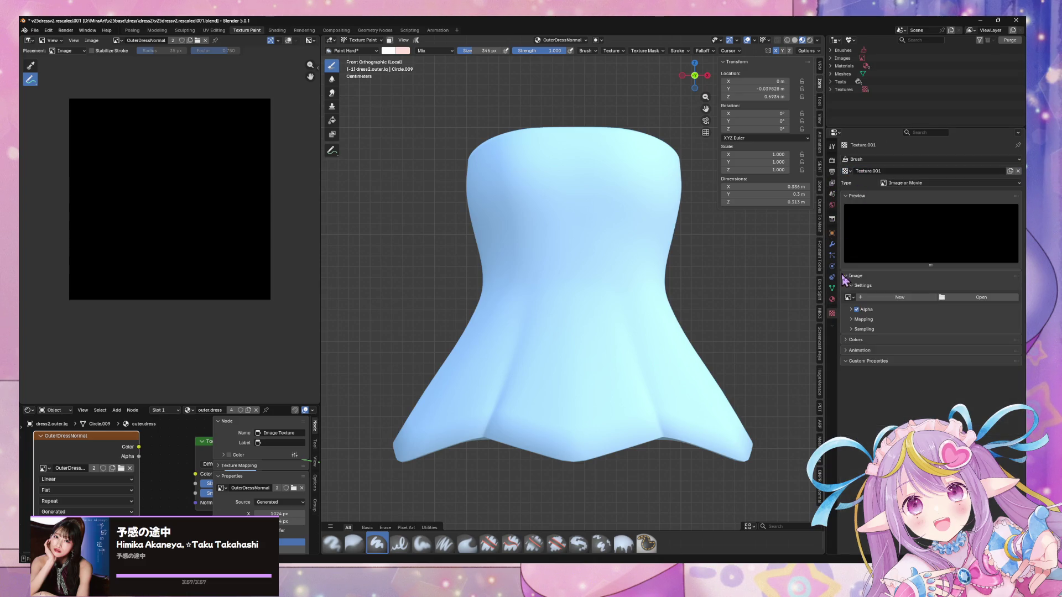
pyautogui.click(939, 183)
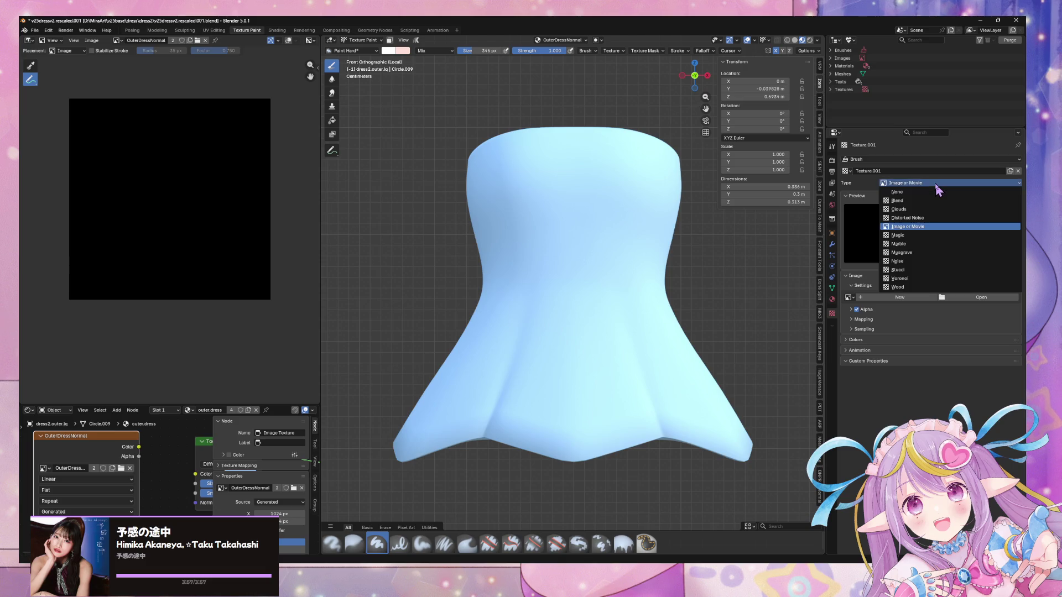
pyautogui.click(856, 184)
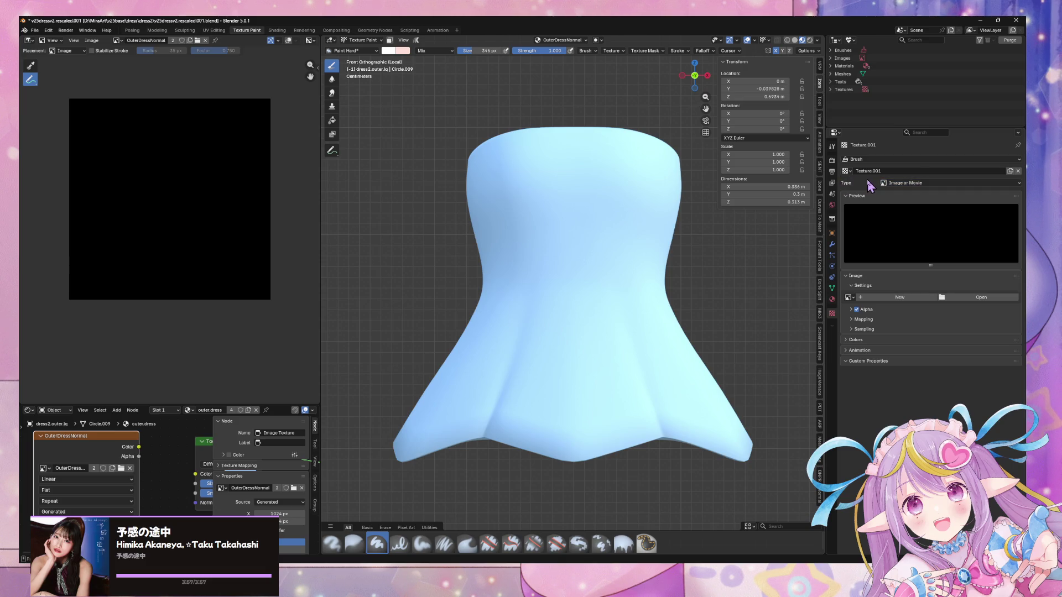
pyautogui.click(862, 340)
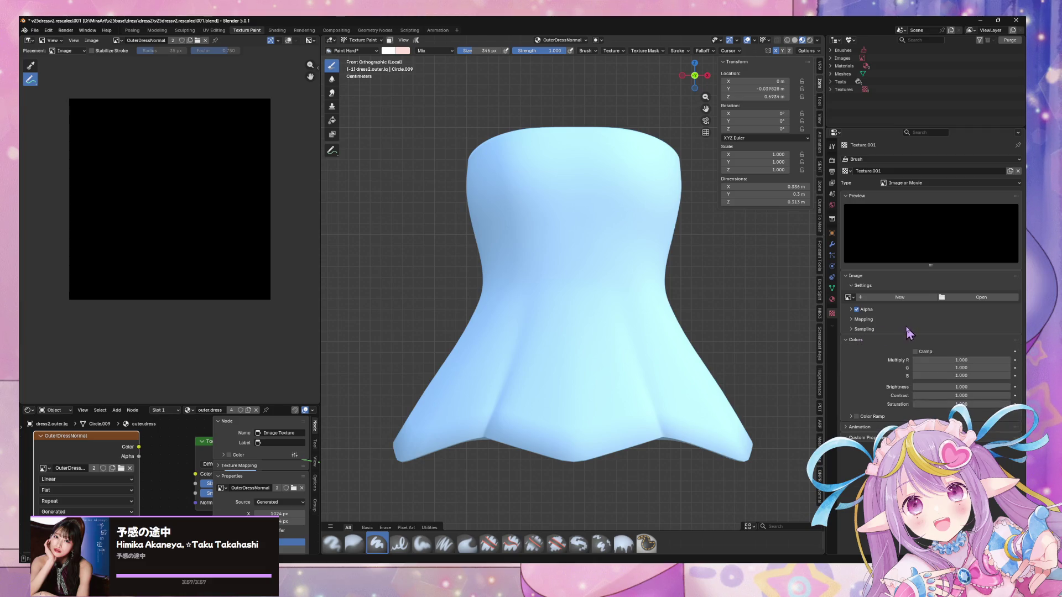
pyautogui.click(870, 302)
pyautogui.click(897, 374)
pyautogui.click(850, 431)
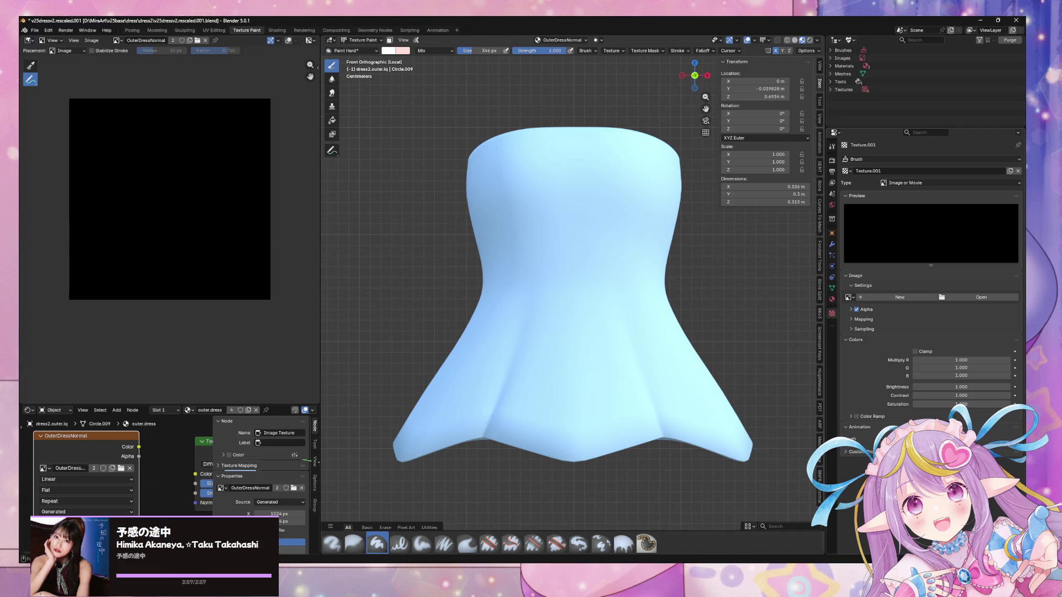
pyautogui.click(863, 320)
pyautogui.click(934, 344)
pyautogui.click(933, 348)
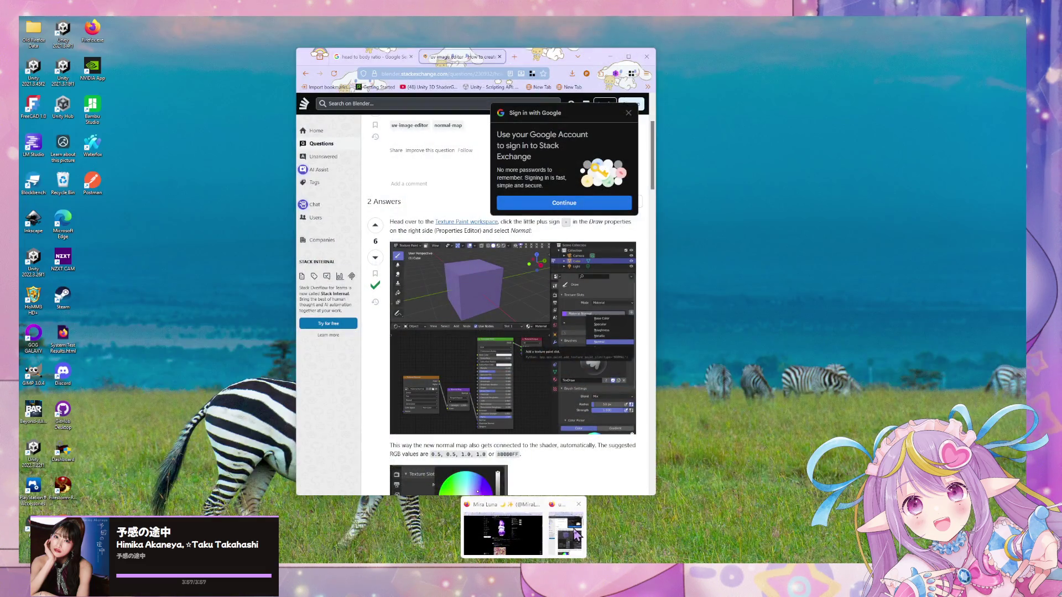
# Read the answer giving RGB(128,128,255) / #8080FF, then go back to the Google results
pyautogui.click(553, 520)
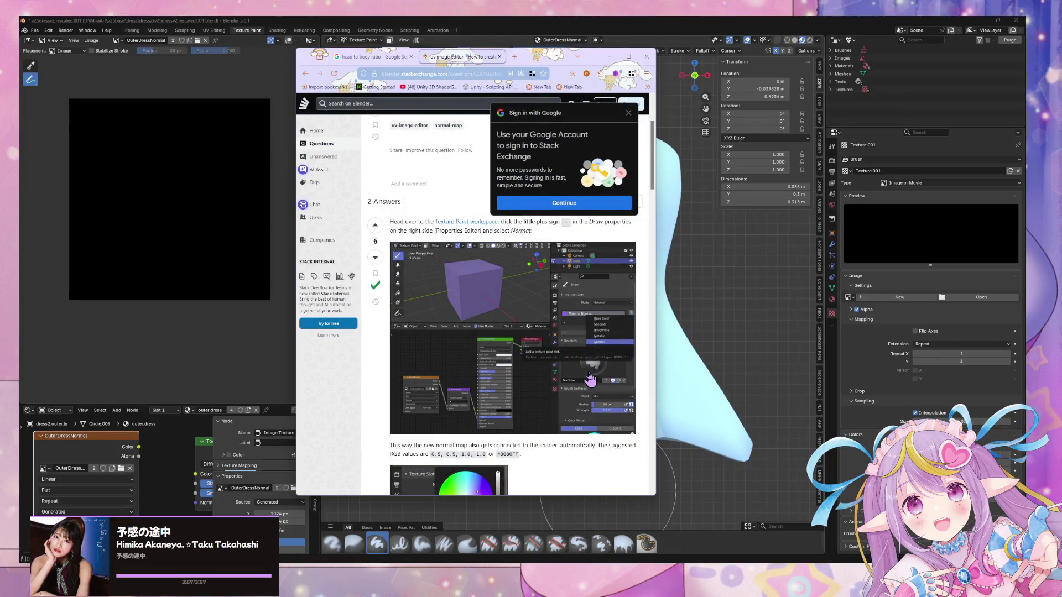
pyautogui.scroll(-5, 591, 379)
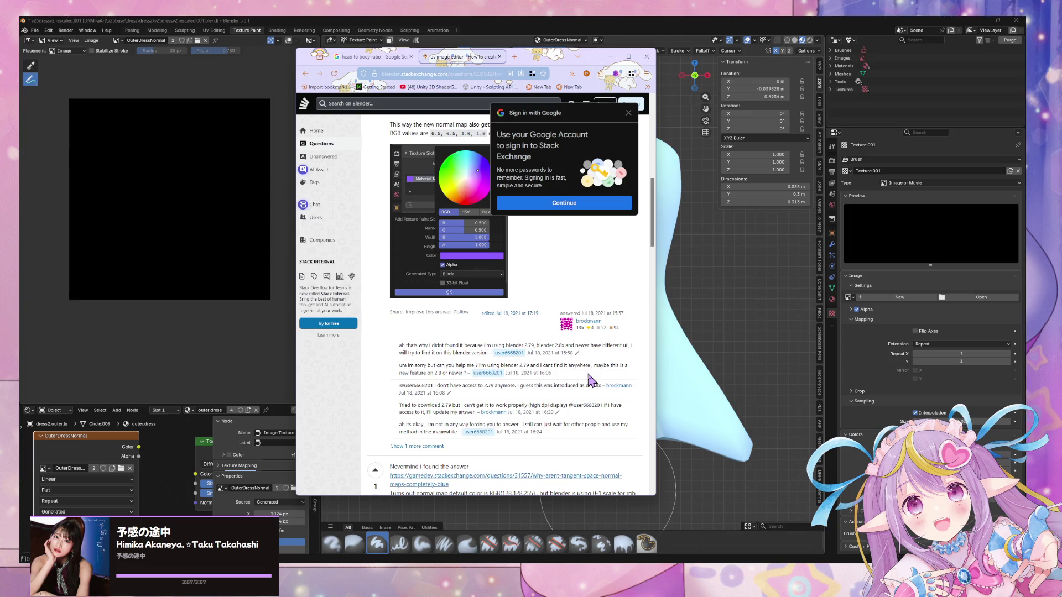
pyautogui.scroll(-3, 591, 379)
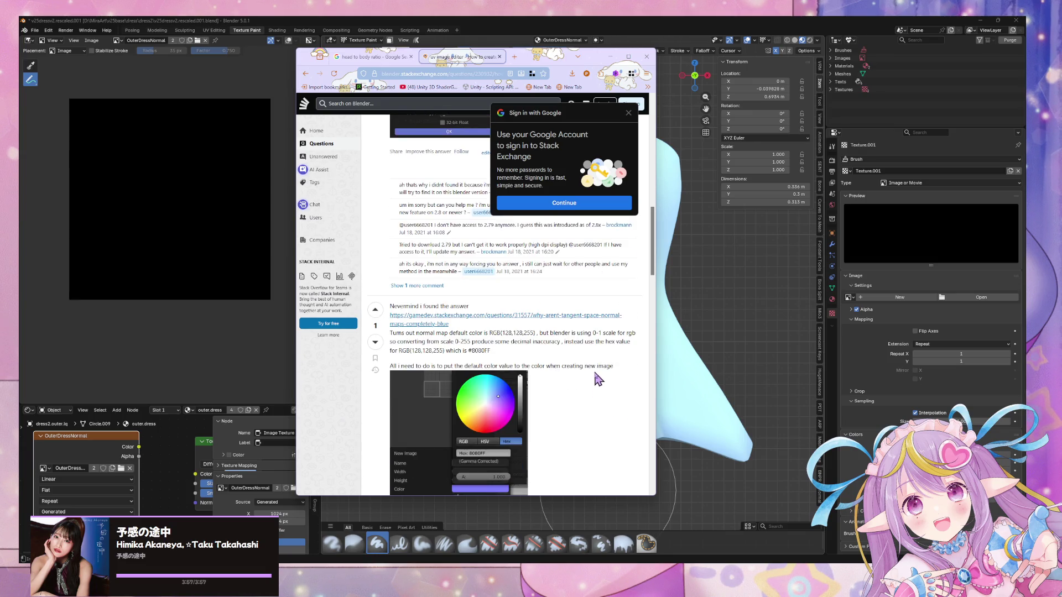
pyautogui.scroll(-1, 536, 307)
pyautogui.scroll(-1, 540, 305)
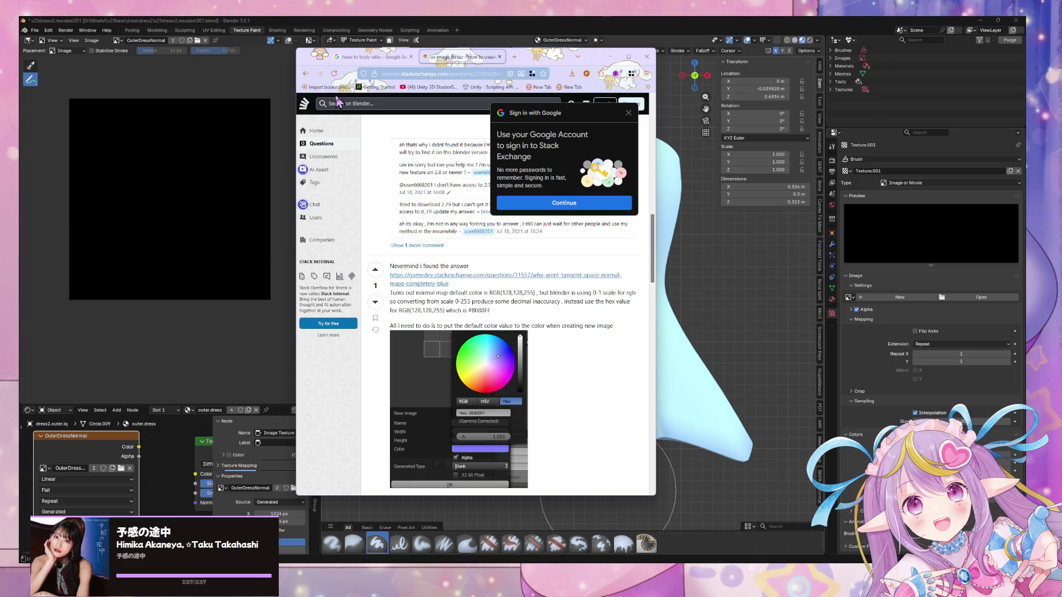
pyautogui.click(305, 74)
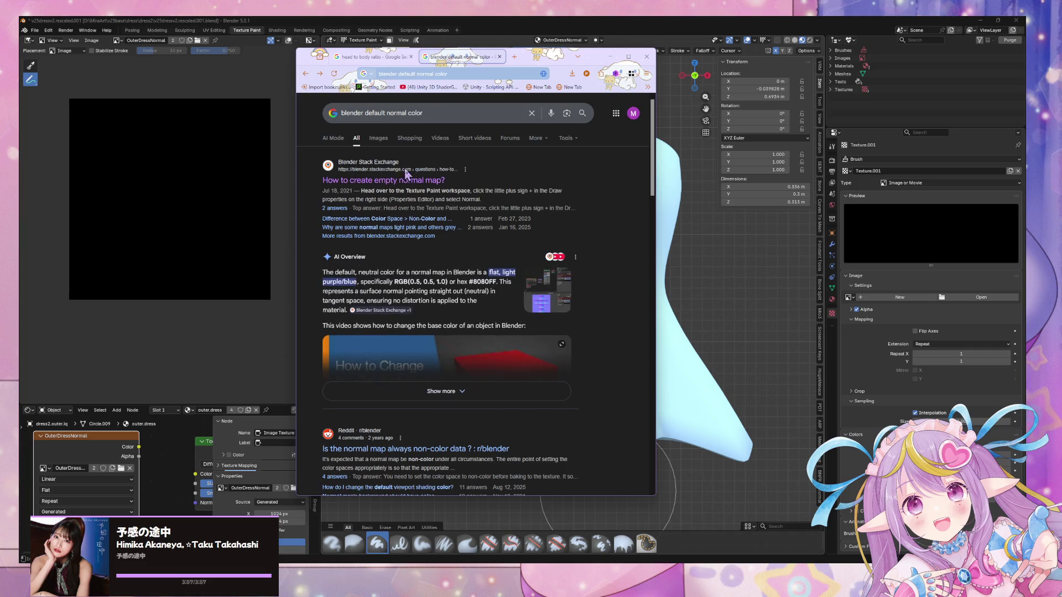
# Search Google for 'blender paint normal and diffuse'
pyautogui.scroll(-1, 421, 141)
pyautogui.scroll(-3, 422, 141)
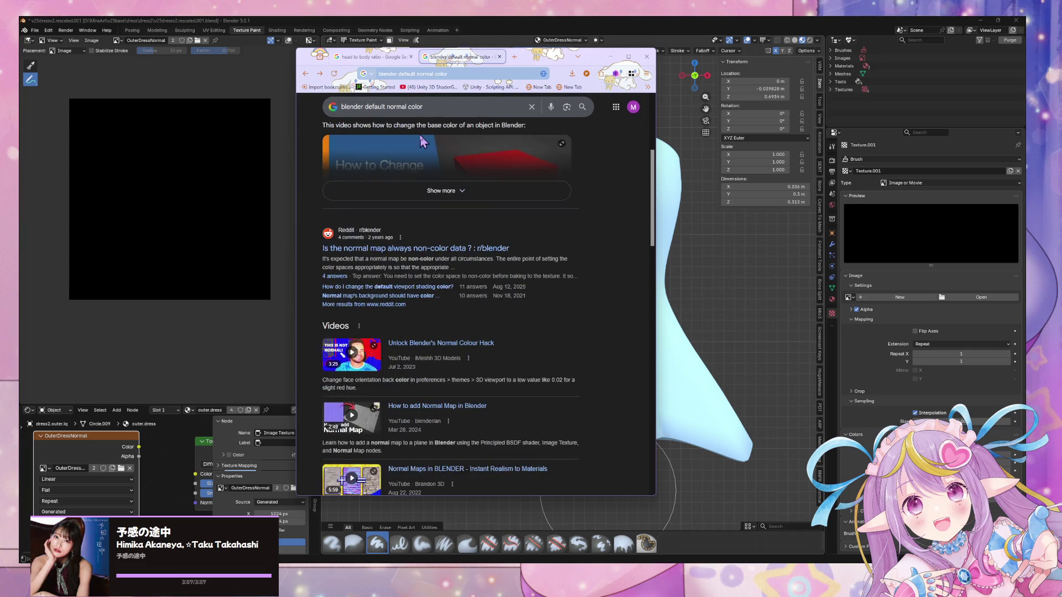
pyautogui.scroll(4, 437, 196)
pyautogui.moveTo(423, 113); pyautogui.dragTo(367, 113)
pyautogui.write('paint norma')
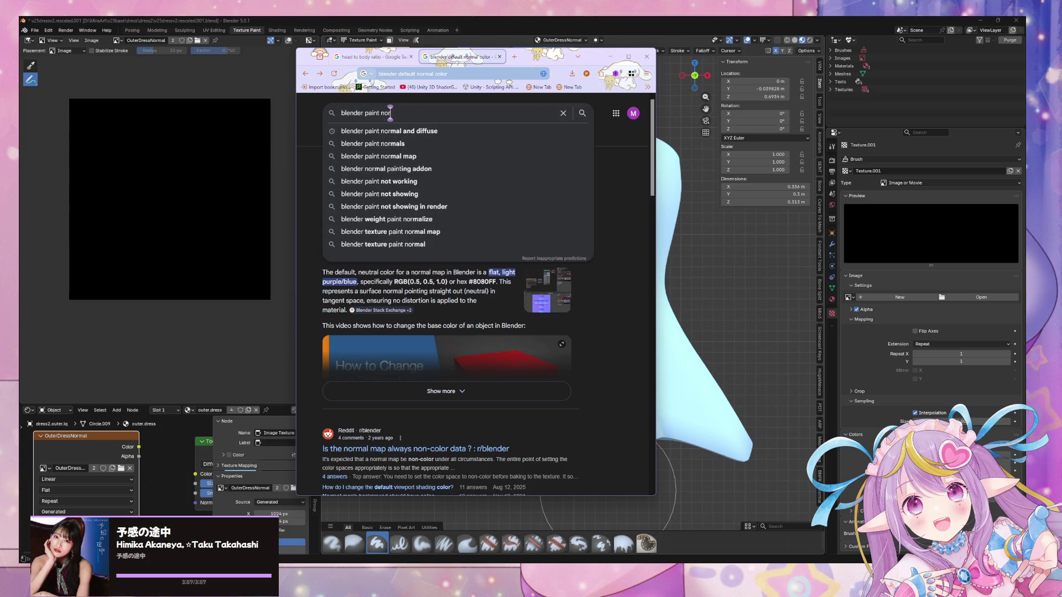
pyautogui.click(398, 131)
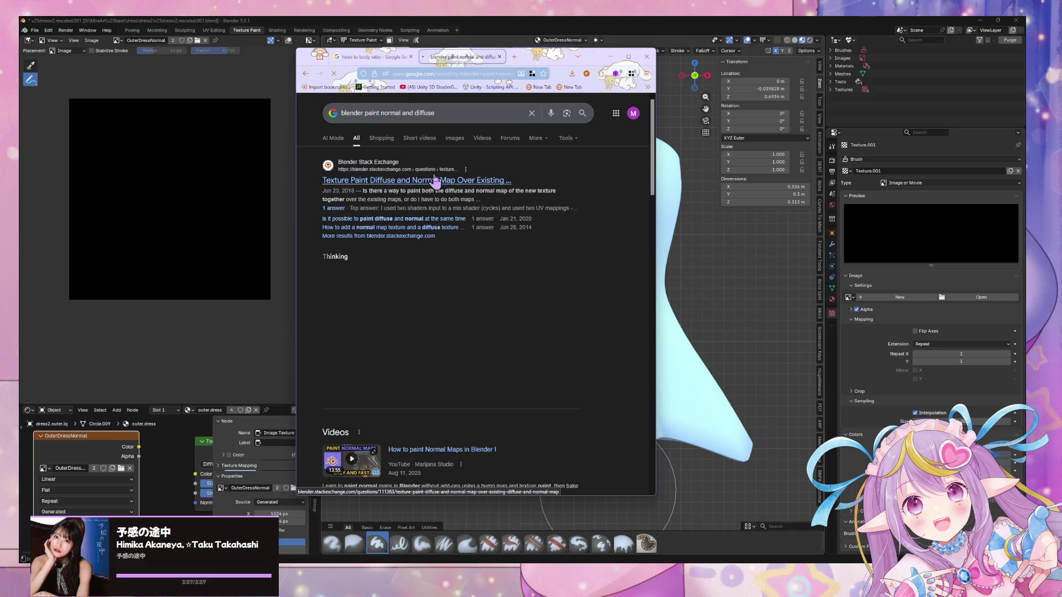
# Read the Stack Exchange answer on painting diffuse and normal, then return to the results
pyautogui.click(483, 181)
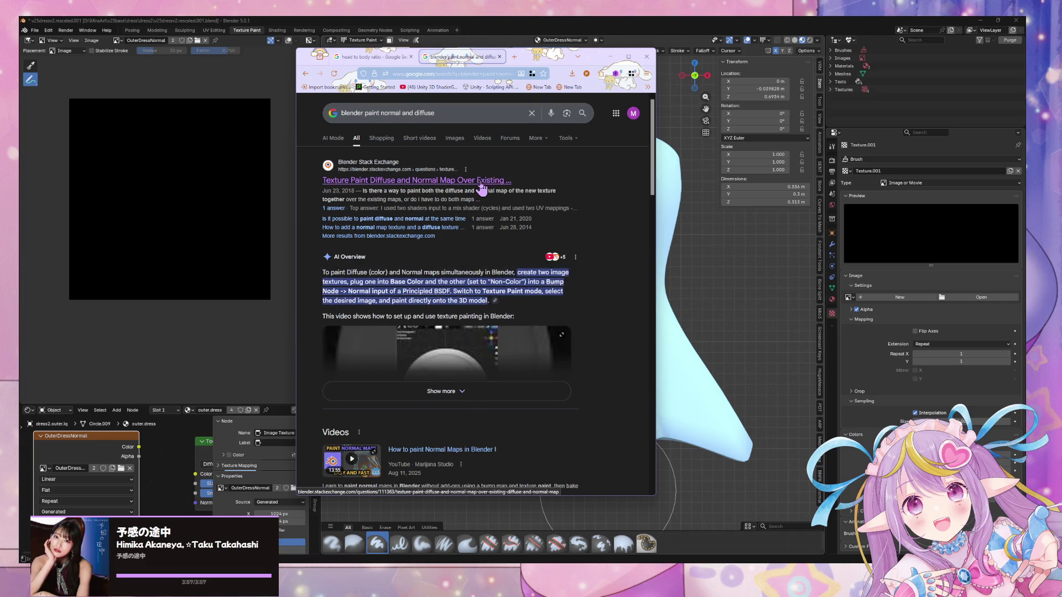
pyautogui.scroll(-10, 415, 176)
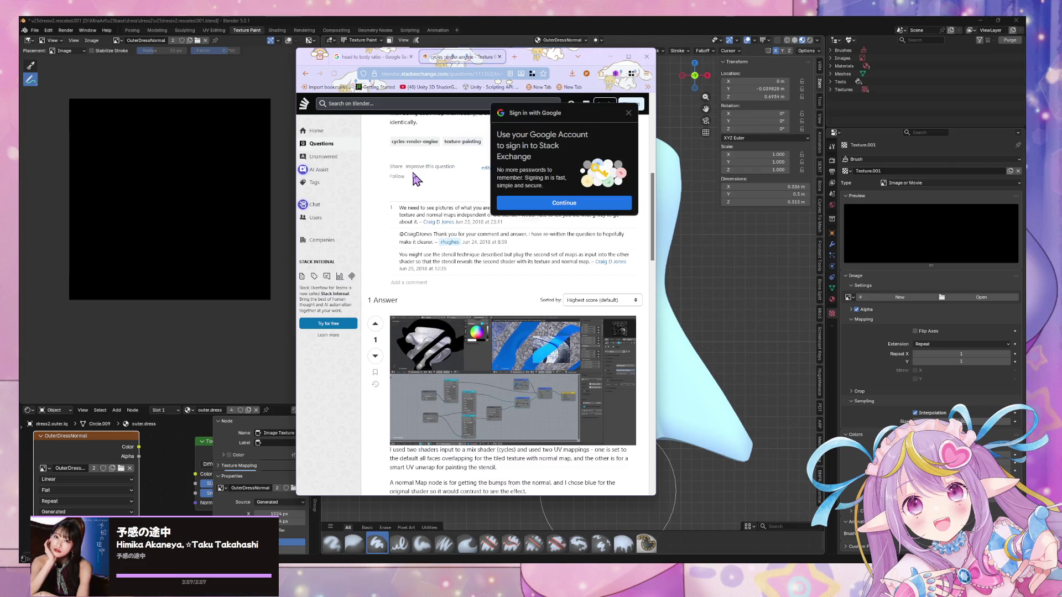
pyautogui.scroll(-6, 413, 172)
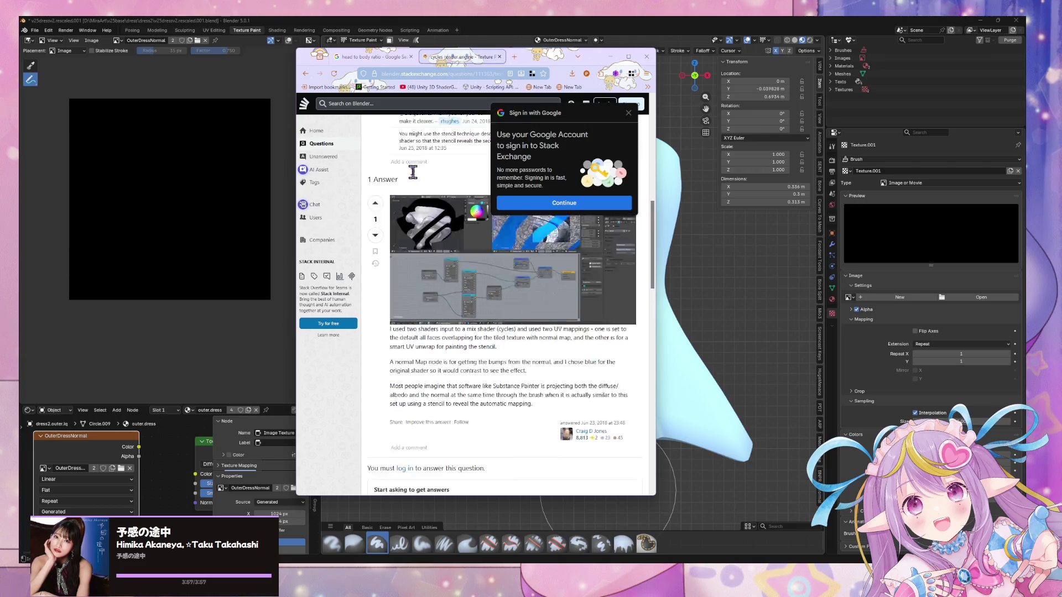
pyautogui.click(305, 88)
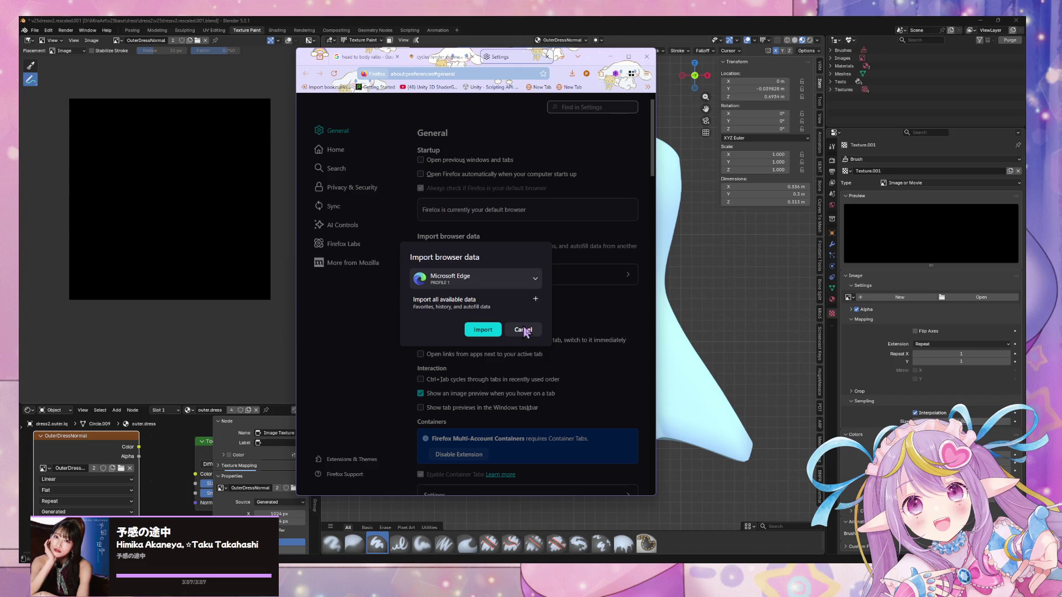
pyautogui.click(523, 329)
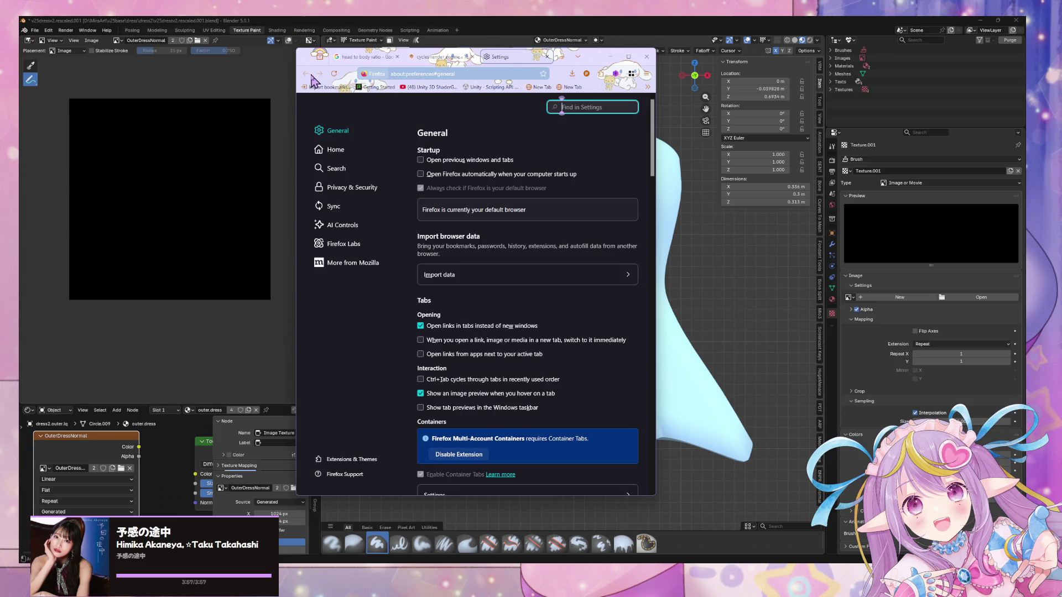
pyautogui.click(547, 57)
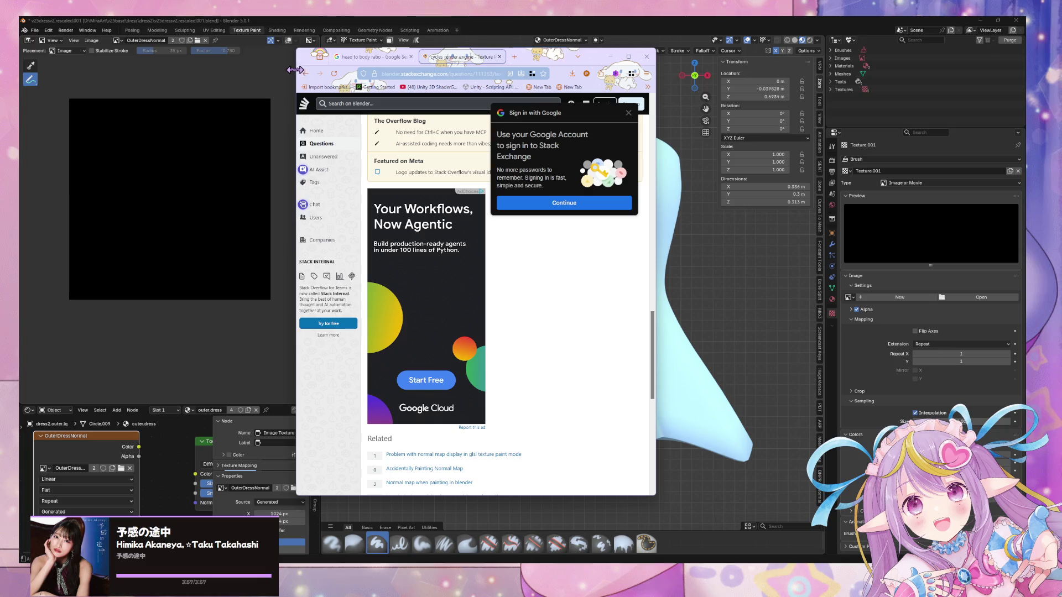
pyautogui.click(305, 74)
pyautogui.click(435, 113)
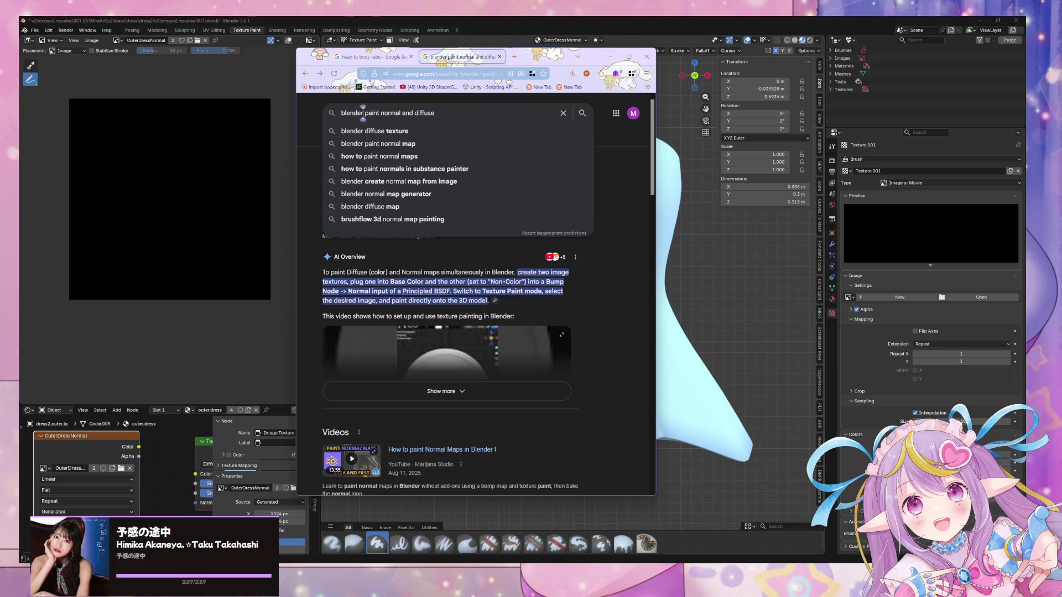
# Refine the search to 'blender 5 paint normal and diffuse' and view the Stack Exchange question
pyautogui.write('5')
pyautogui.press('Return')
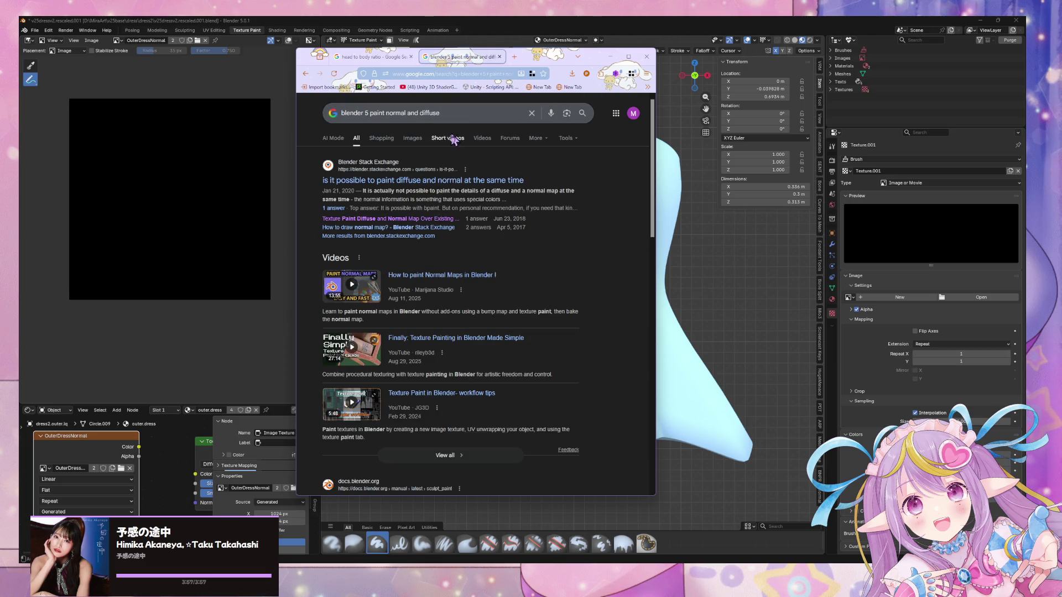
pyautogui.middleClick(480, 185)
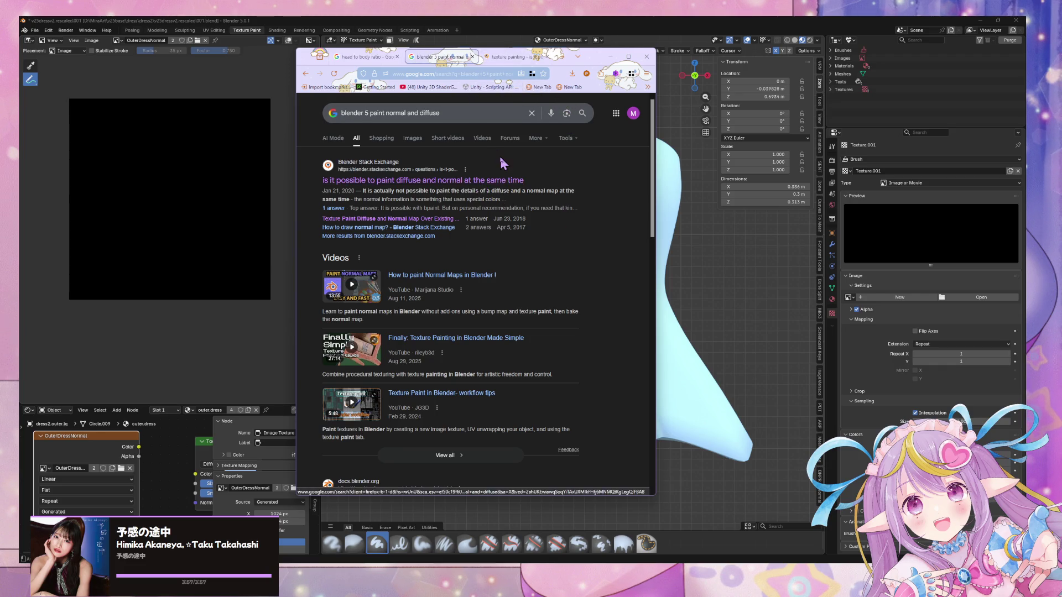
pyautogui.scroll(-4, 496, 160)
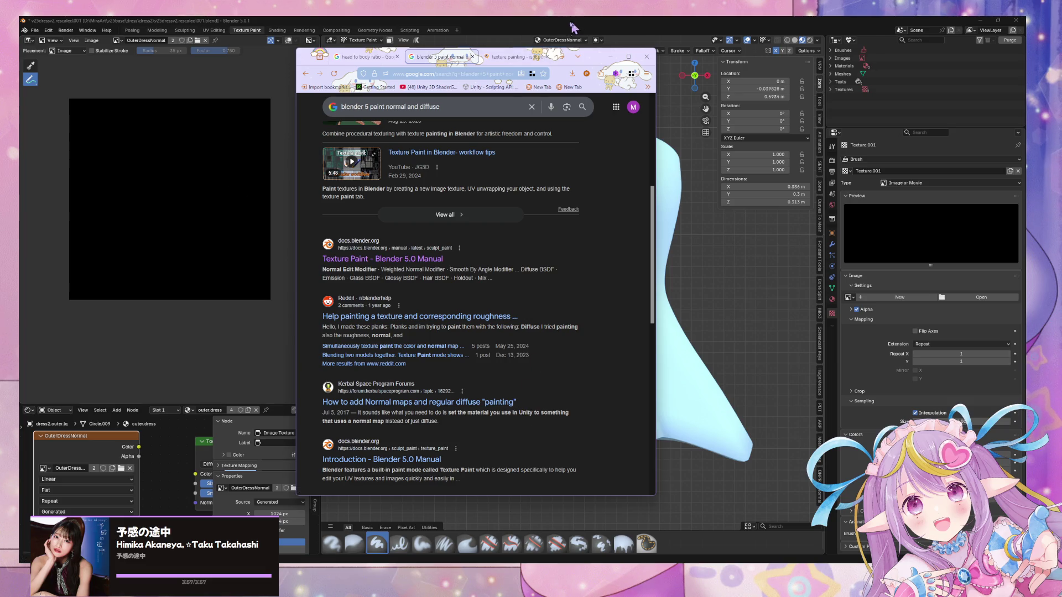
pyautogui.click(508, 57)
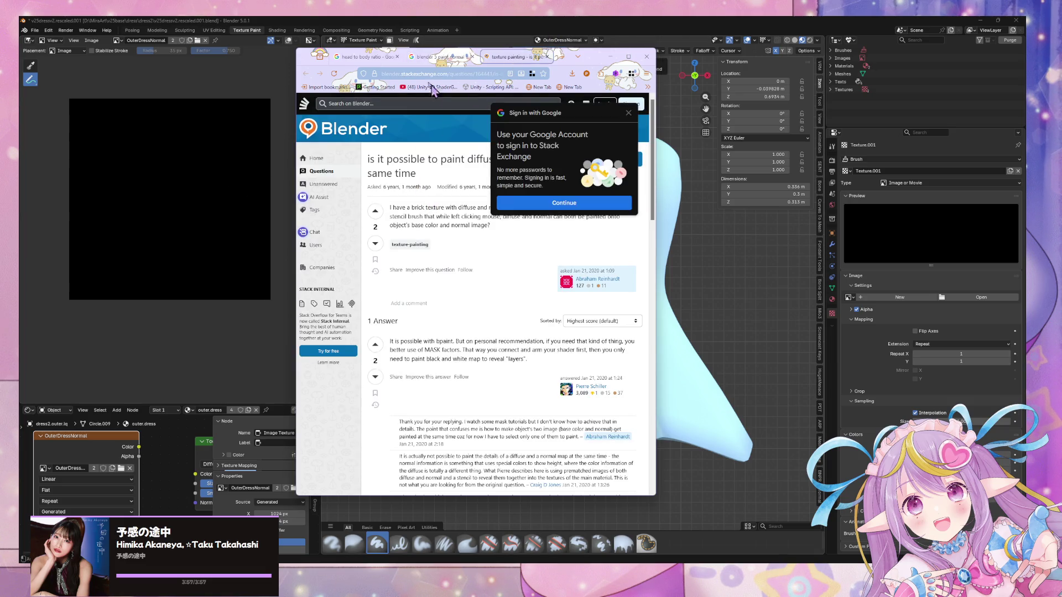
pyautogui.click(437, 57)
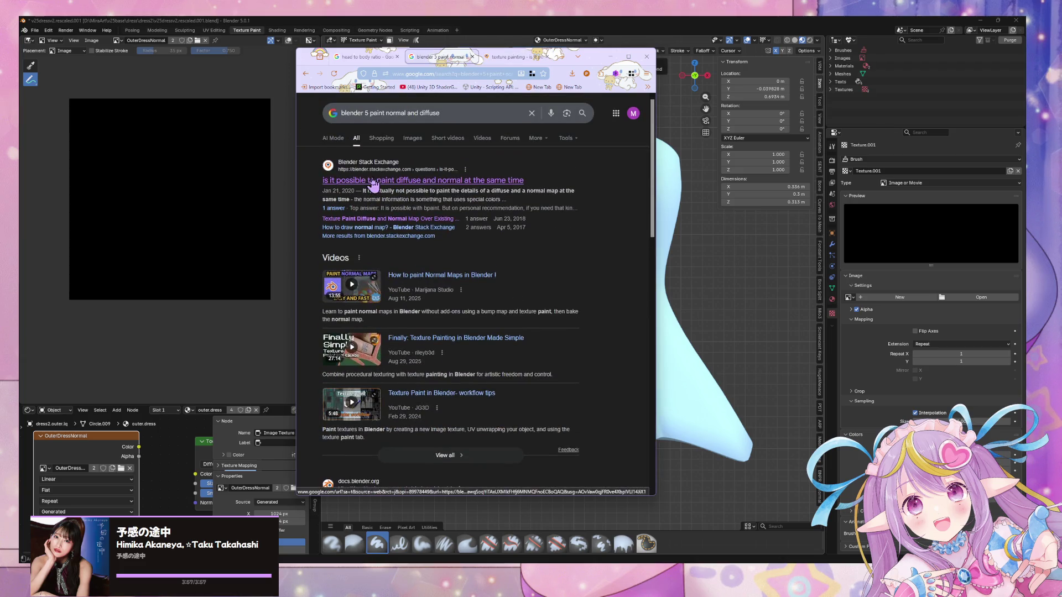
# Search 'blender 5 default normal color' and open the Blender 5.0 Manual Normals page
pyautogui.moveTo(441, 121); pyautogui.dragTo(371, 117)
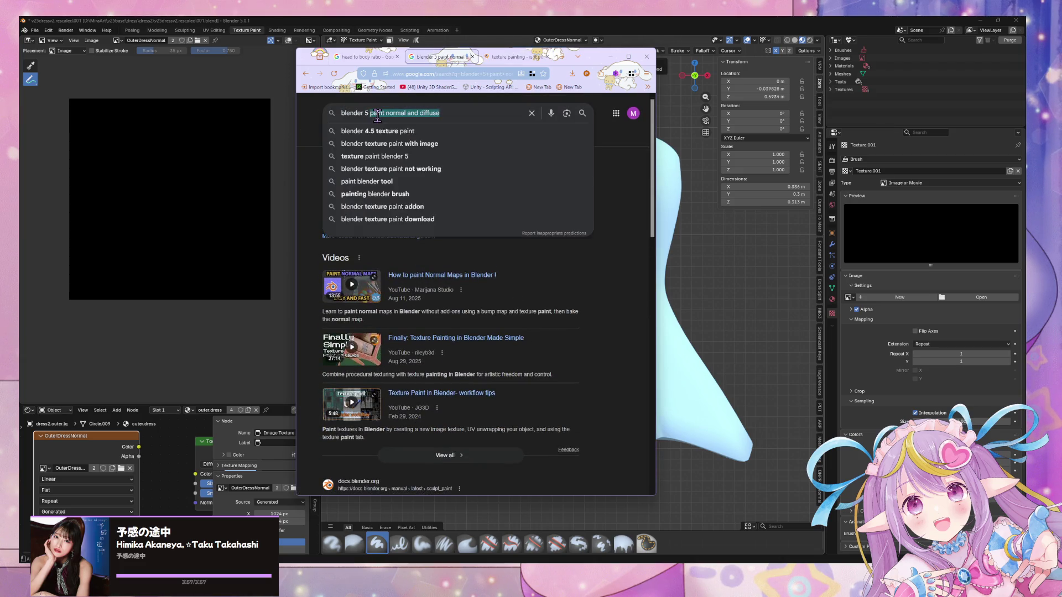
pyautogui.press('BackSpace')
pyautogui.write('def')
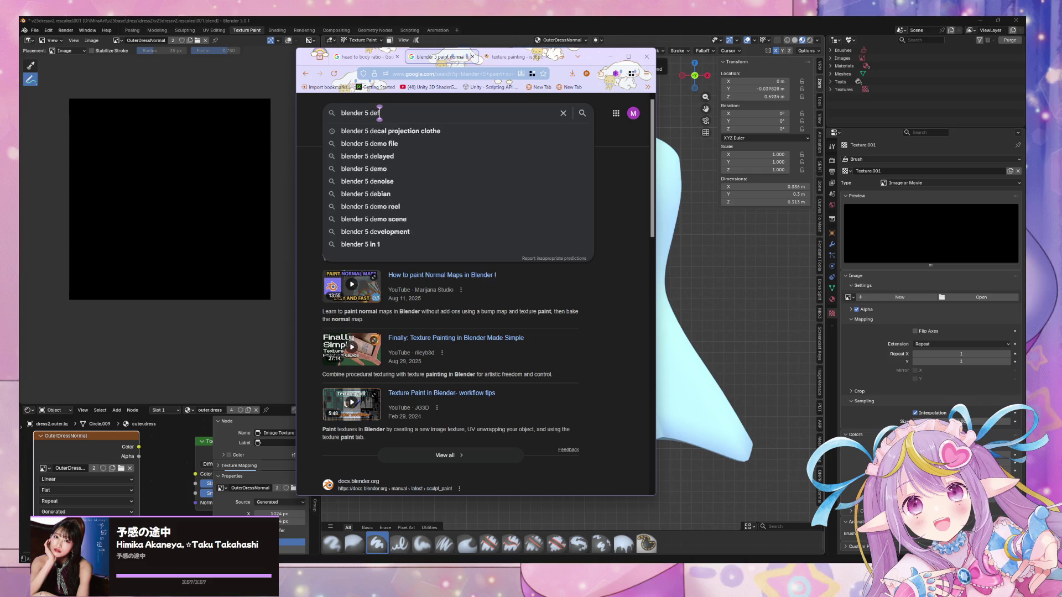
pyautogui.write('ault normal color')
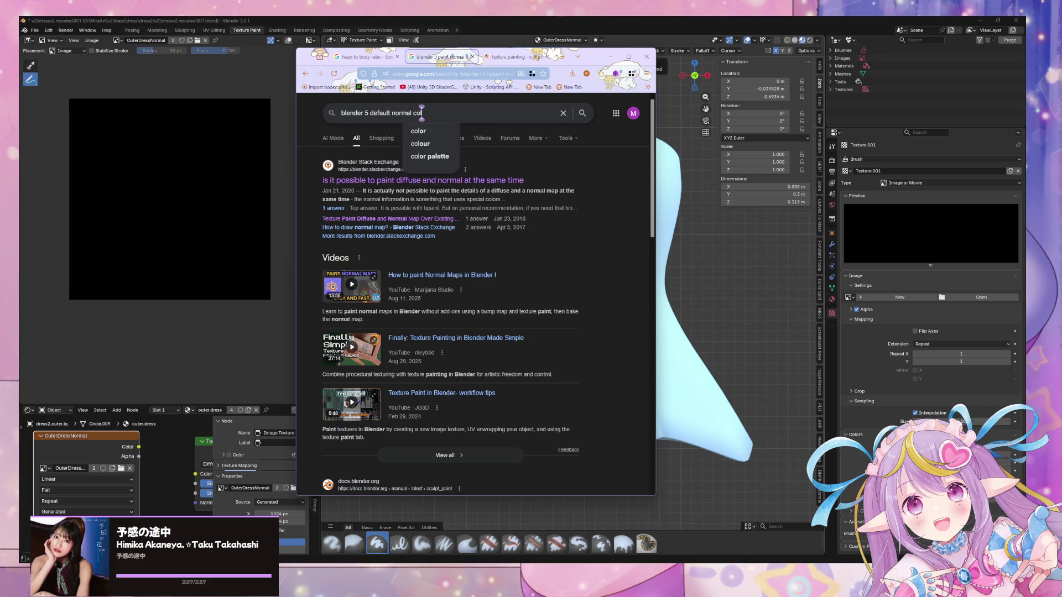
pyautogui.press('Return')
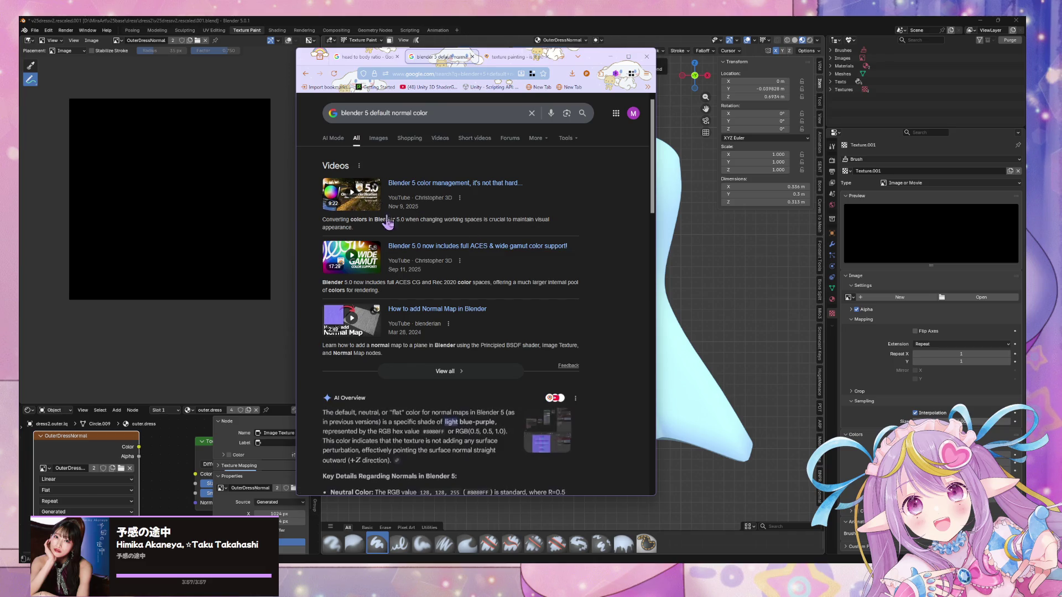
pyautogui.scroll(-4, 464, 289)
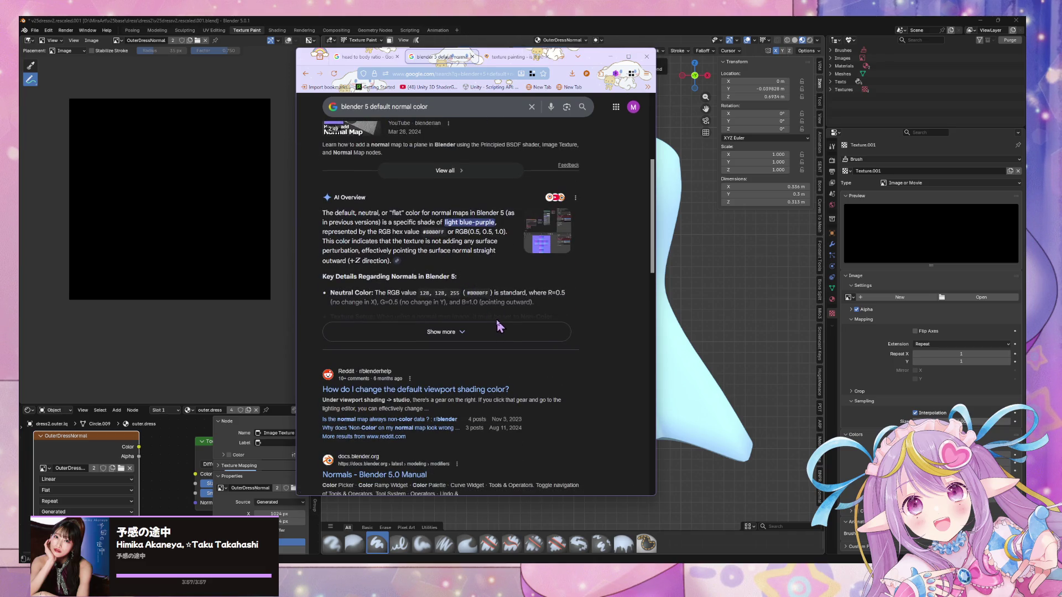
pyautogui.scroll(-1, 432, 279)
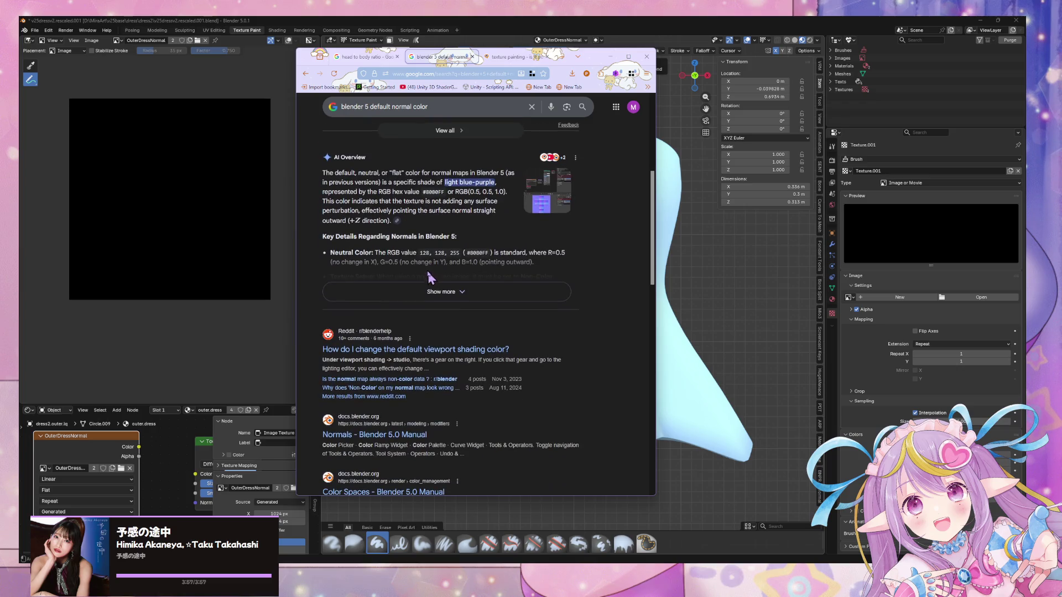
pyautogui.scroll(-3, 435, 231)
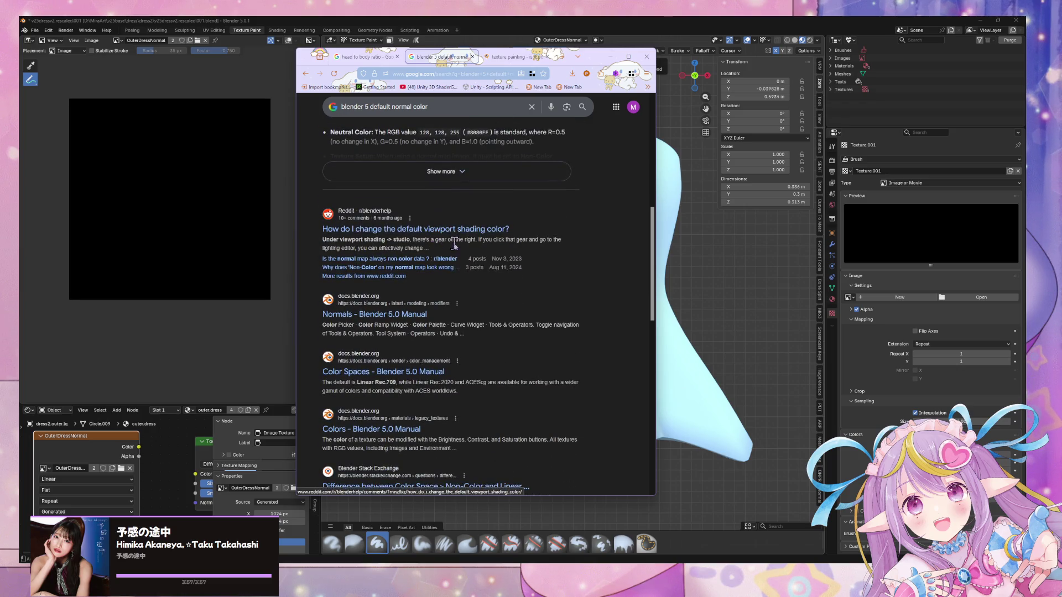
pyautogui.middleClick(423, 315)
pyautogui.click(475, 57)
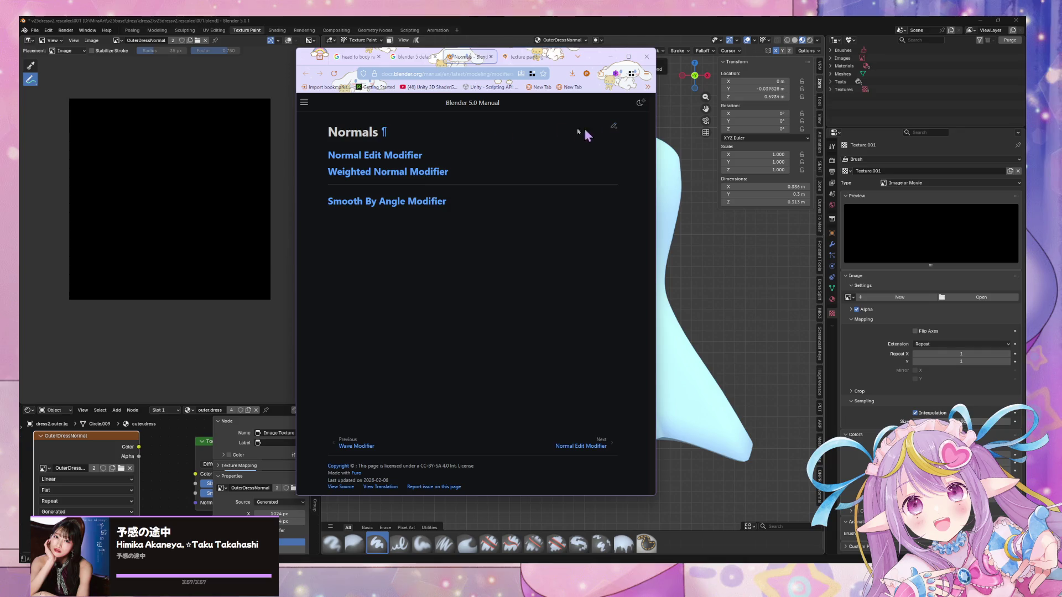
# Back on the 'default normal color' results, highlight RGB(0.5, 0.5, 1.0) in the AI Overview
pyautogui.click(386, 157)
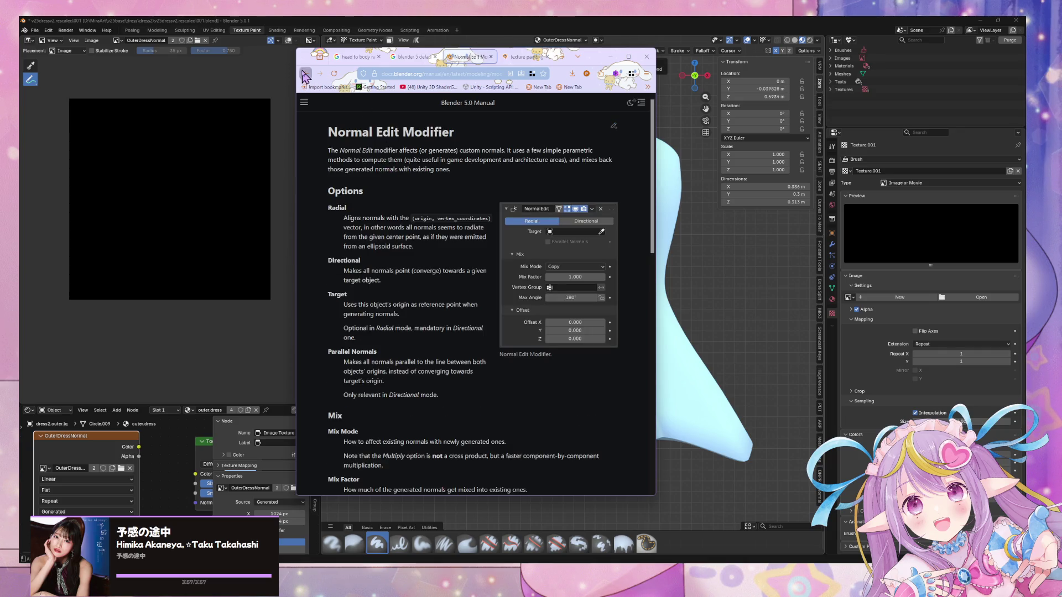
pyautogui.click(304, 75)
pyautogui.click(415, 58)
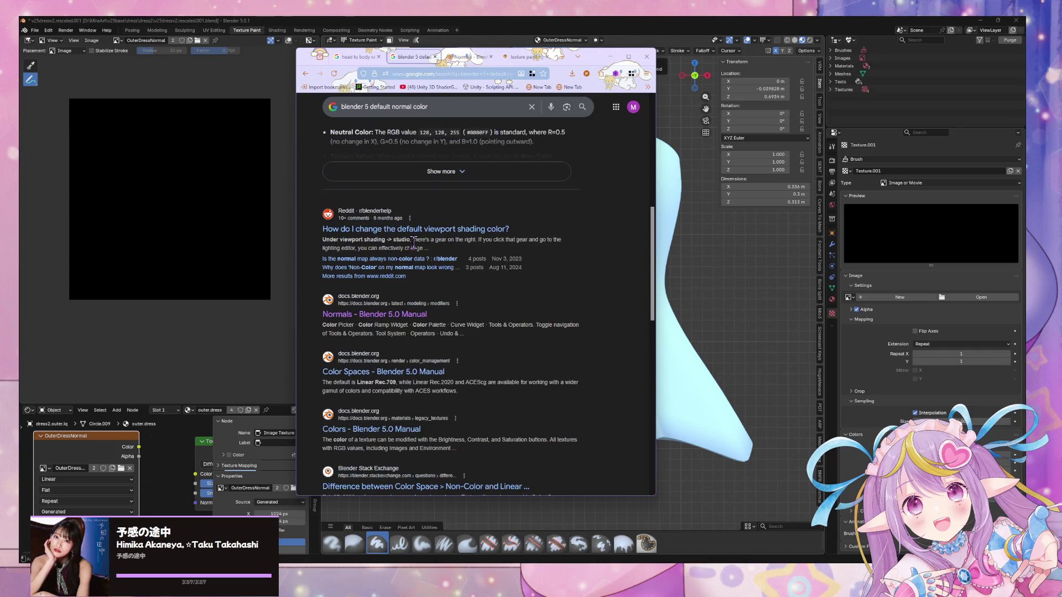
pyautogui.scroll(-1, 415, 235)
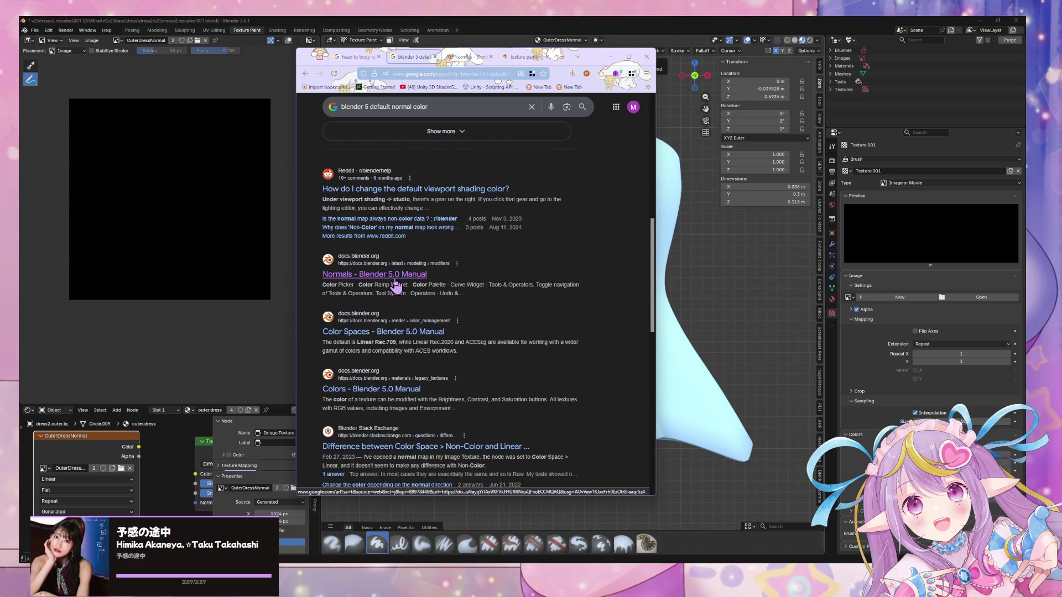
pyautogui.scroll(-4, 398, 261)
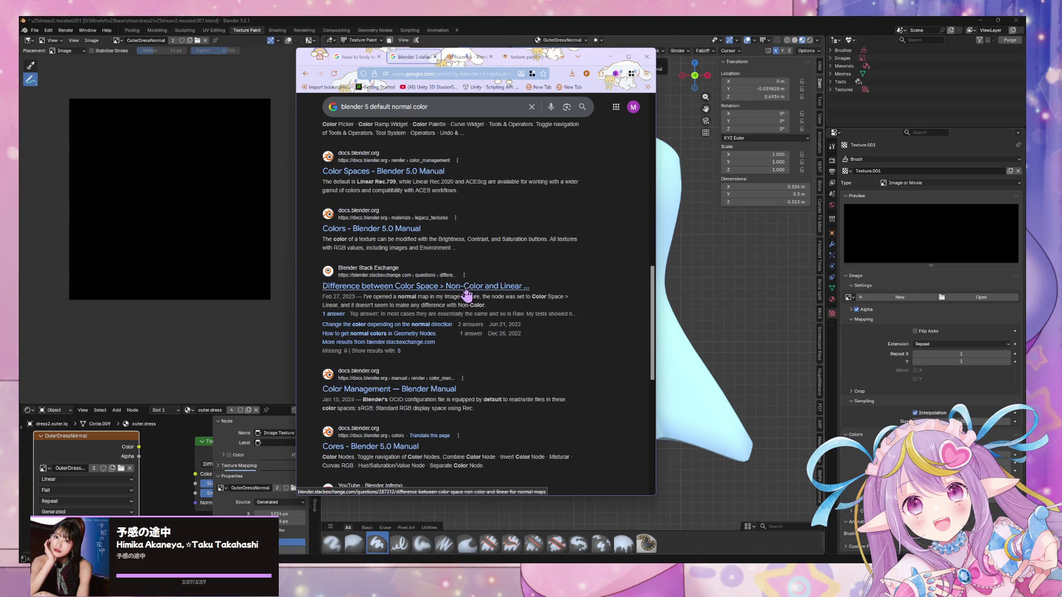
pyautogui.scroll(-2, 382, 310)
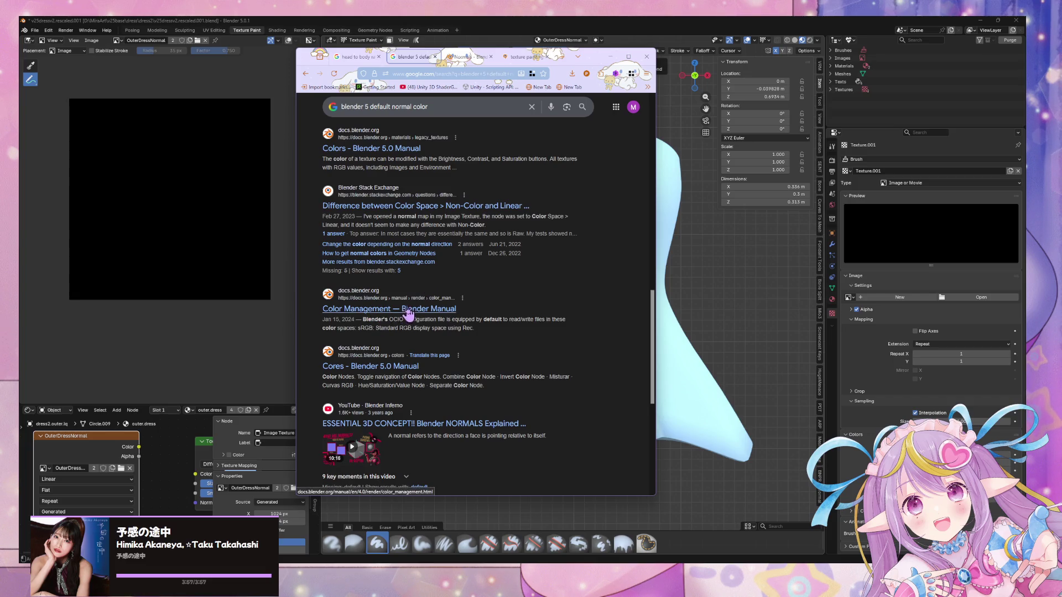
pyautogui.scroll(10, 408, 314)
pyautogui.scroll(-3, 474, 299)
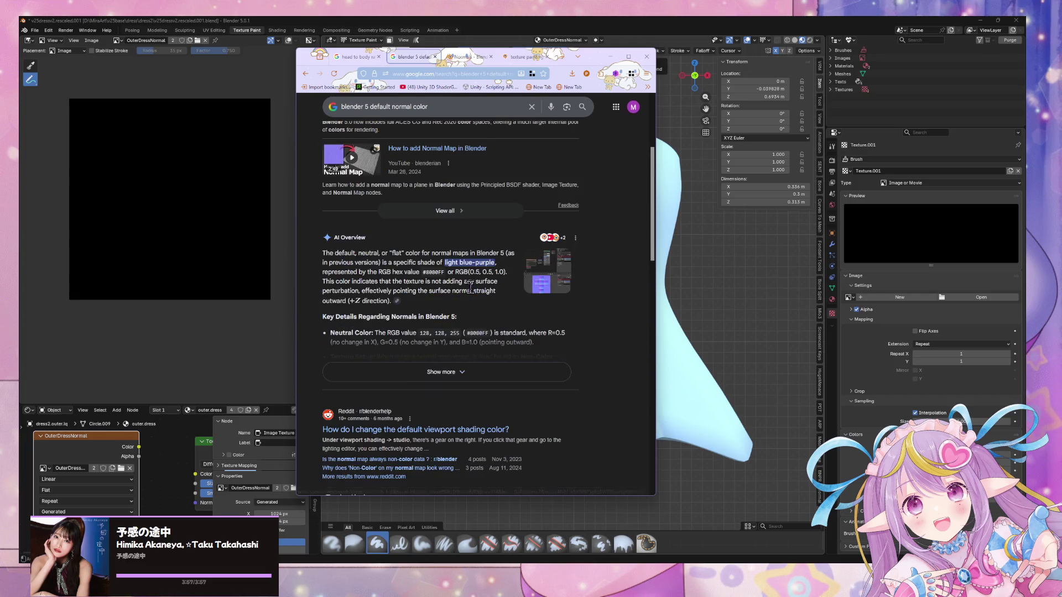
pyautogui.moveTo(471, 272)
pyautogui.mouseDown()
pyautogui.moveTo(485, 273)
pyautogui.moveTo(423, 272)
pyautogui.mouseUp()
# Create a Blank 1024 px image named outerdress.normal filled with hex 8080FF
pyautogui.click(120, 41)
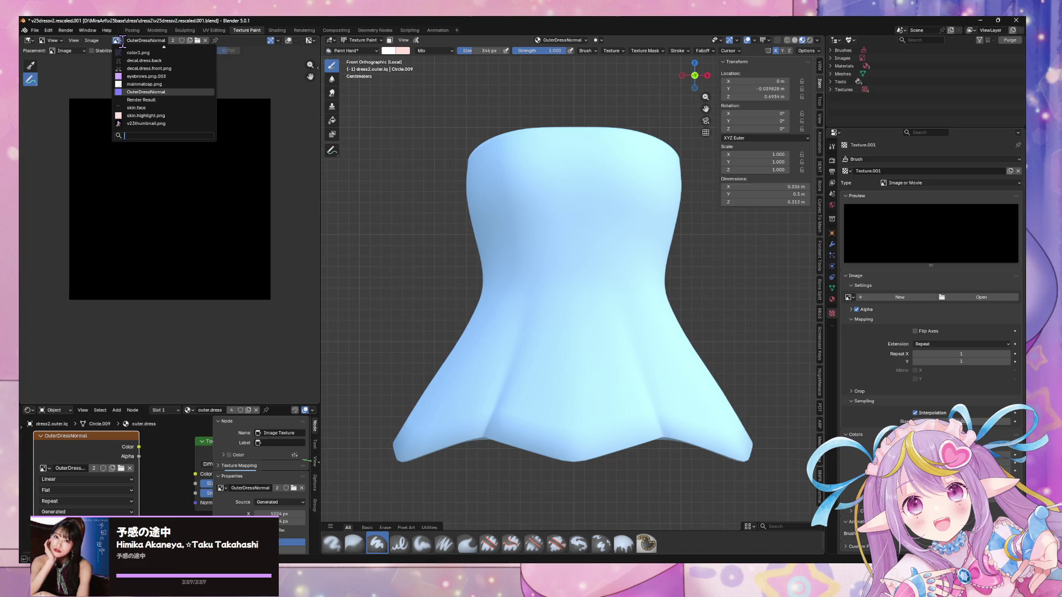
pyautogui.click(148, 92)
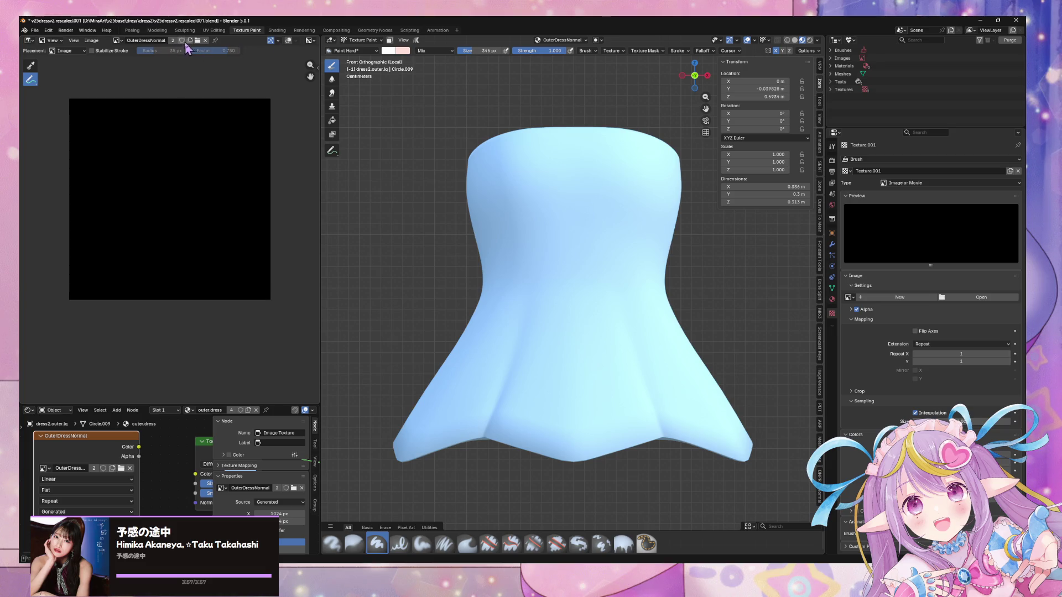
pyautogui.click(205, 41)
pyautogui.click(155, 40)
pyautogui.click(201, 77)
pyautogui.click(200, 77)
pyautogui.write('8080FF')
pyautogui.press('Return')
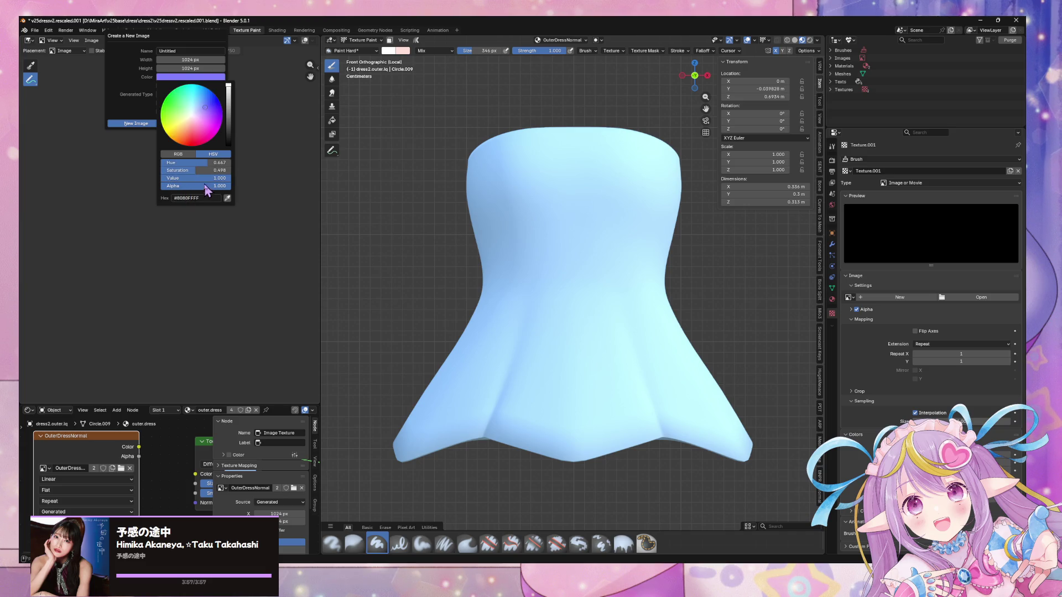
pyautogui.click(182, 50)
pyautogui.write('outerdress.normal')
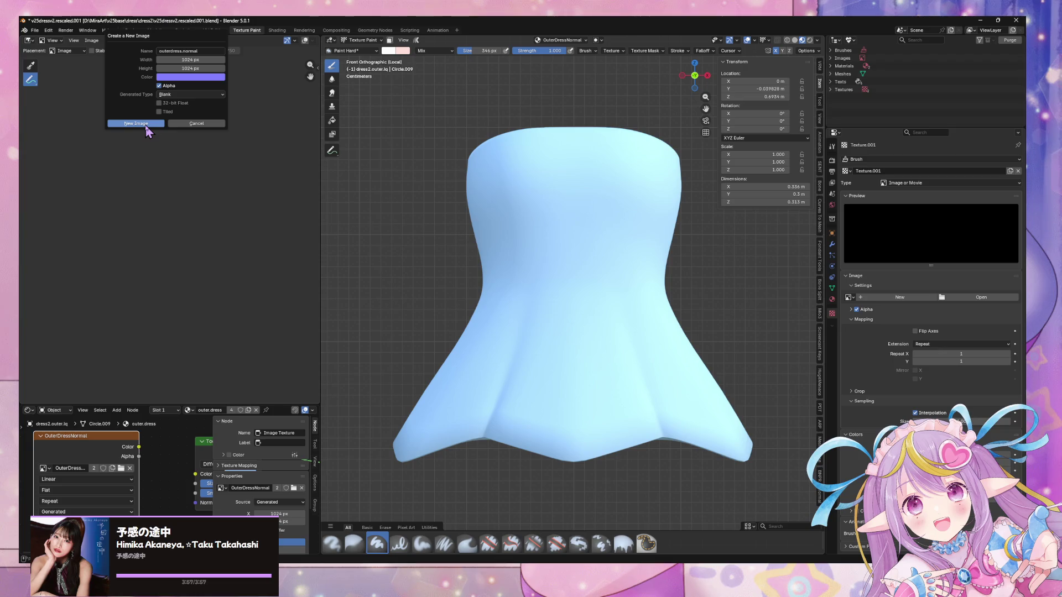
pyautogui.click(174, 95)
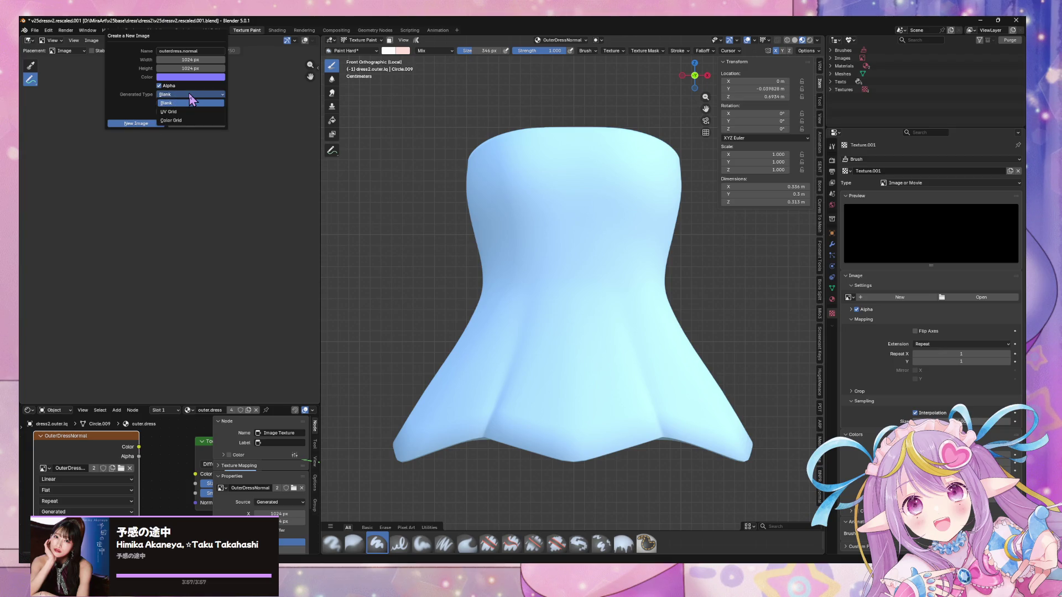
pyautogui.click(191, 102)
pyautogui.click(138, 123)
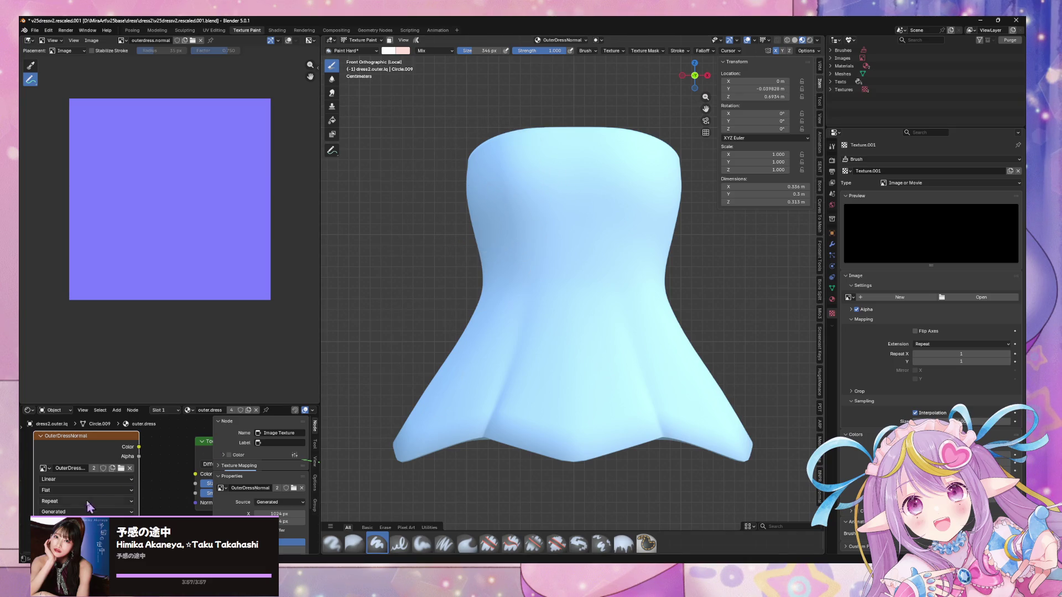
pyautogui.click(64, 468)
# Assign outerdress.normal to the Image Texture node, then duplicate that node
pyautogui.press('Escape')
pyautogui.click(45, 467)
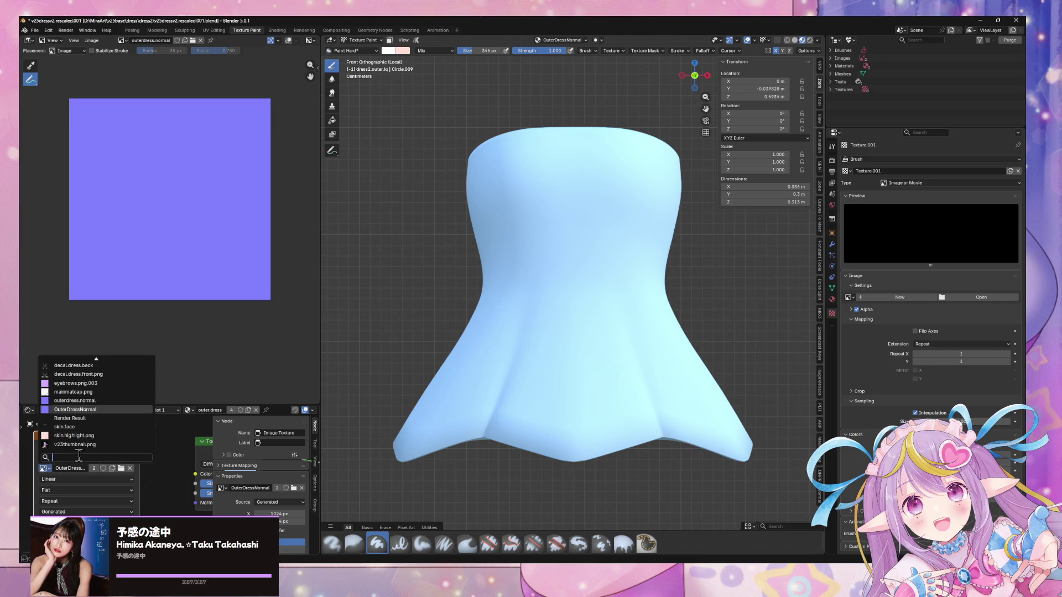
pyautogui.click(100, 400)
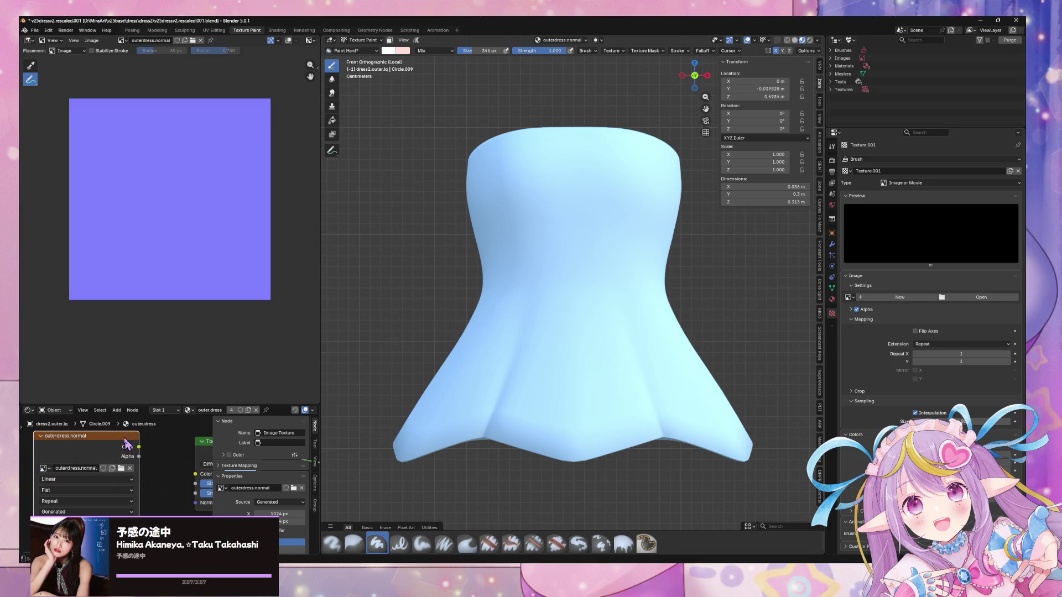
pyautogui.scroll(-2, 243, 468)
pyautogui.moveTo(163, 463)
pyautogui.mouseDown(button='middle')
pyautogui.moveTo(169, 428)
pyautogui.moveTo(149, 465)
pyautogui.mouseUp(button='middle')
pyautogui.moveTo(256, 404); pyautogui.dragTo(273, 299)
pyautogui.moveTo(121, 408); pyautogui.dragTo(131, 349)
pyautogui.hotkey('shift', 'd')
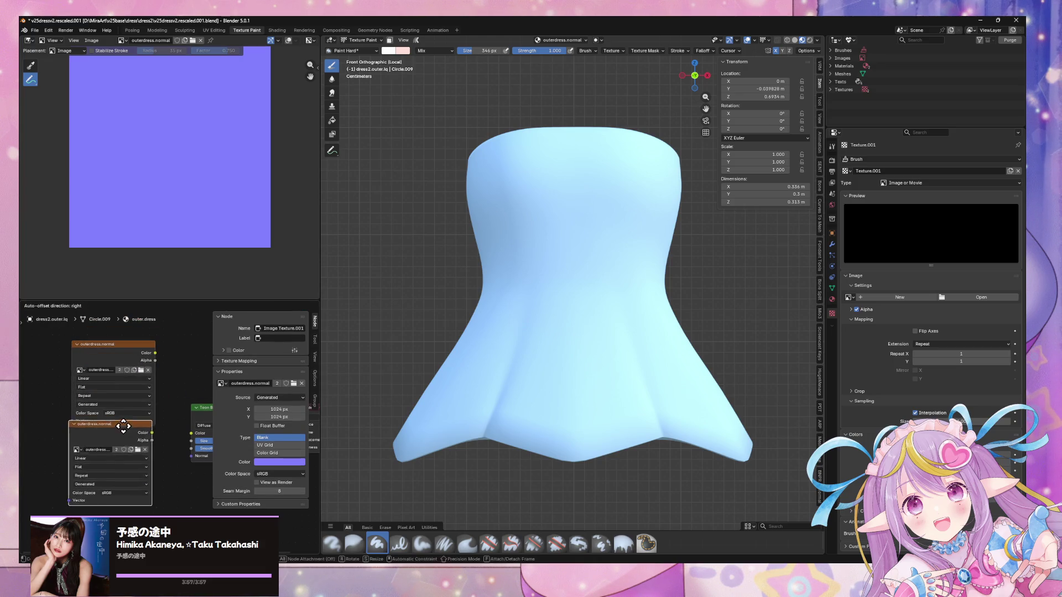
# Give the duplicate a new Blank image, outerdress.height, filled white with alpha 0
pyautogui.scroll(1, 141, 442)
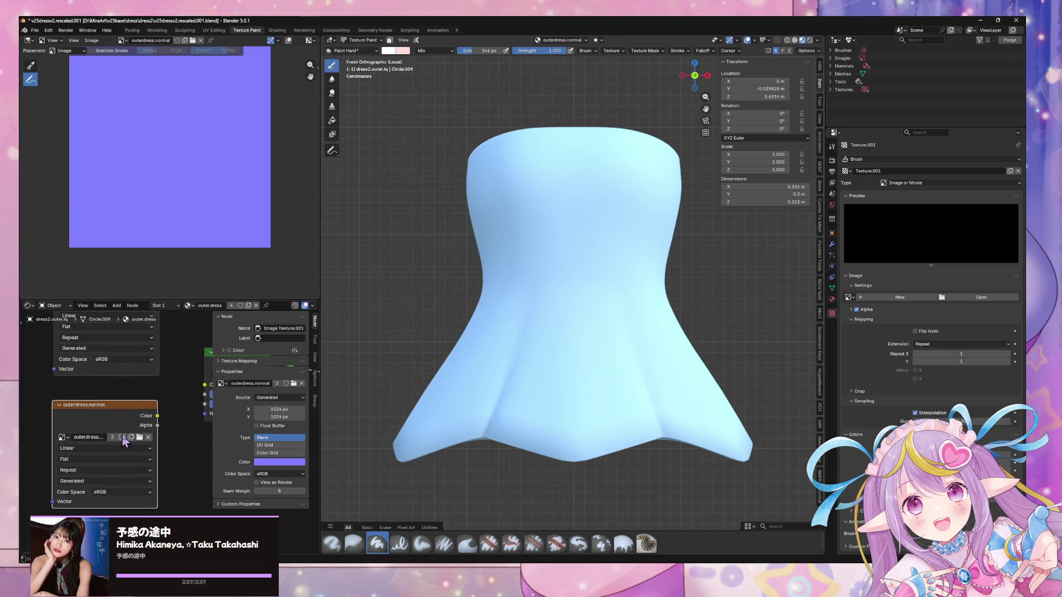
pyautogui.click(148, 437)
pyautogui.click(80, 440)
pyautogui.write('outerdress.height')
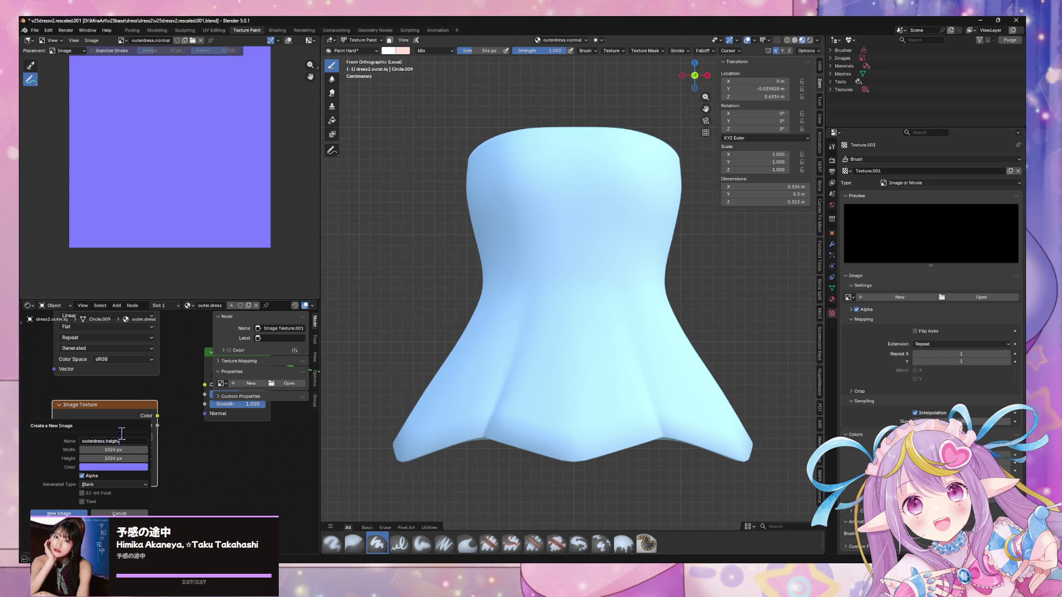
pyautogui.click(105, 468)
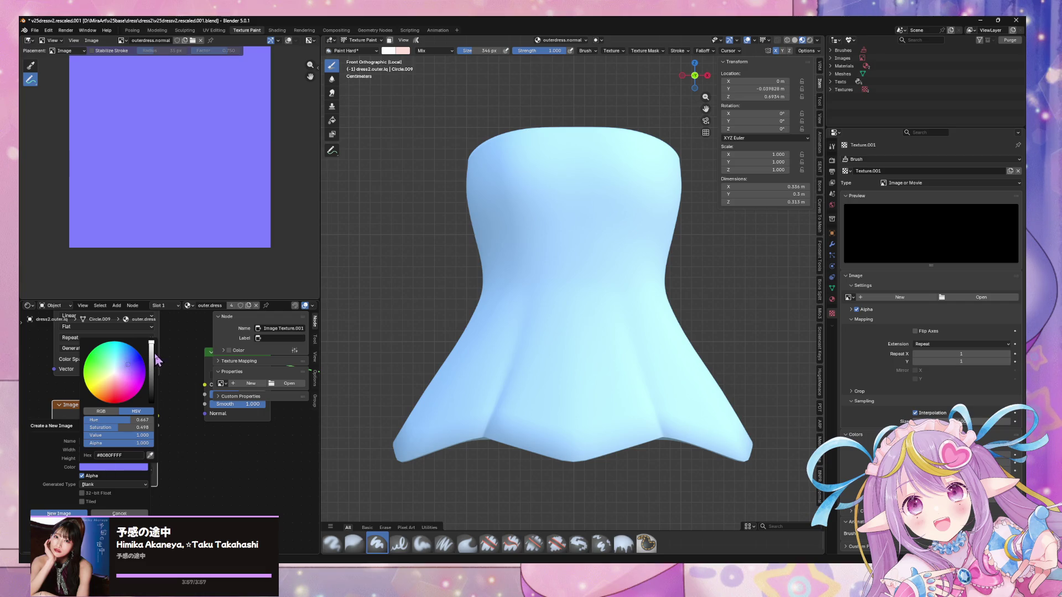
pyautogui.moveTo(132, 427); pyautogui.dragTo(89, 428)
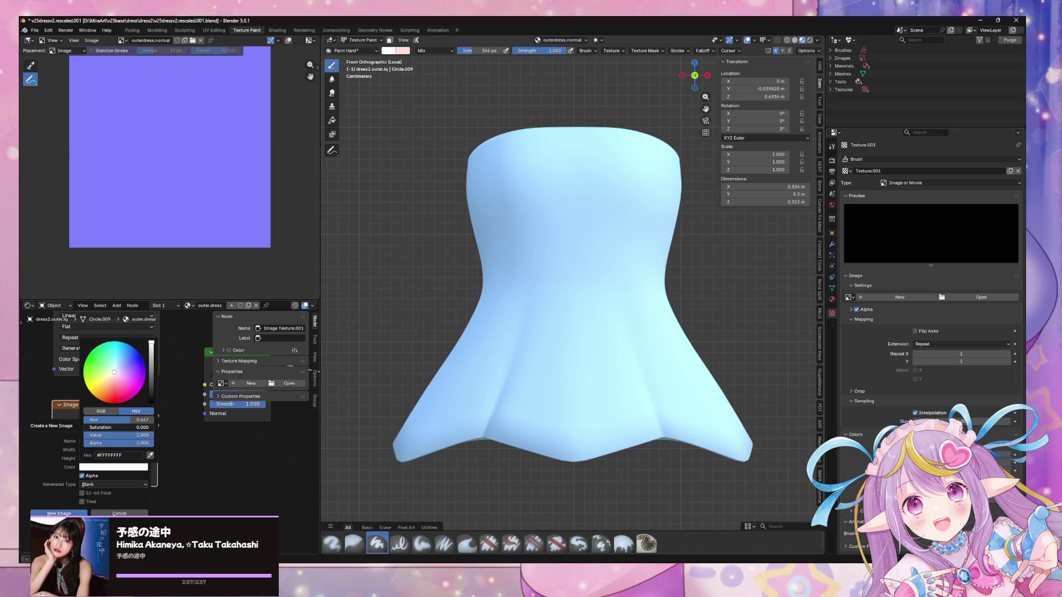
pyautogui.click(104, 485)
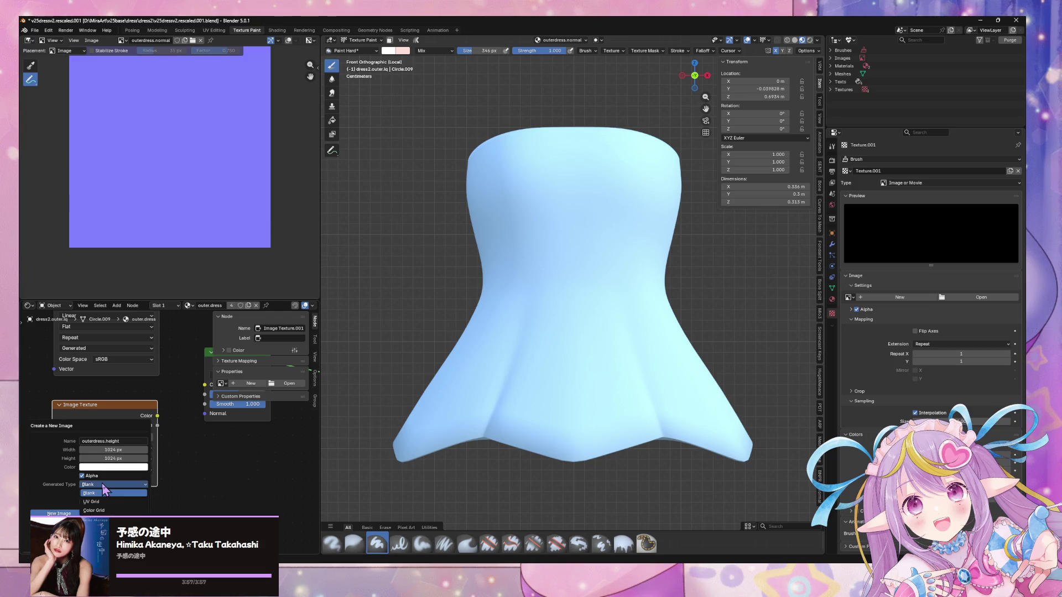
pyautogui.click(104, 486)
pyautogui.click(108, 467)
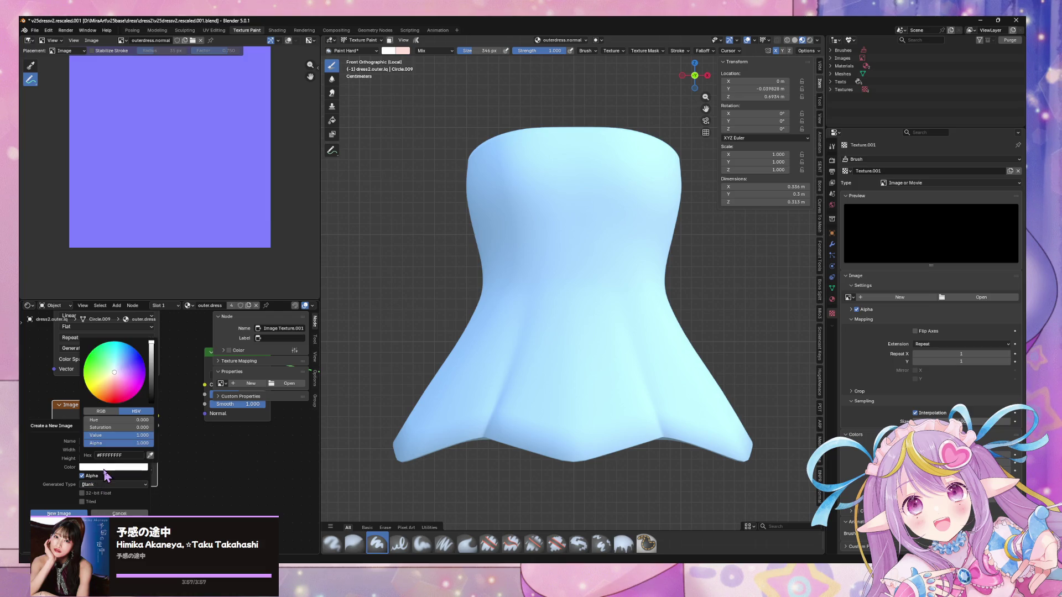
pyautogui.moveTo(147, 443)
pyautogui.mouseDown()
pyautogui.moveTo(88, 442)
pyautogui.moveTo(150, 443)
pyautogui.mouseUp()
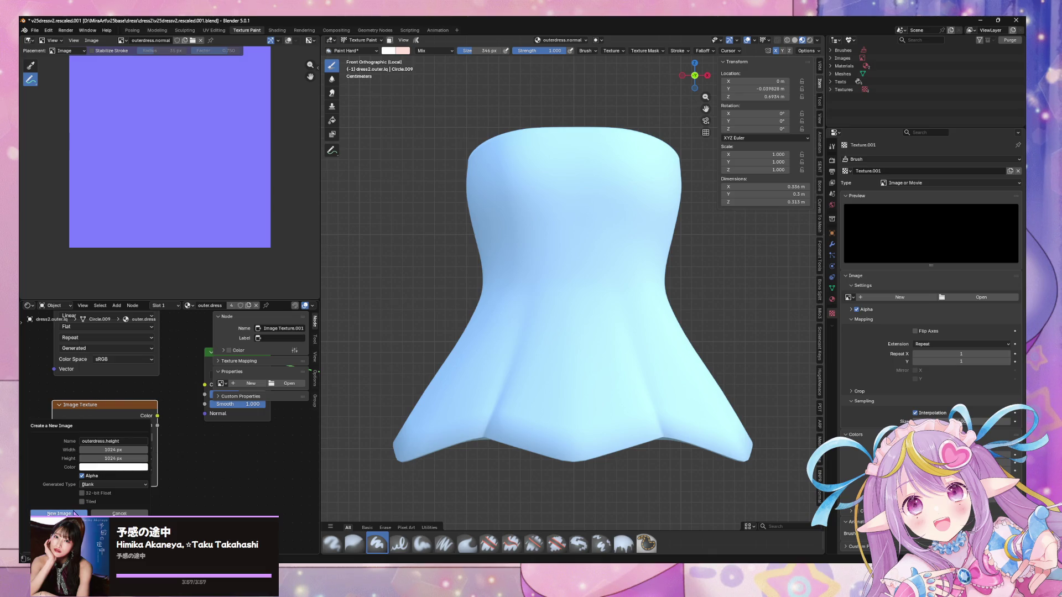
pyautogui.click(59, 513)
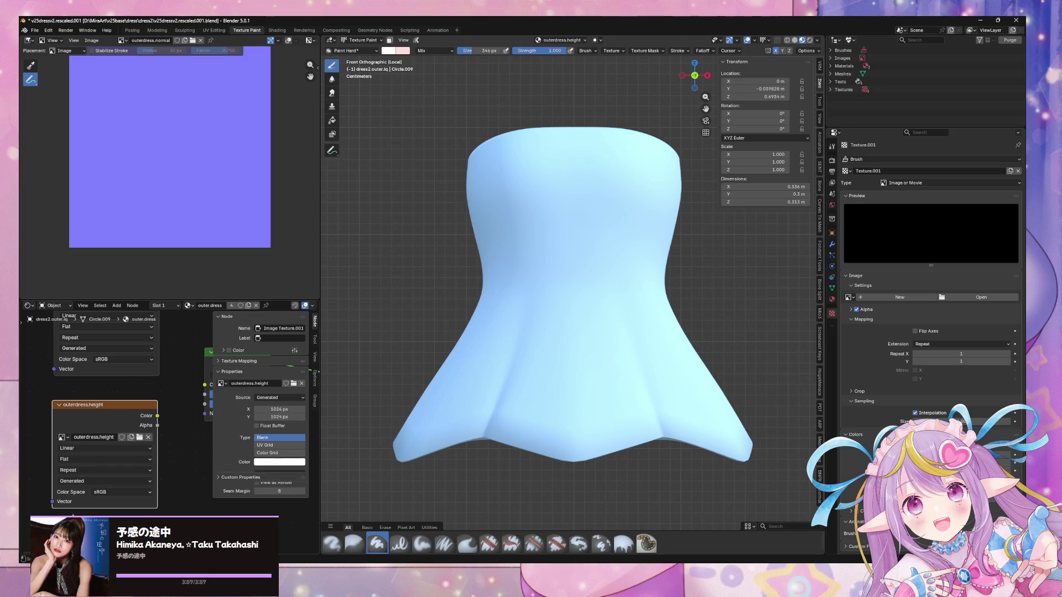
# Bring the Toon BSDF into view and move the outerdress.normal node to the right
pyautogui.scroll(-2, 170, 459)
pyautogui.moveTo(171, 459); pyautogui.dragTo(159, 514, button='middle')
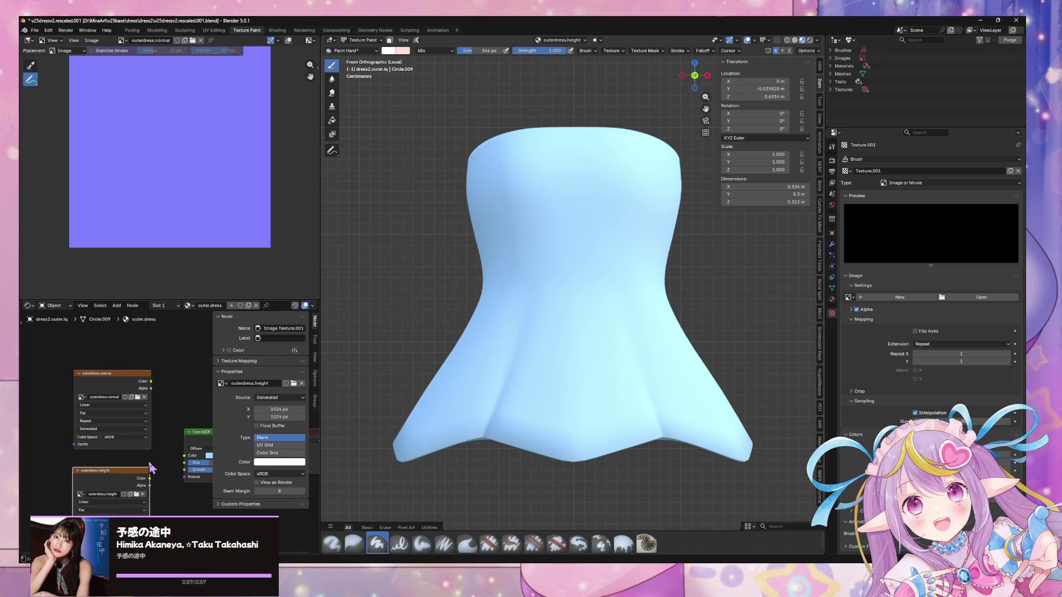
pyautogui.scroll(-1, 151, 469)
pyautogui.click(127, 387)
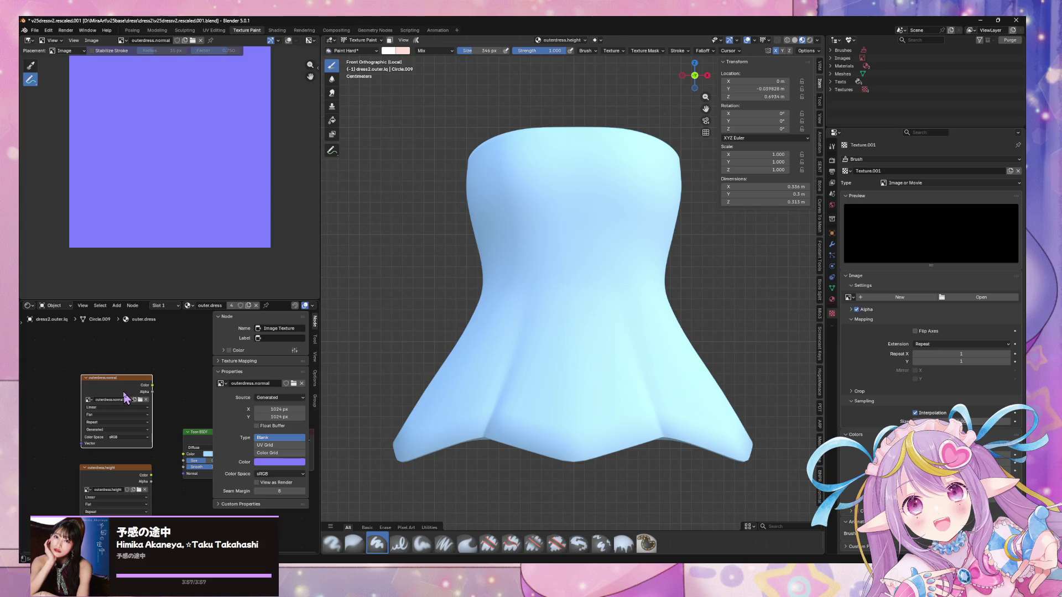
pyautogui.click(846, 172)
pyautogui.click(849, 169)
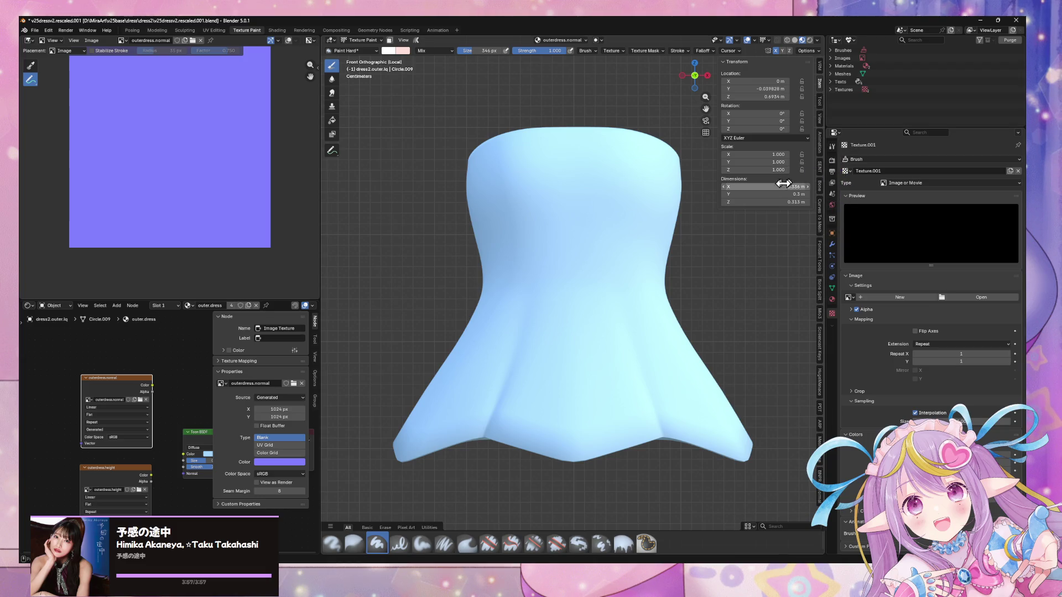
pyautogui.moveTo(574, 212)
pyautogui.mouseDown(button='middle')
pyautogui.moveTo(516, 221)
pyautogui.moveTo(510, 239)
pyautogui.mouseUp(button='middle')
pyautogui.moveTo(187, 358); pyautogui.dragTo(110, 339, button='middle')
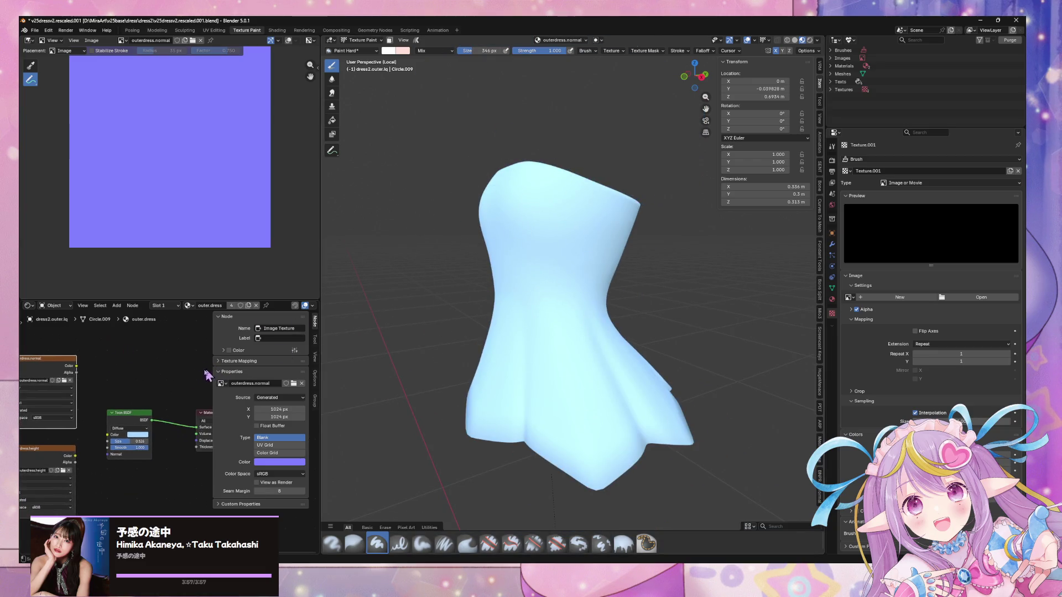
pyautogui.moveTo(62, 362); pyautogui.dragTo(140, 352)
pyautogui.moveTo(171, 360); pyautogui.dragTo(145, 337, button='middle')
# Arrange the Toon BSDF, outerdress.normal and outerdress.height nodes into a tidy layout
pyautogui.moveTo(118, 439); pyautogui.dragTo(140, 453)
pyautogui.moveTo(140, 453); pyautogui.dragTo(133, 407, button='middle')
pyautogui.moveTo(148, 341)
pyautogui.mouseDown()
pyautogui.moveTo(143, 450)
pyautogui.moveTo(156, 482)
pyautogui.mouseUp()
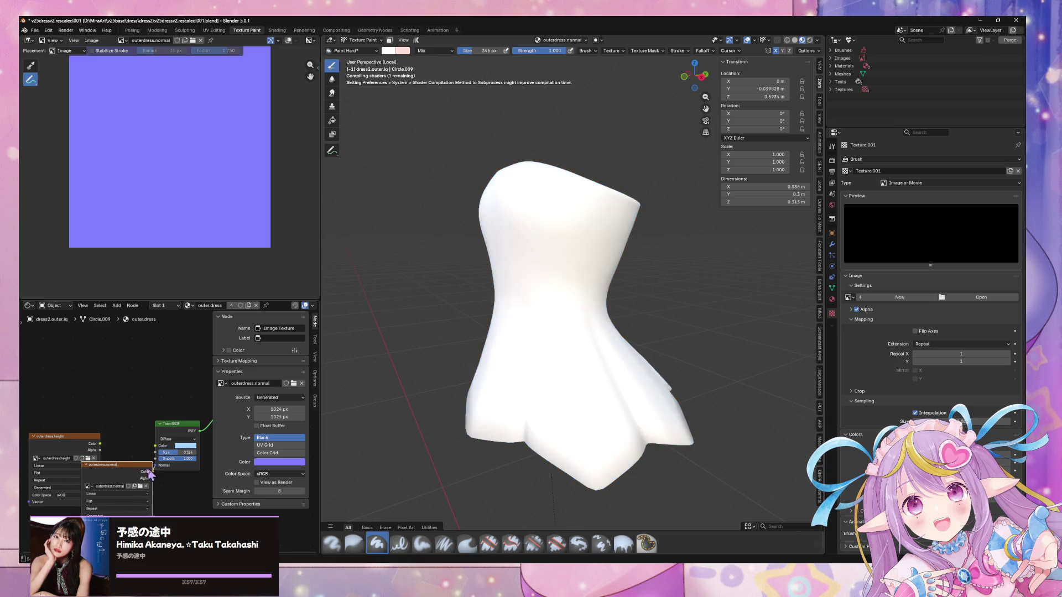
pyautogui.moveTo(69, 449)
pyautogui.mouseDown()
pyautogui.moveTo(82, 386)
pyautogui.moveTo(160, 449)
pyautogui.moveTo(148, 441)
pyautogui.mouseUp()
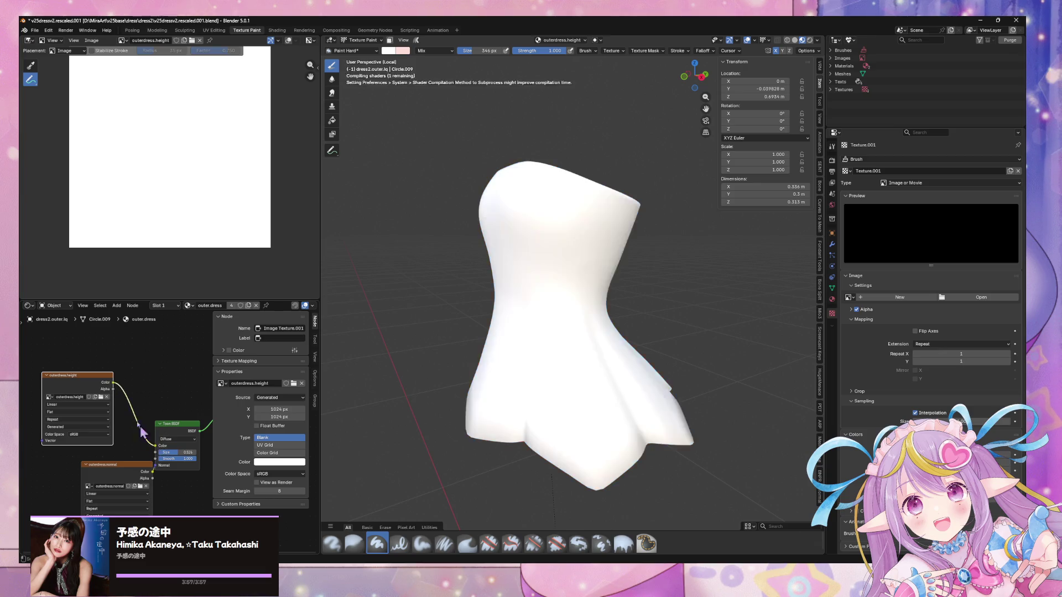
pyautogui.moveTo(93, 382); pyautogui.dragTo(110, 383)
pyautogui.moveTo(130, 468); pyautogui.dragTo(108, 465)
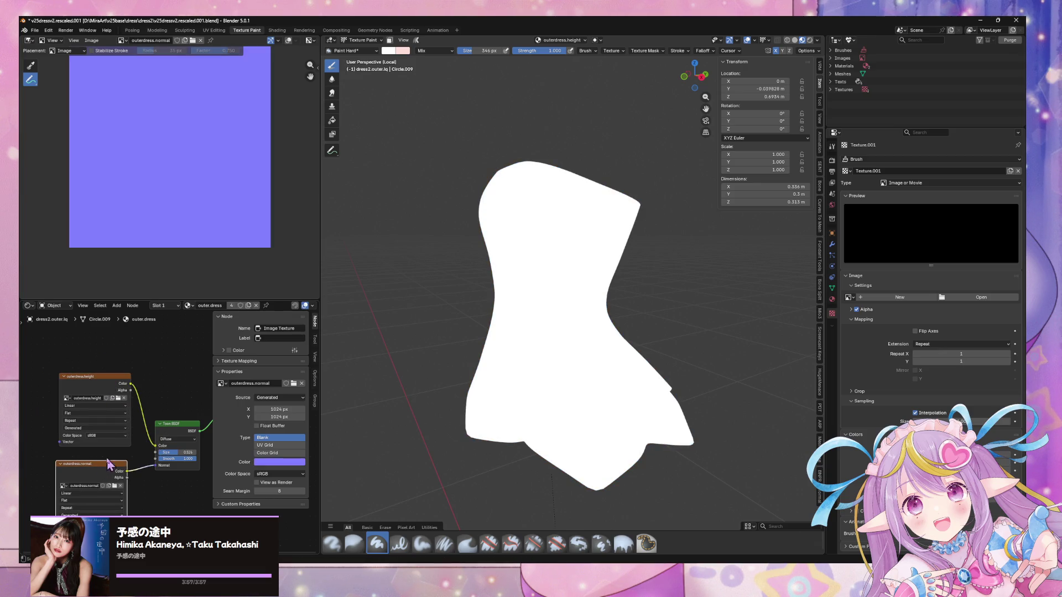
pyautogui.moveTo(111, 387); pyautogui.dragTo(88, 394)
pyautogui.moveTo(165, 391); pyautogui.dragTo(121, 365, button='middle')
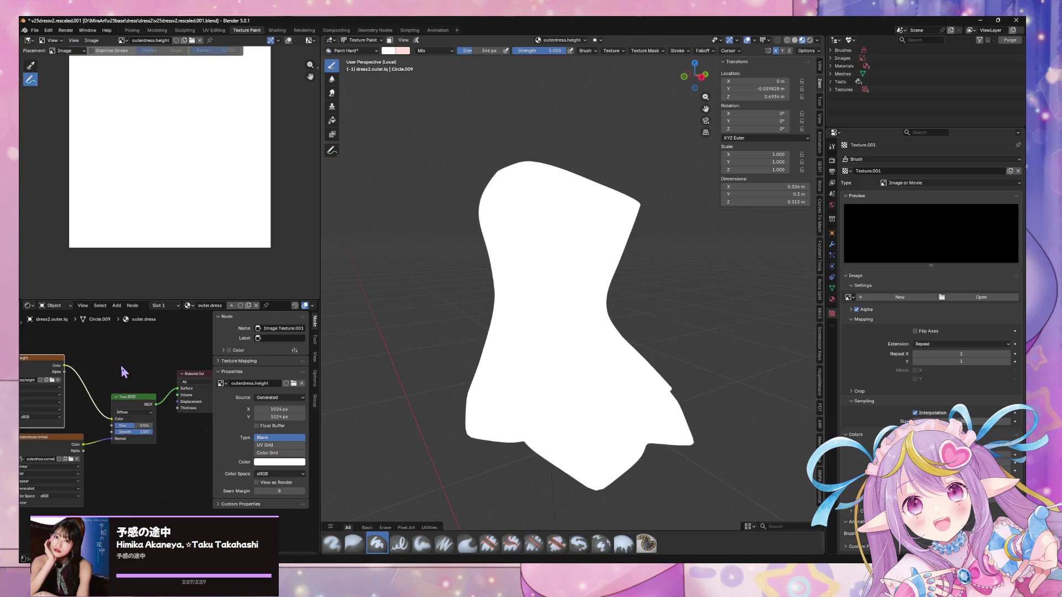
pyautogui.moveTo(142, 402); pyautogui.dragTo(143, 395)
pyautogui.press('F3')
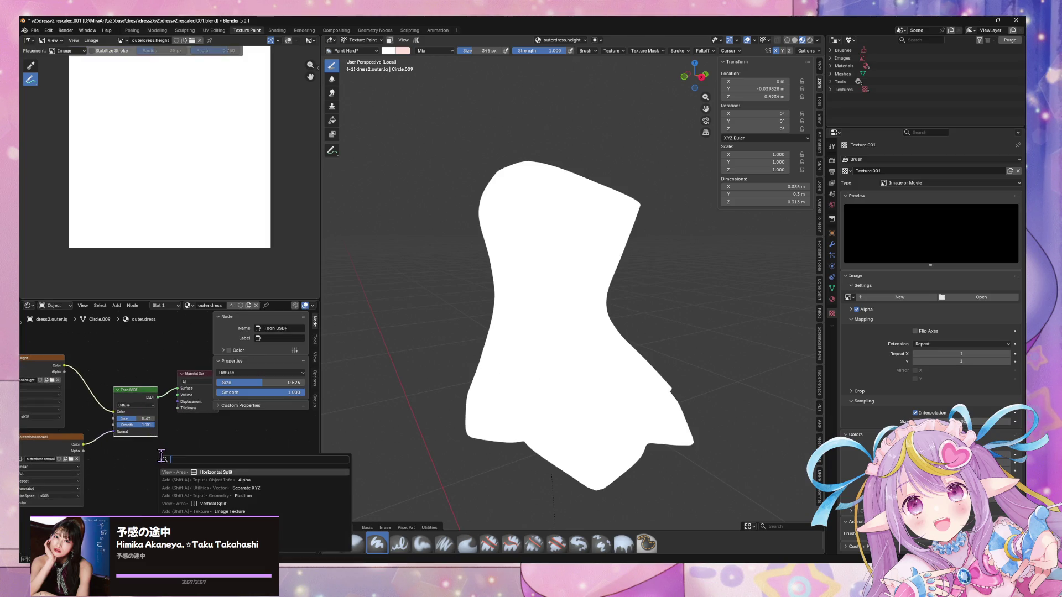
# Add a Principled BSDF and delete the Toon BSDF, putting the Principled in its place
pyautogui.write('bs')
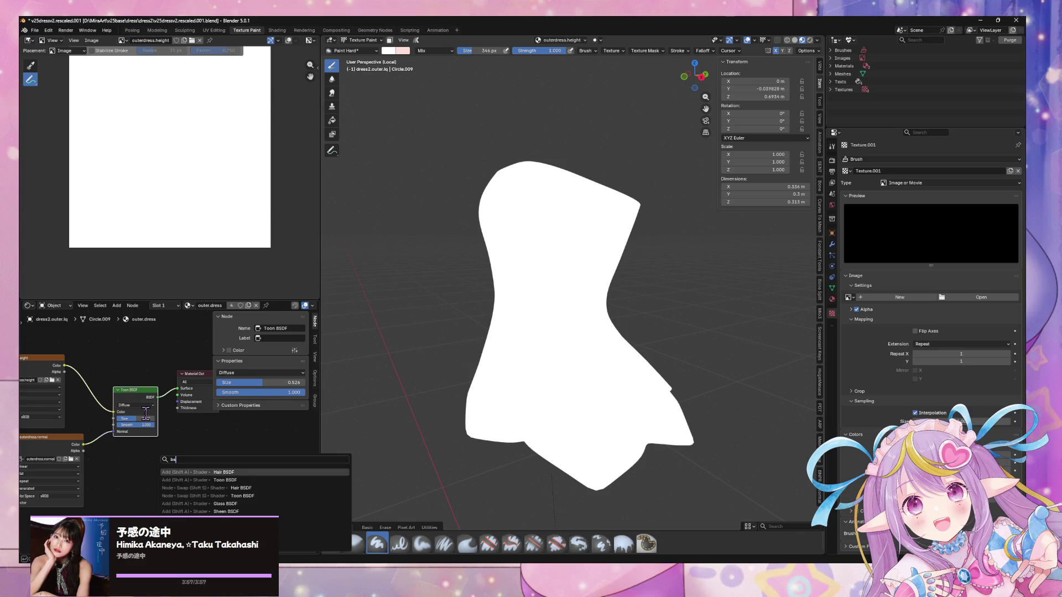
pyautogui.press('Down')
pyautogui.press('Down')
pyautogui.press('Down')
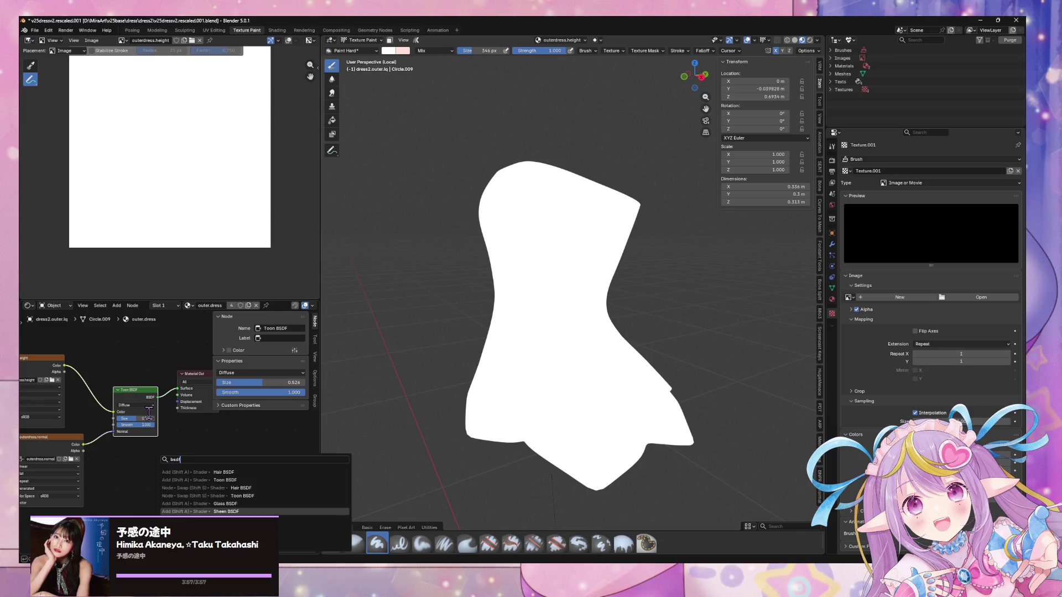
pyautogui.press('Up')
pyautogui.press('Up')
pyautogui.press('Up')
pyautogui.press('BackSpace')
pyautogui.press('BackSpace')
pyautogui.press('BackSpace')
pyautogui.write('princ')
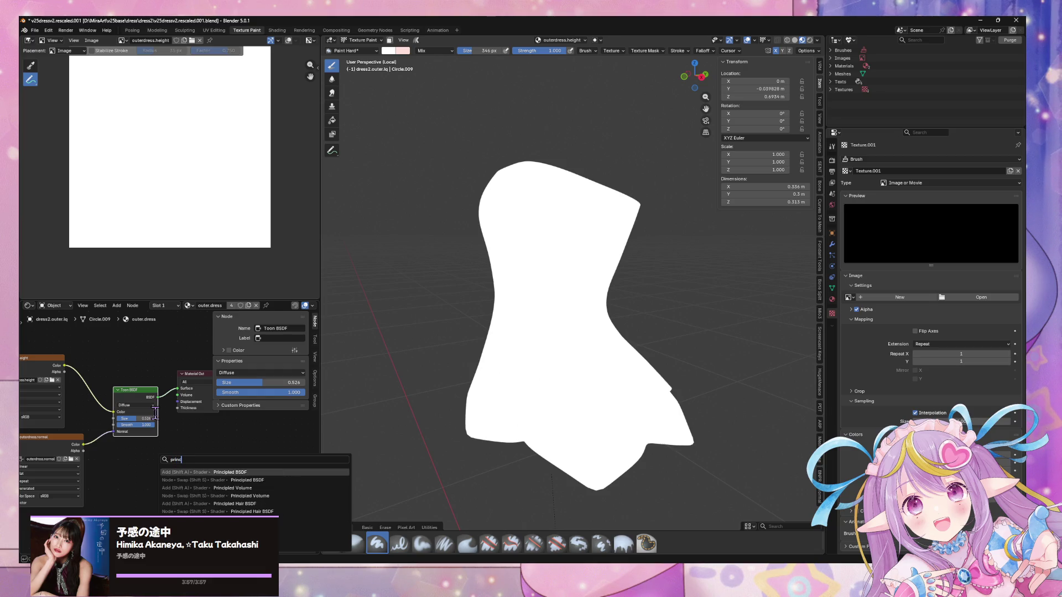
pyautogui.press('Return')
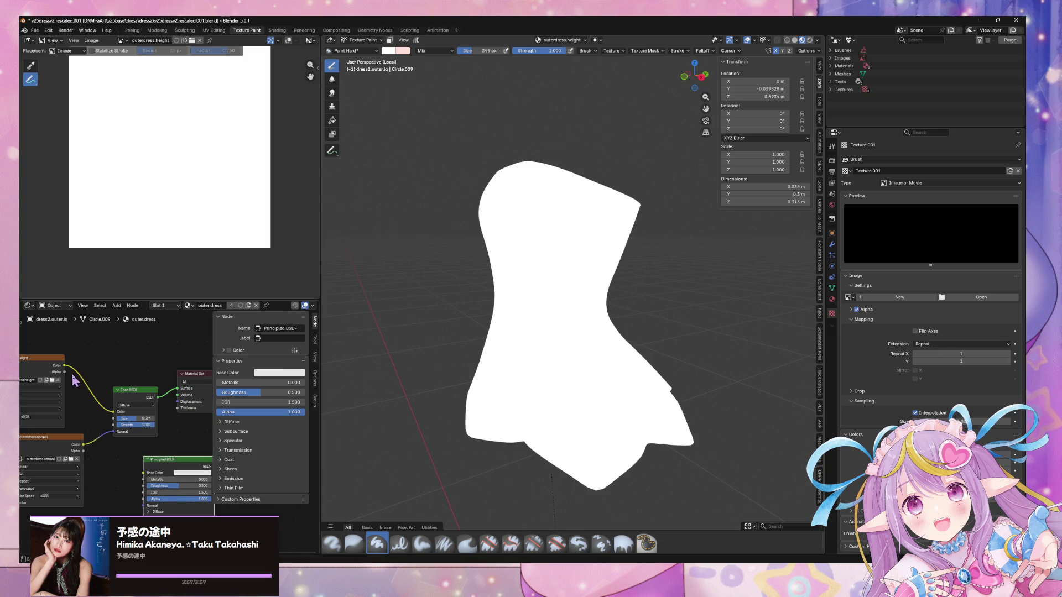
pyautogui.click(133, 393)
pyautogui.press('x')
pyautogui.moveTo(178, 460); pyautogui.dragTo(137, 365)
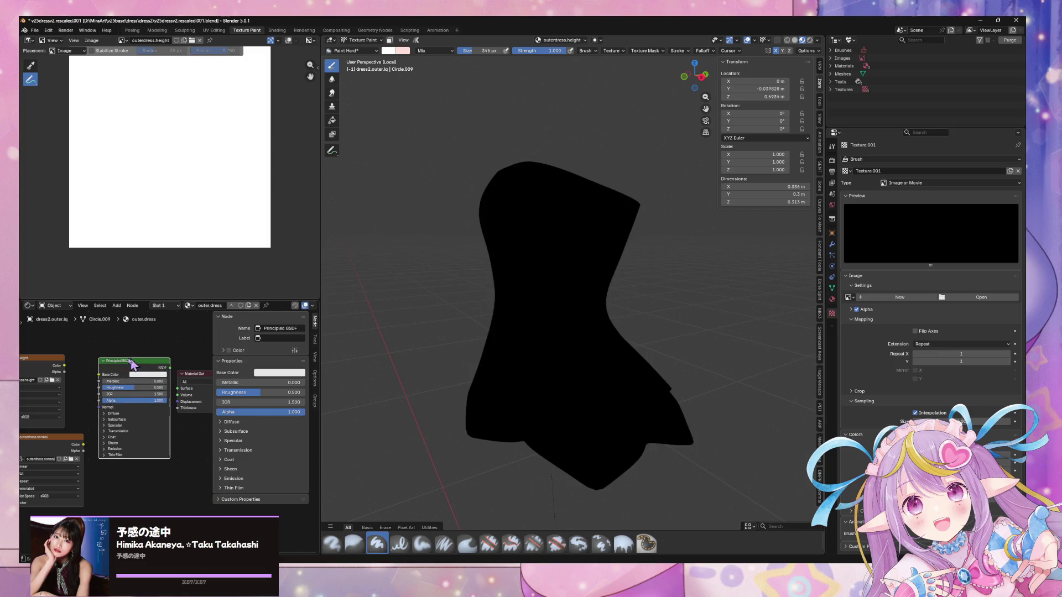
pyautogui.moveTo(110, 420); pyautogui.dragTo(131, 408, button='middle')
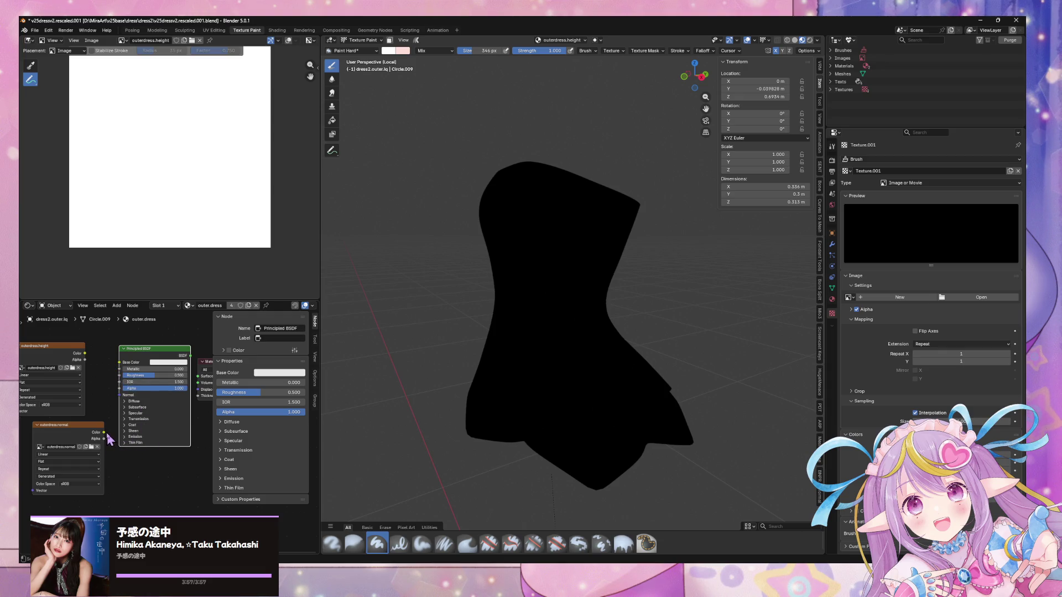
# Wire outerdress.normal to Normal, outerdress.height to Base Color, and the BSDF to Surface
pyautogui.moveTo(105, 433)
pyautogui.mouseDown()
pyautogui.moveTo(111, 389)
pyautogui.moveTo(121, 445)
pyautogui.moveTo(122, 422)
pyautogui.moveTo(110, 442)
pyautogui.moveTo(109, 402)
pyautogui.mouseUp()
pyautogui.press('Escape')
pyautogui.click(105, 441)
pyautogui.moveTo(104, 432); pyautogui.dragTo(118, 396)
pyautogui.click(78, 366)
pyautogui.moveTo(84, 353)
pyautogui.mouseDown()
pyautogui.moveTo(111, 440)
pyautogui.moveTo(72, 381)
pyautogui.moveTo(113, 418)
pyautogui.moveTo(119, 362)
pyautogui.mouseUp()
pyautogui.moveTo(190, 356); pyautogui.dragTo(197, 376)
pyautogui.moveTo(554, 280)
pyautogui.mouseDown(button='middle')
pyautogui.moveTo(531, 268)
pyautogui.moveTo(555, 270)
pyautogui.moveTo(474, 308)
pyautogui.mouseUp(button='middle')
pyautogui.click(64, 436)
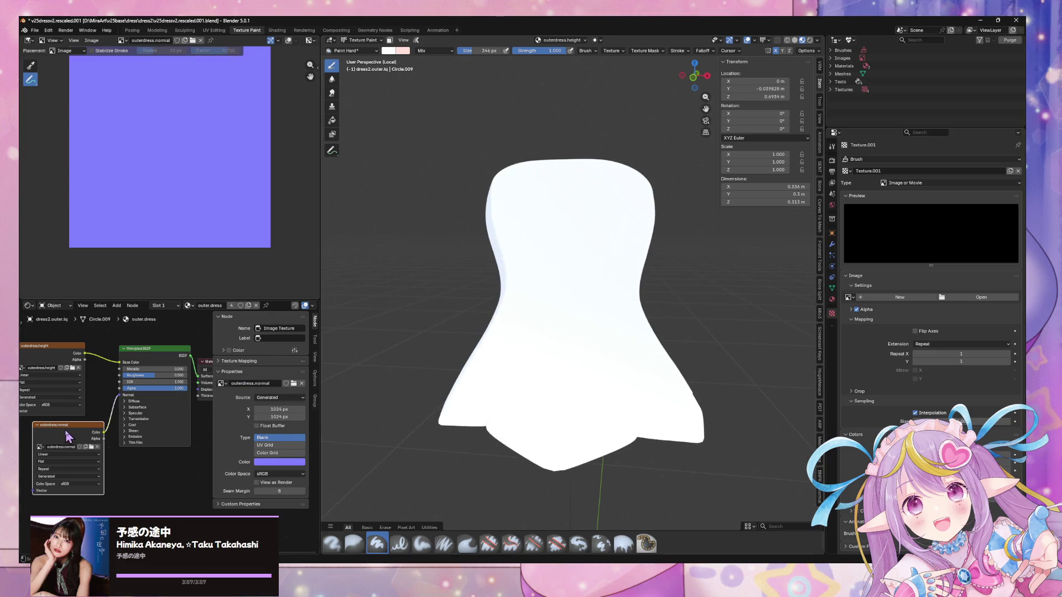
# Show a Wireframe overlay at 0.079 opacity on the dress, viewed in perspective
pyautogui.click(695, 76)
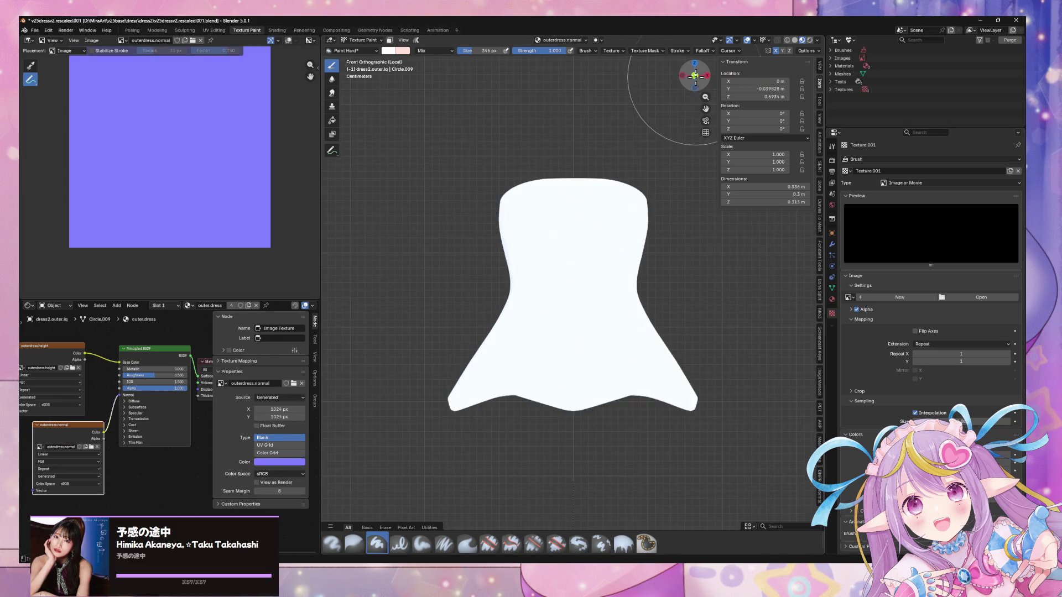
pyautogui.click(754, 39)
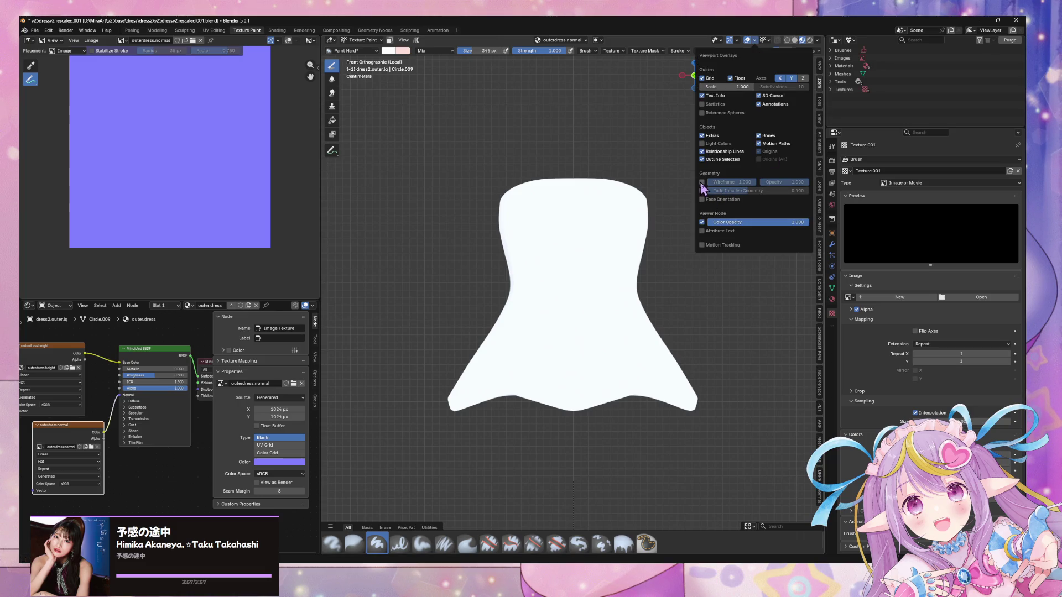
pyautogui.click(701, 182)
pyautogui.moveTo(789, 187); pyautogui.dragTo(764, 186)
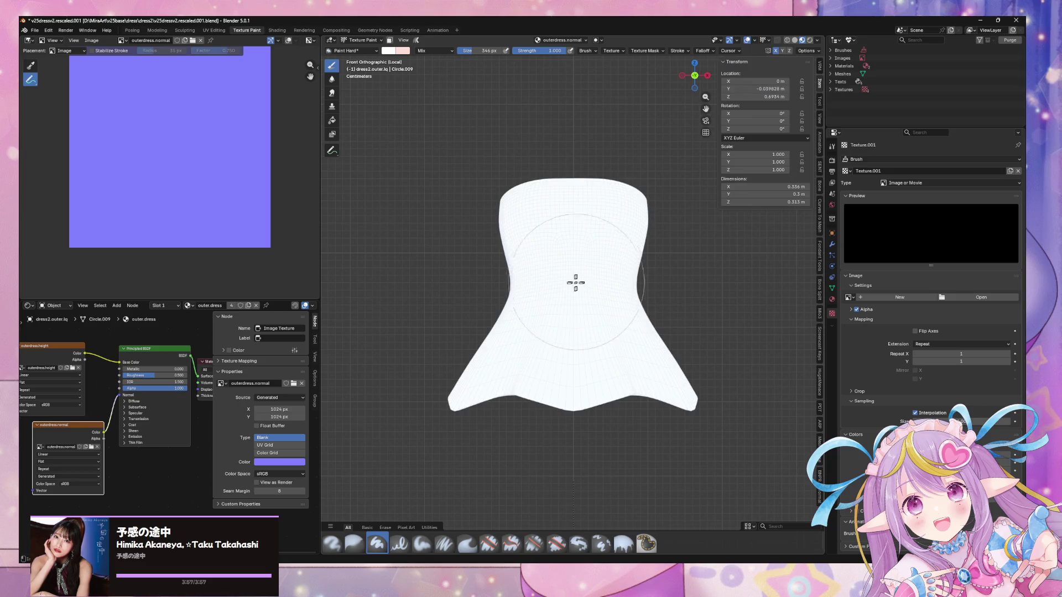
pyautogui.moveTo(636, 256); pyautogui.dragTo(780, 363, button='middle')
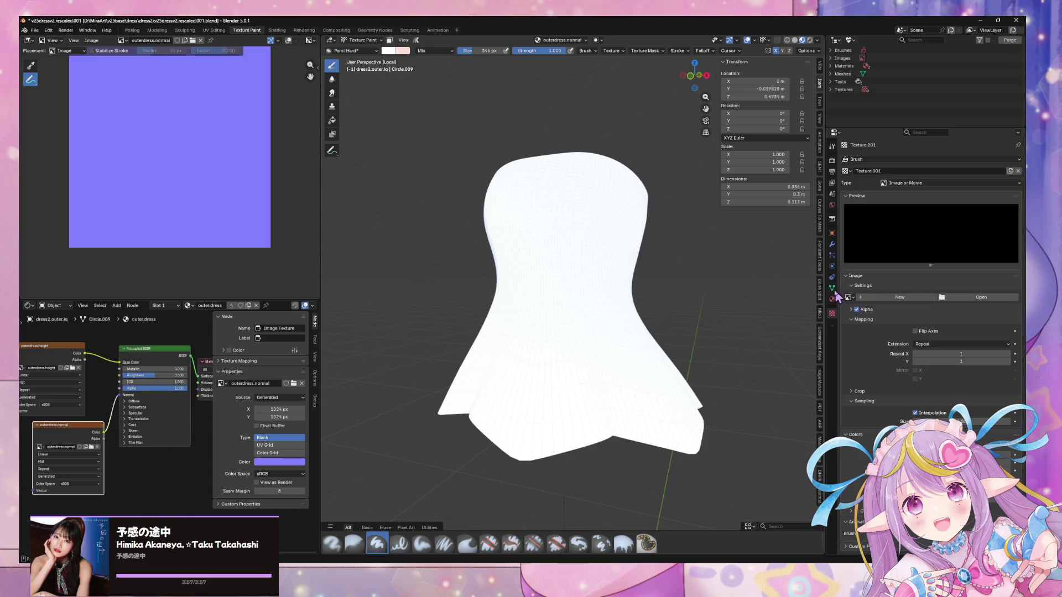
# Abandon creating an image for the texture and go to the active brush's tool settings
pyautogui.click(879, 298)
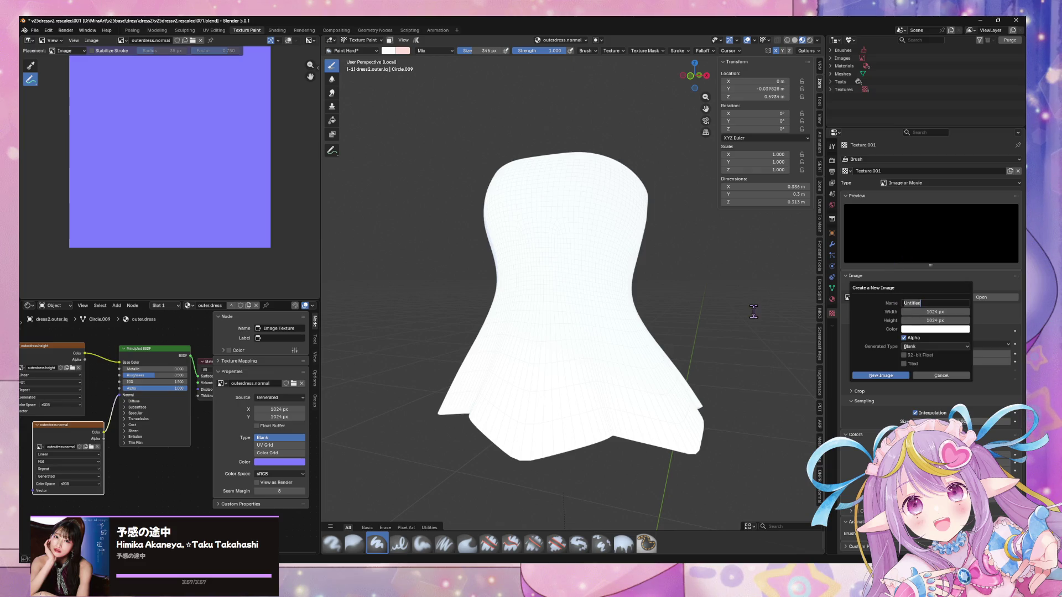
pyautogui.click(945, 376)
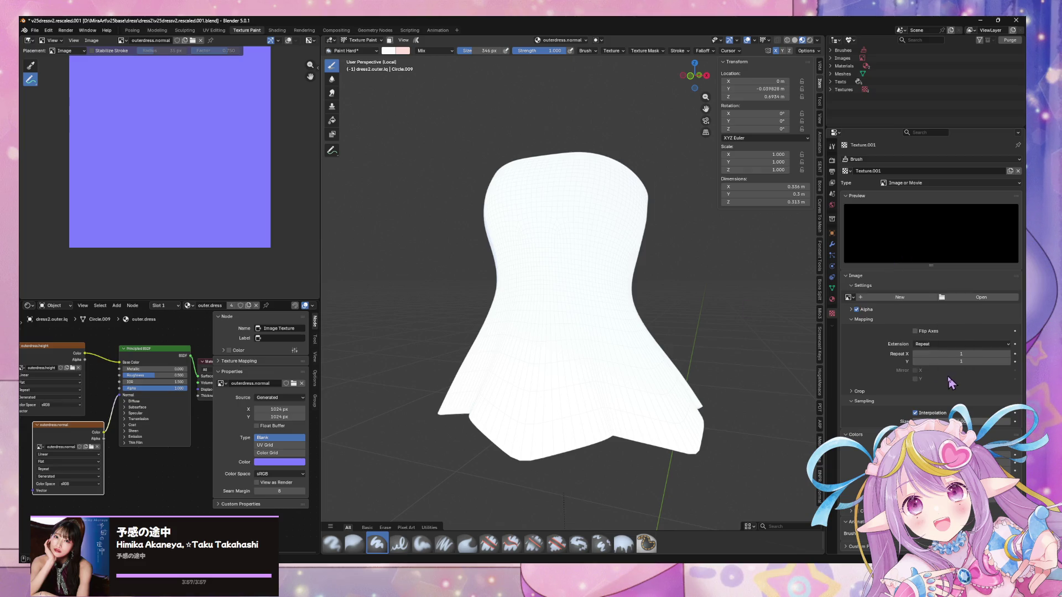
pyautogui.click(849, 297)
pyautogui.click(853, 295)
pyautogui.click(832, 160)
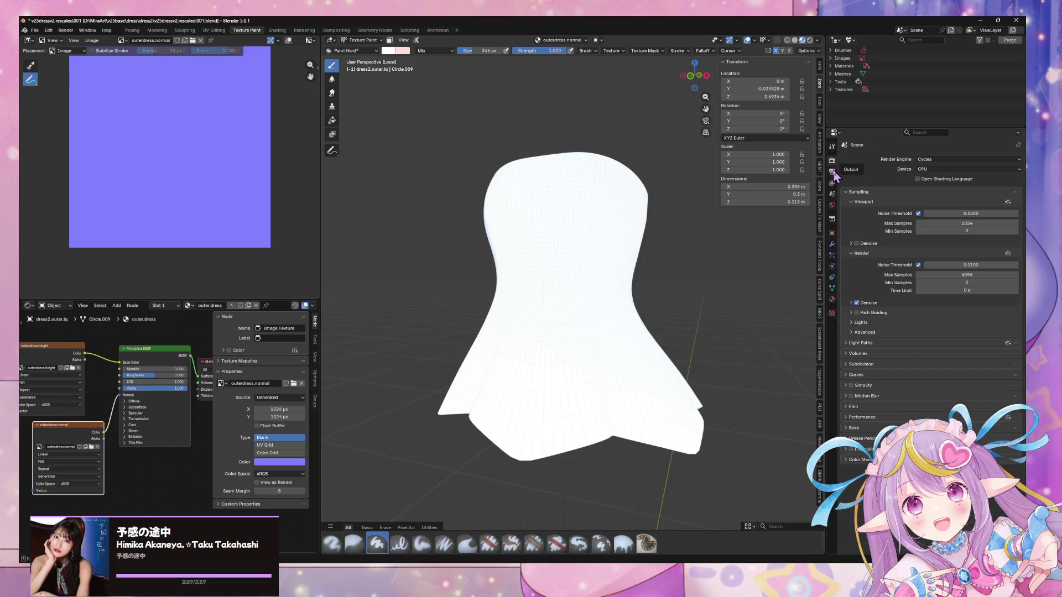
pyautogui.click(832, 146)
pyautogui.scroll(-10, 952, 335)
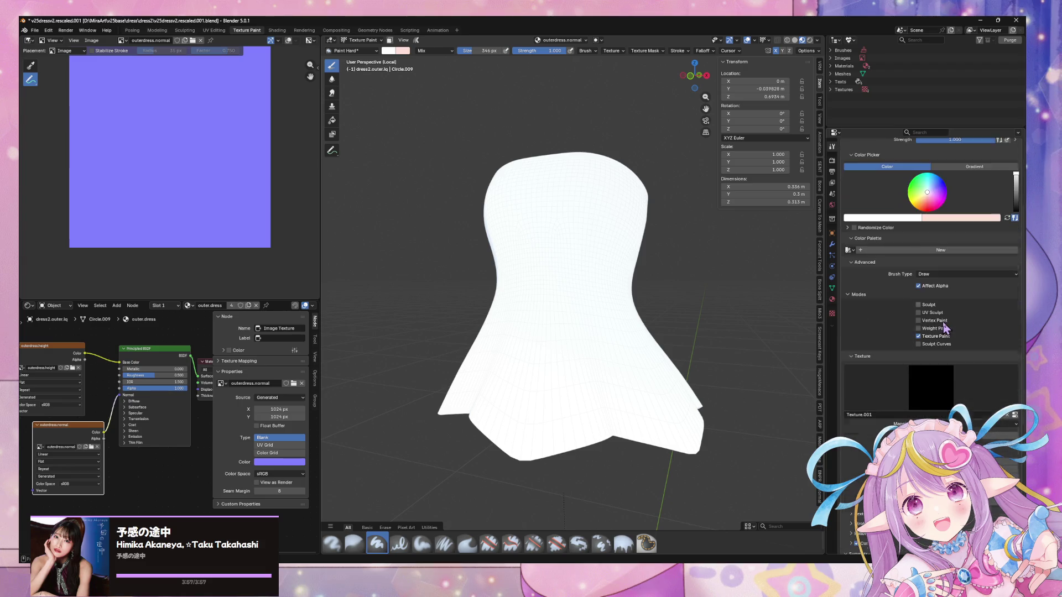
# Unlink Texture.001 from the brush and assign Texture.002 instead
pyautogui.click(940, 314)
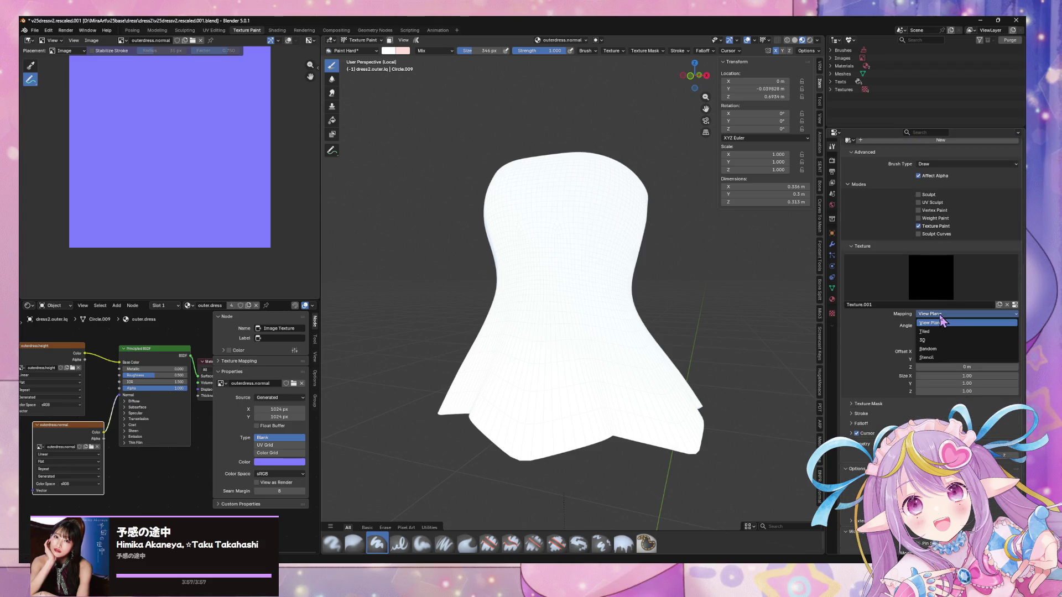
pyautogui.click(942, 322)
pyautogui.click(918, 293)
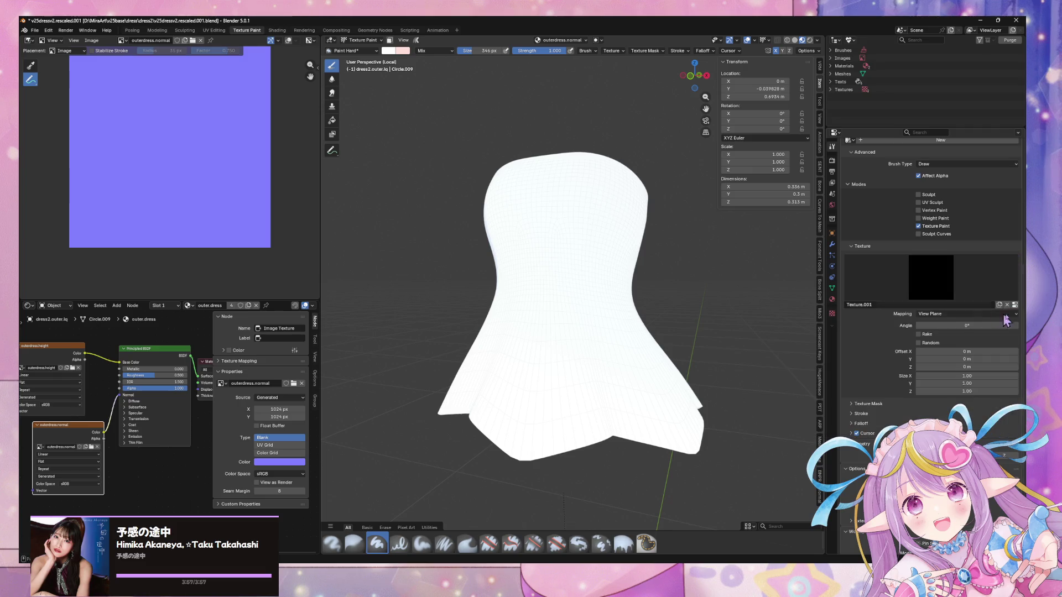
pyautogui.click(1005, 305)
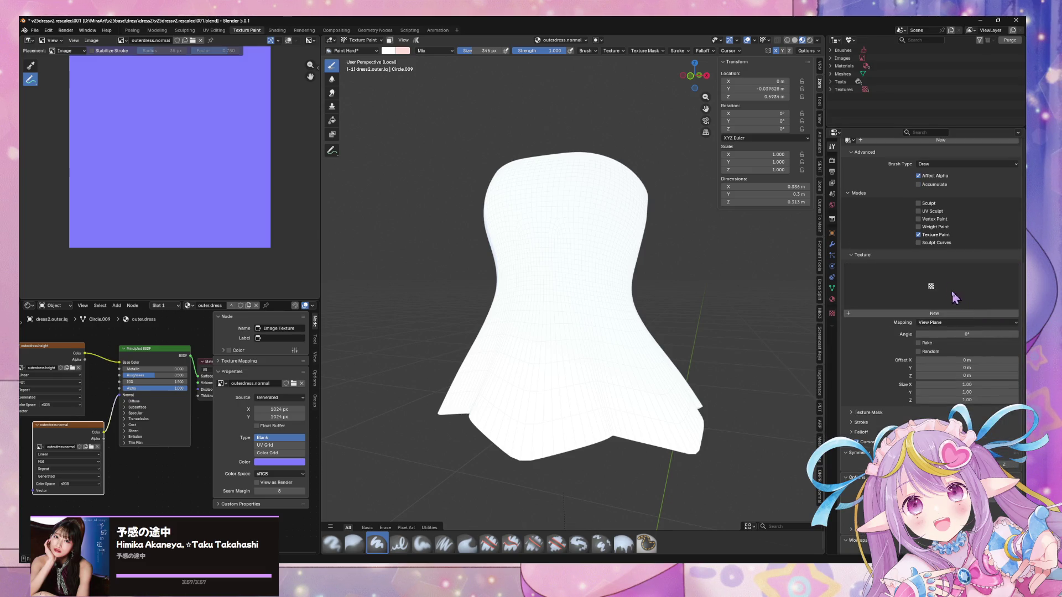
pyautogui.click(929, 288)
pyautogui.click(820, 335)
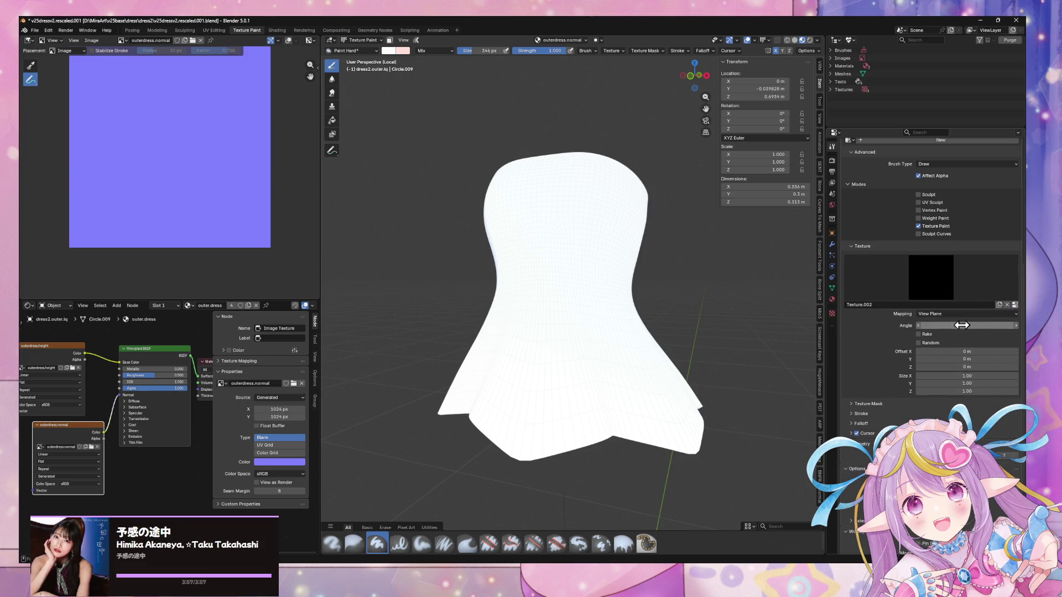
# Replace it with a new Texture.003 and bring up the file browser for its image
pyautogui.click(1008, 305)
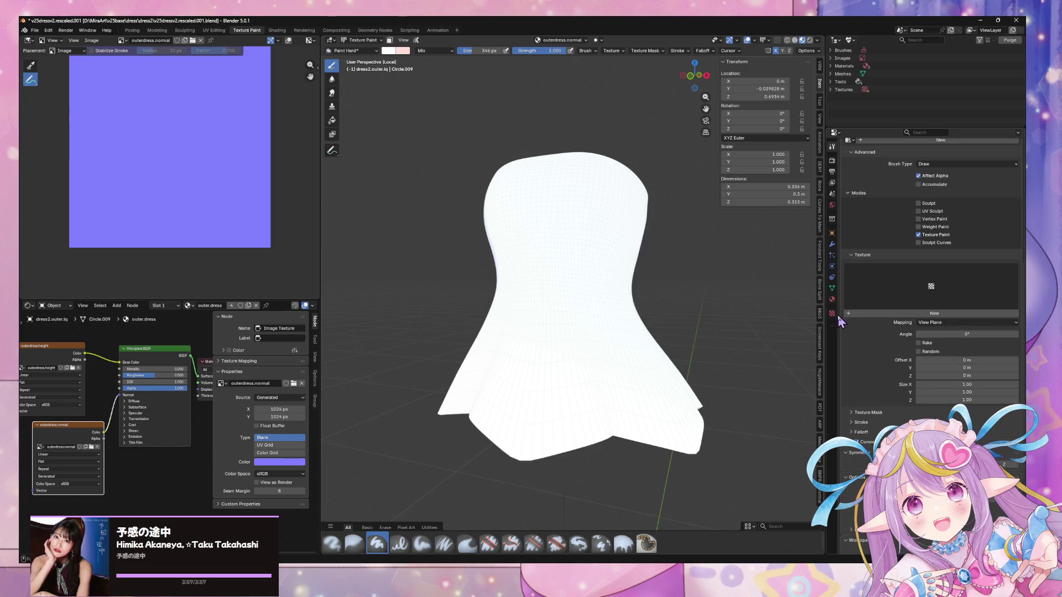
pyautogui.click(832, 313)
pyautogui.click(929, 171)
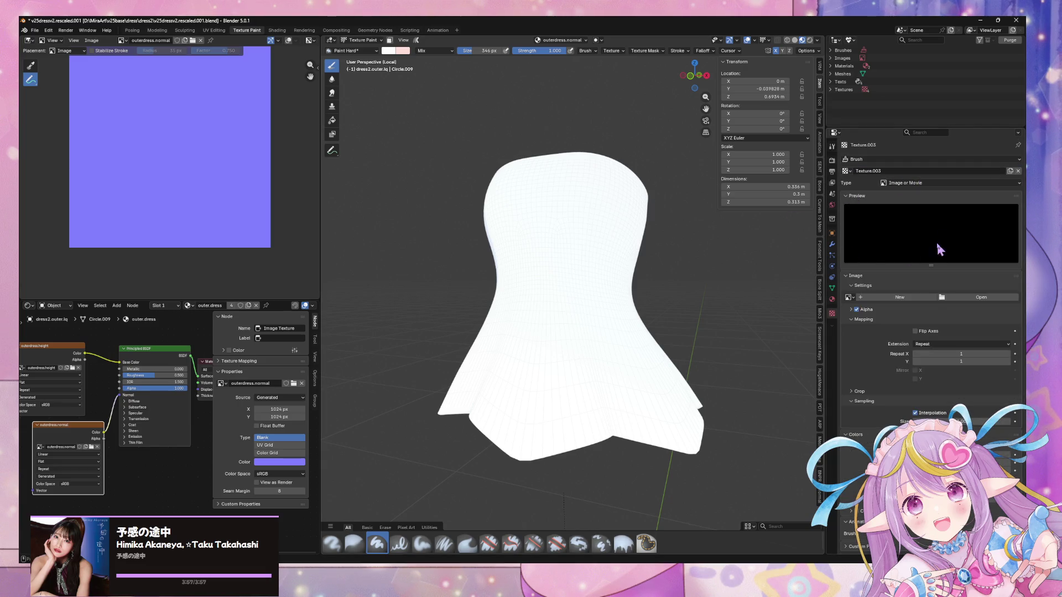
pyautogui.click(974, 297)
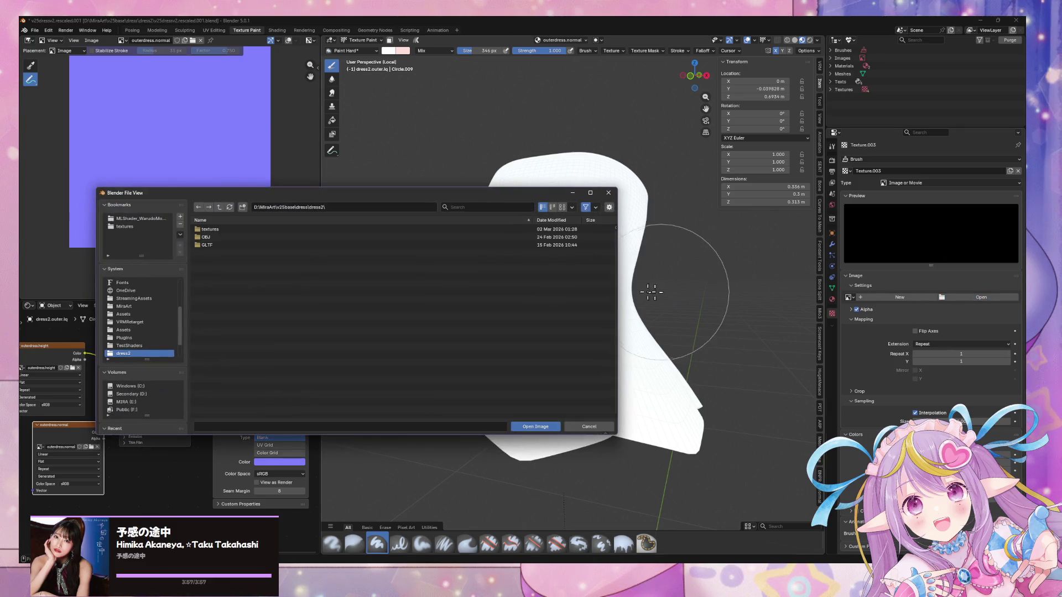
# Browse to the textures/substance folder in thumbnail view, showing the outer.dress maps
pyautogui.click(125, 226)
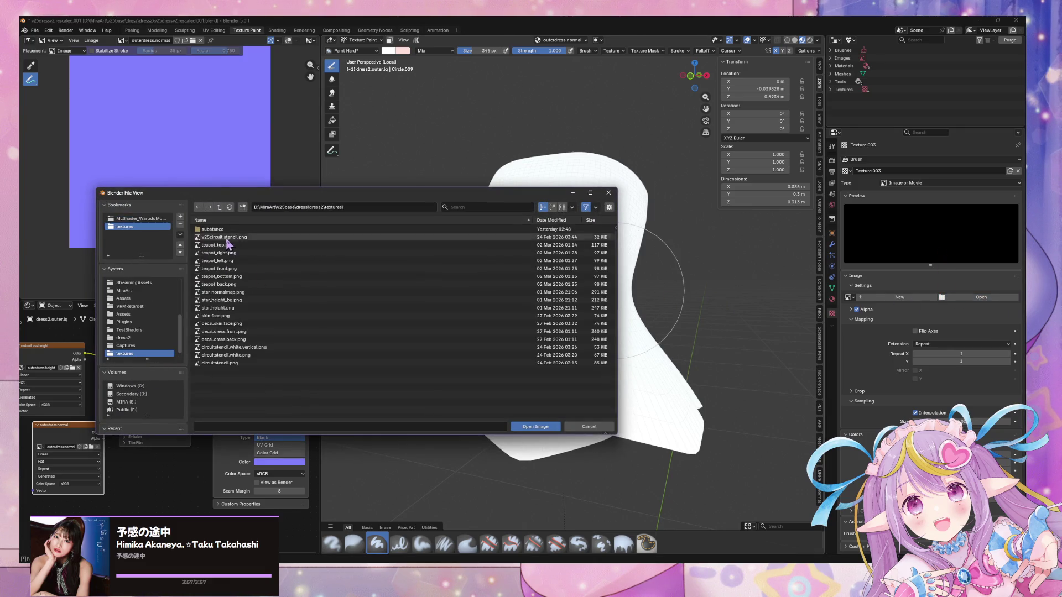
pyautogui.doubleClick(239, 229)
pyautogui.scroll(-2, 232, 260)
pyautogui.click(219, 207)
pyautogui.click(219, 207)
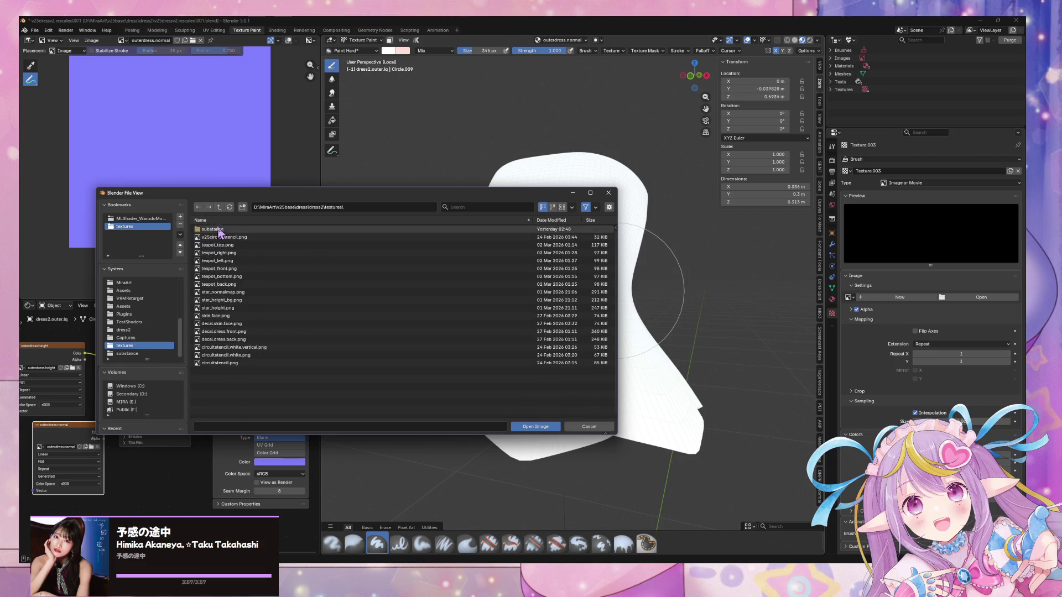
pyautogui.click(218, 229)
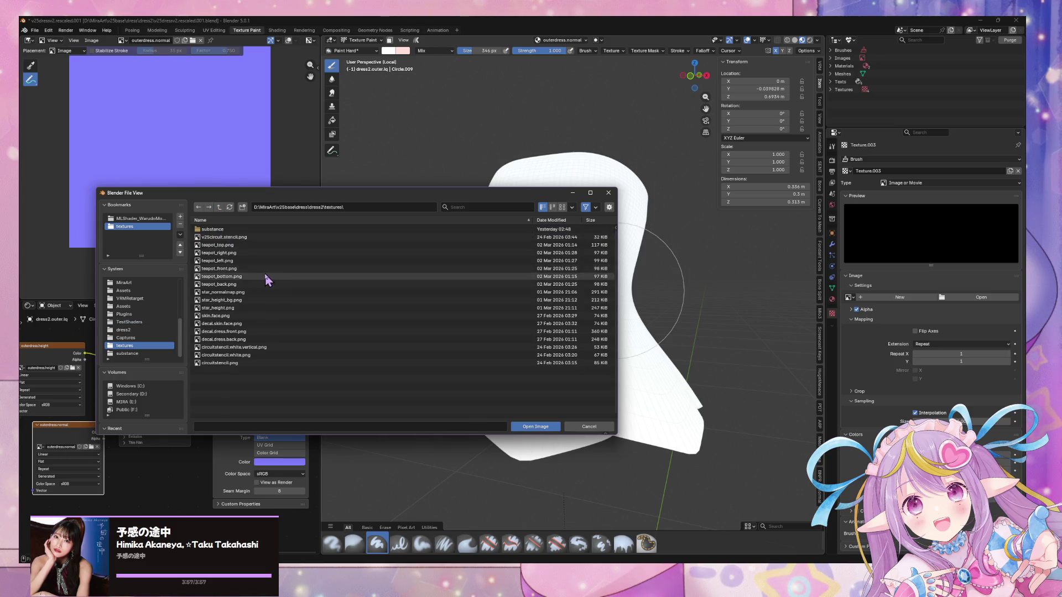
pyautogui.click(562, 207)
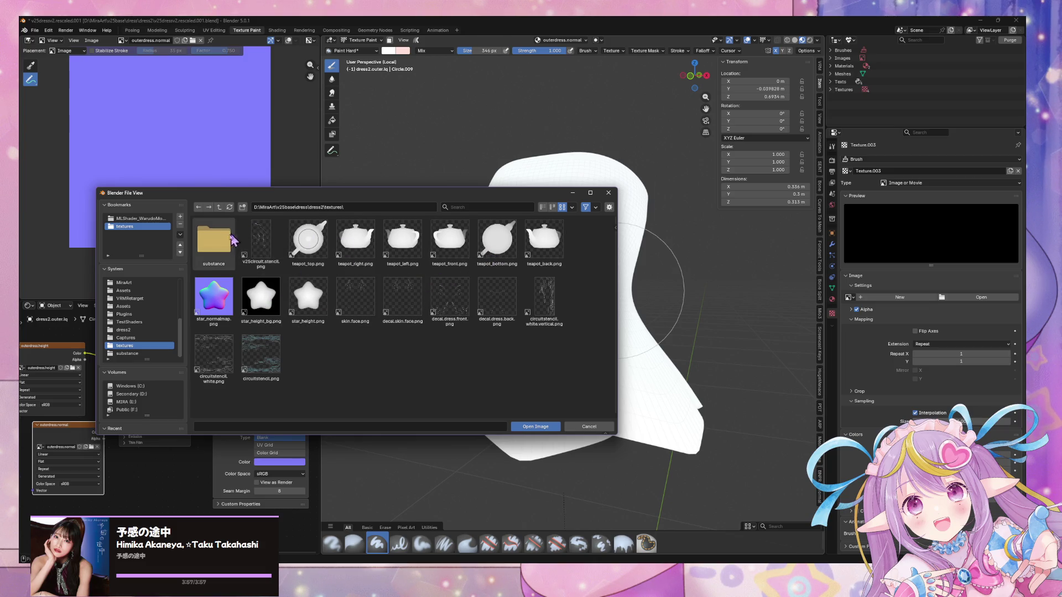
pyautogui.doubleClick(221, 250)
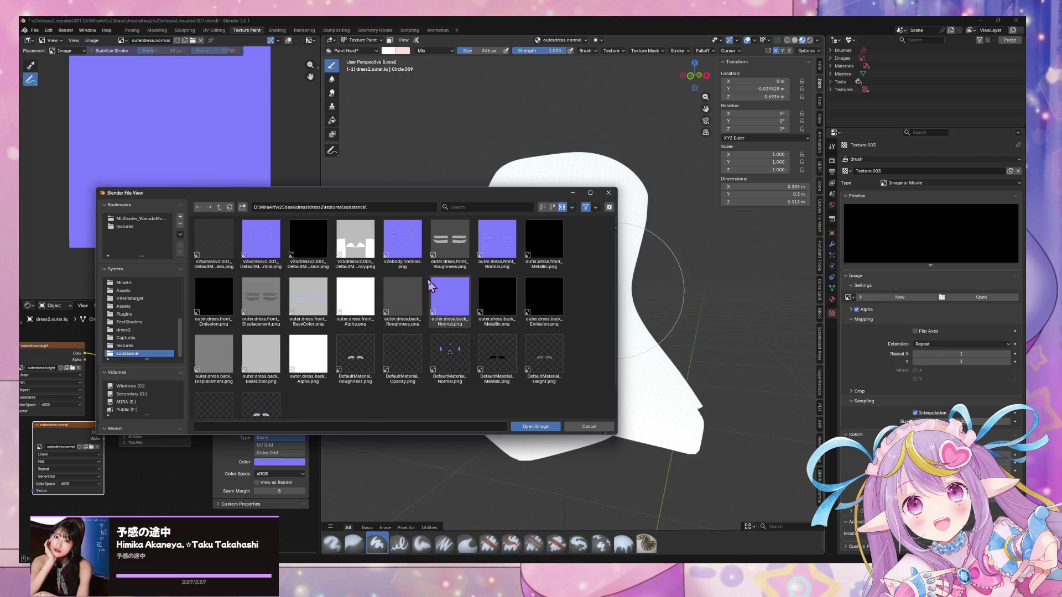
pyautogui.scroll(-1, 431, 294)
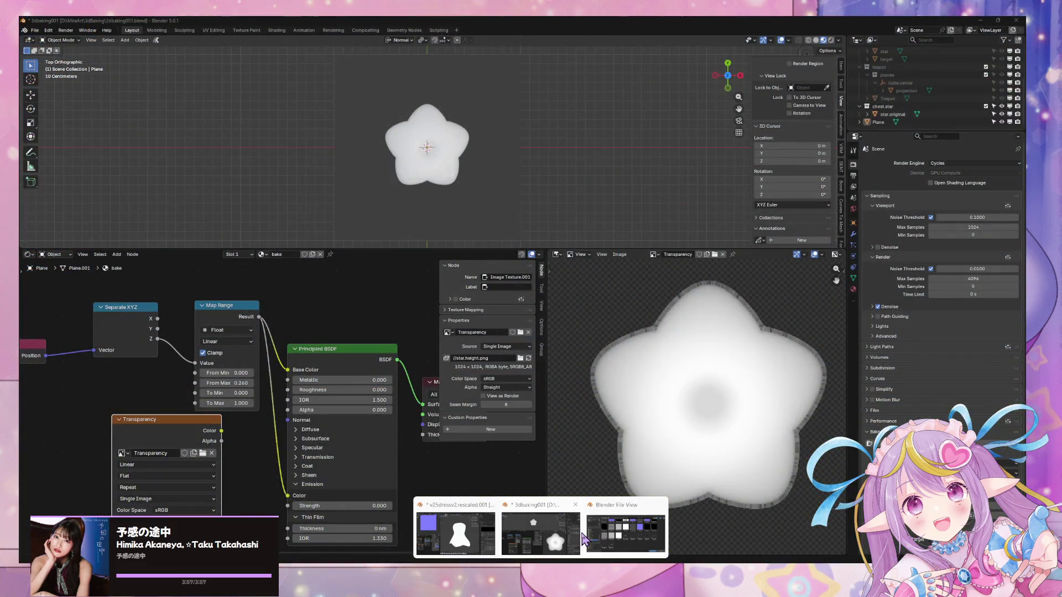
# Check the Save a Copy folder for the star height image, cancel, and return to the dress window
pyautogui.click(582, 535)
pyautogui.click(618, 255)
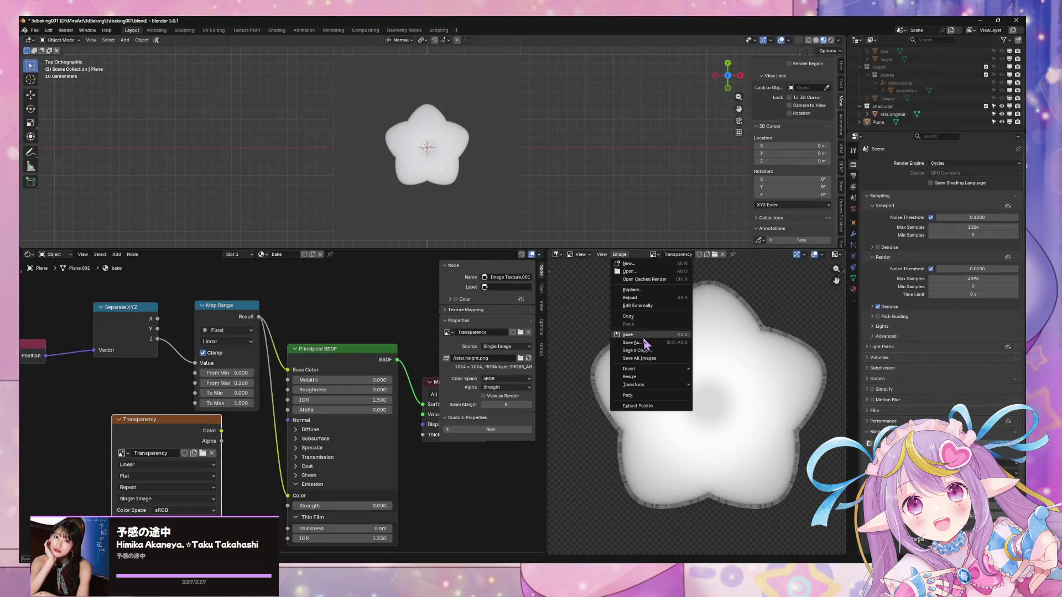
pyautogui.click(634, 350)
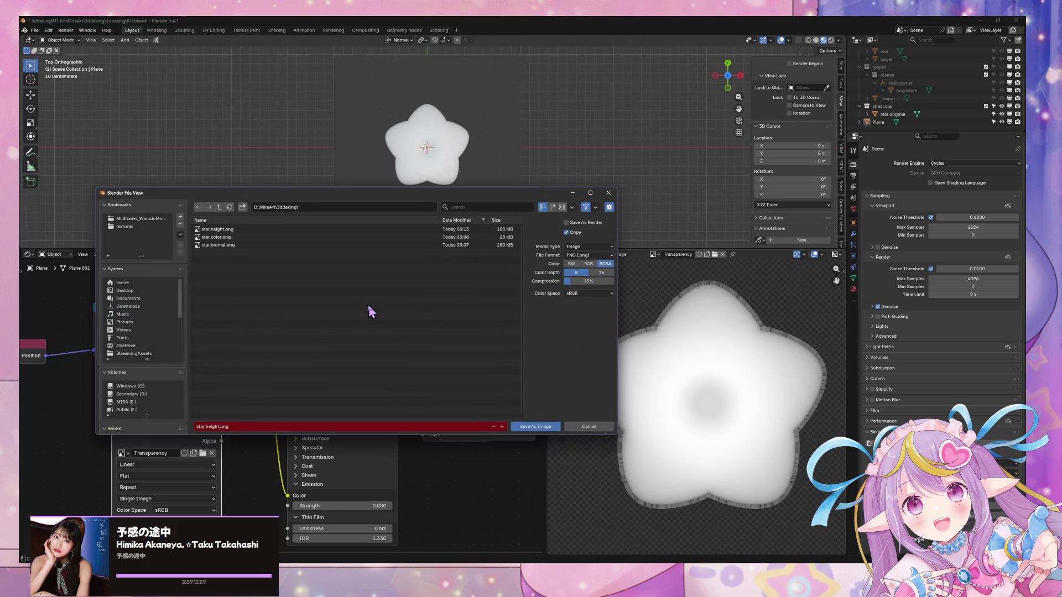
pyautogui.click(604, 429)
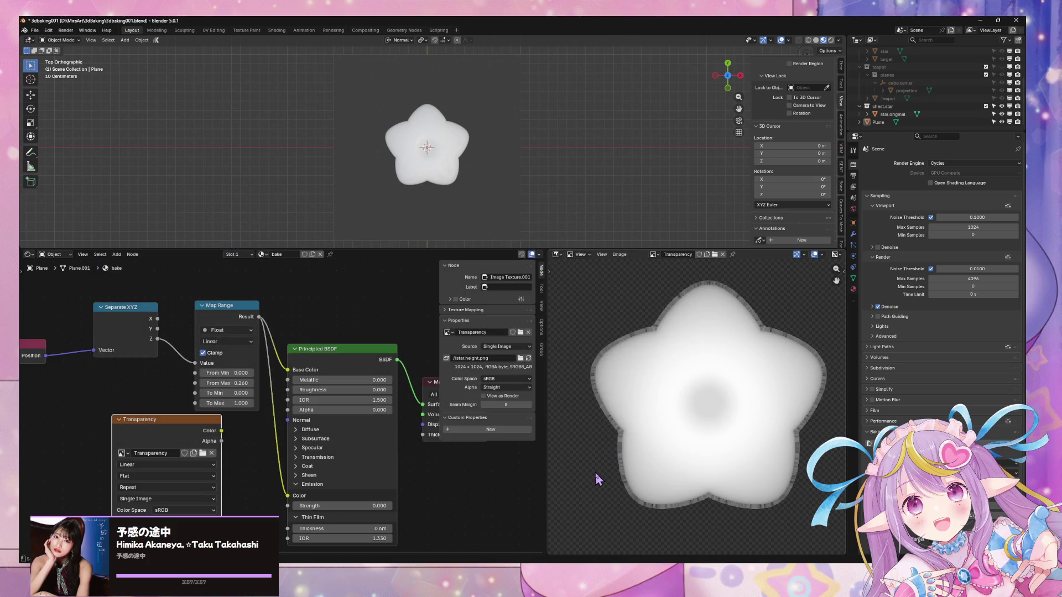
pyautogui.moveTo(542, 583)
pyautogui.click(487, 531)
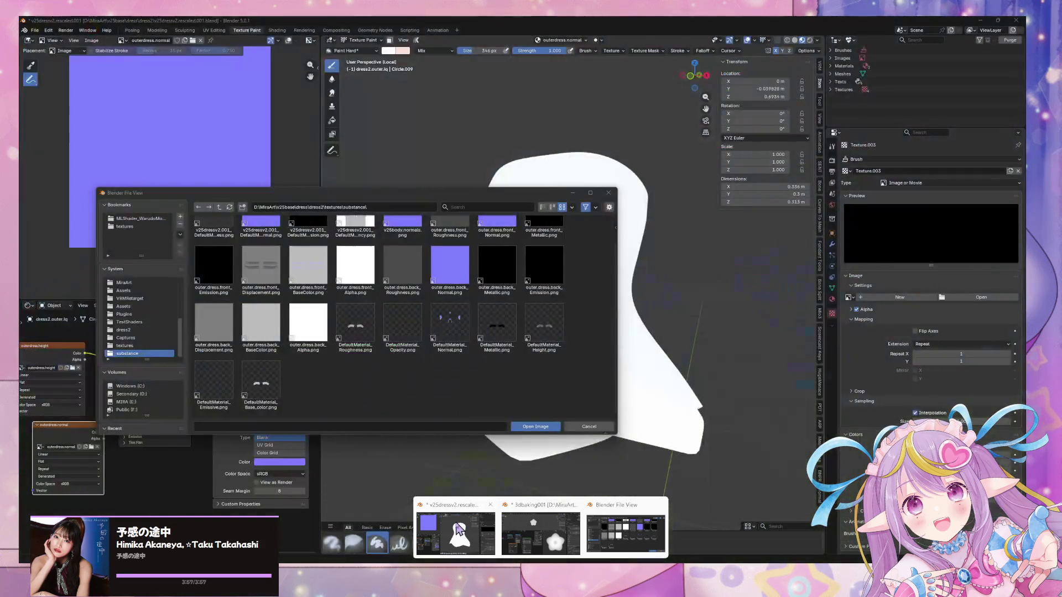
# Go up to D:\MiraArt, open 3dBaking in list view and load star.normal.png as the brush texture
pyautogui.click(217, 208)
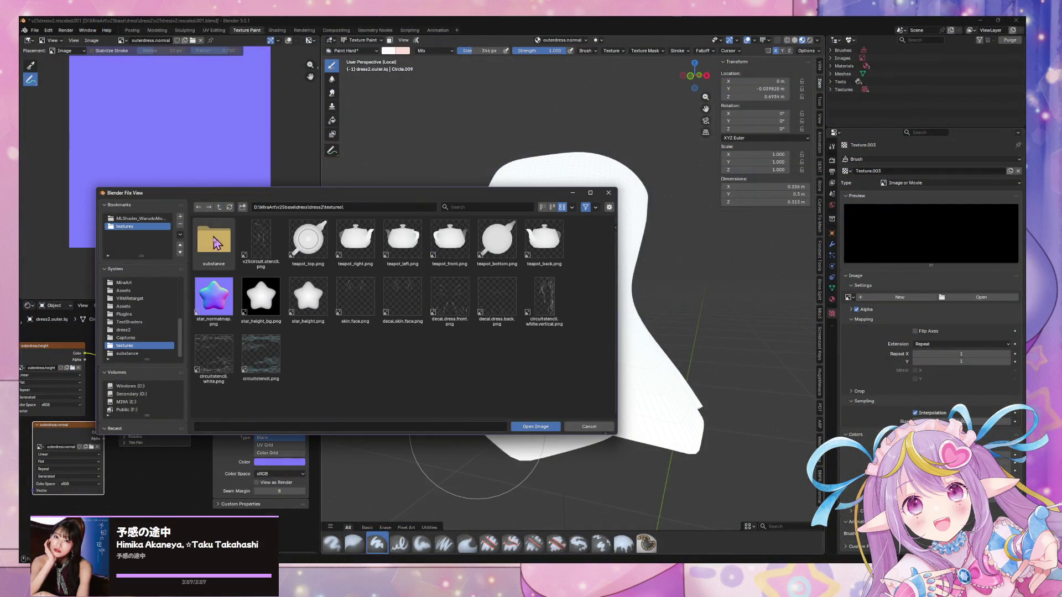
pyautogui.click(219, 208)
pyautogui.click(219, 208)
pyautogui.click(219, 208)
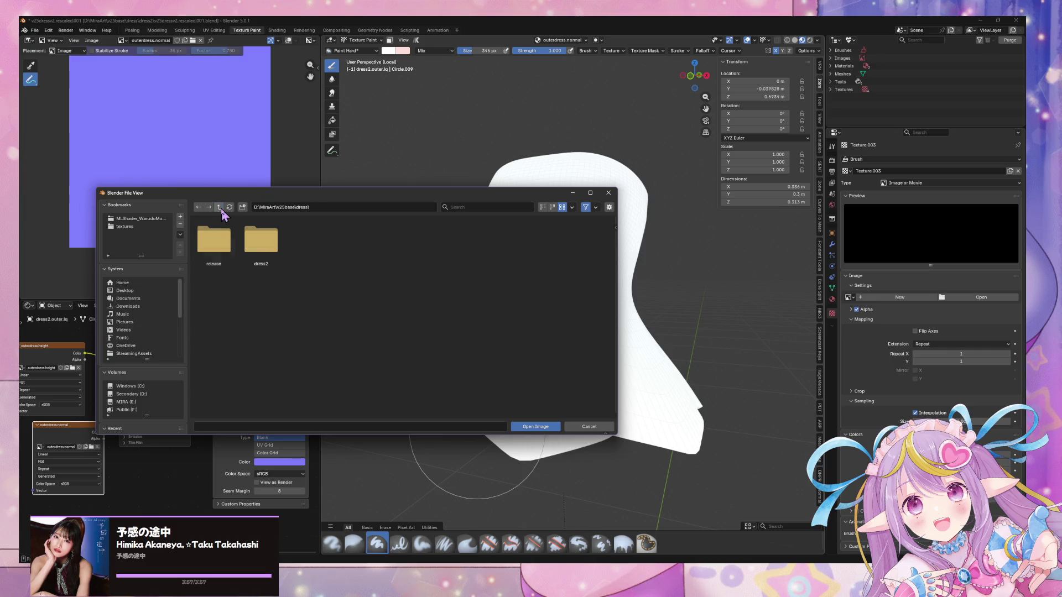
pyautogui.click(219, 209)
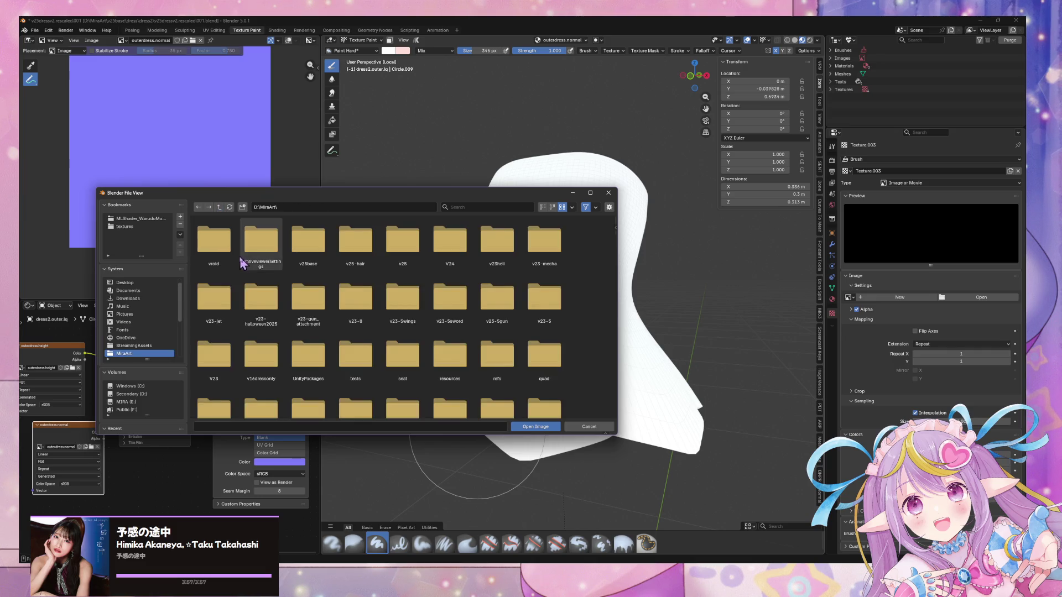
pyautogui.scroll(-2, 365, 296)
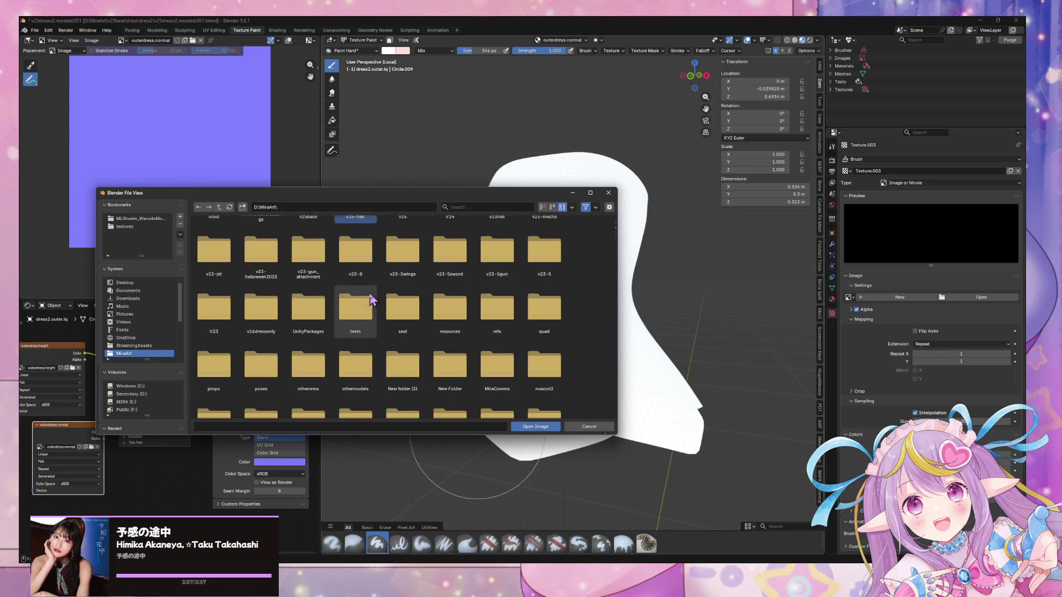
pyautogui.scroll(2, 313, 307)
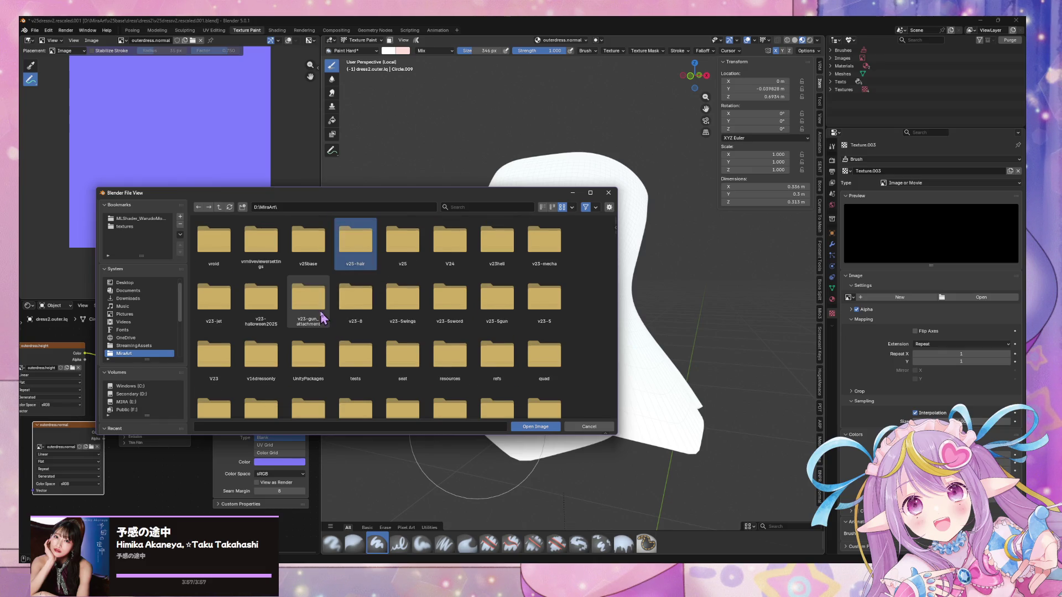
pyautogui.click(543, 207)
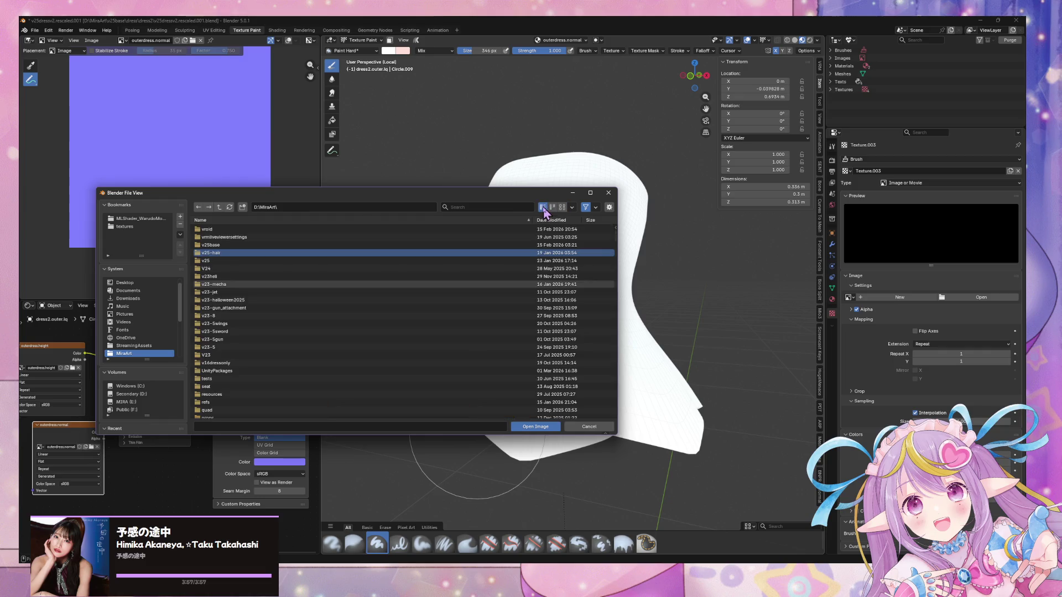
pyautogui.doubleClick(249, 231)
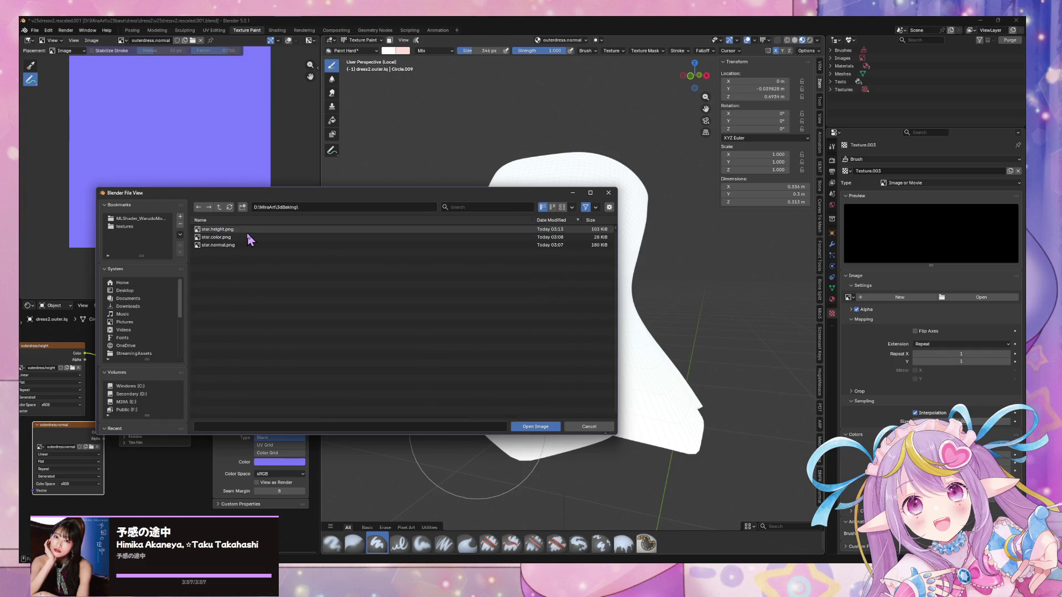
pyautogui.doubleClick(230, 247)
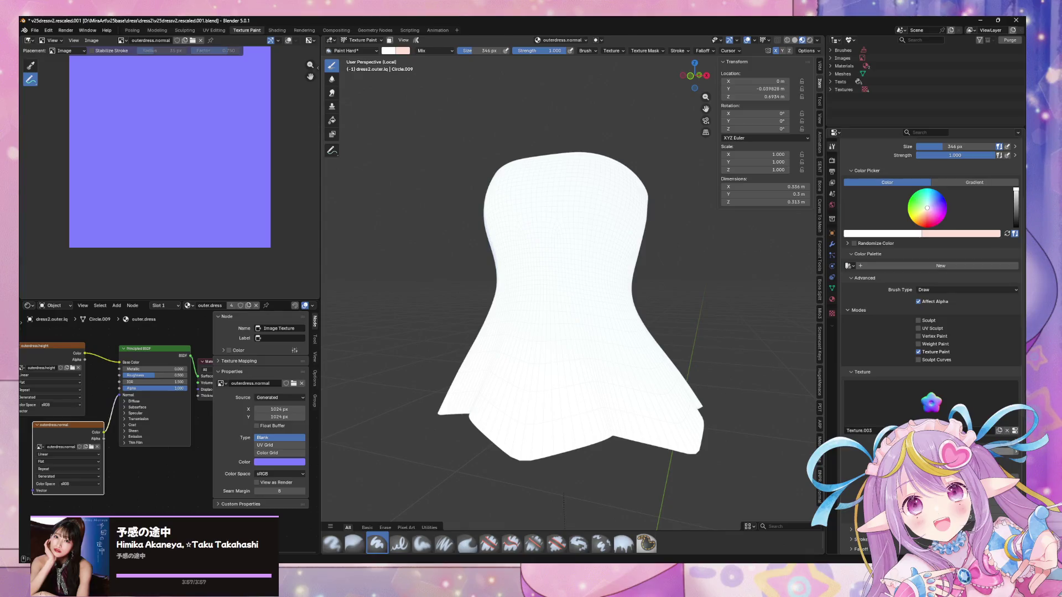
# View the dress in Front Orthographic, zoom in, and paint a star stroke on the lower-left hem
pyautogui.moveTo(691, 293)
pyautogui.mouseDown(button='middle')
pyautogui.moveTo(560, 328)
pyautogui.moveTo(549, 320)
pyautogui.moveTo(608, 338)
pyautogui.mouseUp(button='middle')
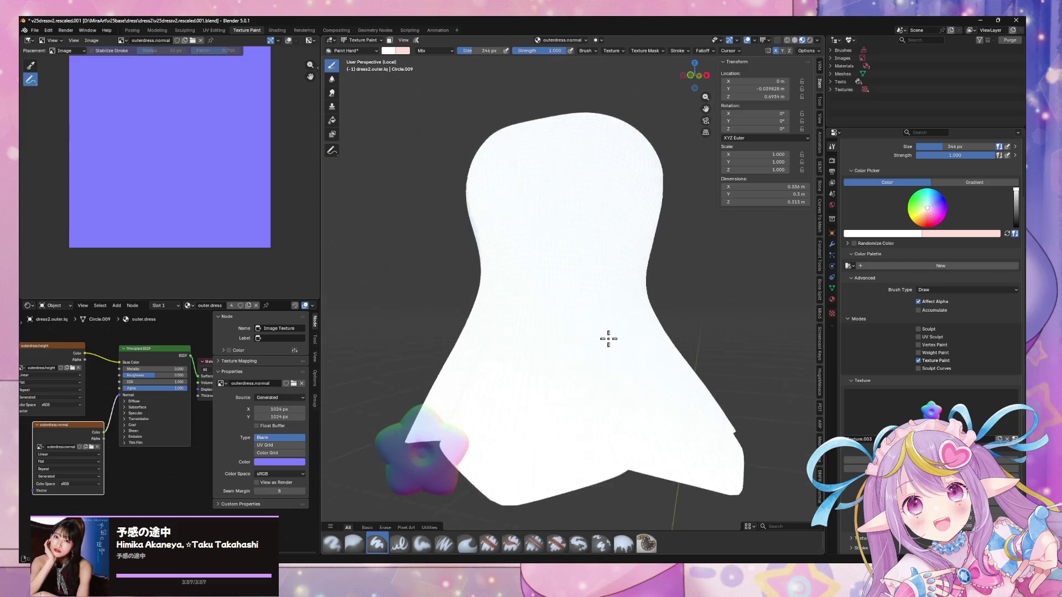
pyautogui.click(694, 75)
pyautogui.scroll(2, 651, 242)
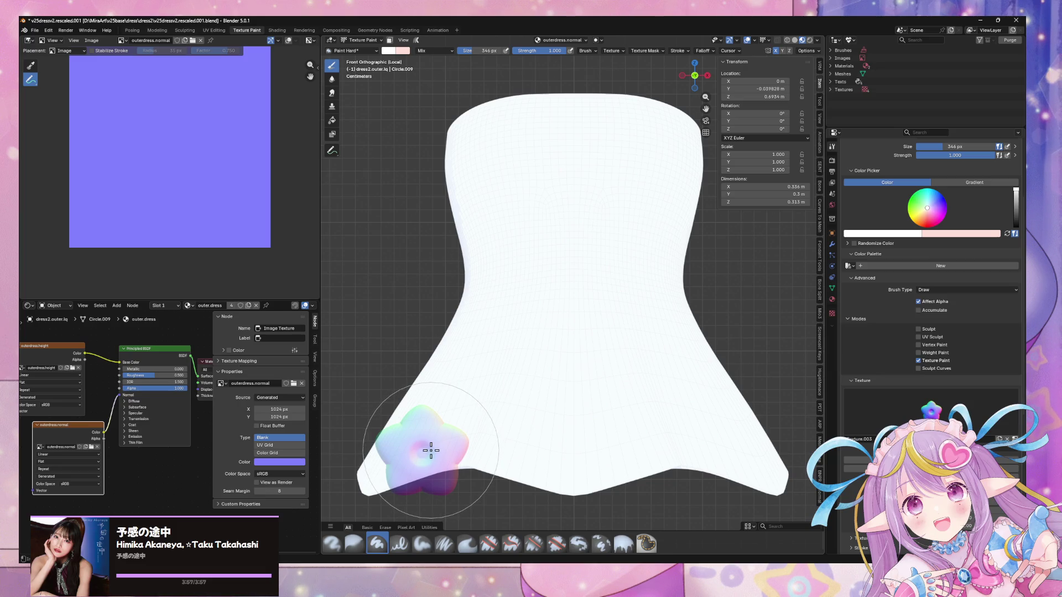
pyautogui.click(424, 444)
pyautogui.moveTo(424, 444); pyautogui.dragTo(430, 442)
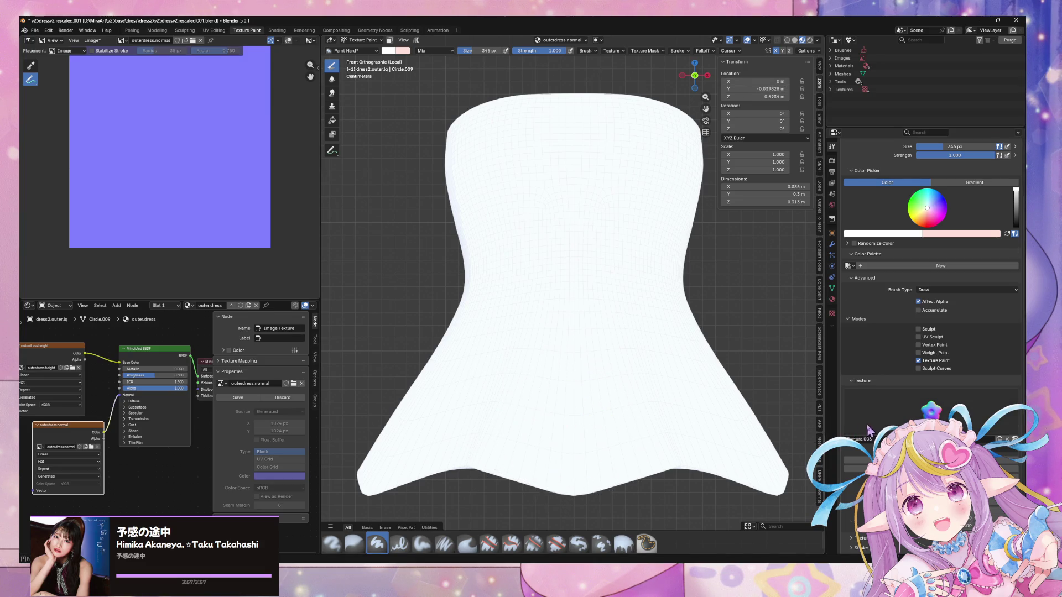
# Fit the star stencil to the image aspect and set its X, Y and Z offsets to 0 m
pyautogui.scroll(-5, 871, 431)
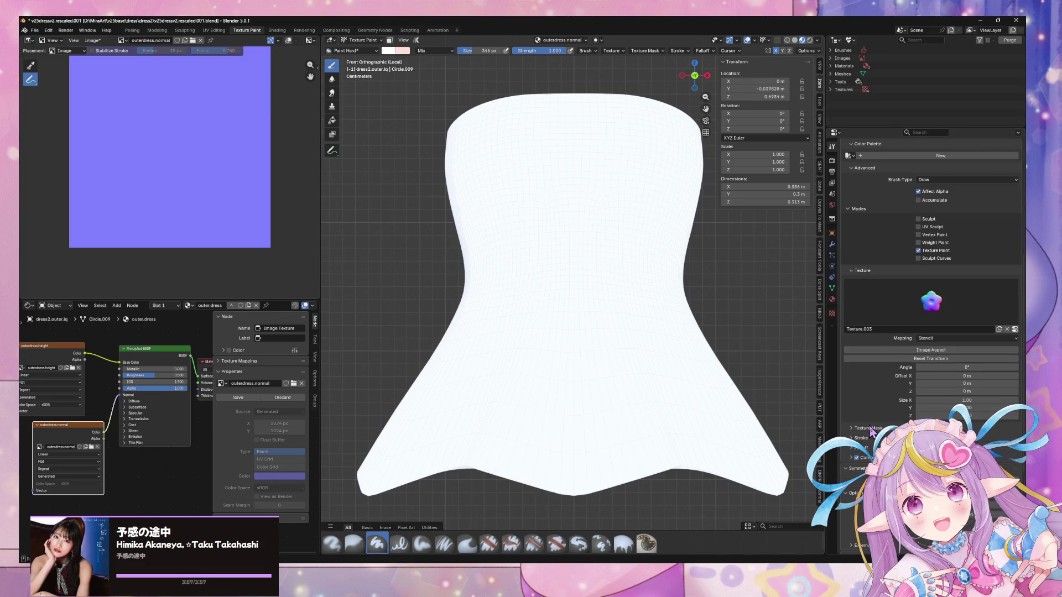
pyautogui.click(943, 352)
pyautogui.moveTo(968, 379); pyautogui.dragTo(981, 377)
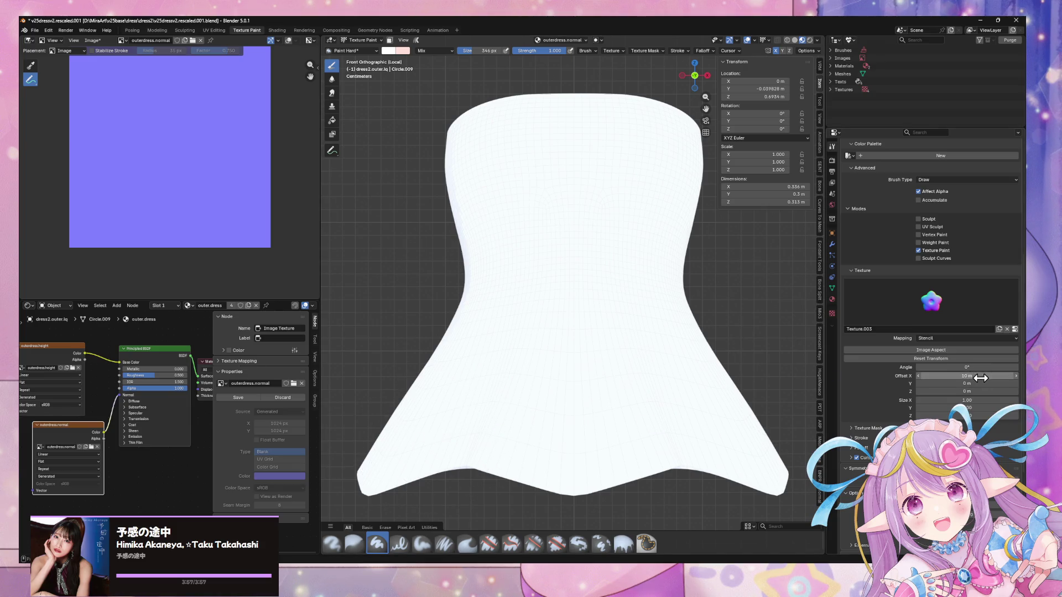
pyautogui.write('0')
pyautogui.press('Return')
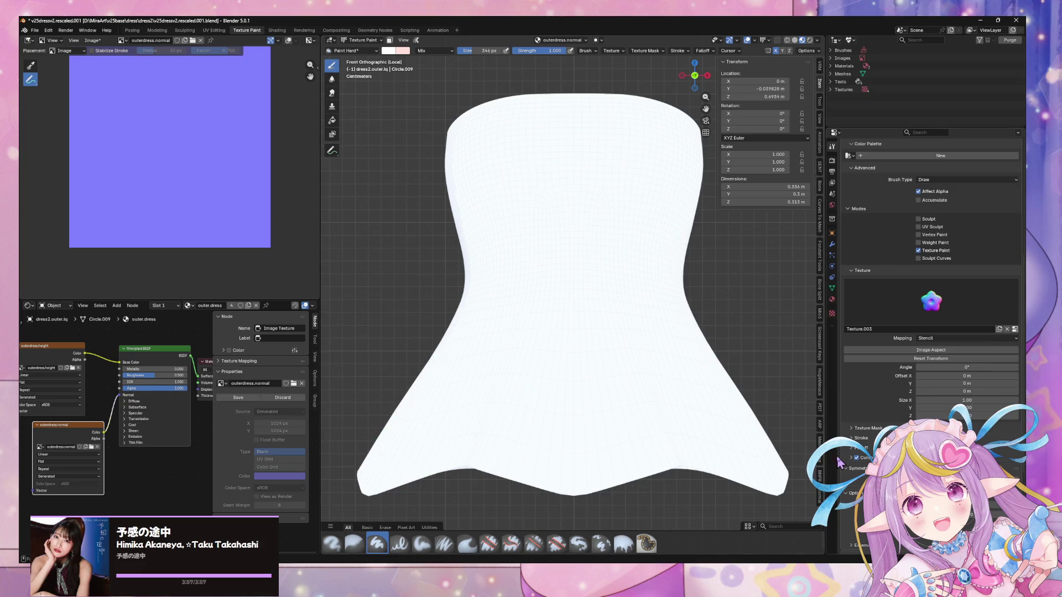
pyautogui.moveTo(959, 384); pyautogui.dragTo(968, 384)
pyautogui.press('Return')
pyautogui.moveTo(967, 391); pyautogui.dragTo(958, 390)
pyautogui.press('Return')
pyautogui.scroll(-2, 854, 549)
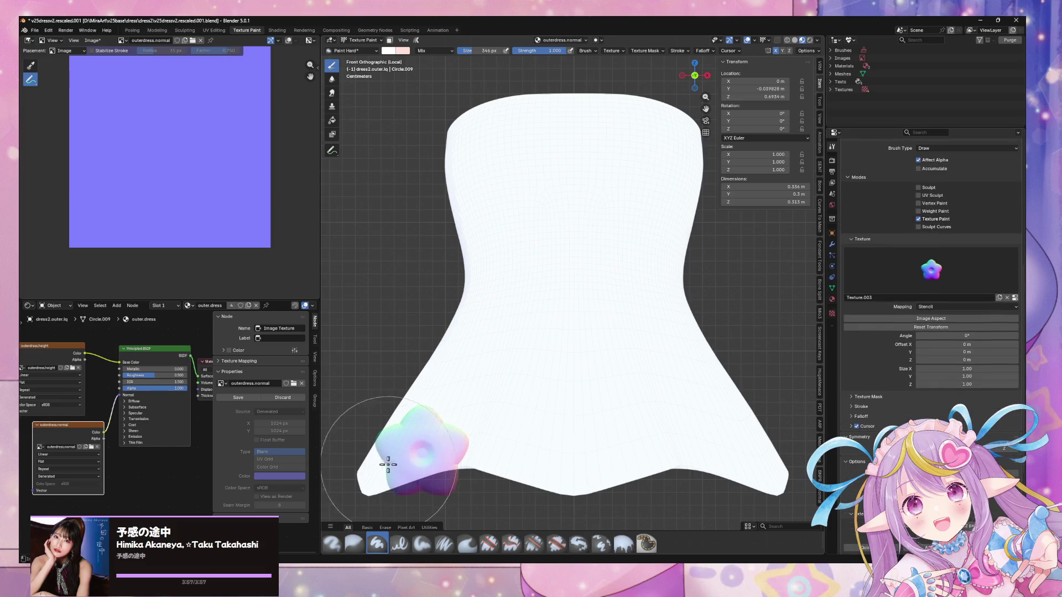
# Use Undo History to restore the accidentally enlarged star stencil to its small size
pyautogui.keyDown('shift'); pyautogui.moveTo(417, 450); pyautogui.dragTo(476, 448, button='right'); pyautogui.keyUp('shift')
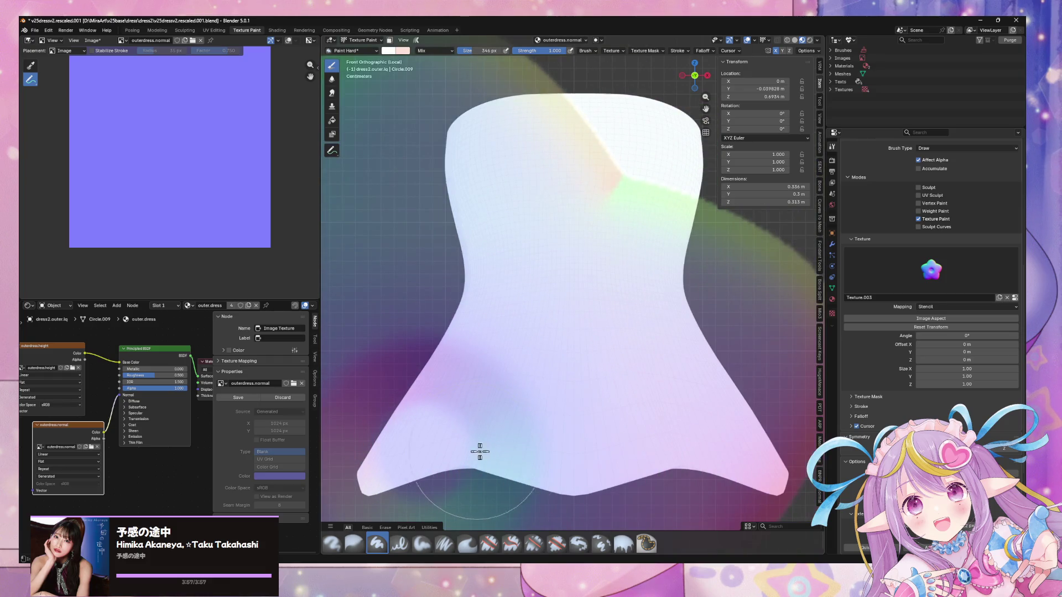
pyautogui.scroll(-1, 535, 424)
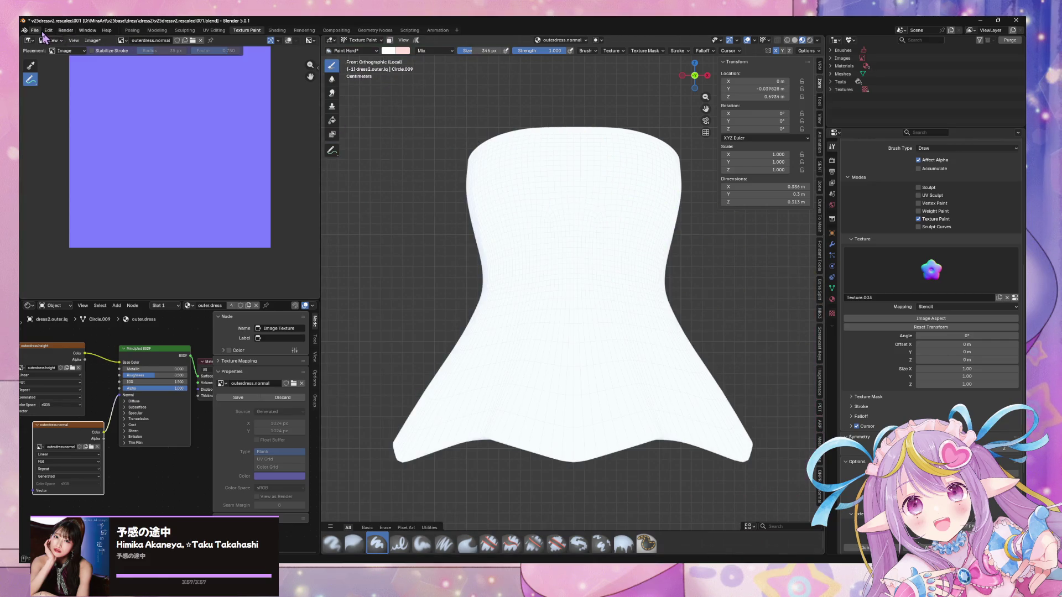
pyautogui.click(37, 30)
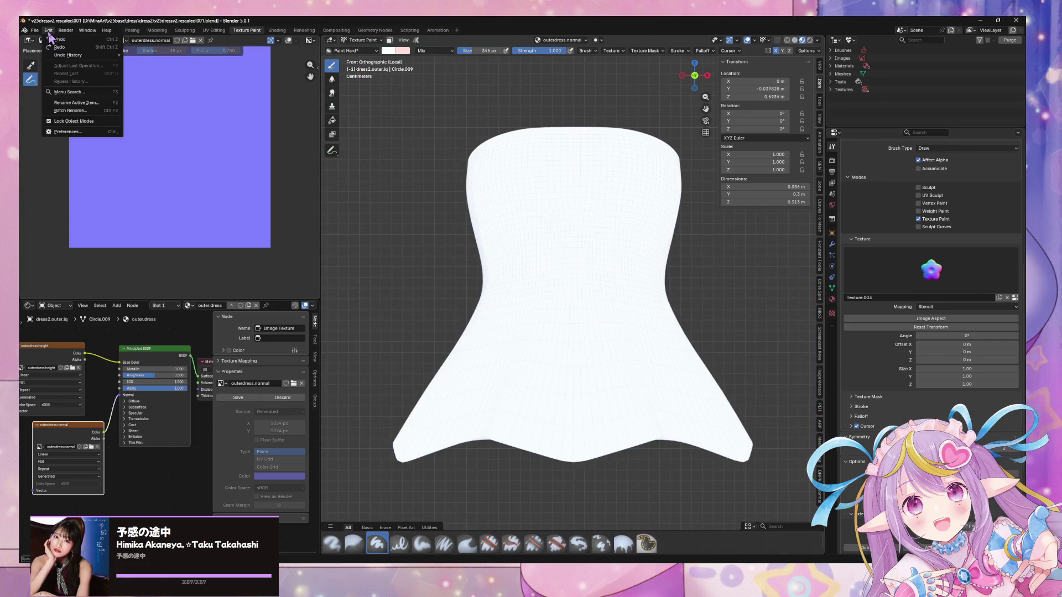
pyautogui.moveTo(72, 55)
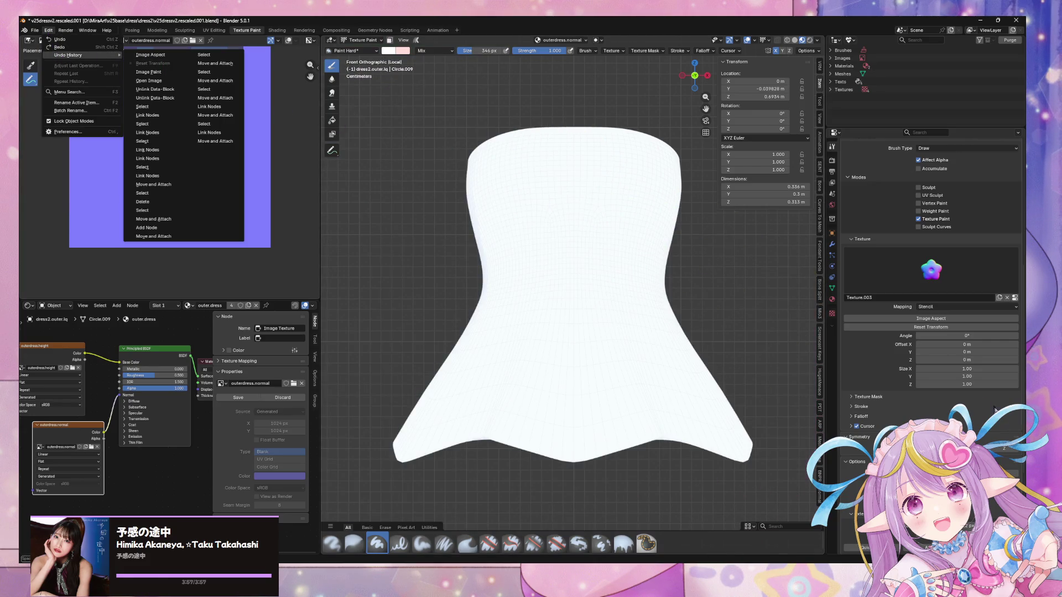
pyautogui.click(944, 329)
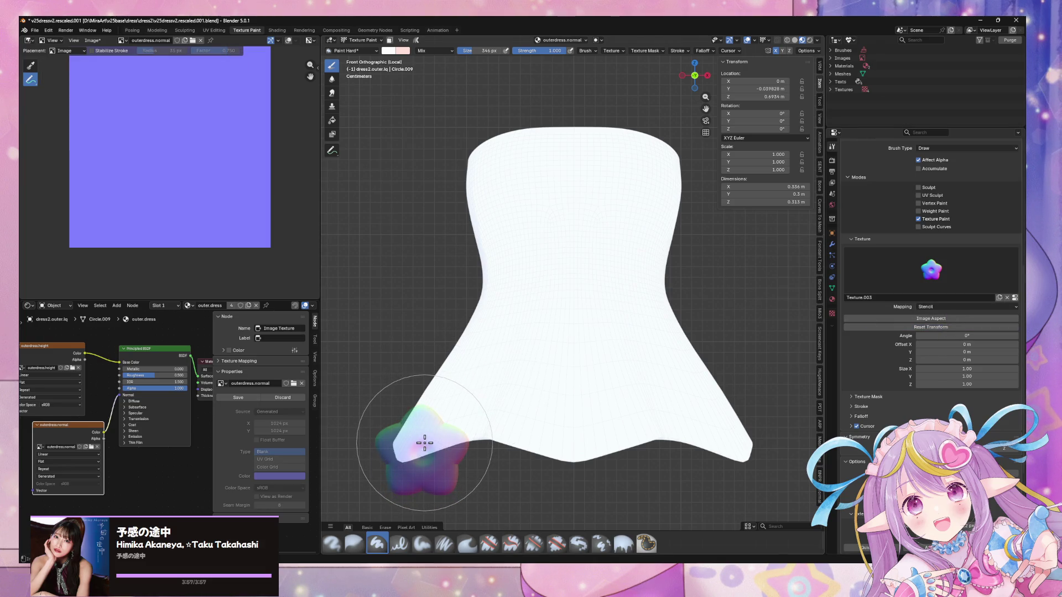
# Move and shrink the stencil to the skirt centre, stamp the star, then select outerdress.height
pyautogui.moveTo(425, 443); pyautogui.dragTo(577, 395, button='right')
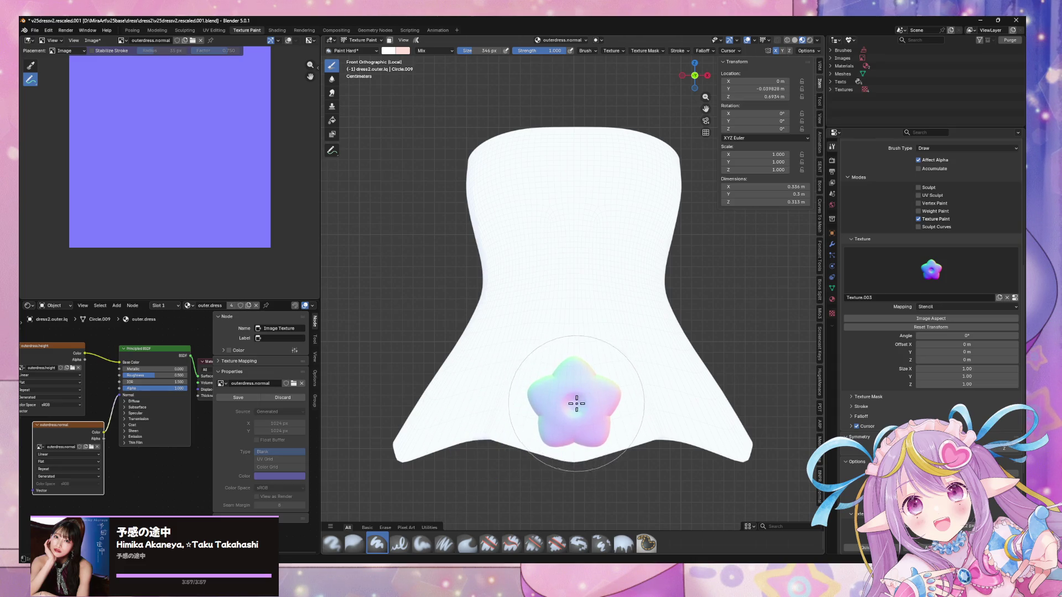
pyautogui.keyDown('shift'); pyautogui.moveTo(593, 393); pyautogui.dragTo(578, 397, button='right'); pyautogui.keyUp('shift')
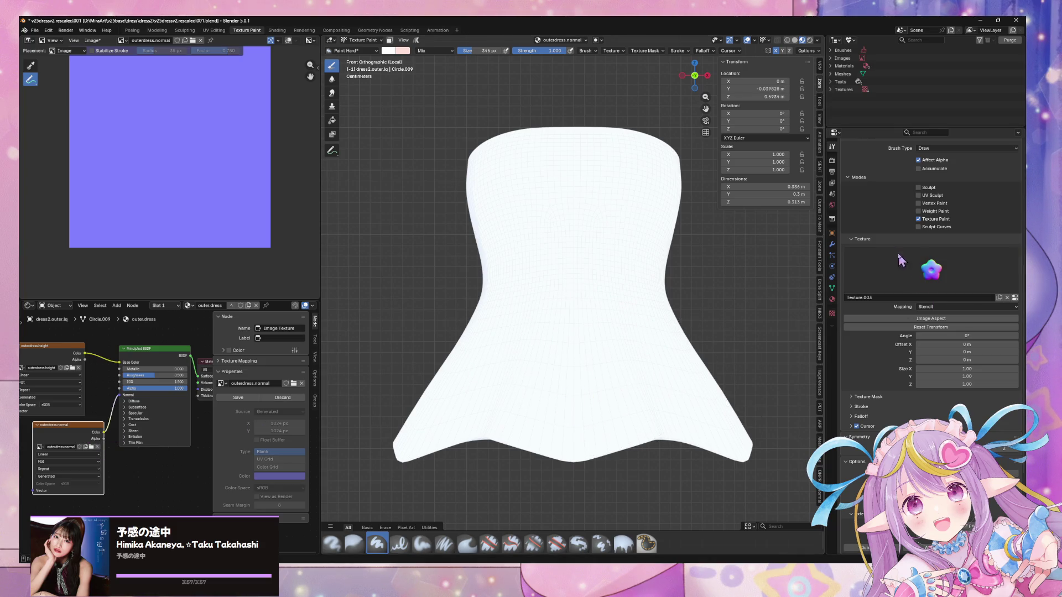
pyautogui.scroll(7, 859, 214)
pyautogui.scroll(3, 862, 219)
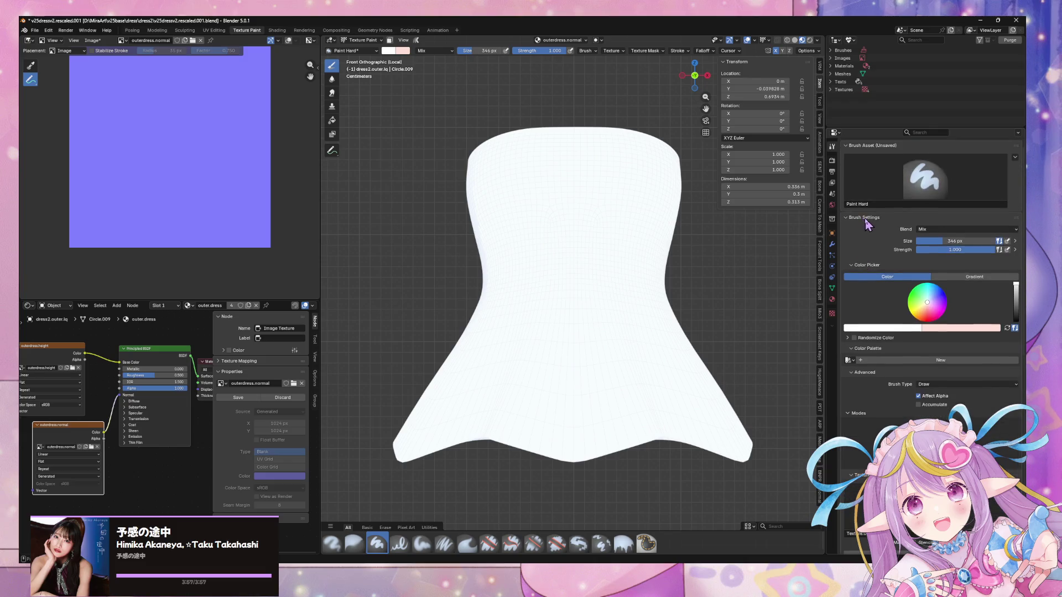
pyautogui.scroll(-2, 866, 224)
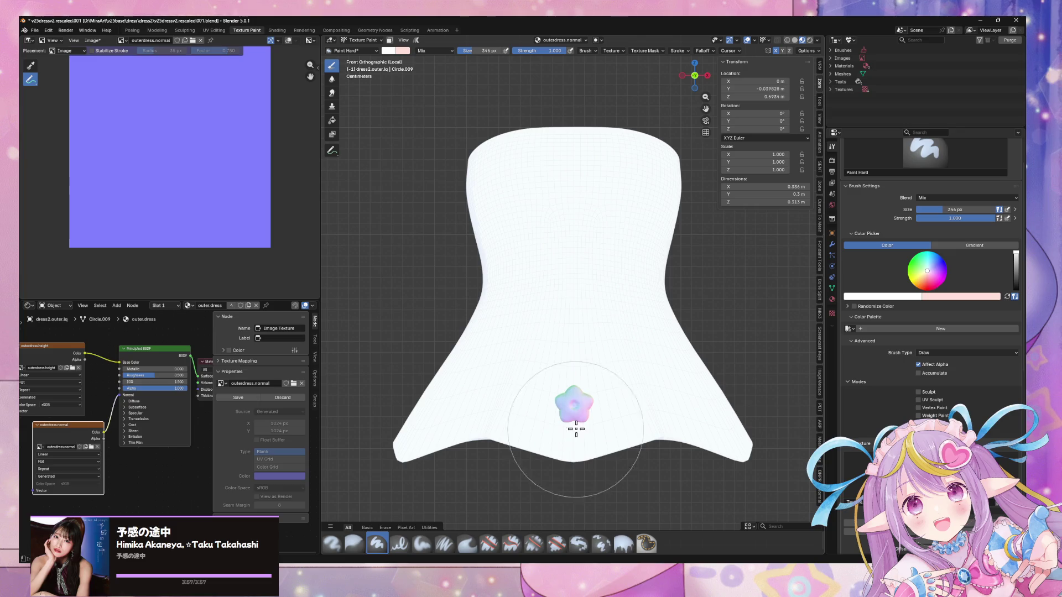
pyautogui.click(560, 393)
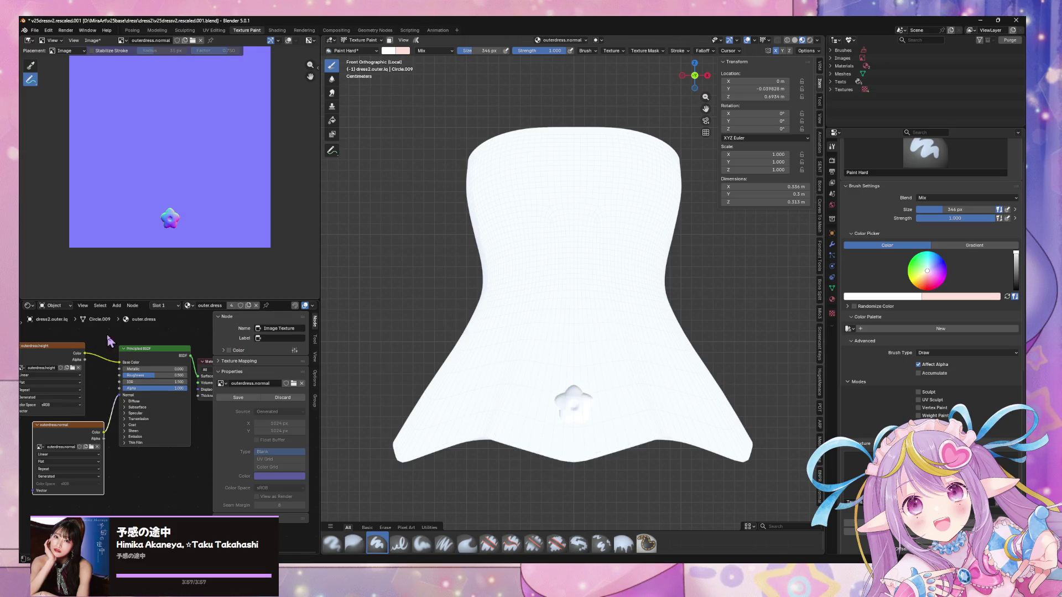
pyautogui.click(61, 345)
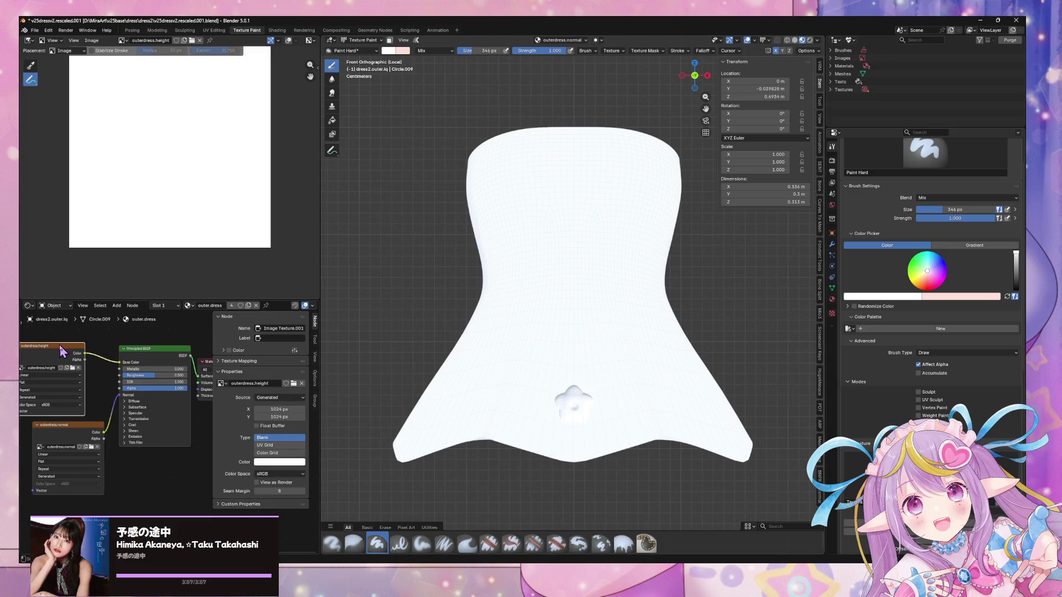
# Make outerdress.height the active paint image
pyautogui.click(87, 432)
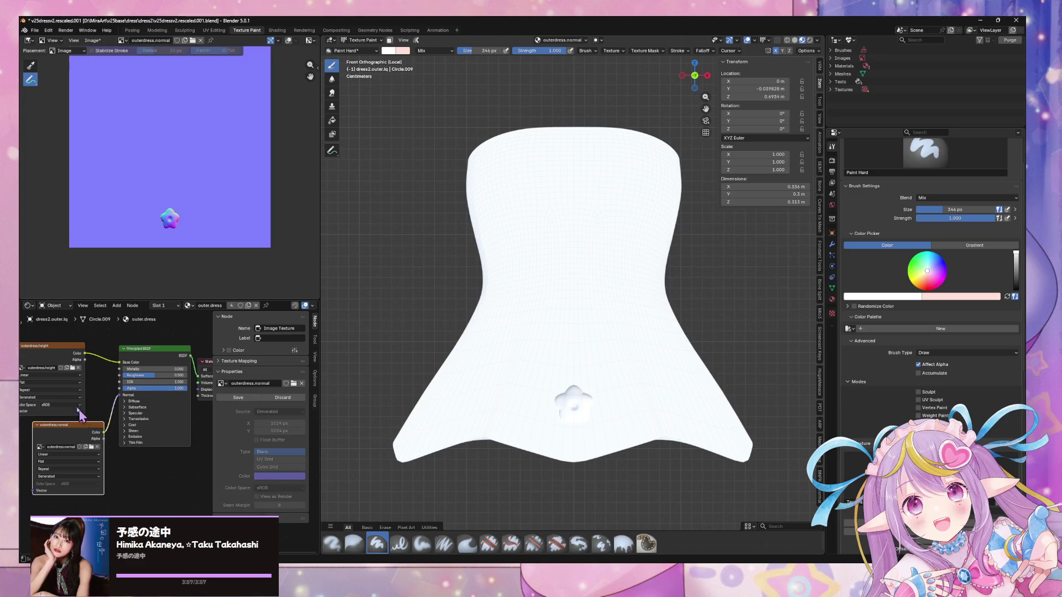
pyautogui.click(64, 354)
pyautogui.scroll(-10, 931, 400)
pyautogui.scroll(1, 938, 371)
# Load star.height.png as the brush texture and stamp the star into the height image
pyautogui.click(831, 314)
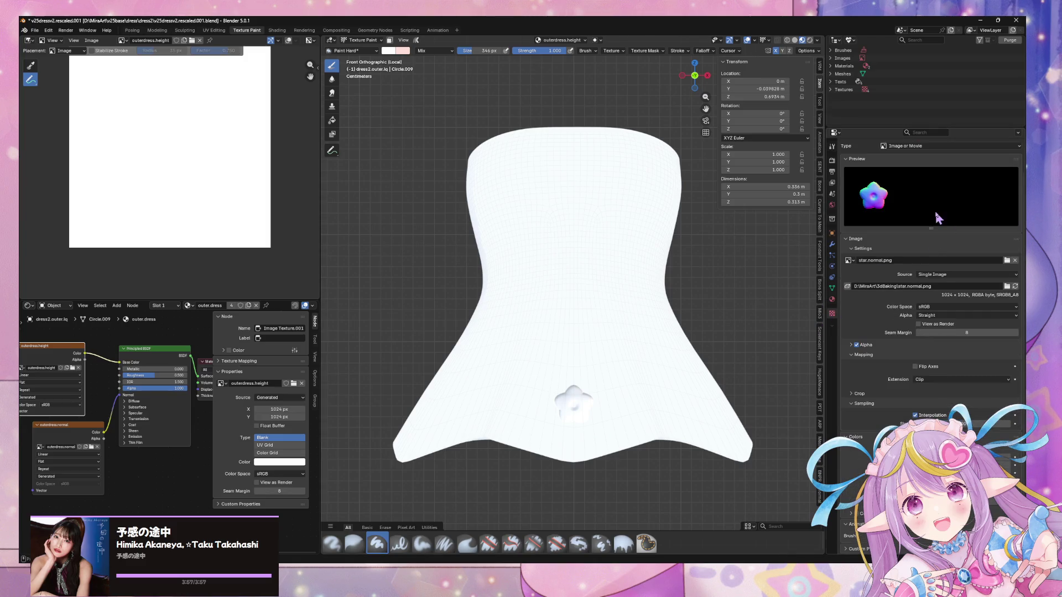
pyautogui.click(1006, 286)
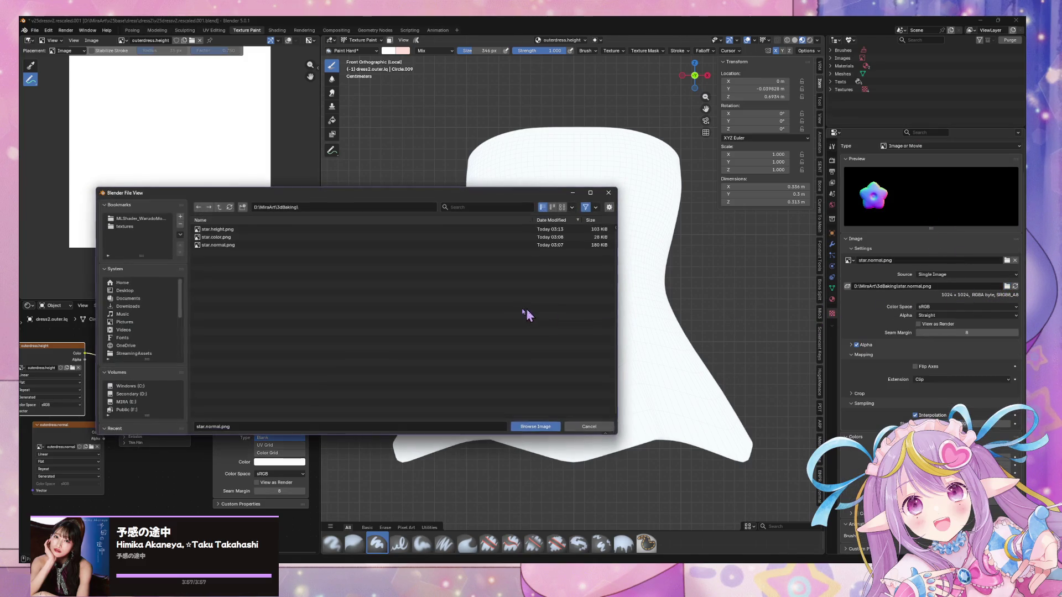
pyautogui.doubleClick(254, 231)
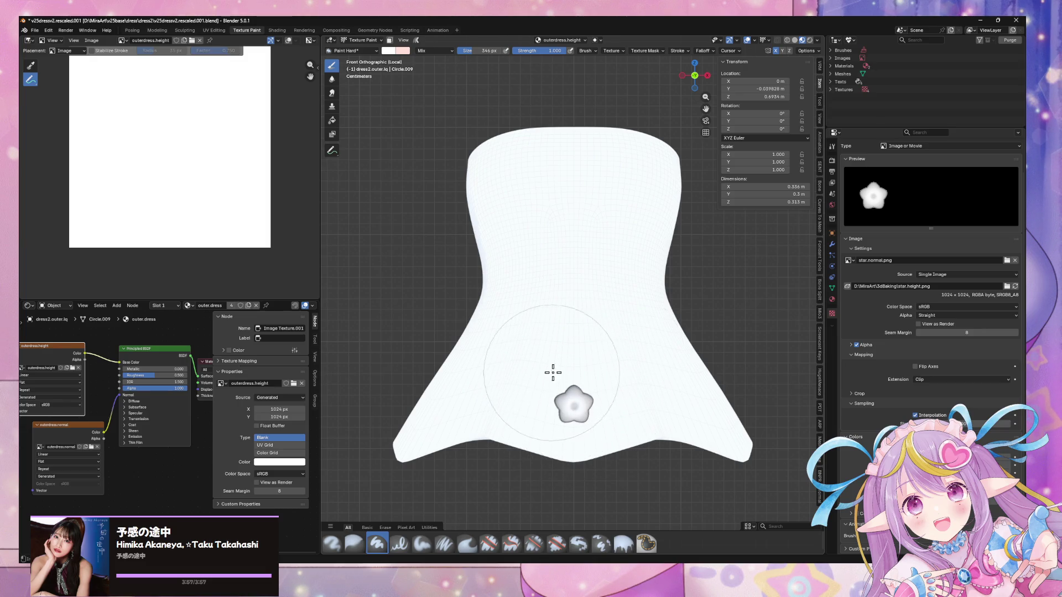
pyautogui.click(550, 432)
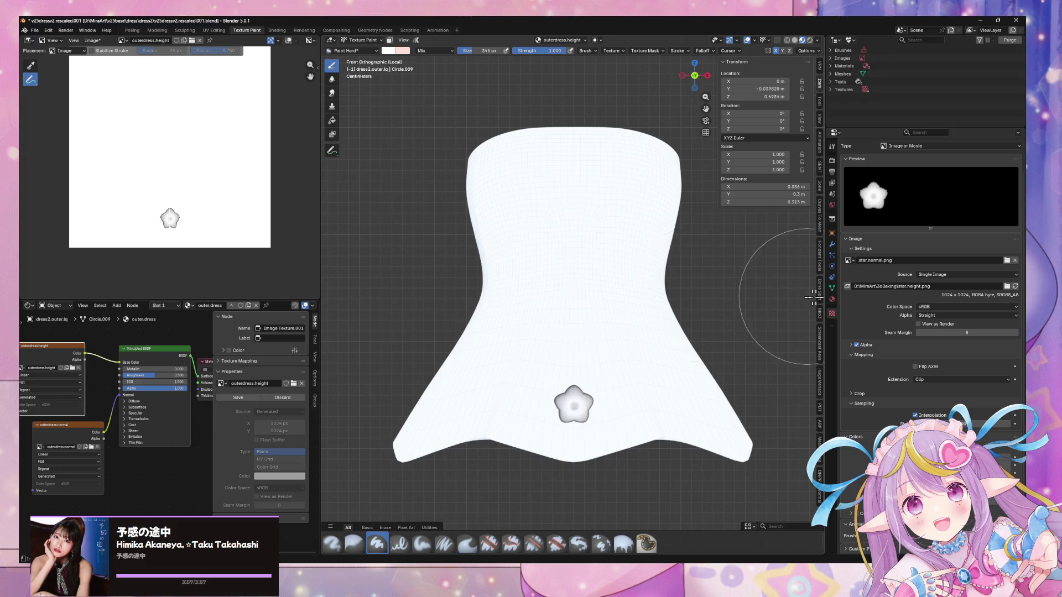
# Shift the node graph and toggle the Principled BSDF's Diffuse and Subsurface panels
pyautogui.moveTo(122, 508)
pyautogui.mouseDown(button='middle')
pyautogui.moveTo(135, 483)
pyautogui.moveTo(166, 499)
pyautogui.mouseUp(button='middle')
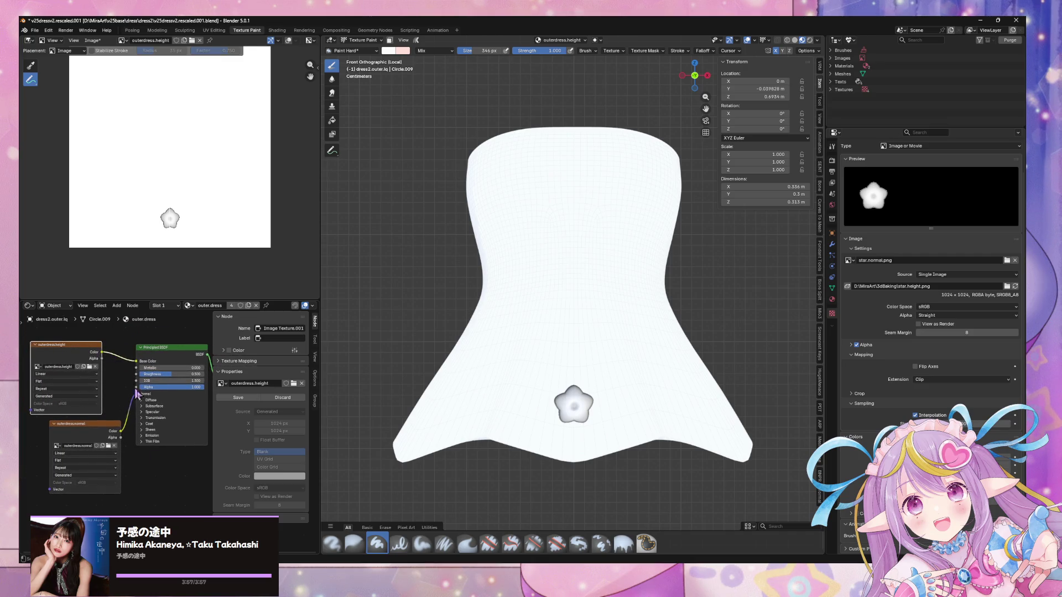
pyautogui.click(145, 407)
pyautogui.click(142, 400)
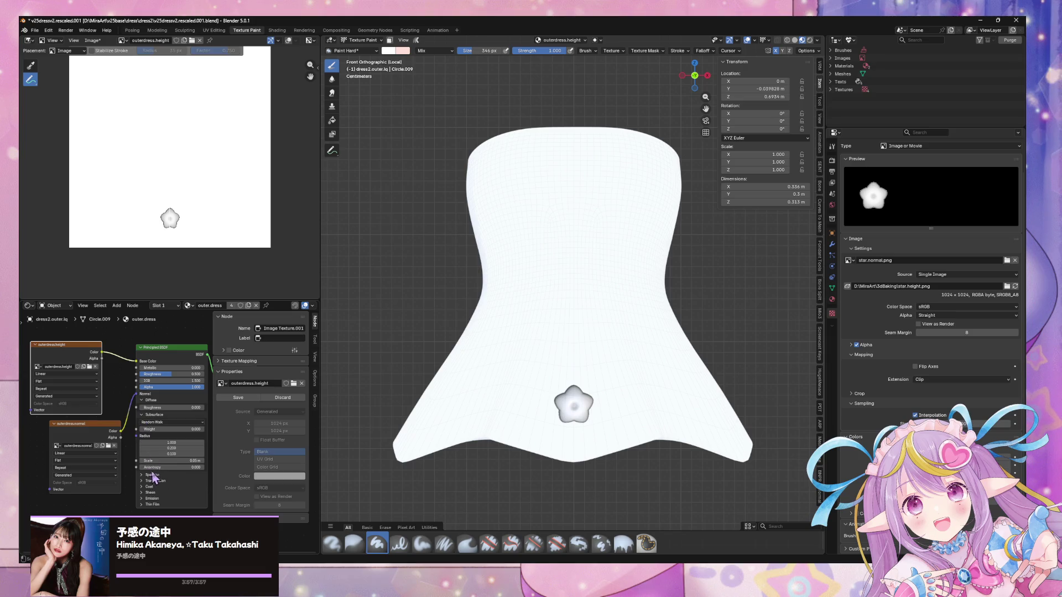
pyautogui.click(143, 401)
pyautogui.click(142, 400)
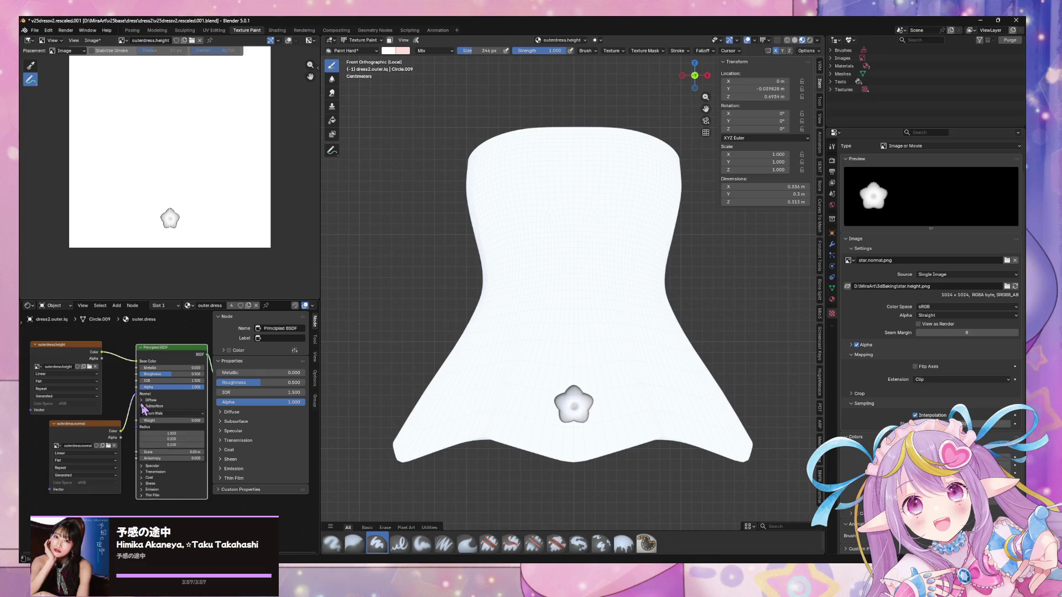
# Duplicate the outerdress.height image node and place the copy below the normal map node
pyautogui.moveTo(66, 350); pyautogui.dragTo(68, 345)
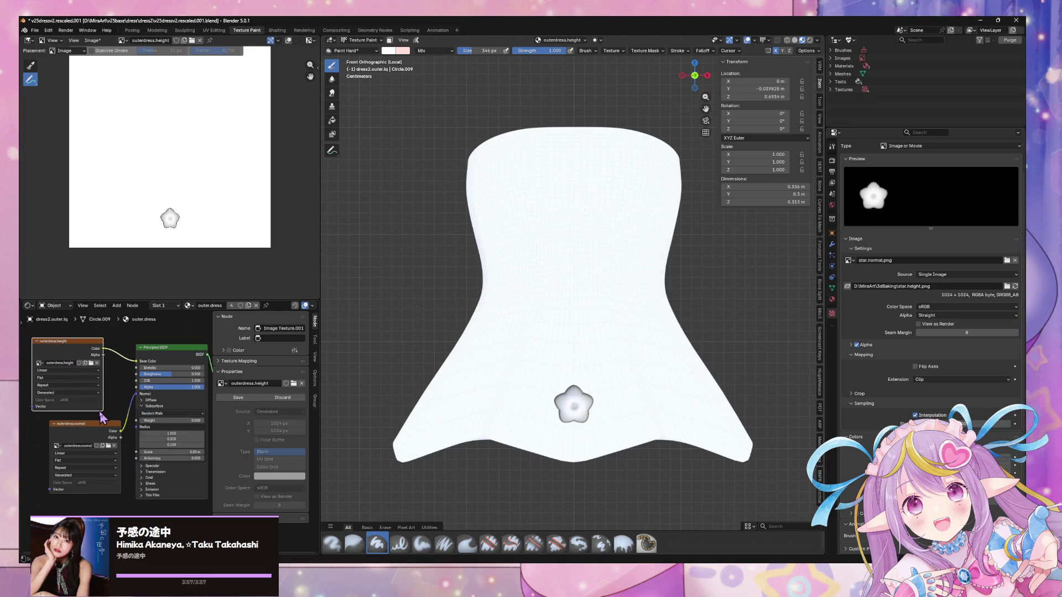
pyautogui.hotkey('shift', 'd')
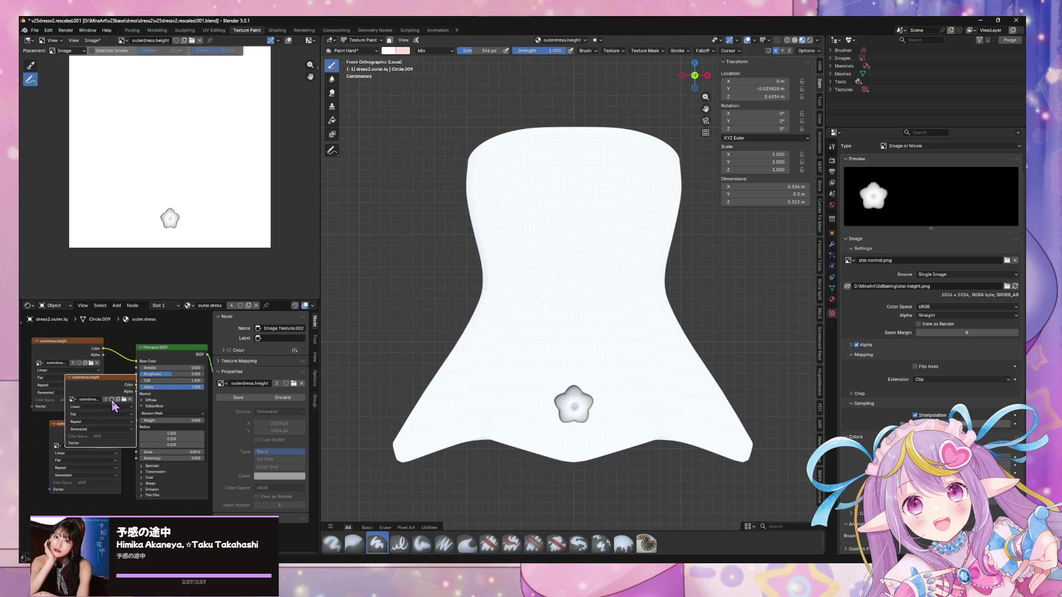
pyautogui.click(64, 488)
pyautogui.click(66, 409)
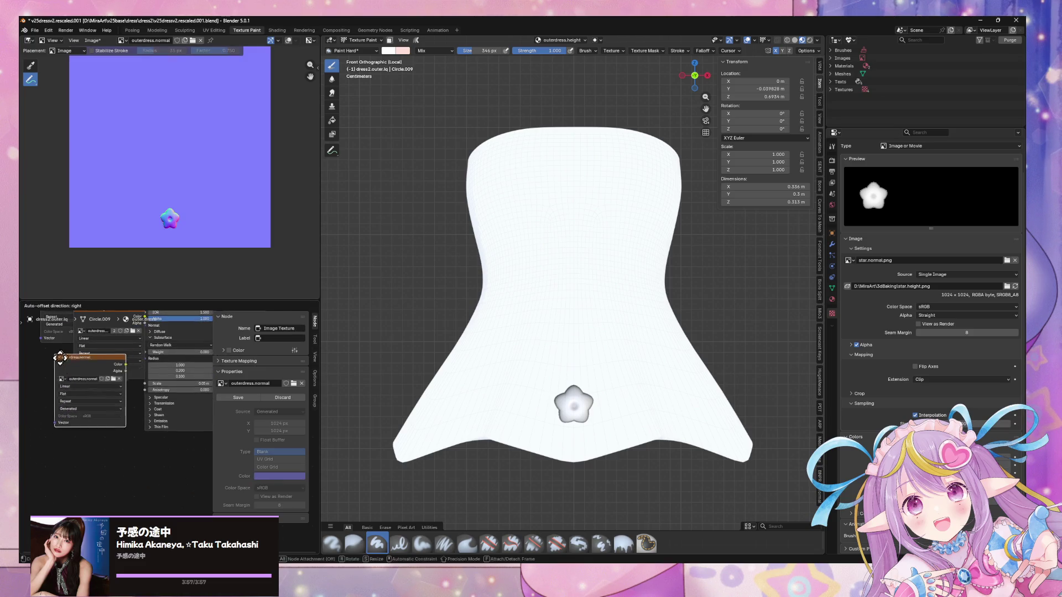
pyautogui.moveTo(116, 340); pyautogui.dragTo(134, 478)
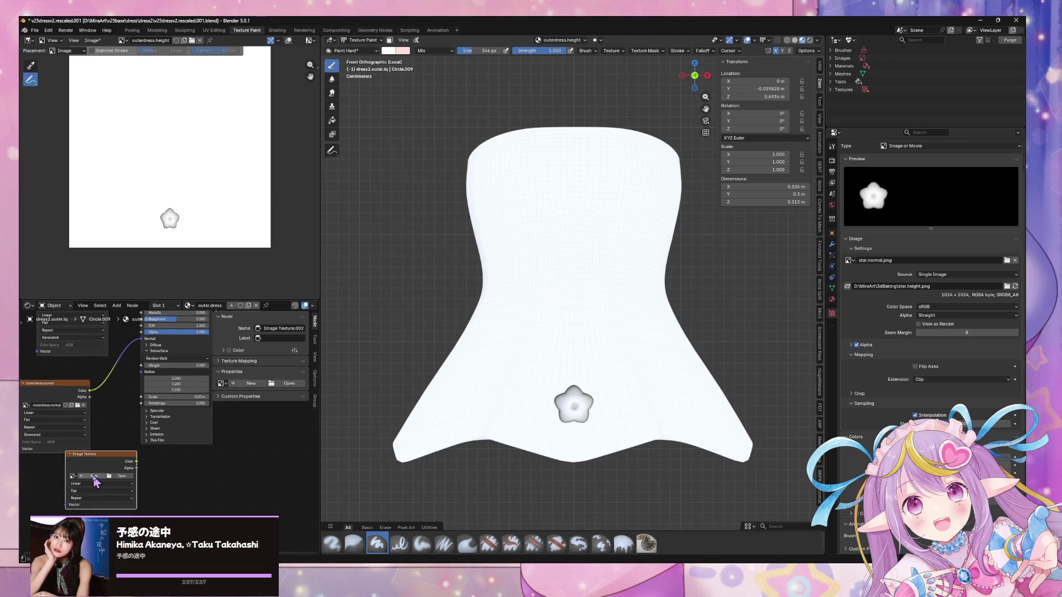
# Create a new fully transparent 1024 px image named outerdress.decal in the node
pyautogui.click(93, 476)
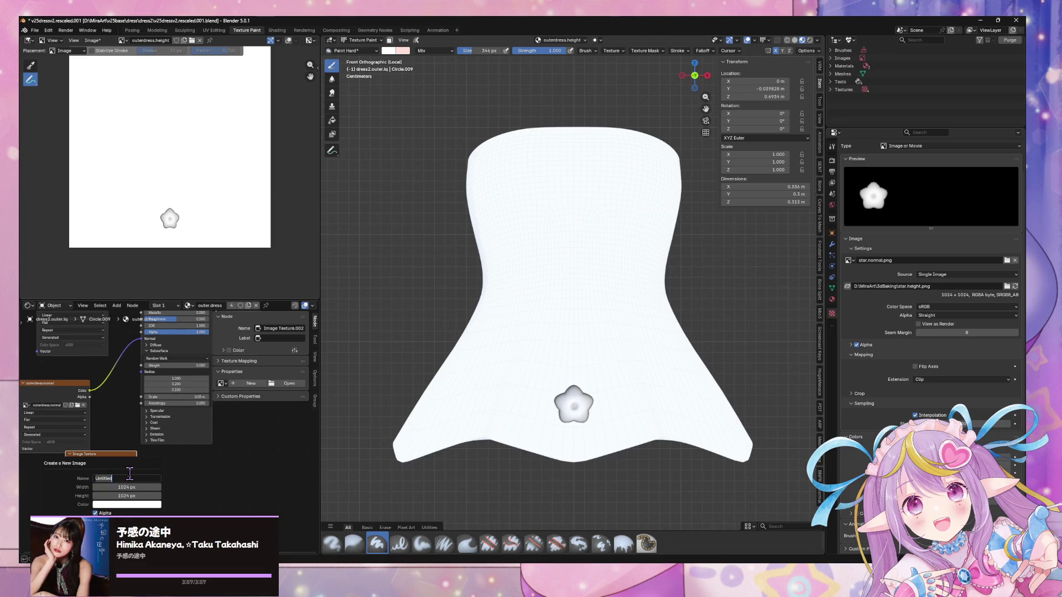
pyautogui.click(125, 504)
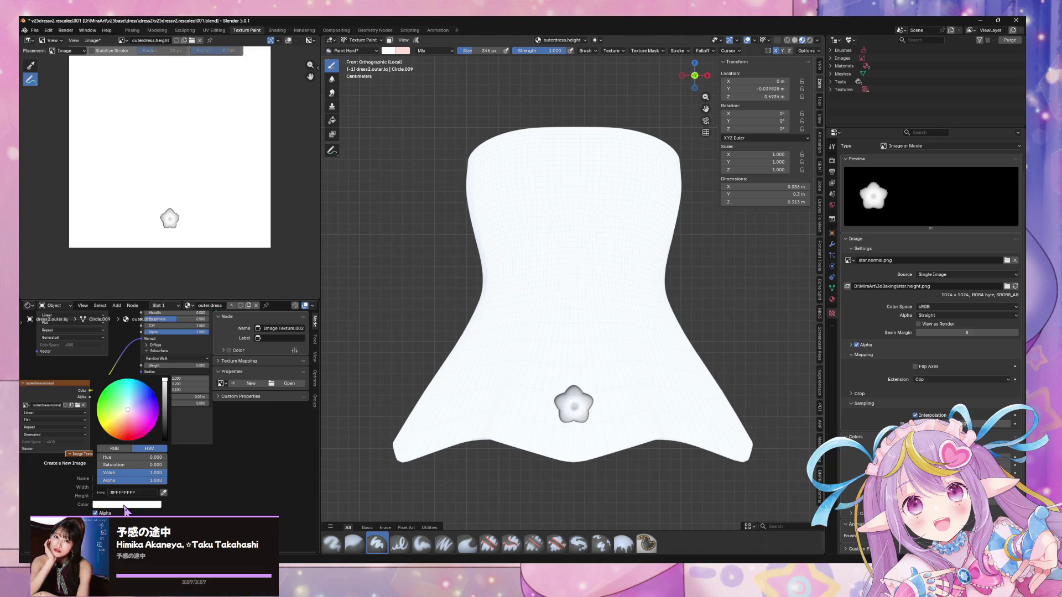
pyautogui.moveTo(133, 480); pyautogui.dragTo(102, 498)
pyautogui.click(129, 479)
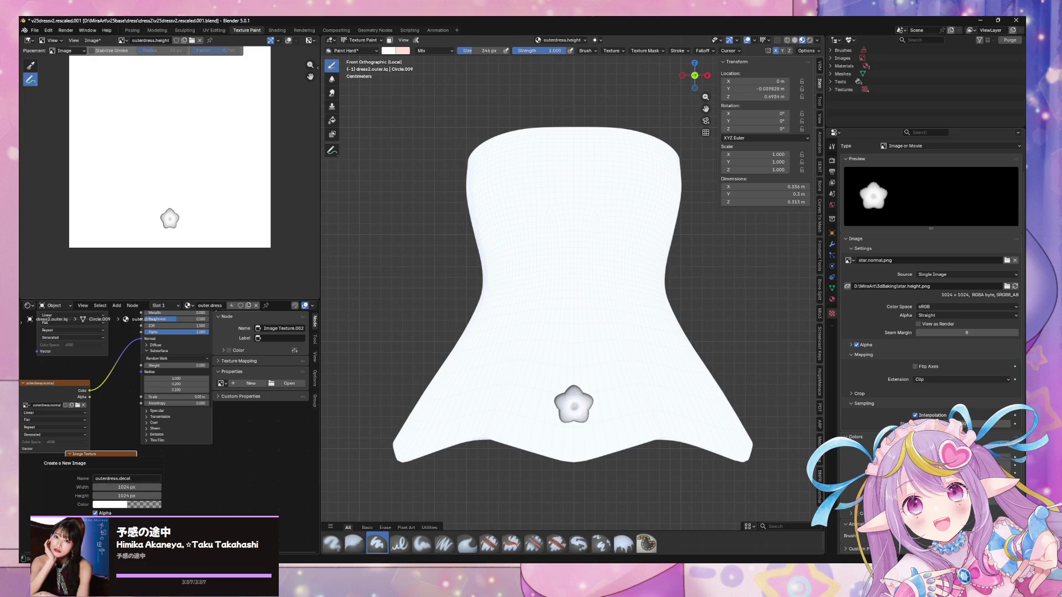
pyautogui.press('Return')
# Feed the decal colour into Emission Color at strength 1, then browse for star.color.png
pyautogui.moveTo(136, 462)
pyautogui.mouseDown()
pyautogui.moveTo(108, 338)
pyautogui.moveTo(145, 343)
pyautogui.moveTo(143, 420)
pyautogui.moveTo(124, 438)
pyautogui.moveTo(136, 423)
pyautogui.moveTo(141, 442)
pyautogui.moveTo(86, 471)
pyautogui.mouseUp()
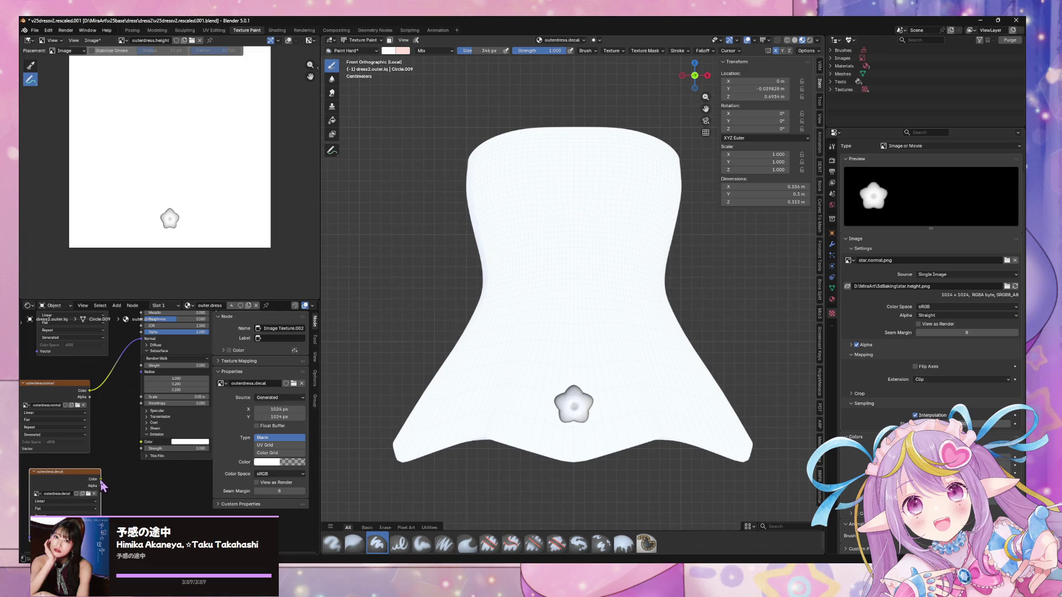
pyautogui.click(188, 449)
pyautogui.press('Return')
pyautogui.click(1007, 286)
pyautogui.click(244, 238)
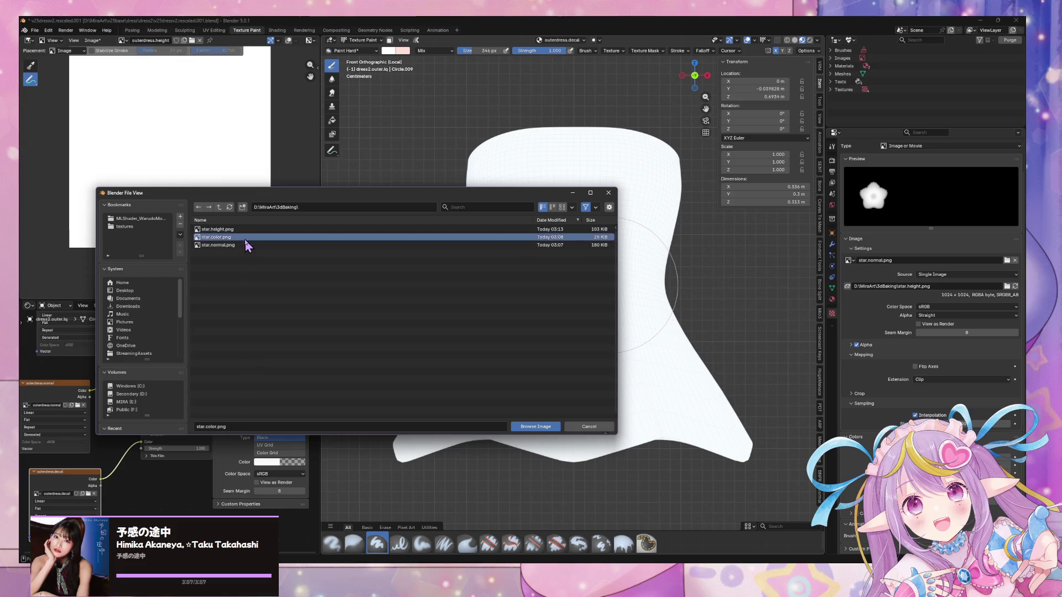
# Load star.color.png as the brush texture, stamp a star, and display outerdress.decal
pyautogui.doubleClick(244, 238)
pyautogui.moveTo(667, 444); pyautogui.dragTo(608, 426)
pyautogui.moveTo(560, 390); pyautogui.dragTo(559, 383)
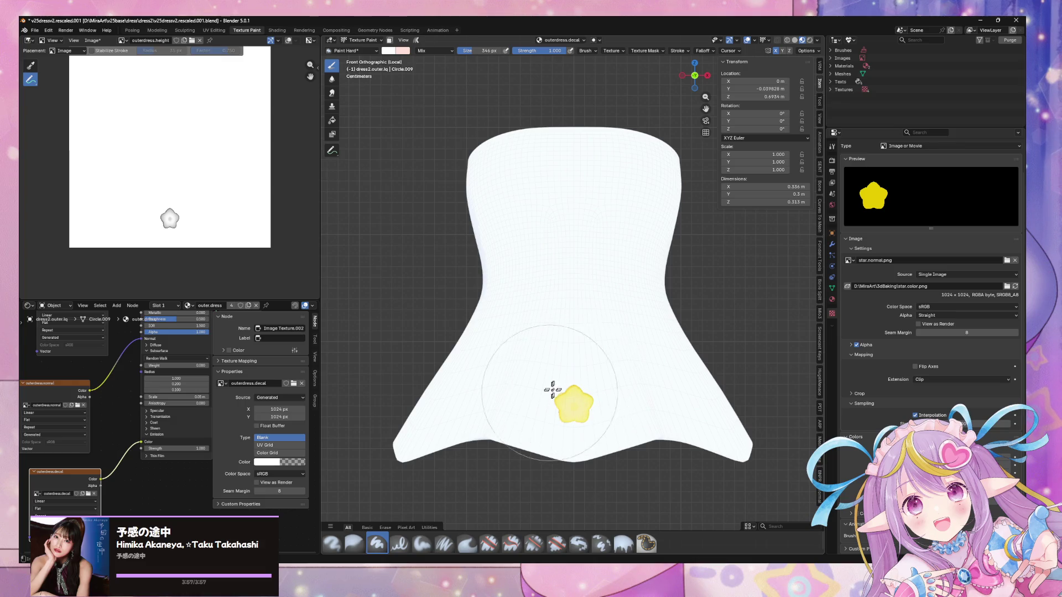
pyautogui.click(564, 412)
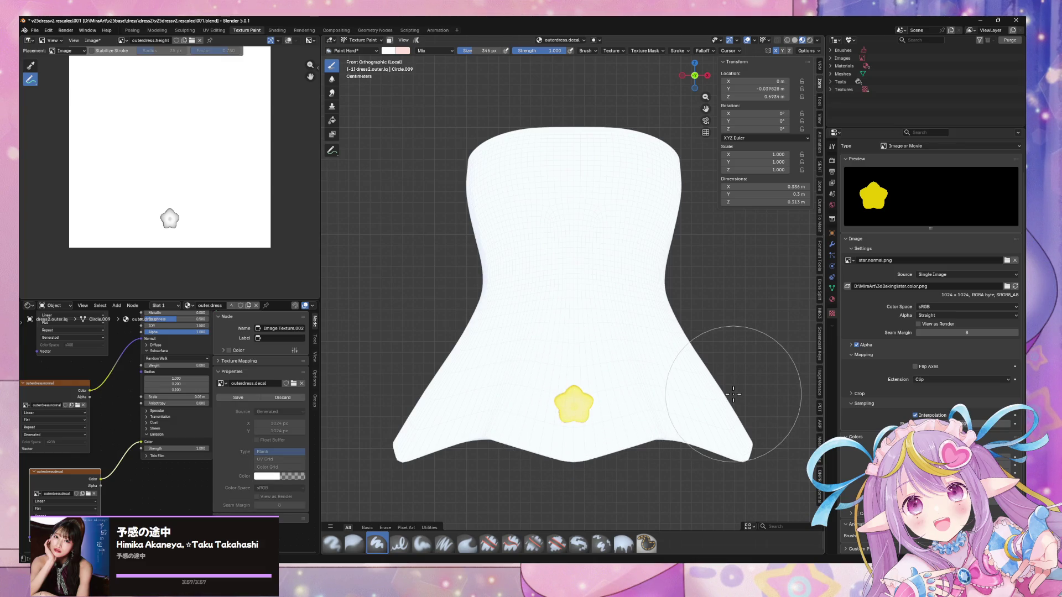
pyautogui.click(123, 41)
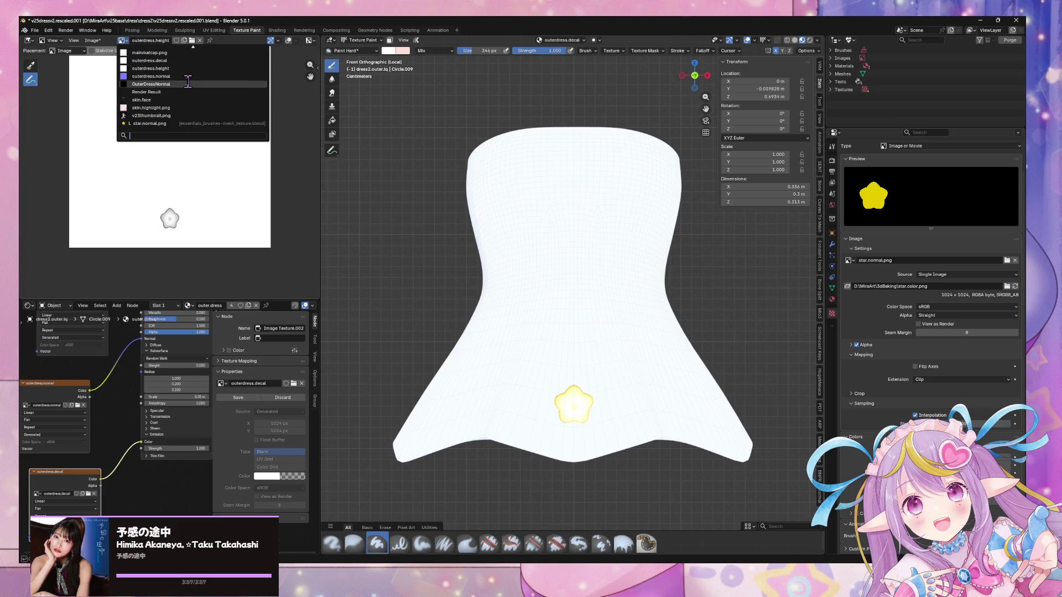
pyautogui.click(177, 61)
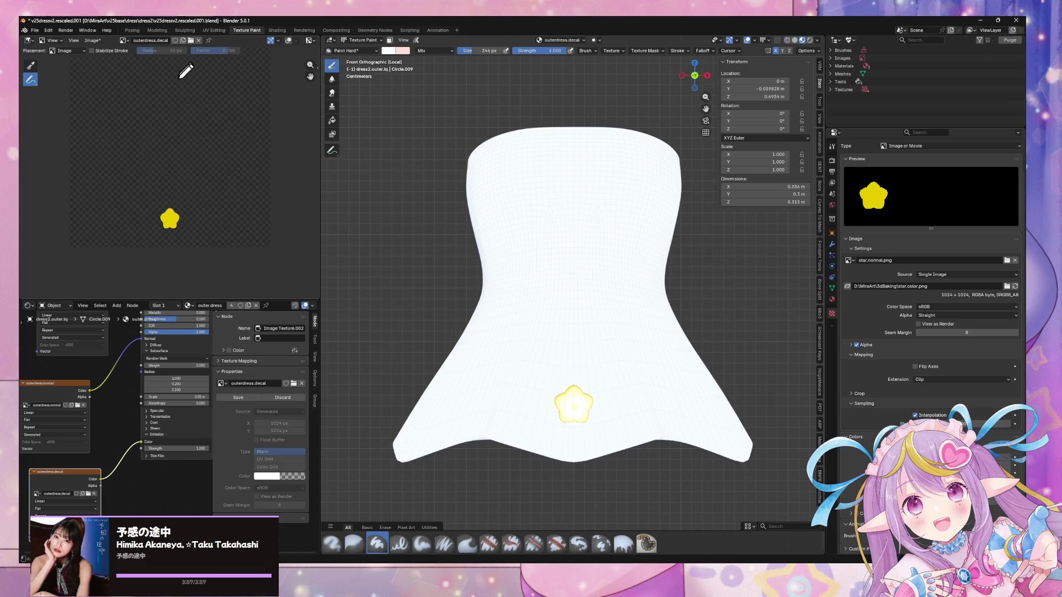
# Stamp yellow stars along the dress hem from an angled view, undoing misplaced stamps
pyautogui.moveTo(641, 305)
pyautogui.mouseDown(button='middle')
pyautogui.moveTo(571, 303)
pyautogui.moveTo(630, 275)
pyautogui.moveTo(633, 289)
pyautogui.moveTo(576, 301)
pyautogui.moveTo(728, 299)
pyautogui.moveTo(579, 295)
pyautogui.mouseUp(button='middle')
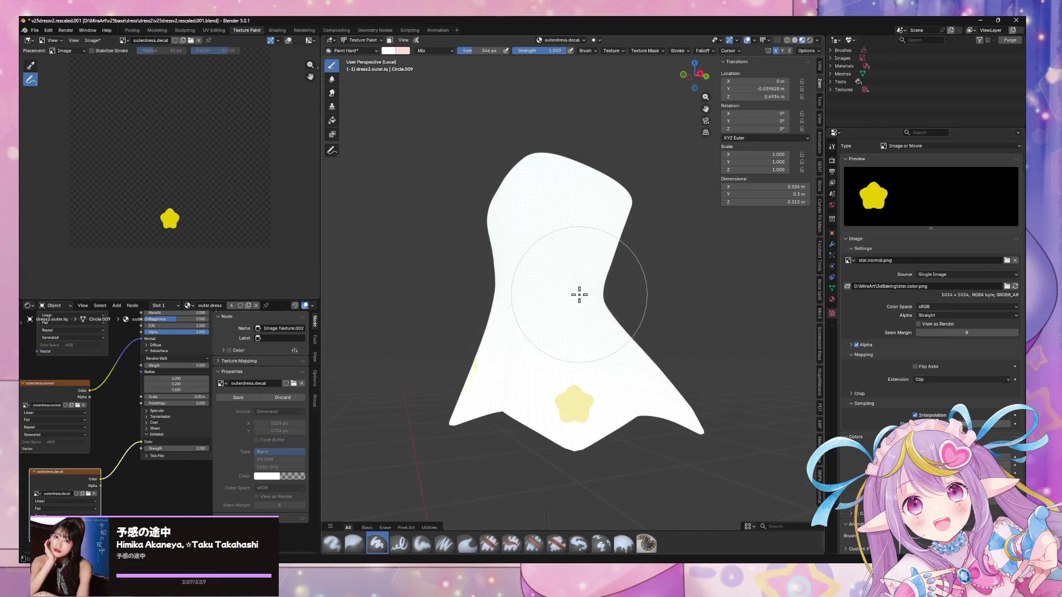
pyautogui.hotkey('ctrl', 'z')
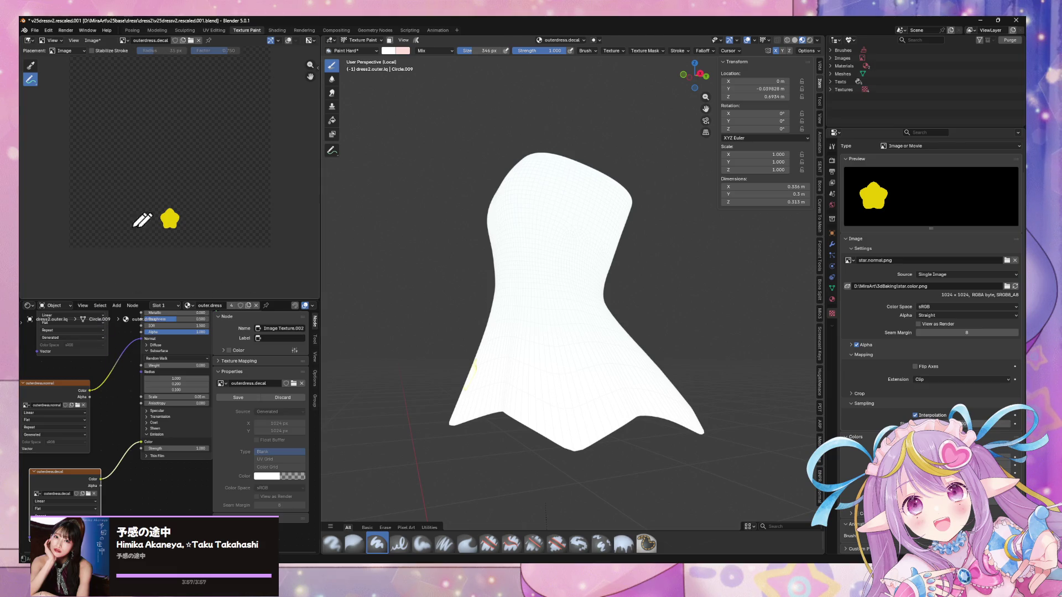
pyautogui.click(575, 404)
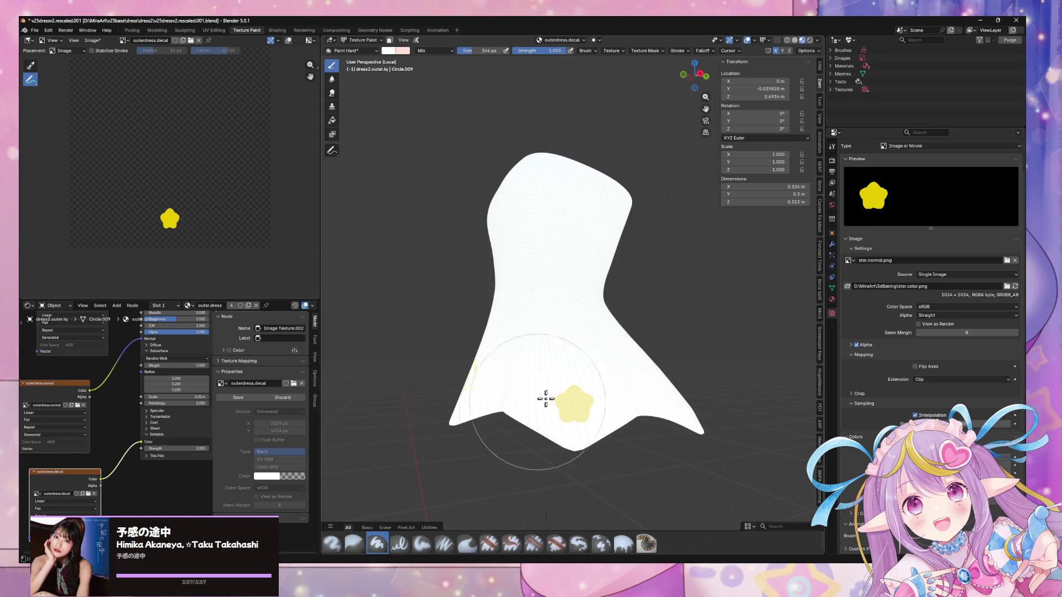
pyautogui.click(595, 418)
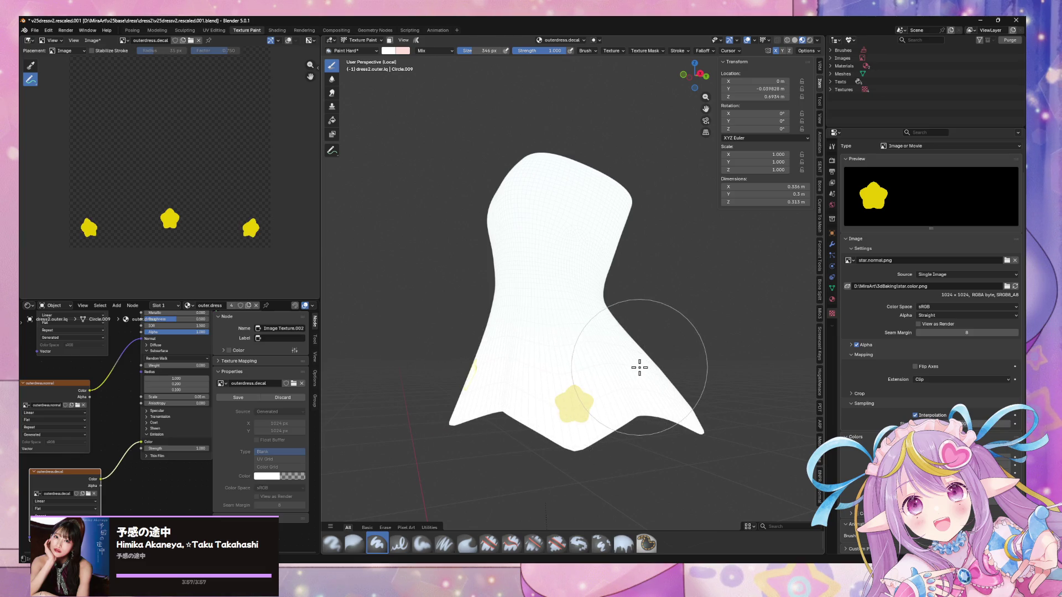
pyautogui.hotkey('ctrl', 'z')
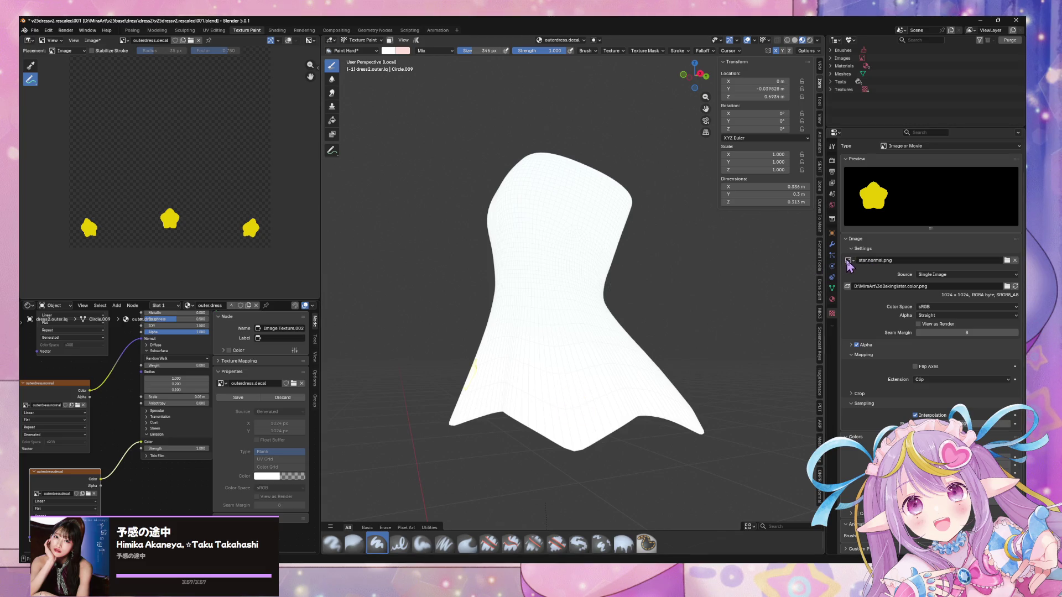
pyautogui.click(54, 380)
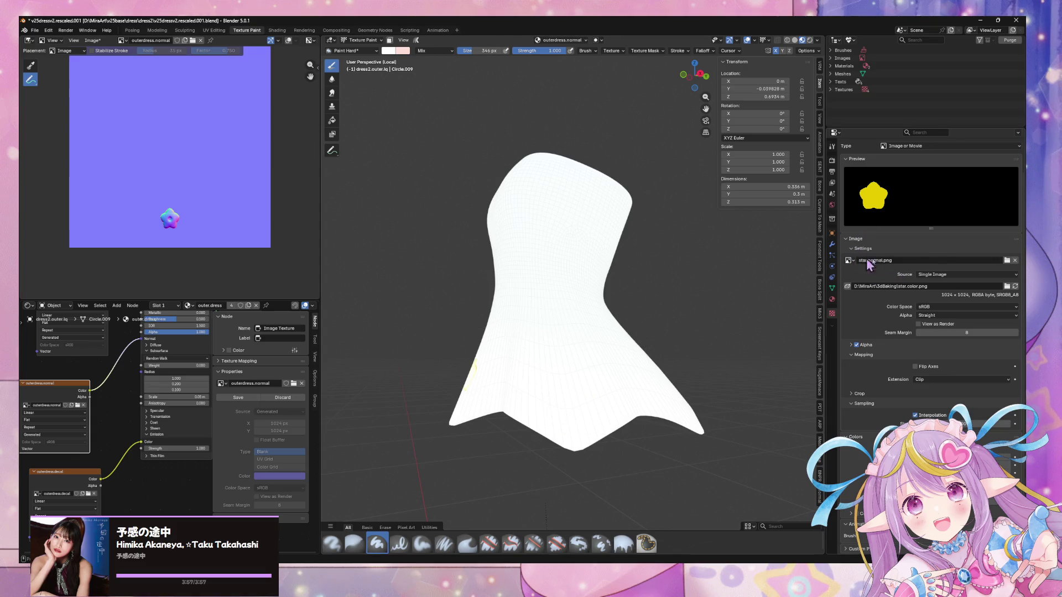
# Load star.normal.png as the brush and stamp matching normal stars on the dress hem
pyautogui.click(1007, 286)
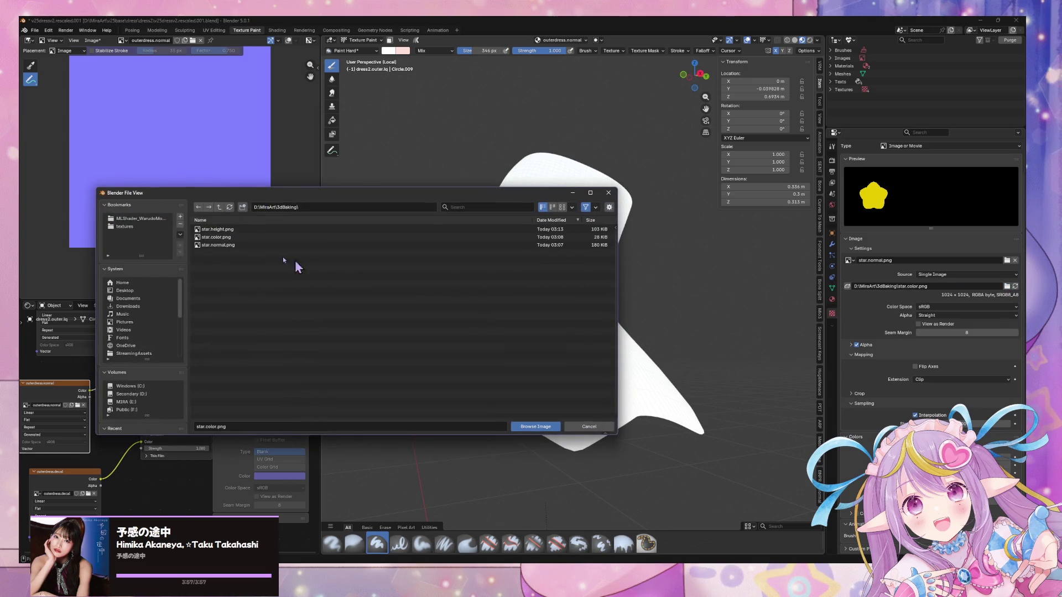
pyautogui.click(231, 247)
pyautogui.doubleClick(230, 247)
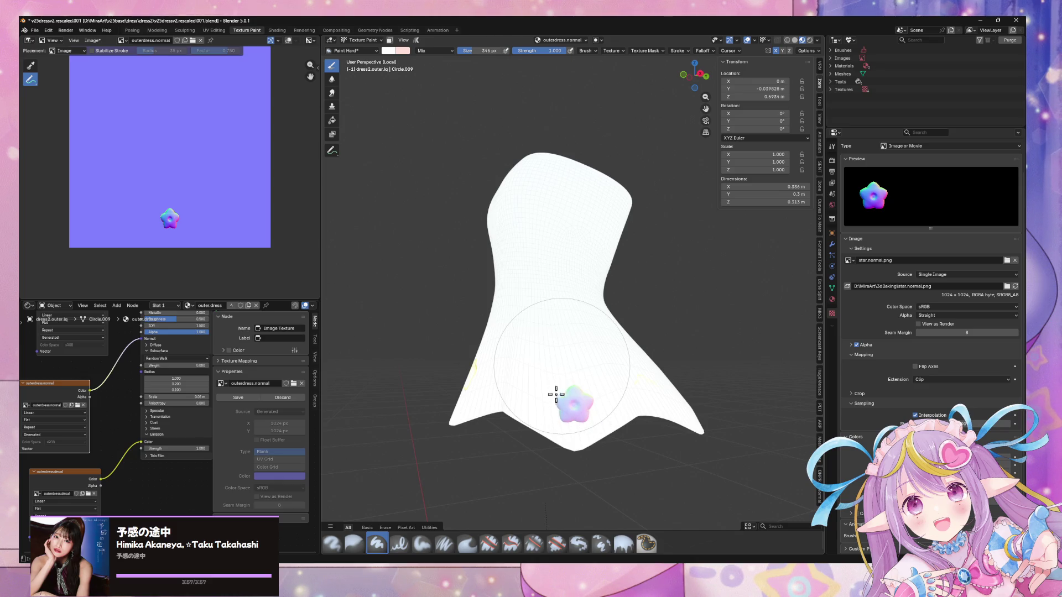
pyautogui.click(600, 408)
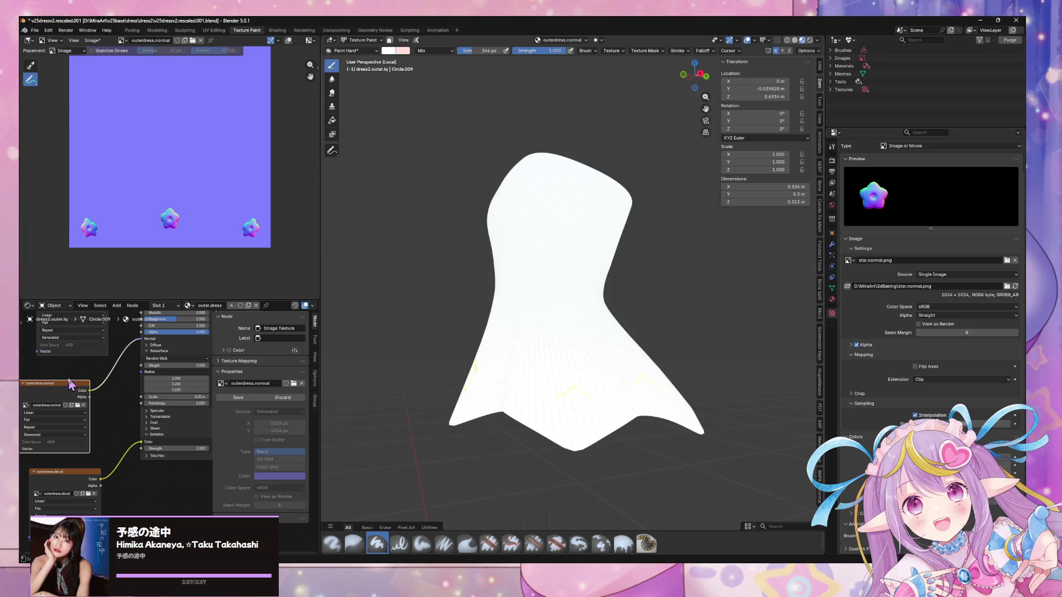
pyautogui.click(63, 354)
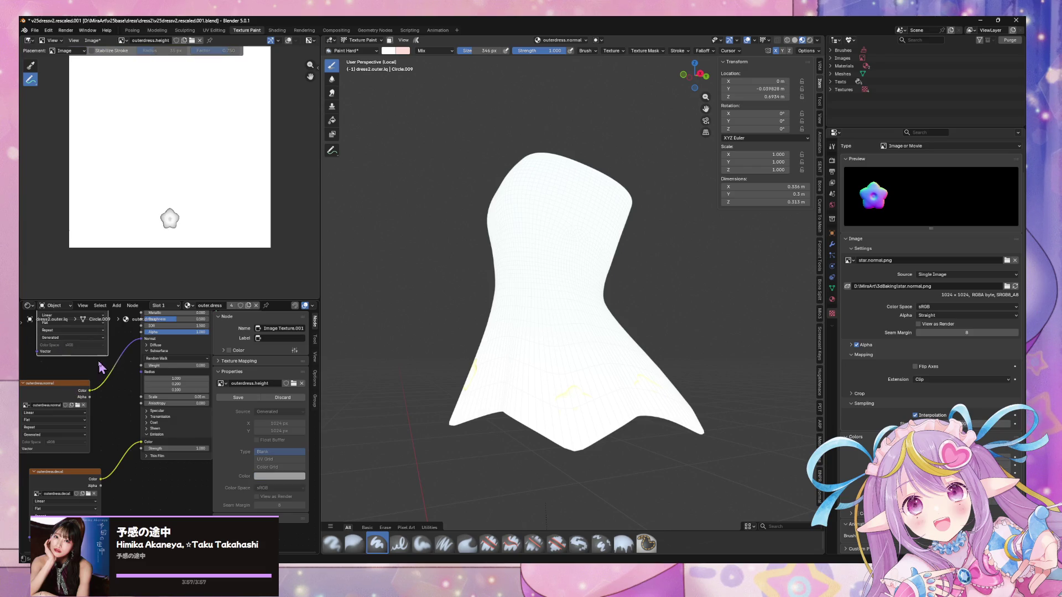
# Load star.height.png as the brush, stamp height stars on the dress, and orbit to inspect
pyautogui.click(1008, 286)
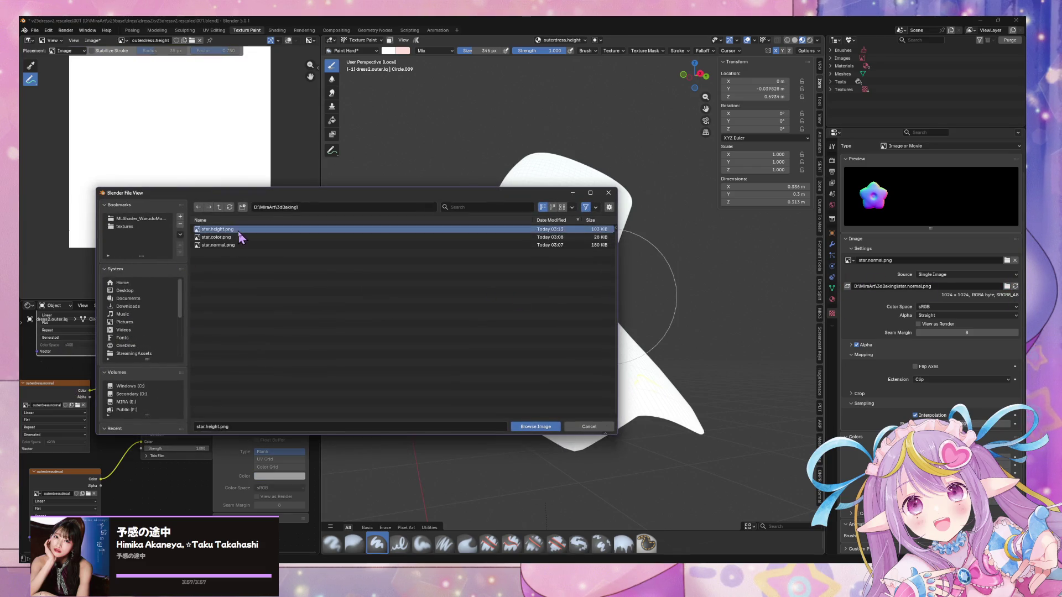
pyautogui.doubleClick(240, 243)
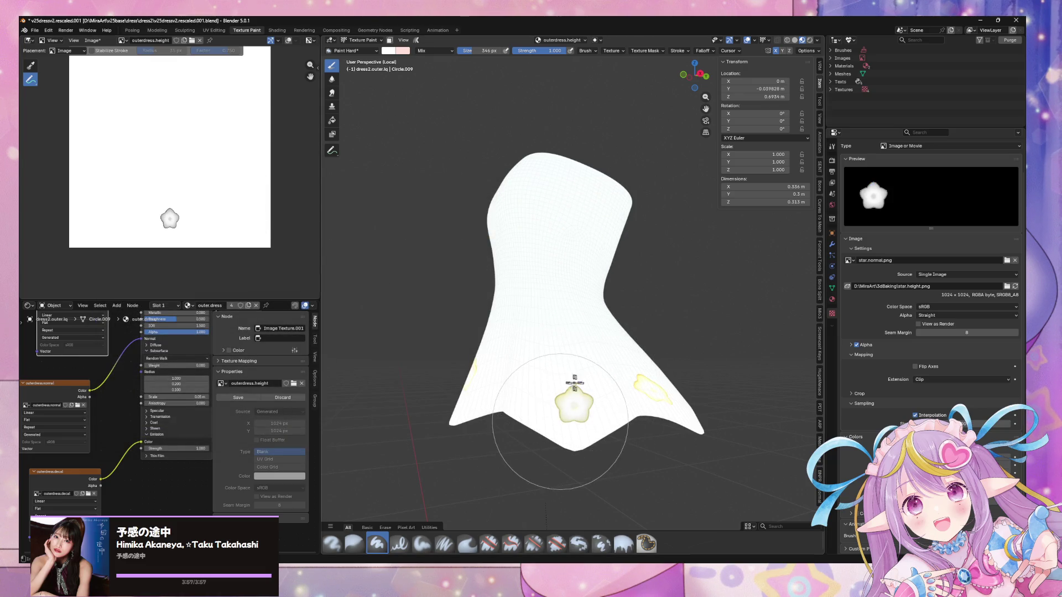
pyautogui.click(623, 398)
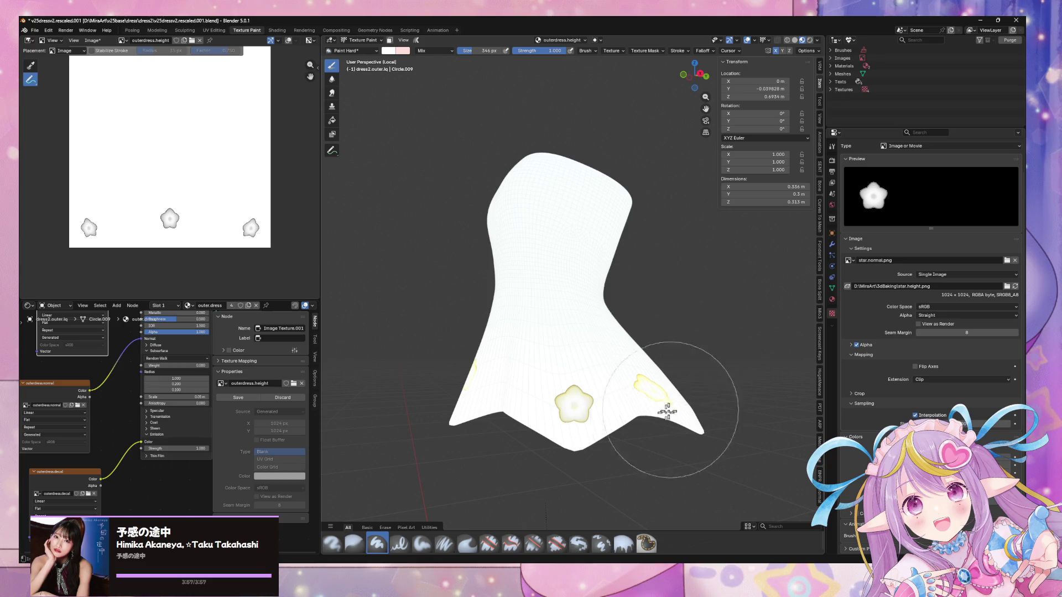
pyautogui.moveTo(670, 361)
pyautogui.mouseDown(button='middle')
pyautogui.moveTo(637, 367)
pyautogui.moveTo(679, 366)
pyautogui.moveTo(604, 372)
pyautogui.moveTo(685, 354)
pyautogui.moveTo(744, 363)
pyautogui.moveTo(669, 358)
pyautogui.moveTo(716, 338)
pyautogui.moveTo(550, 374)
pyautogui.moveTo(570, 382)
pyautogui.moveTo(401, 363)
pyautogui.moveTo(465, 336)
pyautogui.moveTo(523, 349)
pyautogui.moveTo(416, 361)
pyautogui.moveTo(326, 351)
pyautogui.moveTo(559, 386)
pyautogui.moveTo(451, 351)
pyautogui.moveTo(446, 339)
pyautogui.moveTo(452, 348)
pyautogui.mouseUp(button='middle')
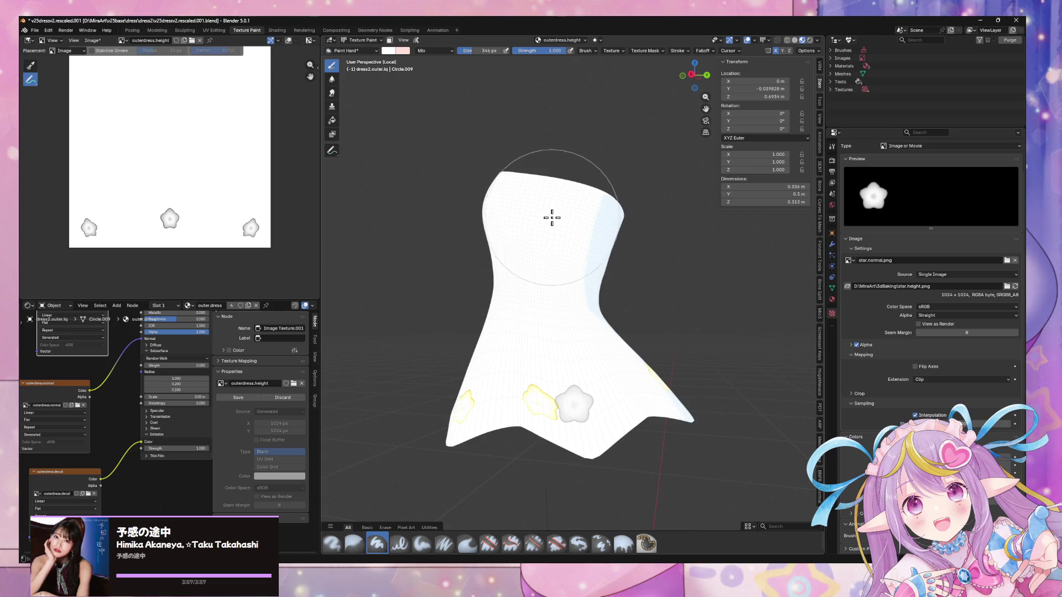
# Add a second material slot to the dress in Material Properties
pyautogui.click(832, 300)
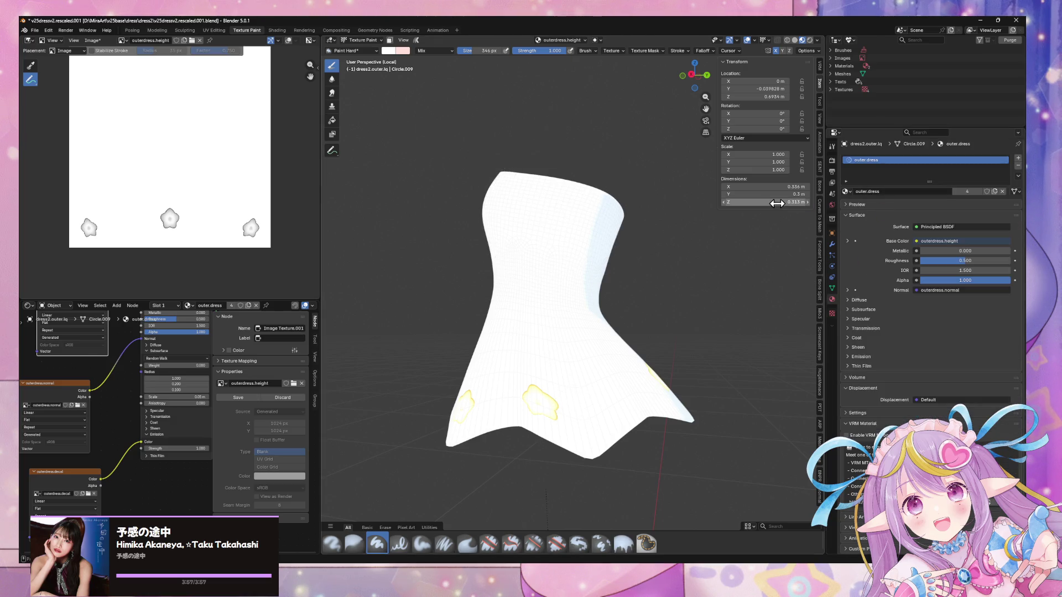
pyautogui.click(1017, 160)
pyautogui.click(874, 161)
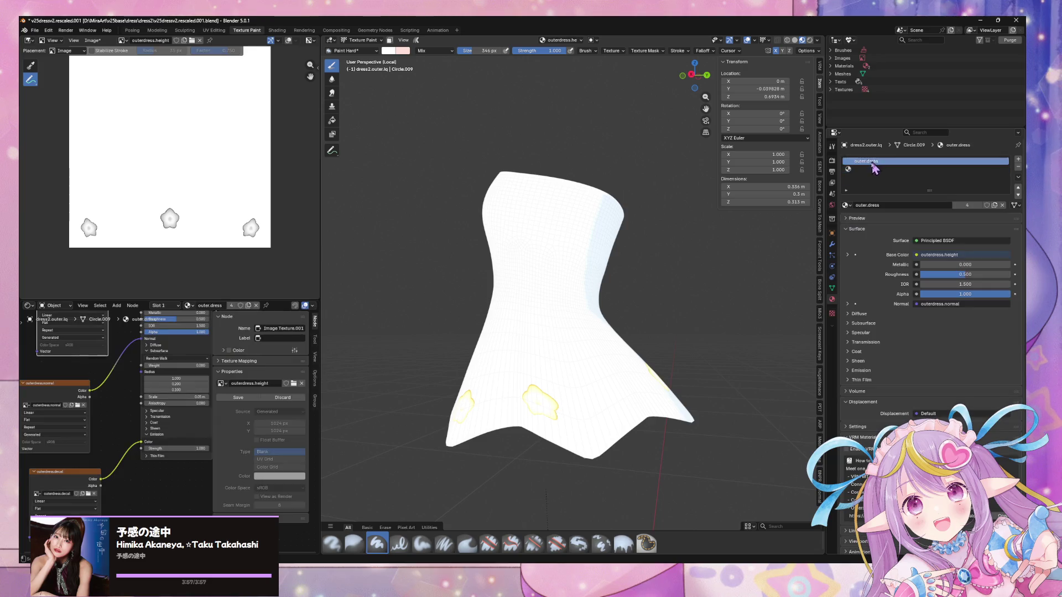
pyautogui.click(846, 205)
pyautogui.click(874, 171)
pyautogui.click(847, 204)
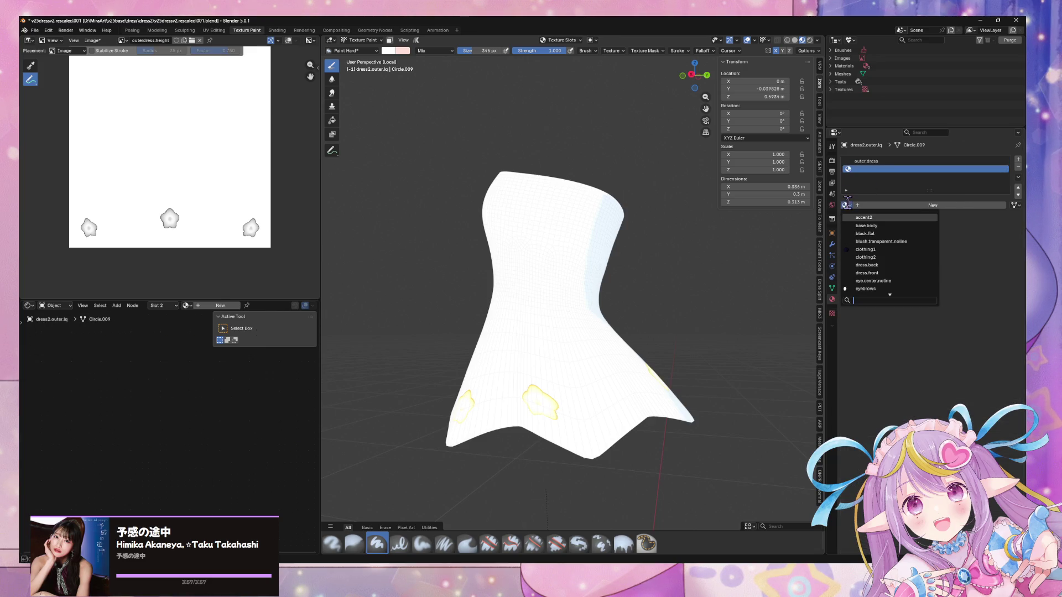
pyautogui.write('outer.dress.back')
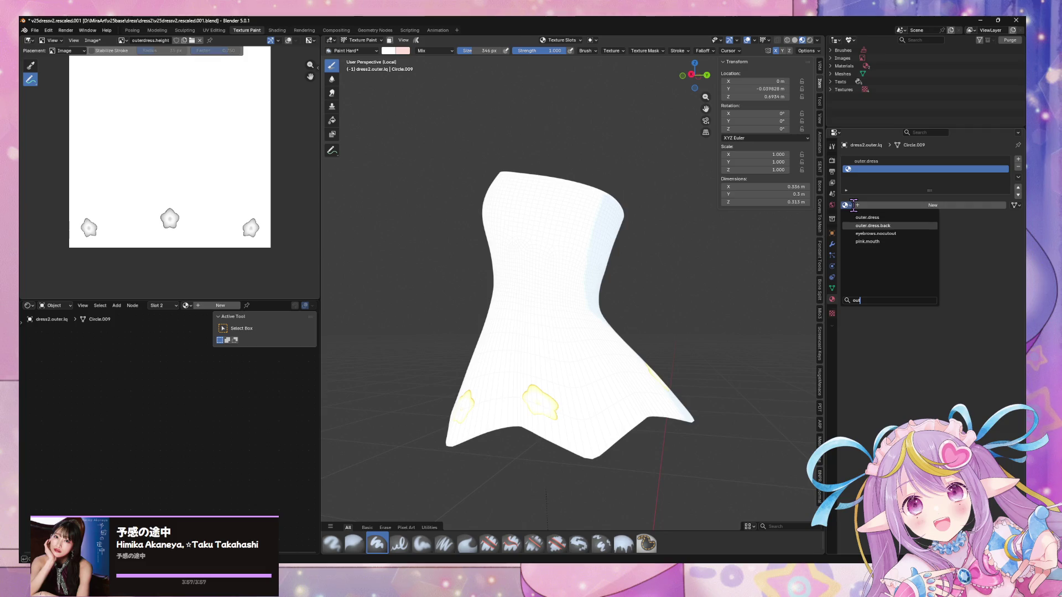
pyautogui.click(856, 216)
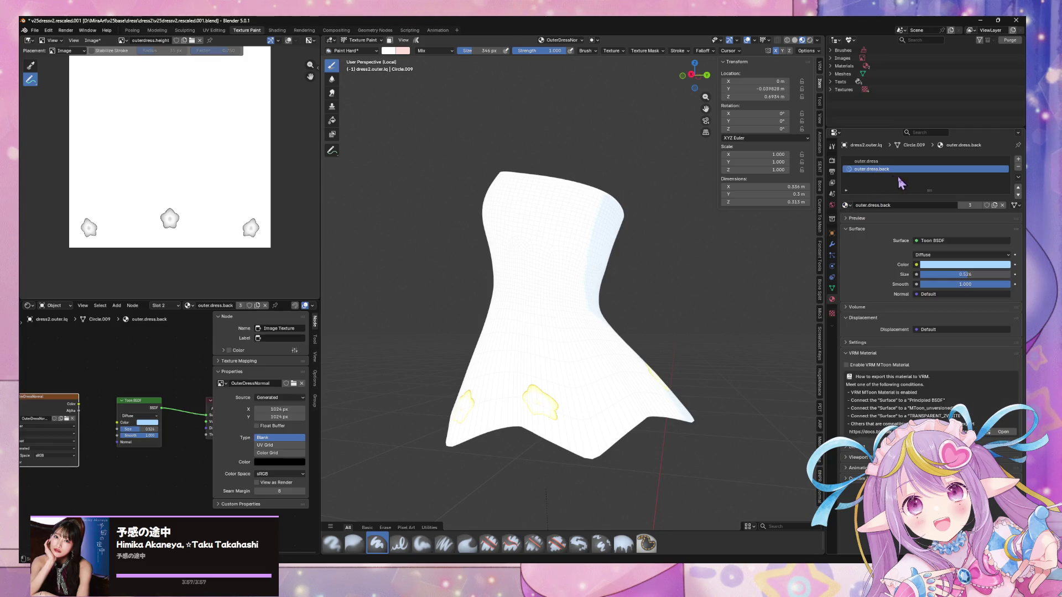
# Fill the slot with a copy of outer.dress renamed outer.dress.back, undoing a stray stamp
pyautogui.click(847, 205)
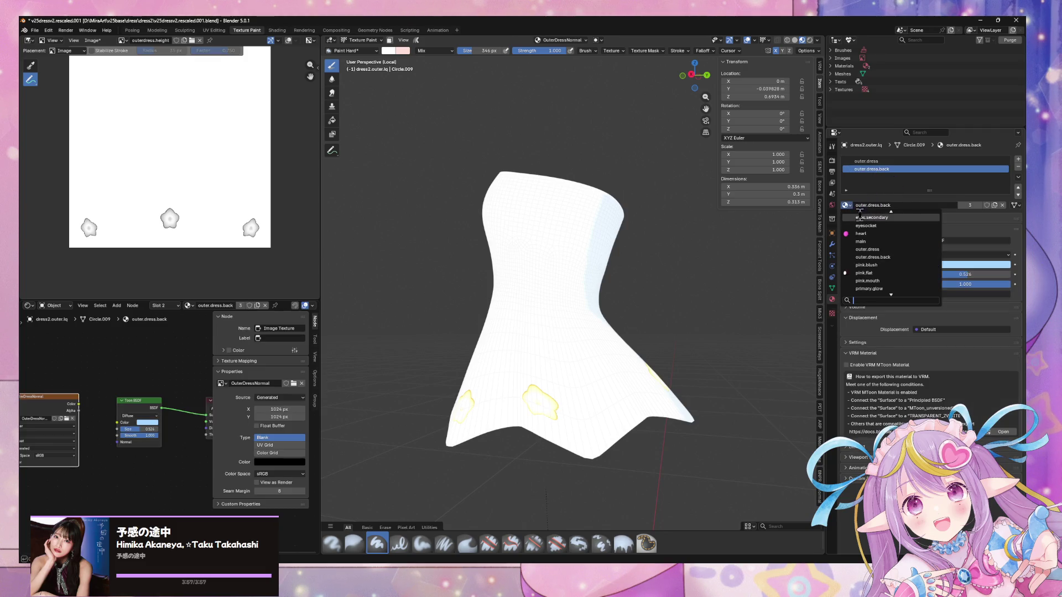
pyautogui.click(867, 250)
pyautogui.click(891, 205)
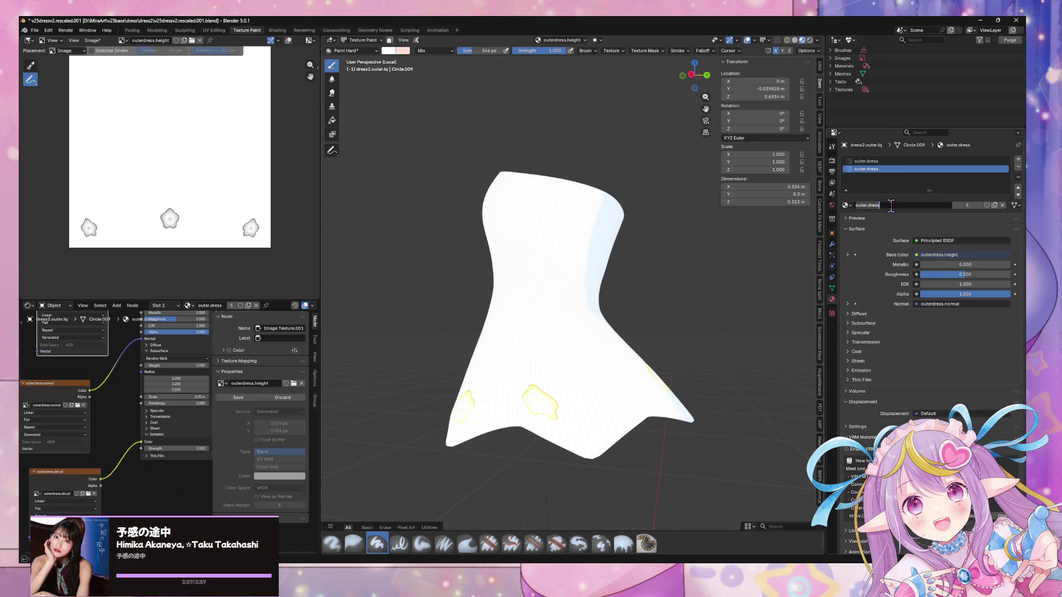
pyautogui.click(994, 205)
pyautogui.click(905, 205)
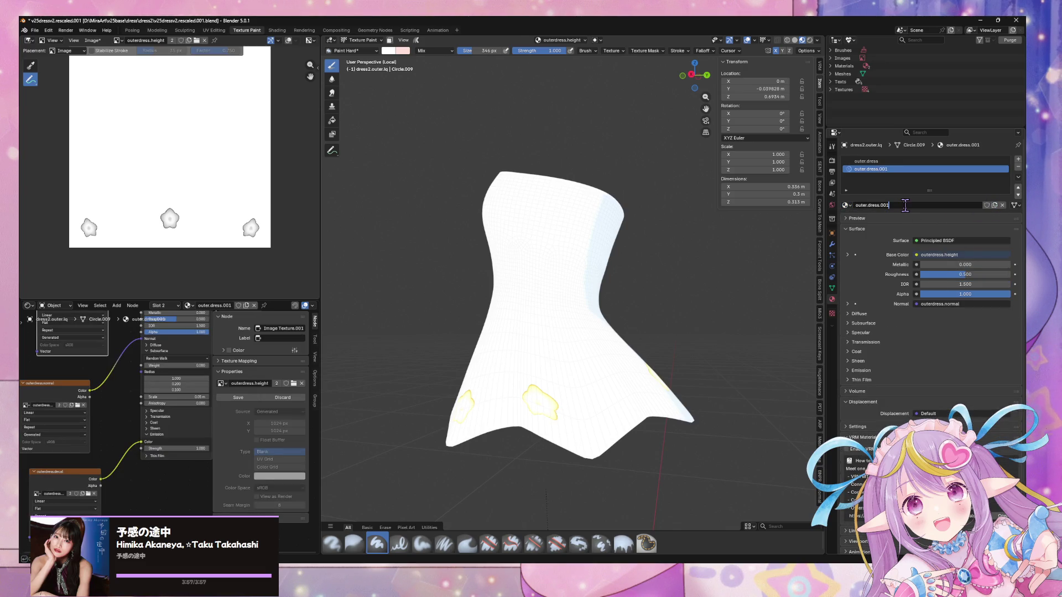
pyautogui.press('Return')
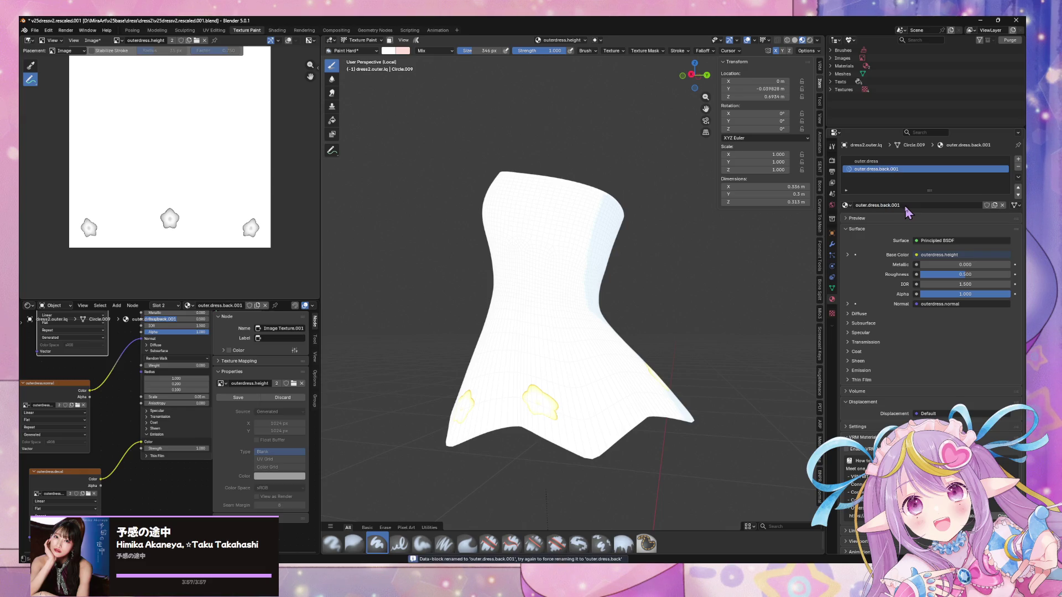
pyautogui.press('Return')
pyautogui.click(493, 221)
pyautogui.hotkey('ctrl', 'z')
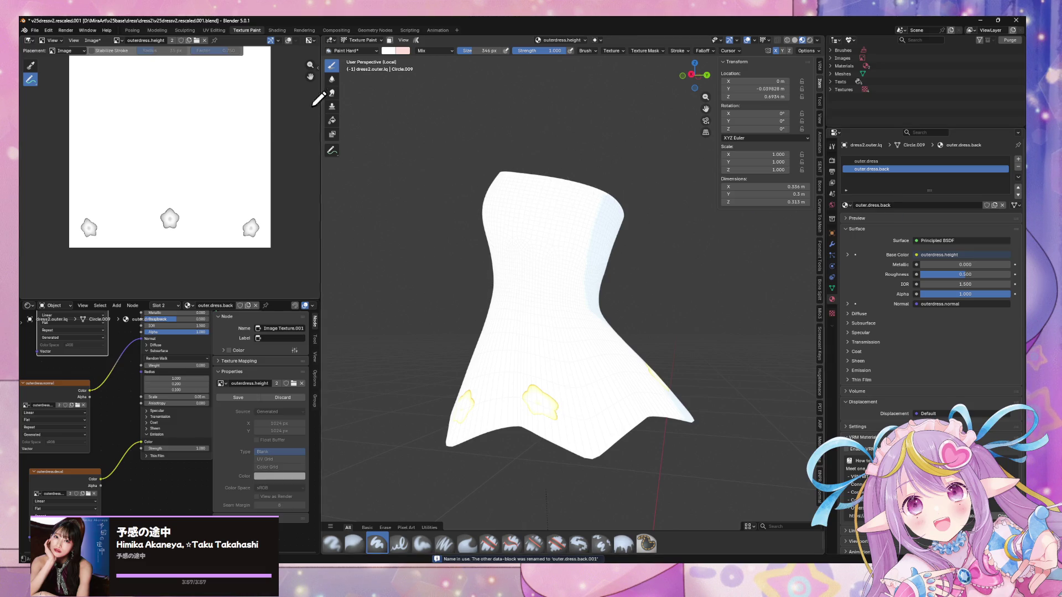
pyautogui.click(365, 42)
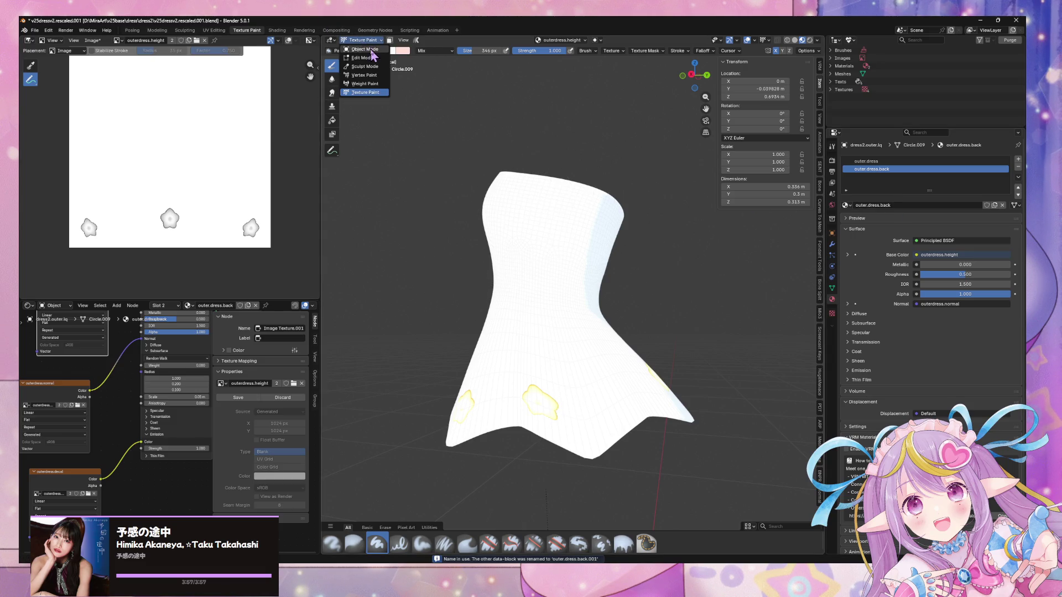
# In Edit Mode, select the entire dress mesh and assign it to outer.dress.back
pyautogui.click(371, 50)
pyautogui.press('Tab')
pyautogui.moveTo(602, 324)
pyautogui.mouseDown(button='middle')
pyautogui.moveTo(603, 347)
pyautogui.moveTo(585, 318)
pyautogui.moveTo(619, 317)
pyautogui.moveTo(467, 287)
pyautogui.moveTo(500, 316)
pyautogui.moveTo(569, 332)
pyautogui.mouseUp(button='middle')
pyautogui.hotkey('ctrl', 'l')
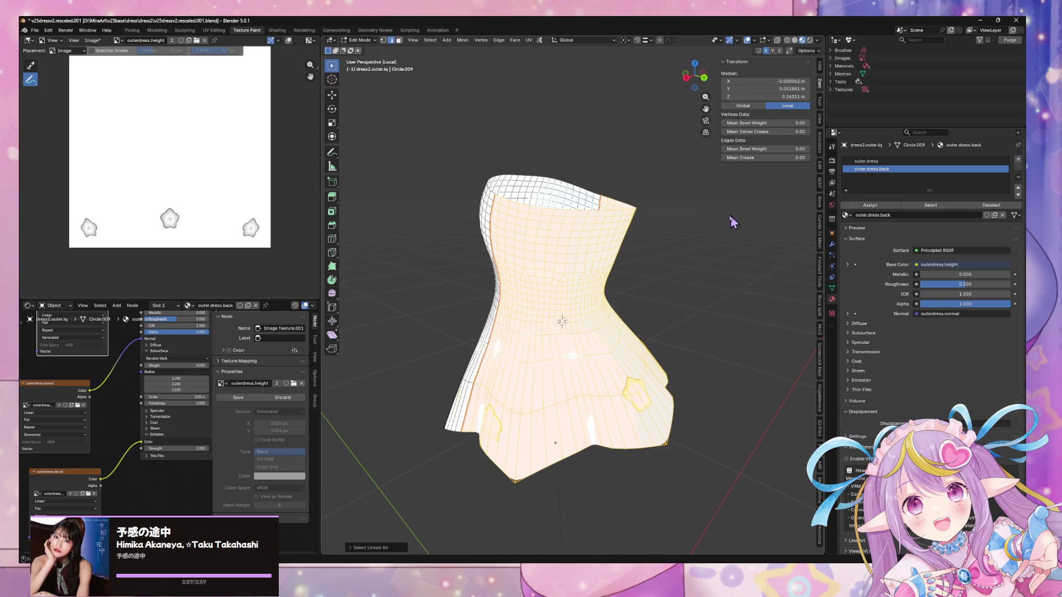
pyautogui.moveTo(712, 211)
pyautogui.mouseDown(button='middle')
pyautogui.moveTo(723, 216)
pyautogui.moveTo(707, 209)
pyautogui.mouseUp(button='middle')
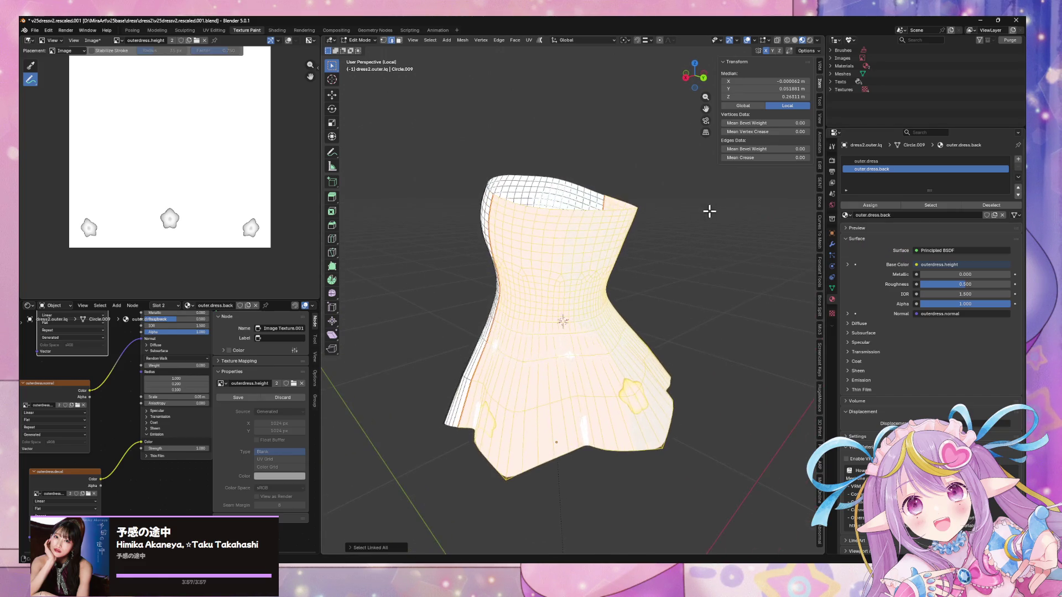
pyautogui.click(883, 208)
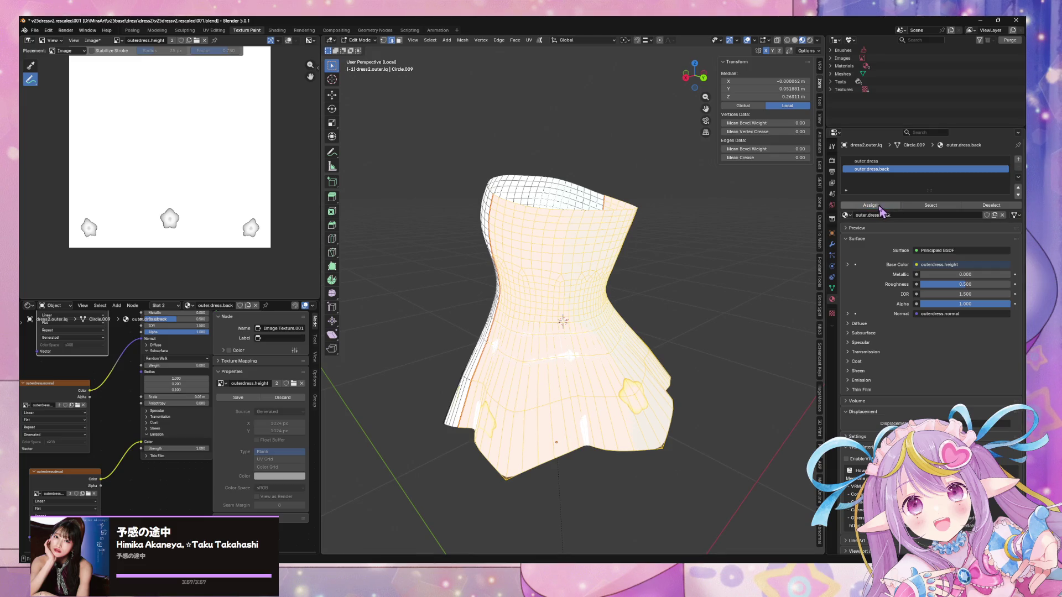
# Unlink the shared height image from the copied material's texture node
pyautogui.moveTo(616, 282); pyautogui.dragTo(611, 278, button='middle')
pyautogui.scroll(3, 101, 423)
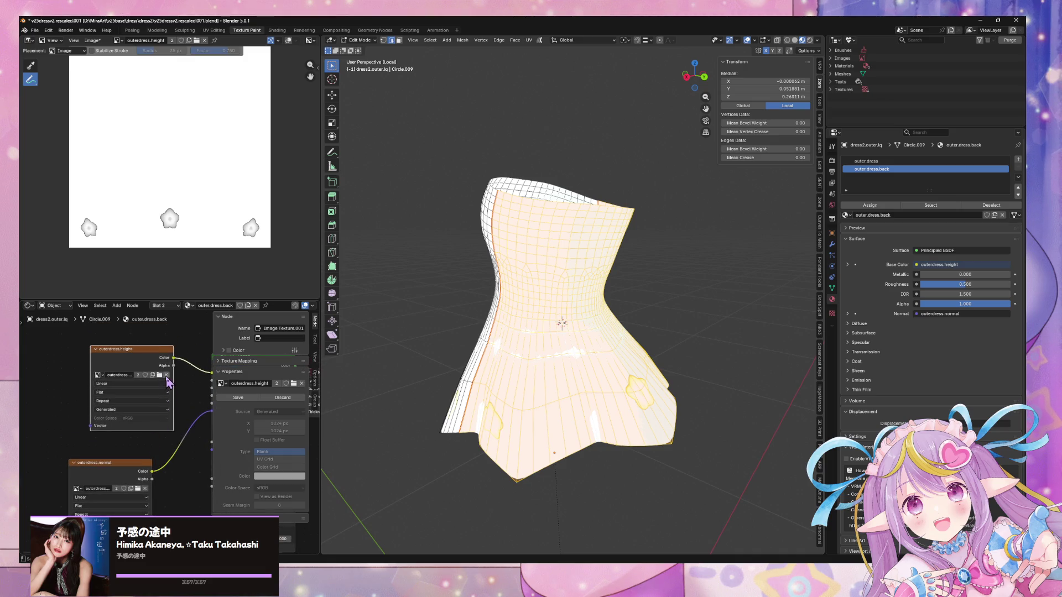
pyautogui.click(166, 376)
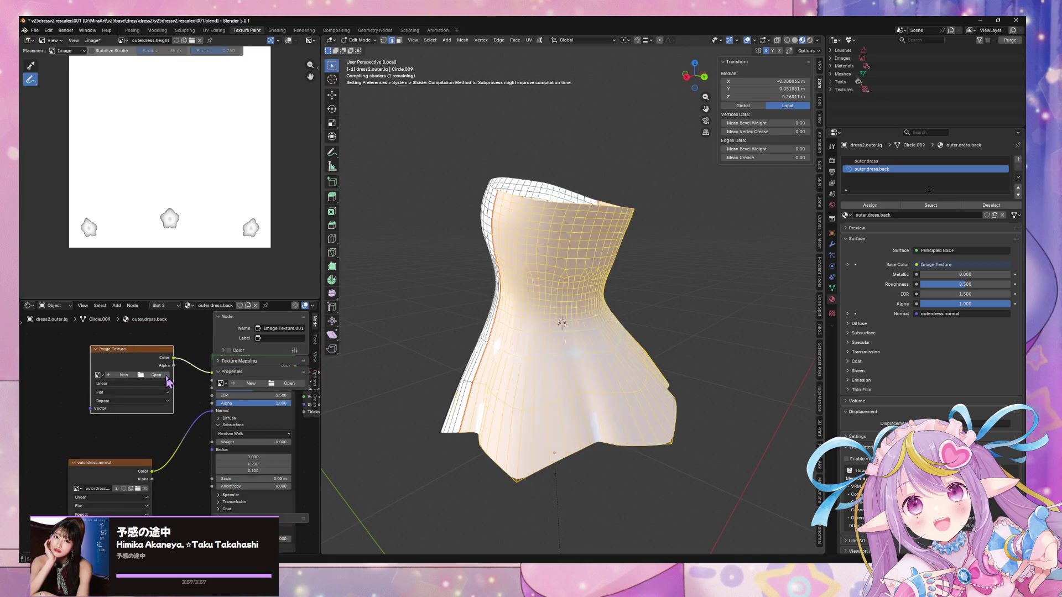
# Create an opaque white 1024 px image named outerdress.back.height
pyautogui.click(122, 375)
pyautogui.write('outerdress')
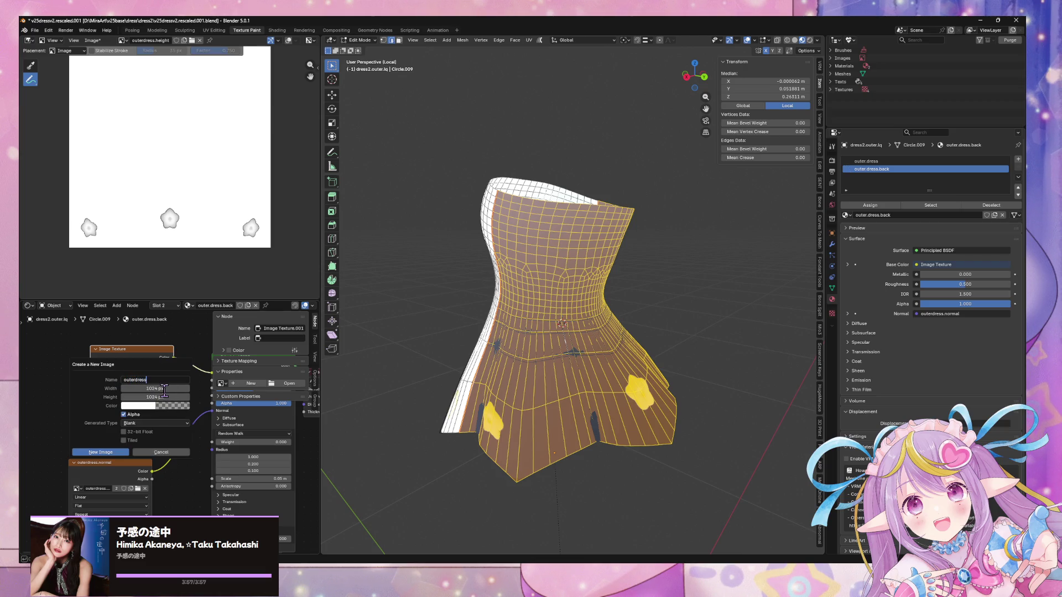
pyautogui.write('.back.height')
pyautogui.press('Return')
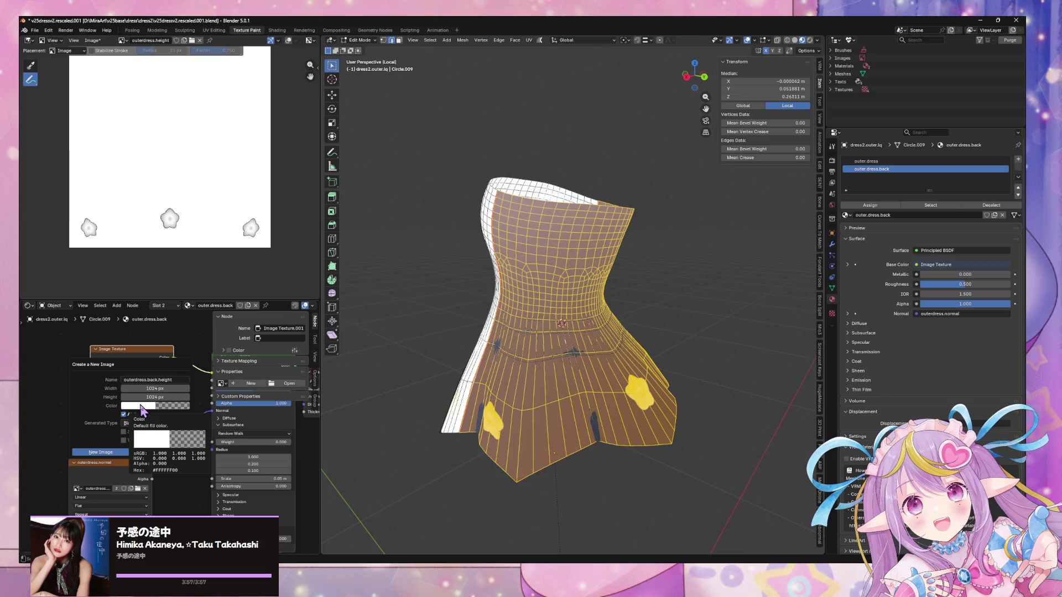
pyautogui.click(164, 408)
pyautogui.click(171, 408)
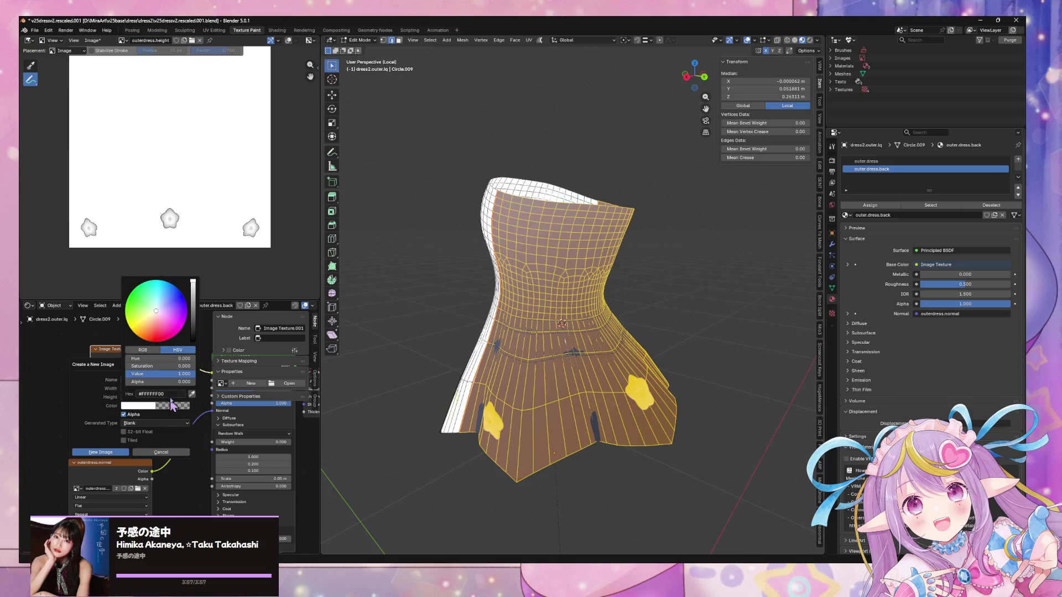
pyautogui.moveTo(166, 382); pyautogui.dragTo(193, 382)
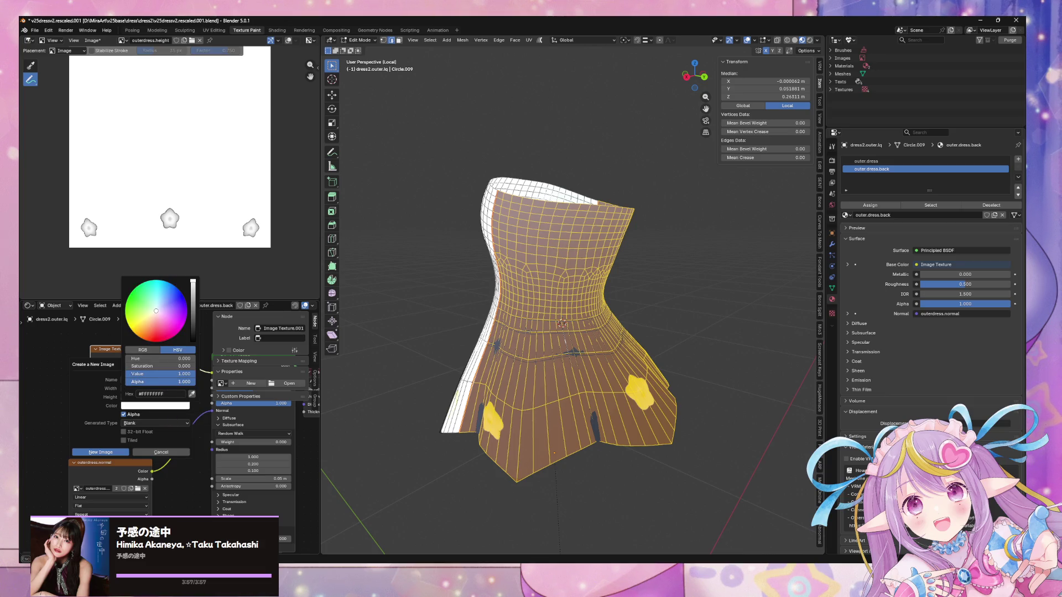
pyautogui.click(118, 454)
# Replace the normal node's image with a new outerdress.back.normal filled with 8080ff
pyautogui.moveTo(145, 460); pyautogui.dragTo(124, 386, button='middle')
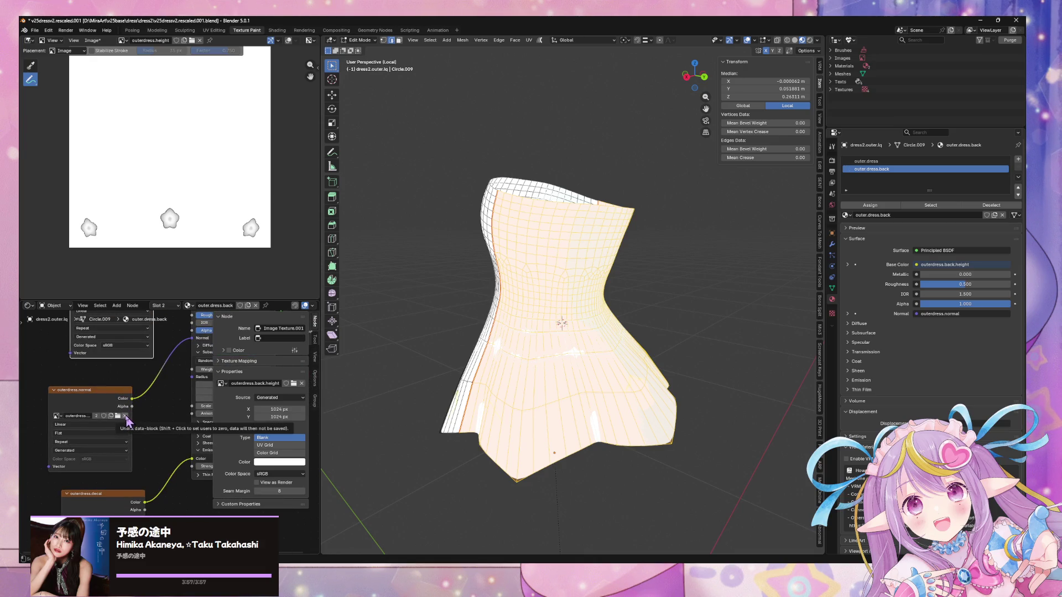
pyautogui.click(125, 416)
pyautogui.write('outerdress.back.normal')
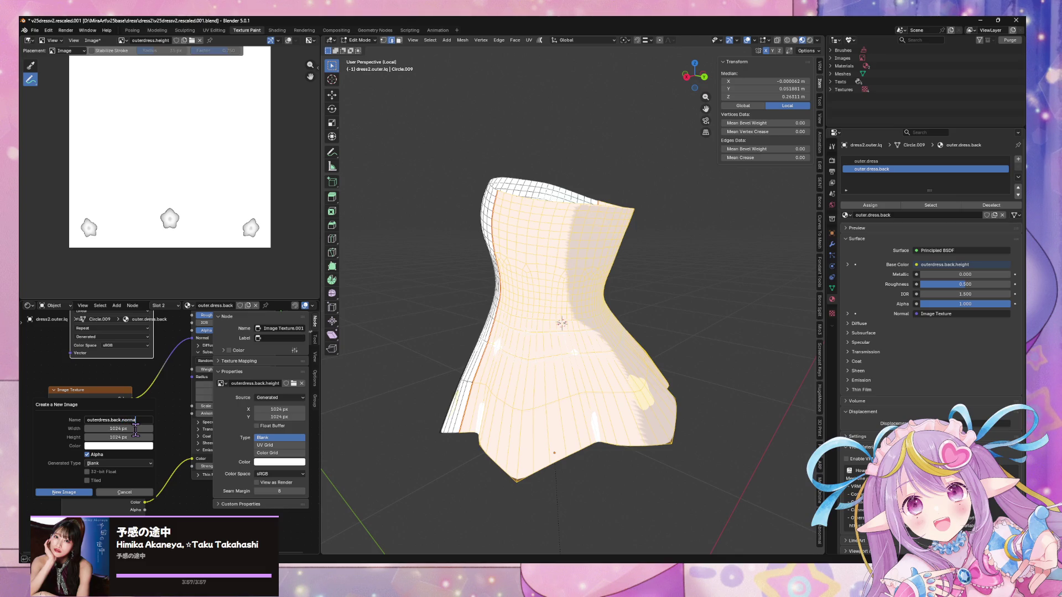
pyautogui.click(125, 445)
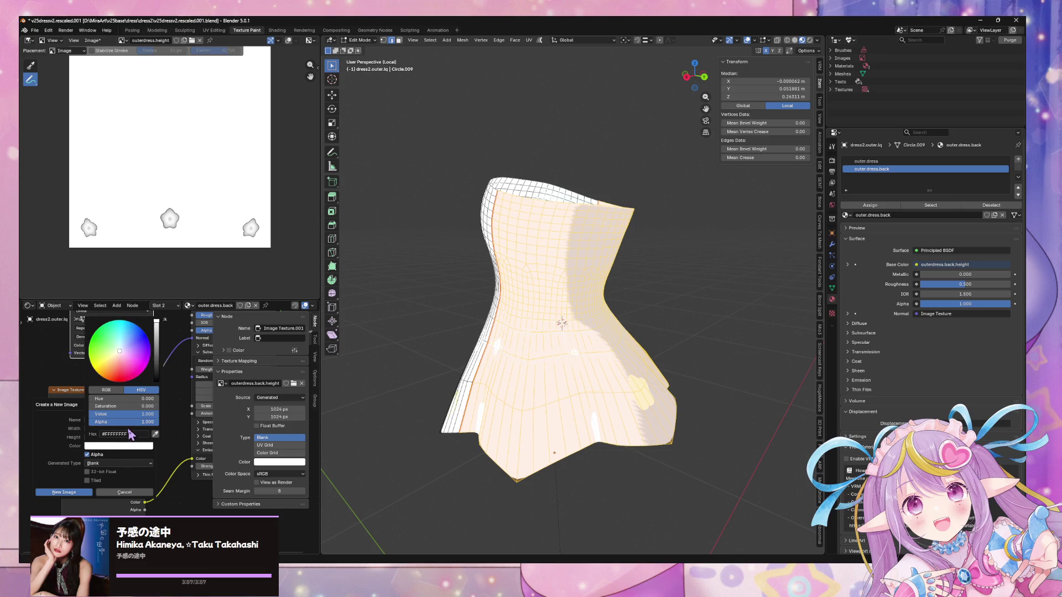
pyautogui.click(132, 434)
pyautogui.write('8080ff')
pyautogui.press('Return')
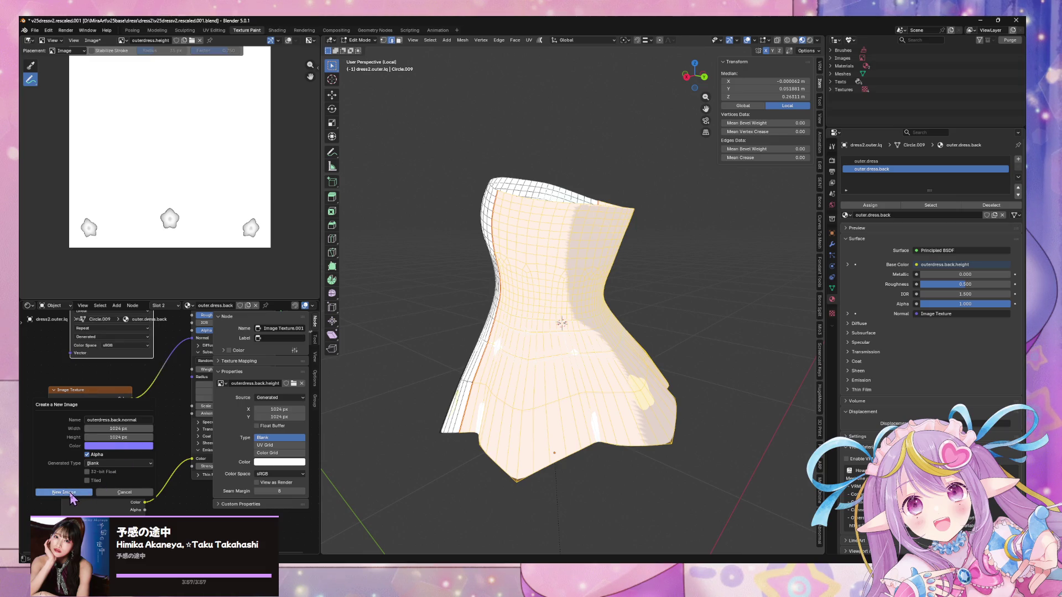
pyautogui.click(64, 492)
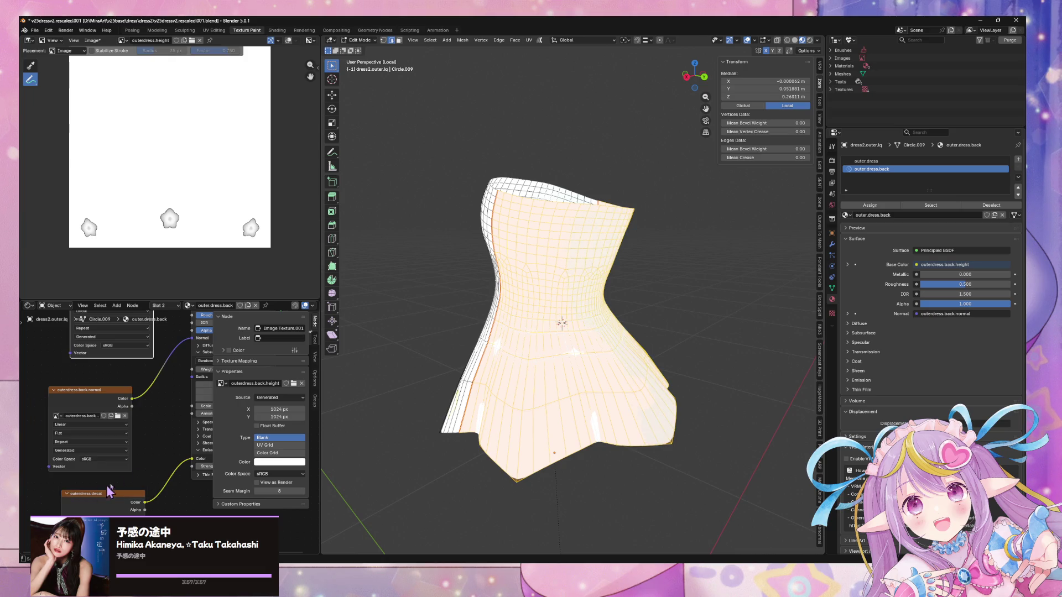
# Replace the decal image with a new fully transparent outerdress.back.decal image
pyautogui.moveTo(169, 464); pyautogui.dragTo(165, 390, button='middle')
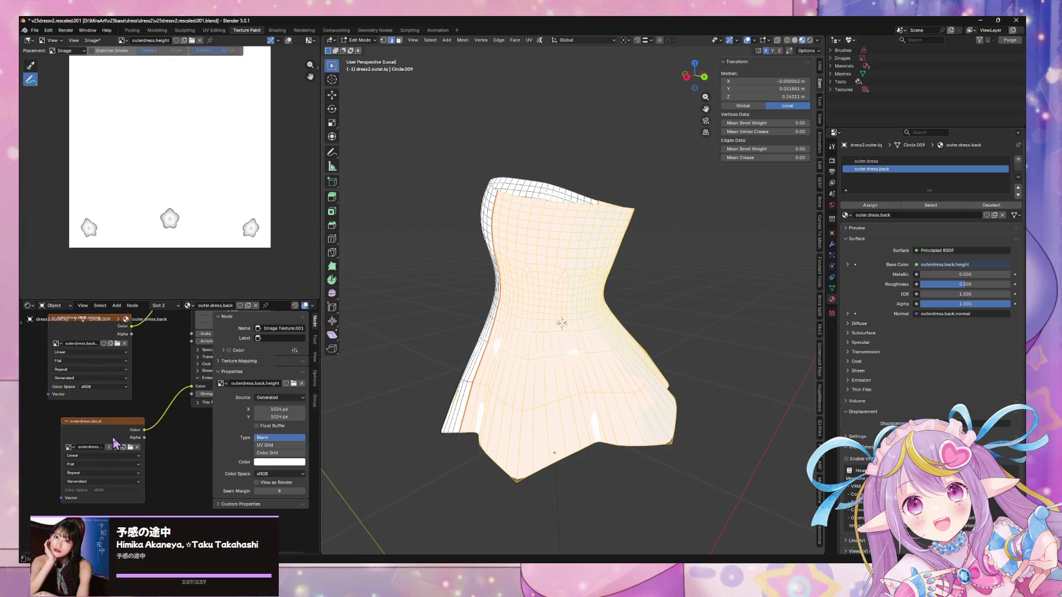
pyautogui.click(137, 446)
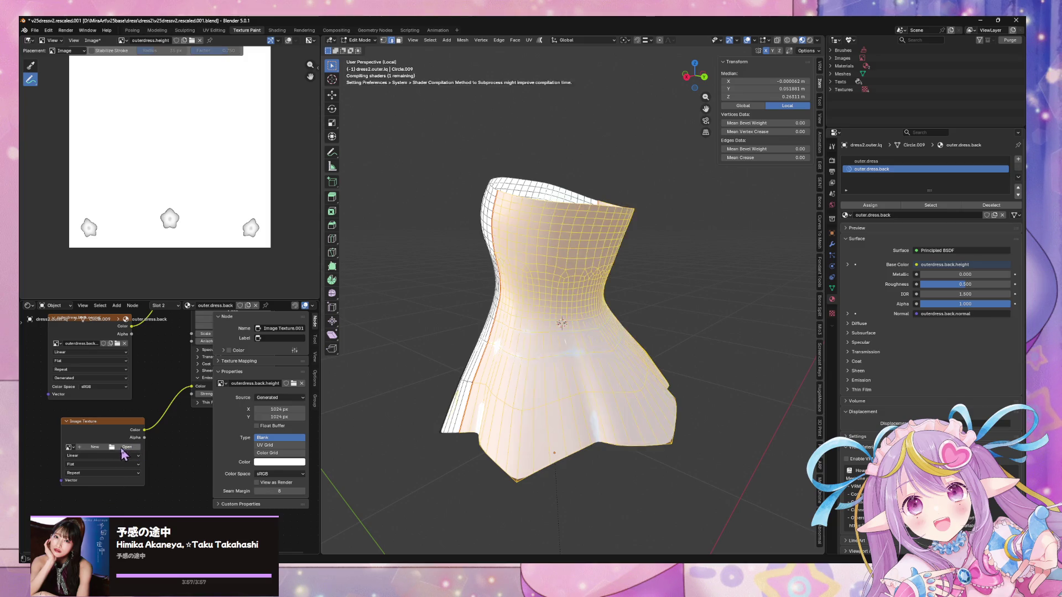
pyautogui.click(124, 447)
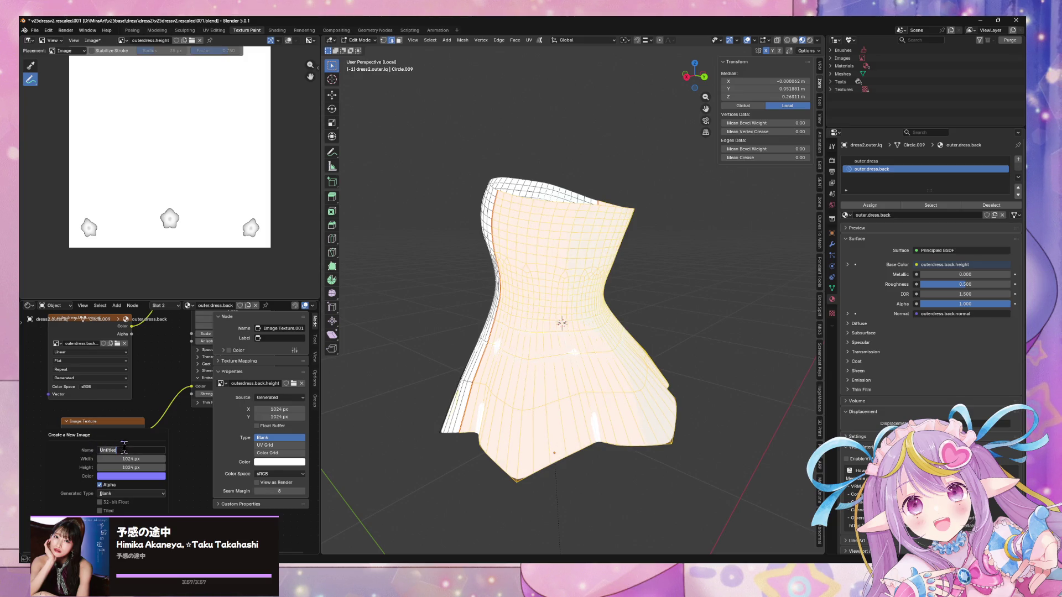
pyautogui.click(137, 479)
pyautogui.moveTo(159, 456); pyautogui.dragTo(103, 456)
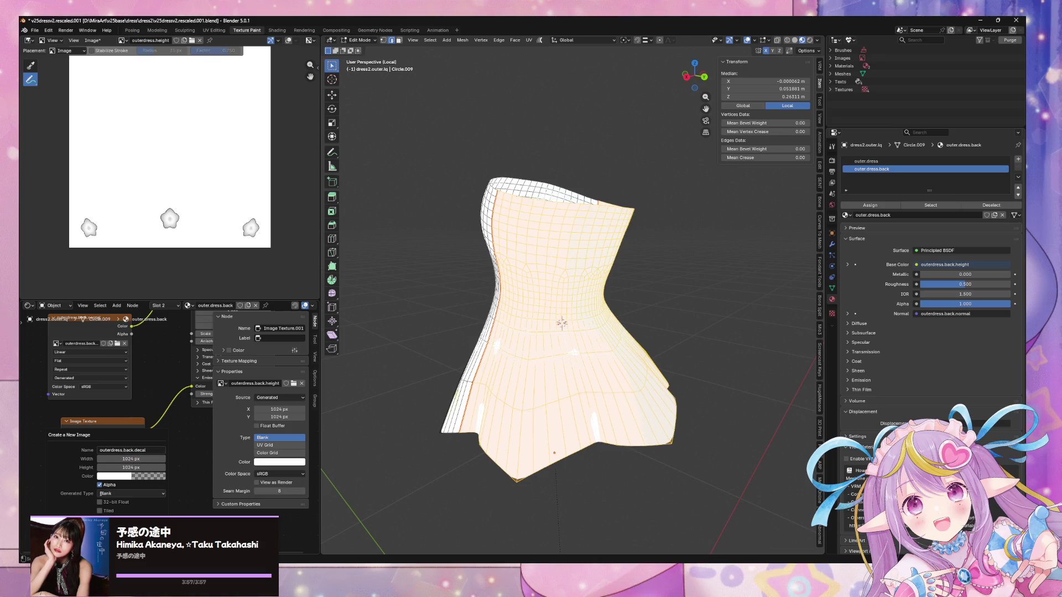
pyautogui.click(110, 518)
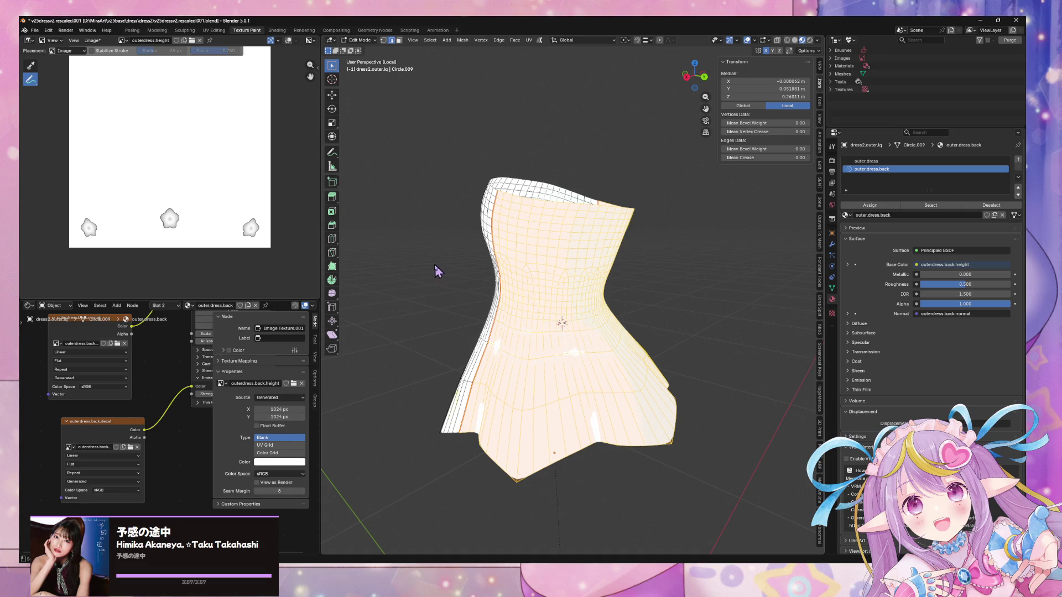
# Check the decal, normal and height images, view the brush texture settings, and face the dress
pyautogui.click(137, 424)
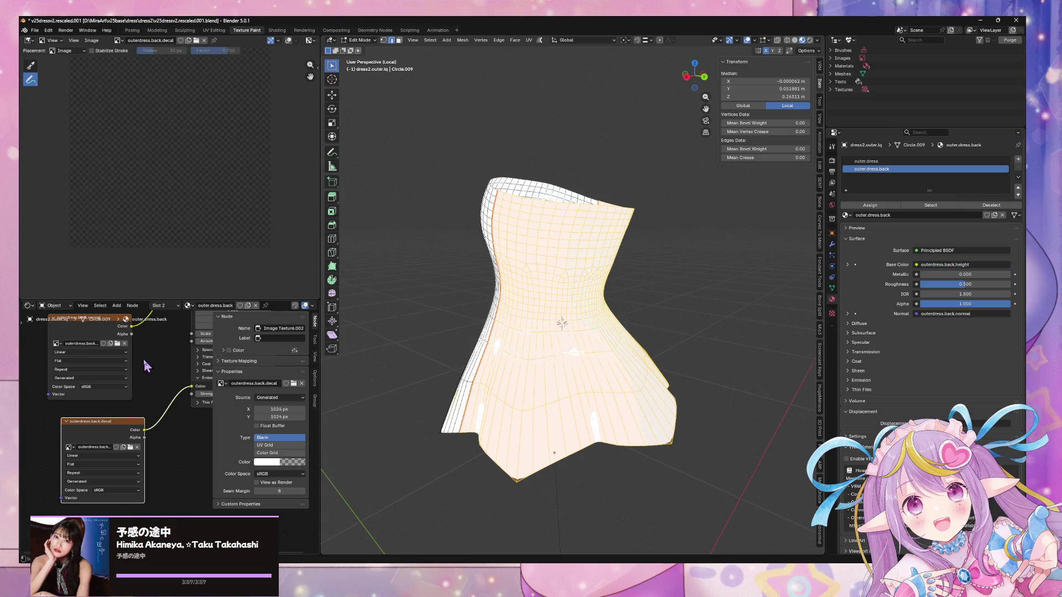
pyautogui.keyDown('shift'); pyautogui.scroll(3, 146, 420); pyautogui.keyUp('shift')
pyautogui.click(105, 365)
pyautogui.keyDown('shift'); pyautogui.scroll(3, 105, 365); pyautogui.keyUp('shift')
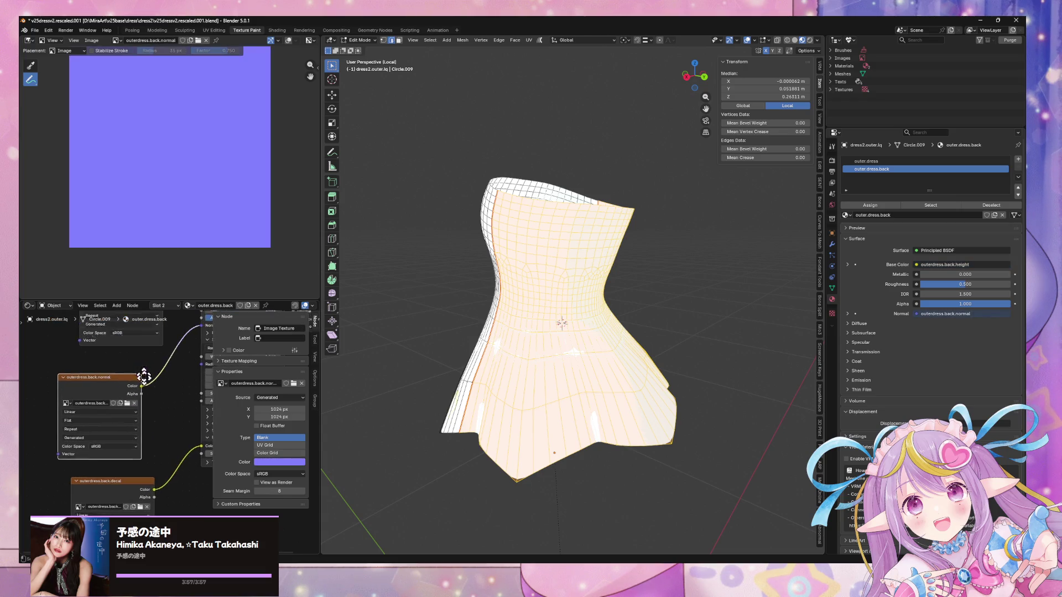
pyautogui.click(97, 332)
pyautogui.keyDown('shift'); pyautogui.scroll(2, 107, 387); pyautogui.keyUp('shift')
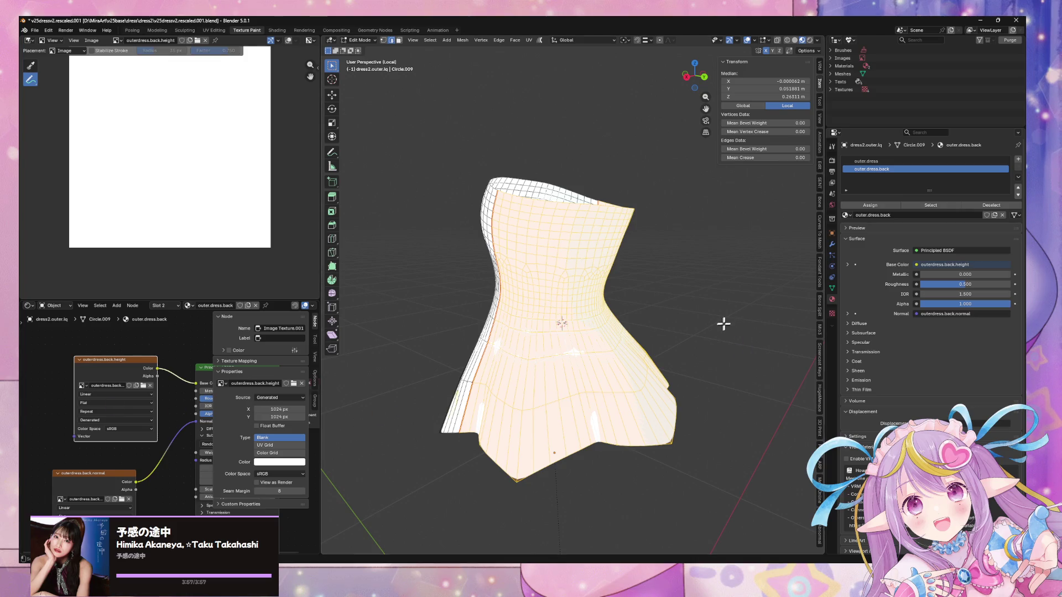
pyautogui.click(832, 313)
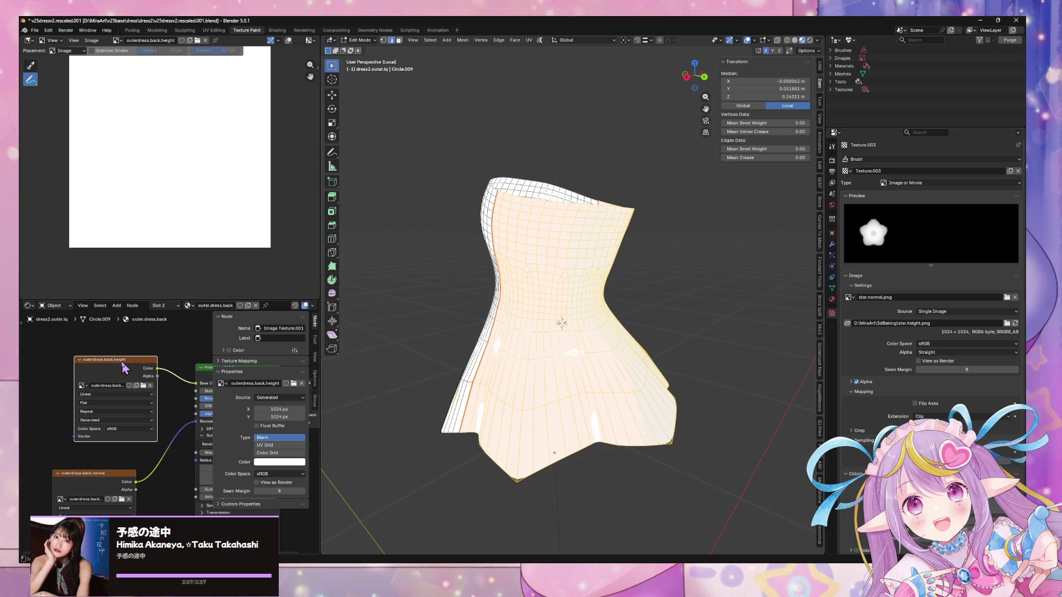
pyautogui.moveTo(560, 353)
pyautogui.mouseDown(button='middle')
pyautogui.moveTo(649, 327)
pyautogui.moveTo(642, 318)
pyautogui.moveTo(560, 327)
pyautogui.mouseUp(button='middle')
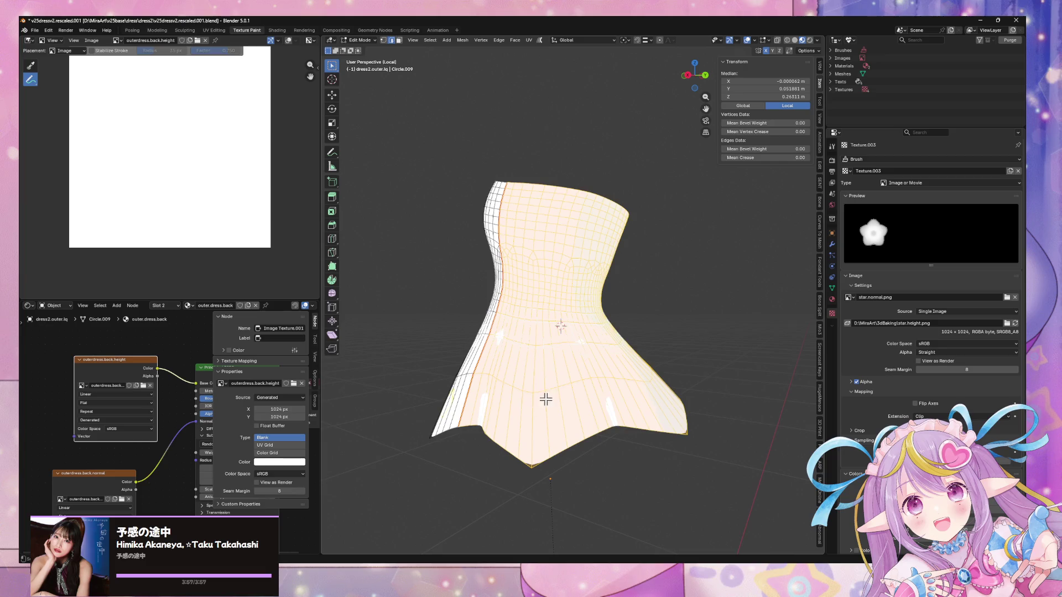
pyautogui.moveTo(545, 400); pyautogui.dragTo(534, 378, button='middle')
pyautogui.click(360, 40)
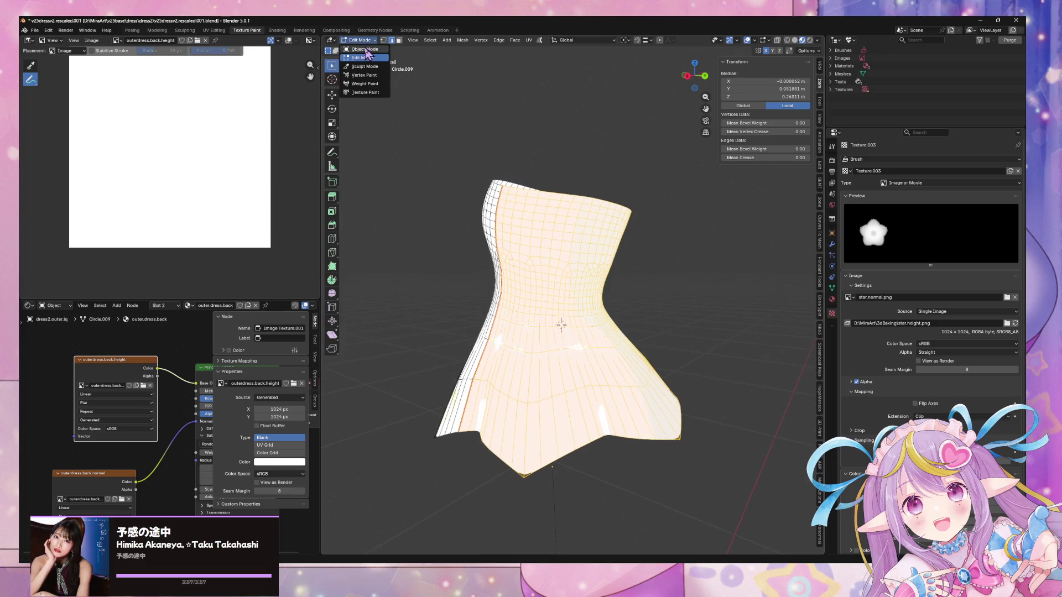
# Enter Texture Paint mode and stamp the star onto the back height map near the hem
pyautogui.click(365, 92)
pyautogui.moveTo(575, 299)
pyautogui.mouseDown(button='middle')
pyautogui.moveTo(675, 289)
pyautogui.moveTo(590, 290)
pyautogui.moveTo(691, 297)
pyautogui.moveTo(597, 286)
pyautogui.mouseUp(button='middle')
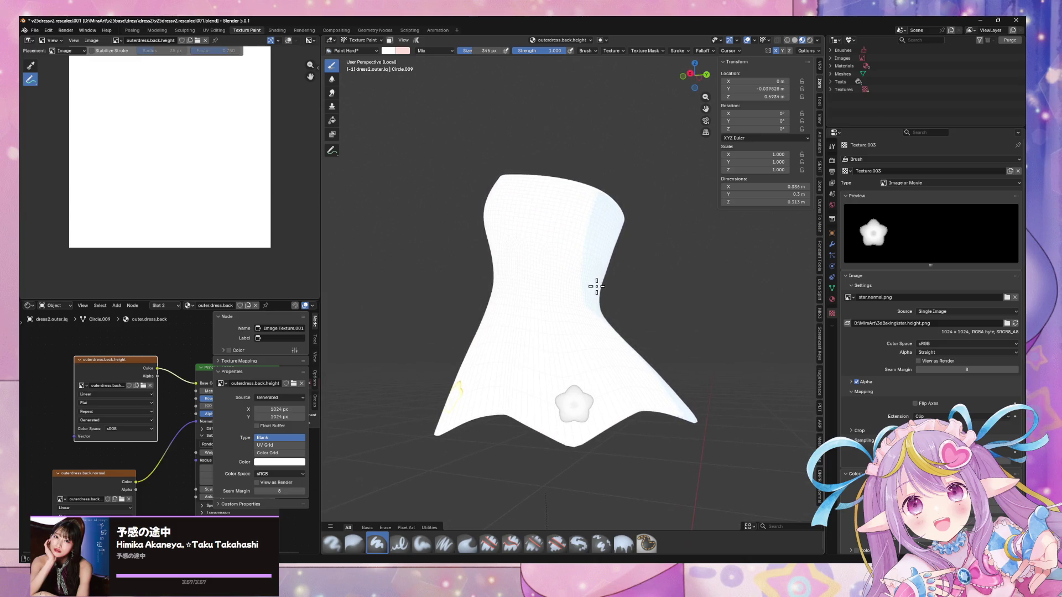
pyautogui.moveTo(597, 286)
pyautogui.mouseDown(button='middle')
pyautogui.moveTo(667, 295)
pyautogui.moveTo(589, 299)
pyautogui.mouseUp(button='middle')
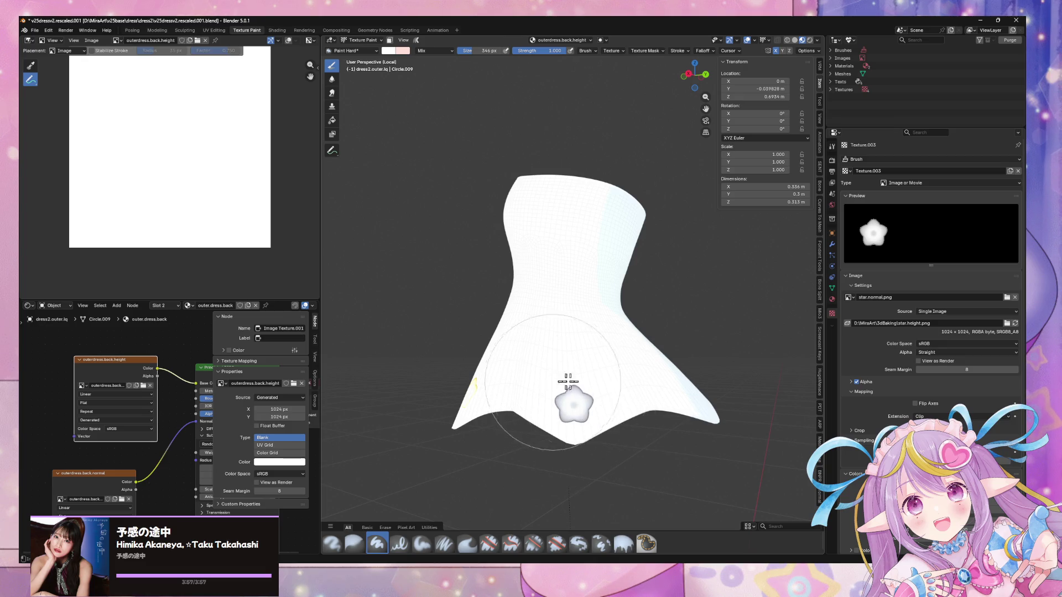
pyautogui.click(573, 402)
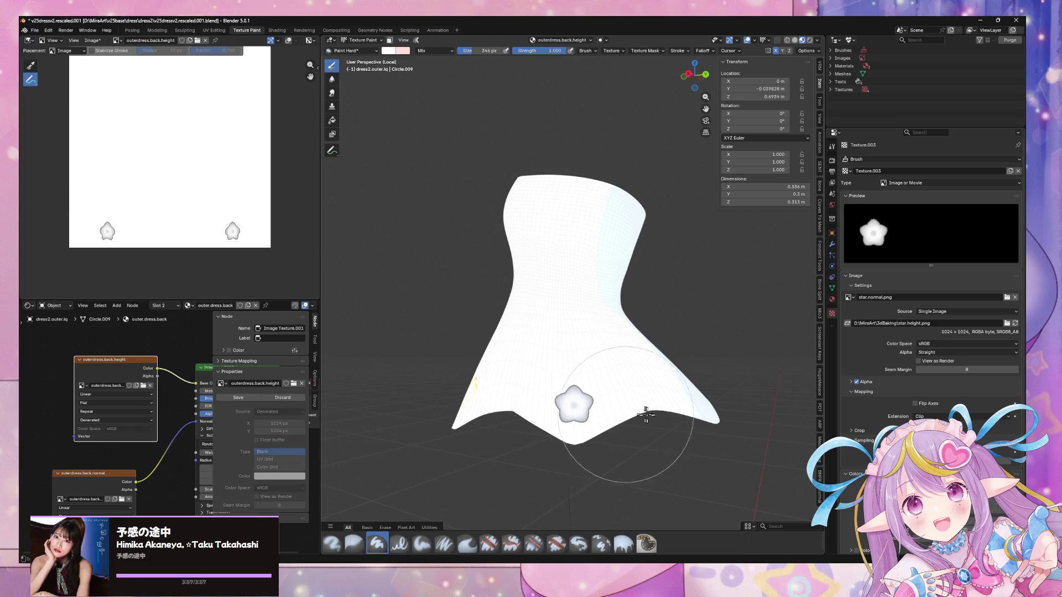
# Load star.normal.png as the brush and stamp a star onto outerdress.back.normal
pyautogui.click(101, 476)
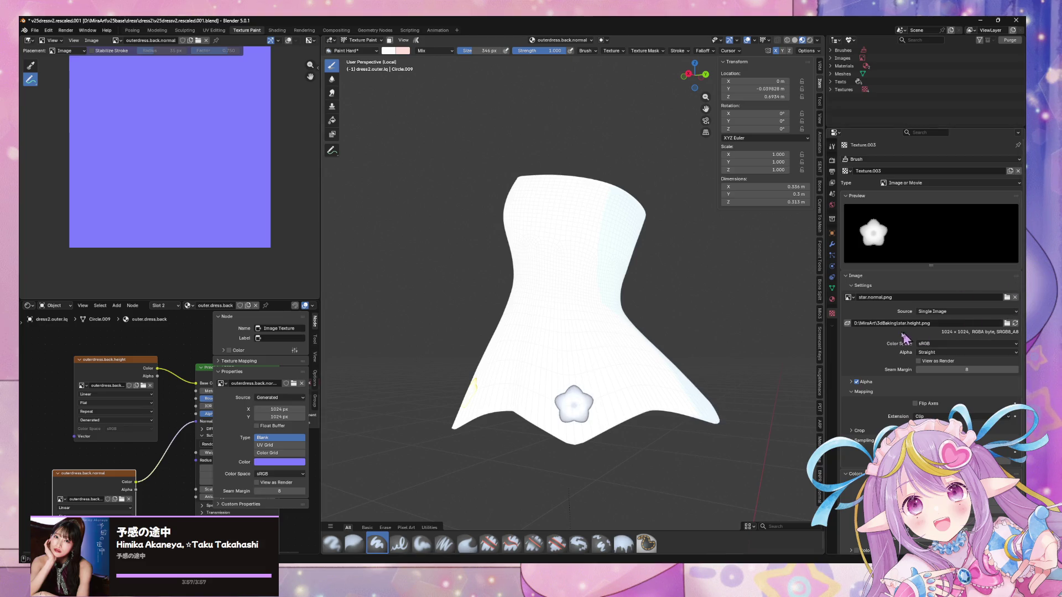
pyautogui.click(1006, 322)
pyautogui.doubleClick(267, 244)
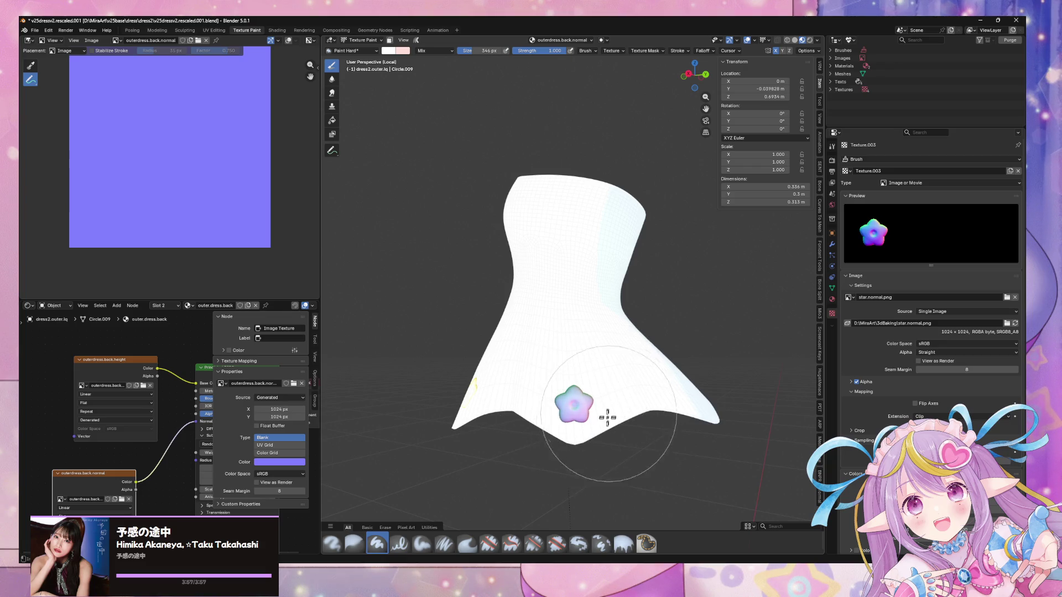
pyautogui.click(523, 426)
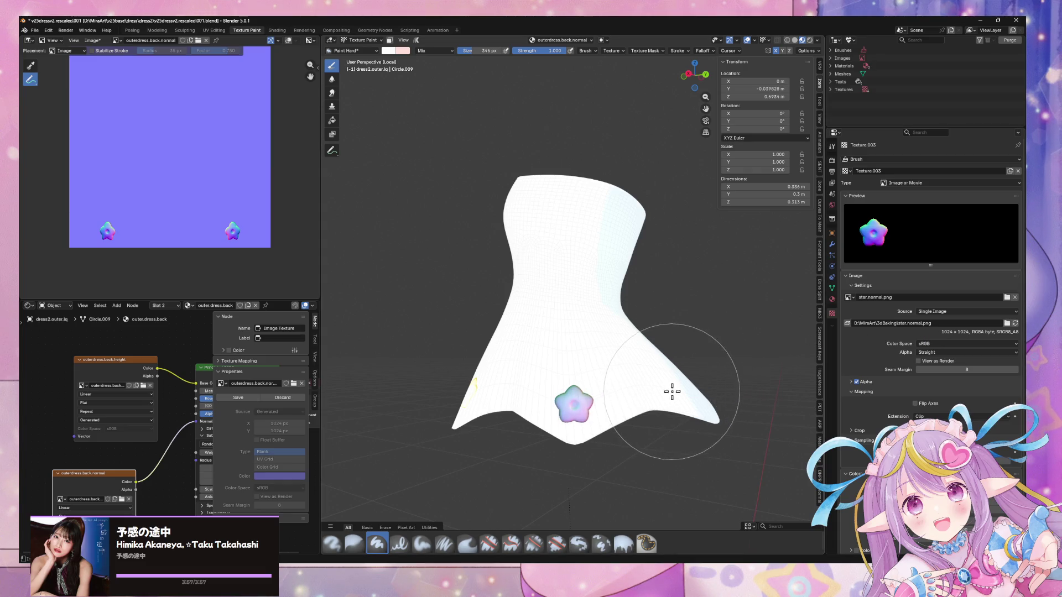
pyautogui.click(114, 491)
# Paint a yellow star onto the outerdress.back.decal image using star.color.png as the brush stamp
pyautogui.moveTo(114, 492); pyautogui.dragTo(120, 397, button='middle')
pyautogui.click(124, 494)
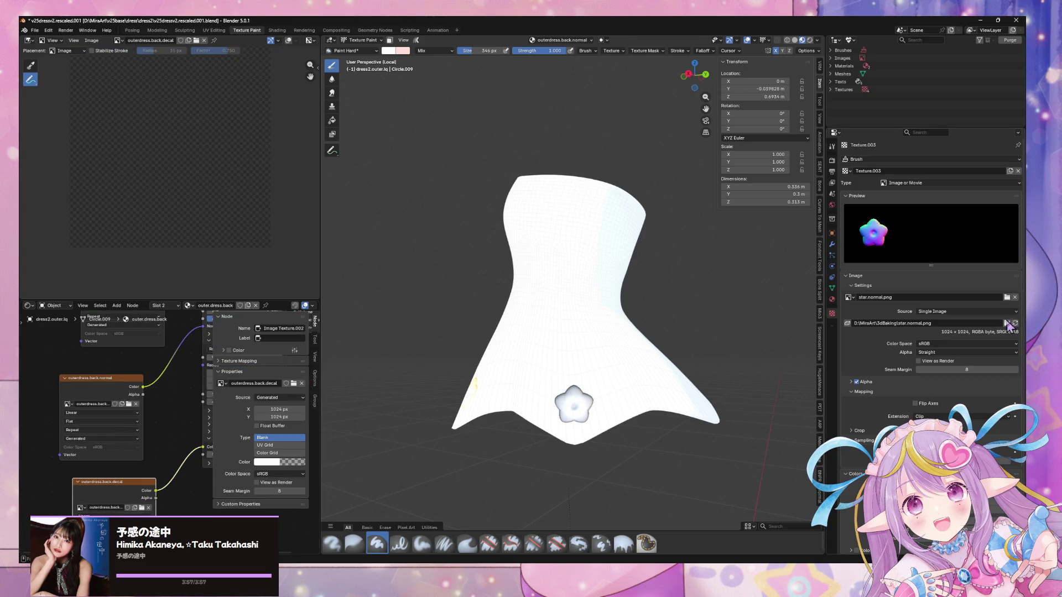
pyautogui.click(1007, 324)
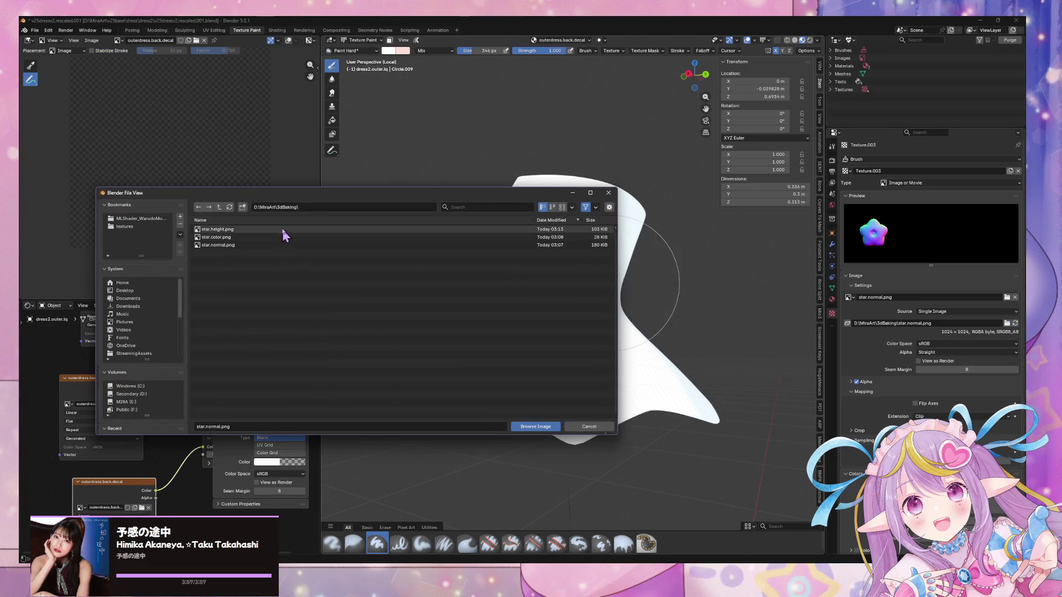
pyautogui.doubleClick(274, 236)
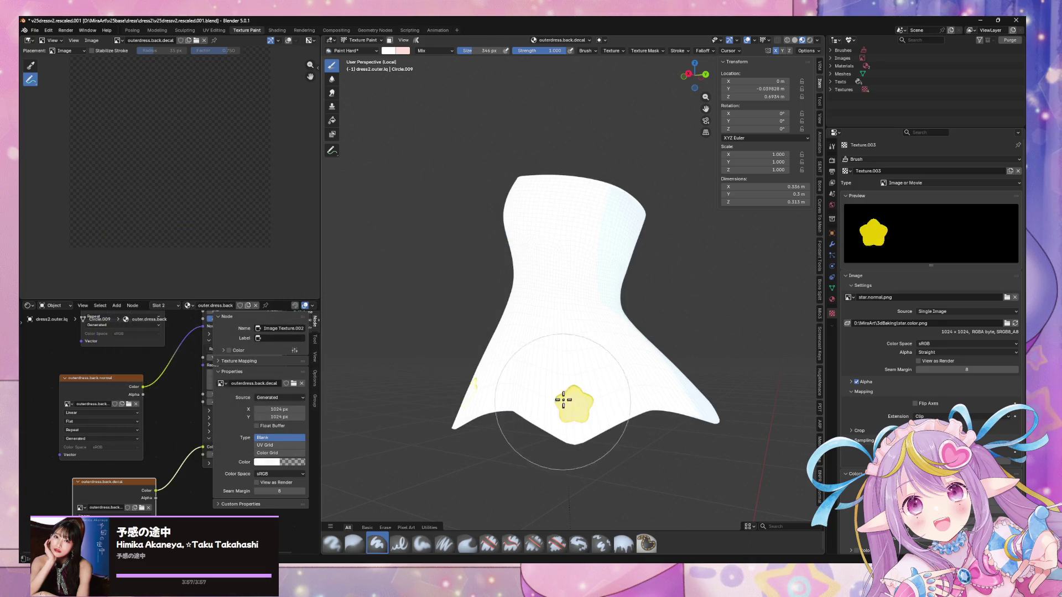
pyautogui.click(613, 408)
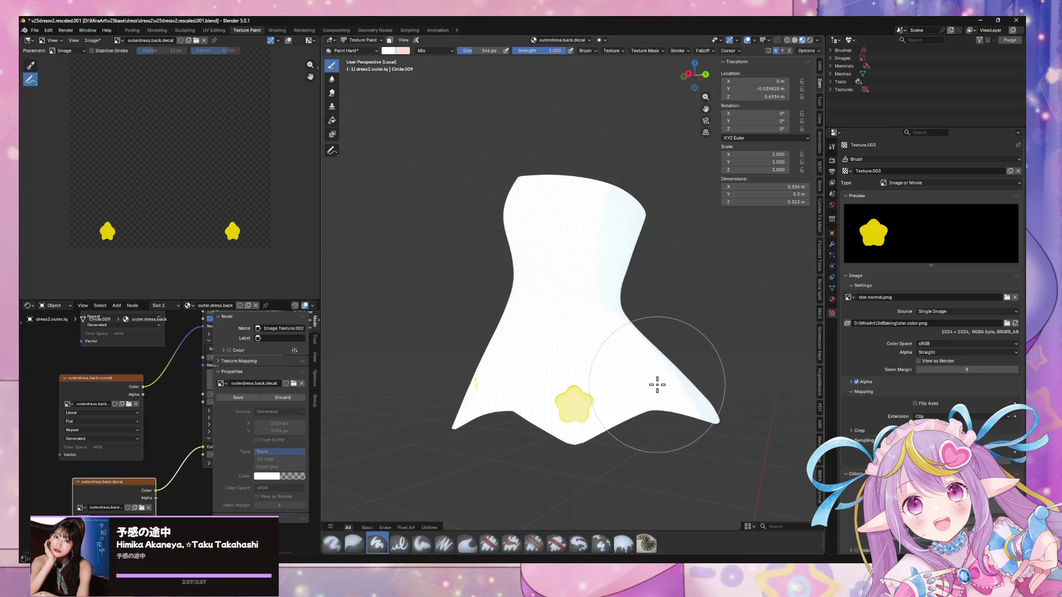
# Switch to a back orthographic view and stamp a yellow star at the centre of the dress back
pyautogui.moveTo(685, 389)
pyautogui.mouseDown(button='middle')
pyautogui.moveTo(609, 389)
pyautogui.moveTo(620, 435)
pyautogui.moveTo(481, 403)
pyautogui.moveTo(629, 367)
pyautogui.moveTo(642, 351)
pyautogui.moveTo(723, 353)
pyautogui.moveTo(746, 403)
pyautogui.moveTo(652, 351)
pyautogui.mouseUp(button='middle')
pyautogui.click(707, 79)
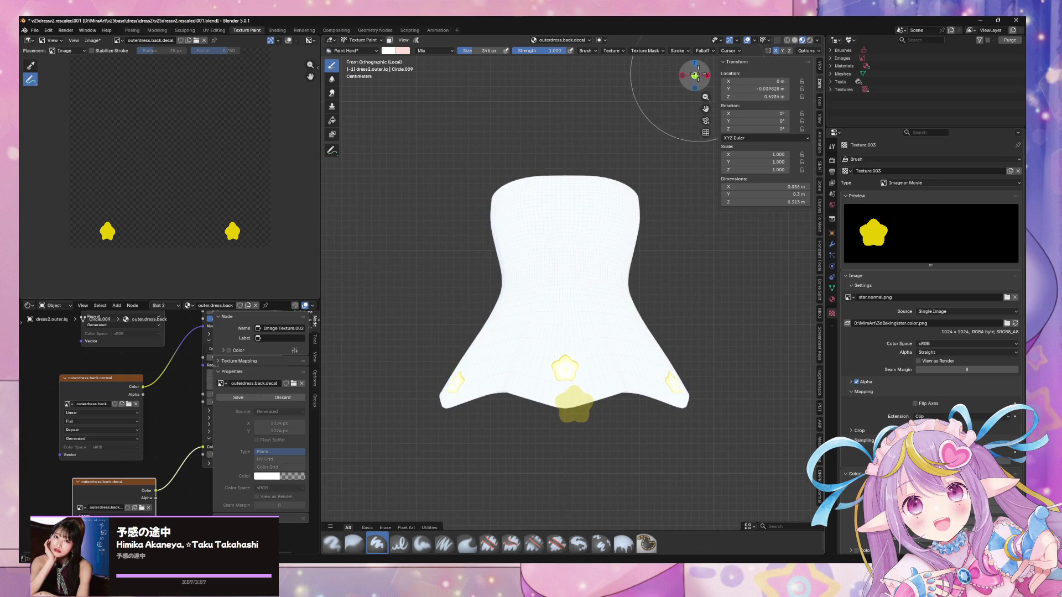
pyautogui.click(696, 76)
pyautogui.keyDown('shift'); pyautogui.moveTo(664, 296); pyautogui.dragTo(660, 319, button='middle'); pyautogui.keyUp('shift')
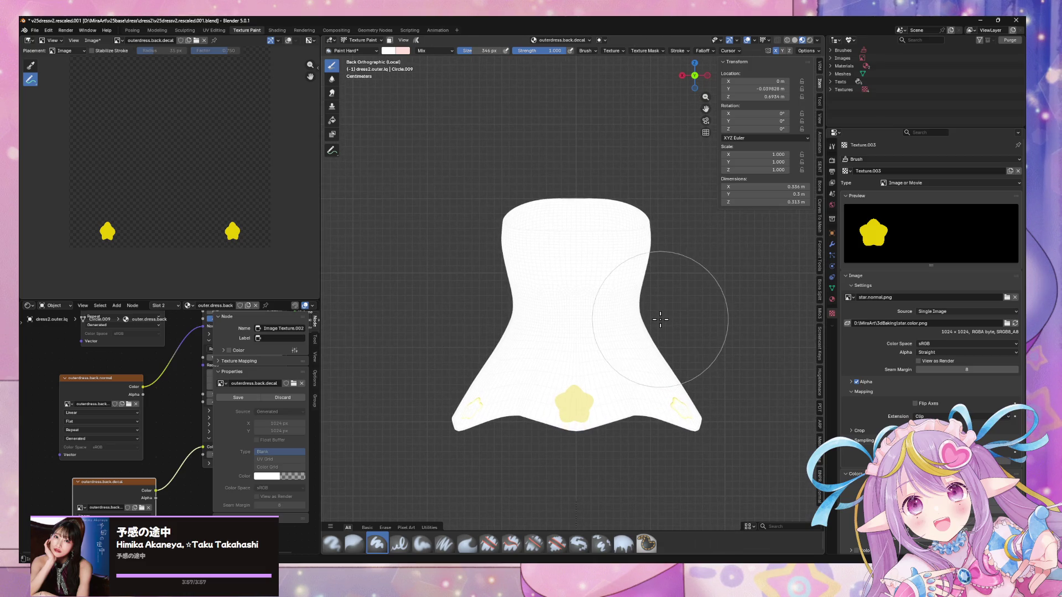
pyautogui.scroll(3, 661, 317)
pyautogui.moveTo(662, 315)
pyautogui.keyDown('shift'); pyautogui.mouseDown(button='middle')
pyautogui.moveTo(659, 293)
pyautogui.moveTo(663, 327)
pyautogui.moveTo(621, 355)
pyautogui.mouseUp(button='middle'); pyautogui.keyUp('shift')
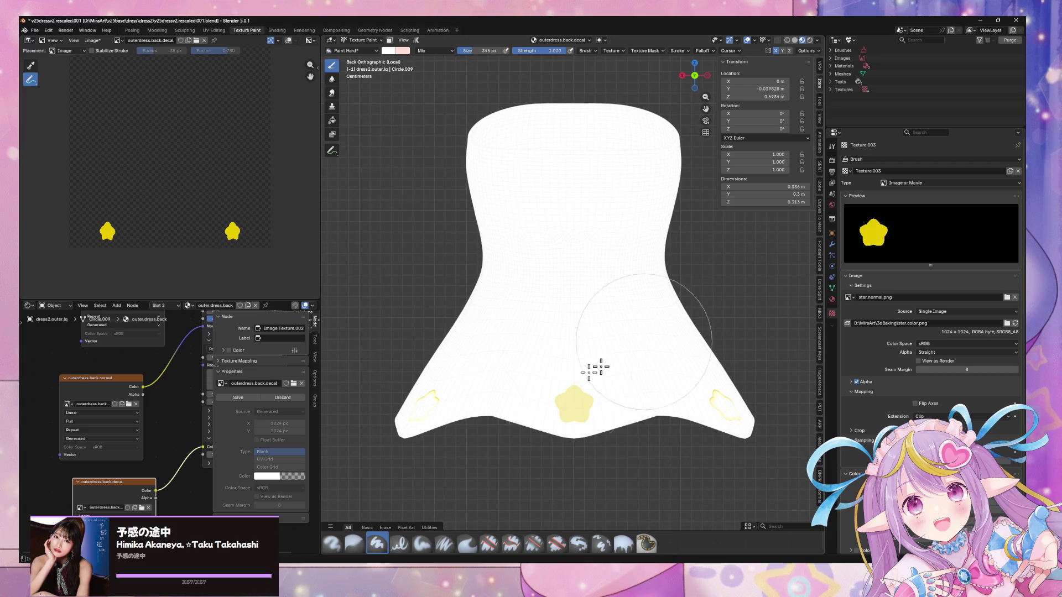
pyautogui.hotkey('ctrl', 'z')
pyautogui.hotkey('ctrl', 'shift', 'z')
pyautogui.click(566, 421)
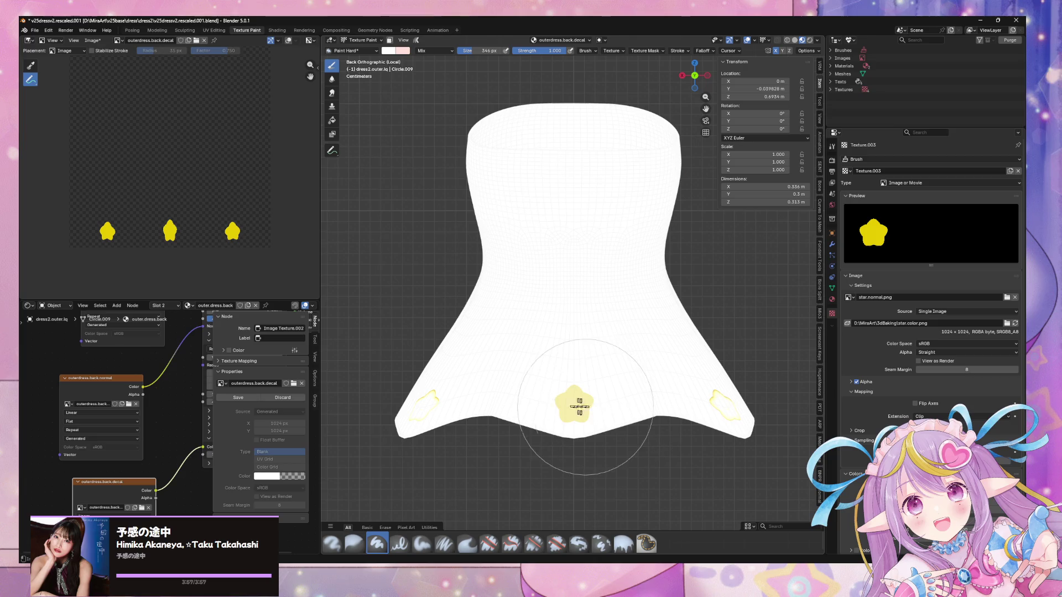
pyautogui.click(113, 380)
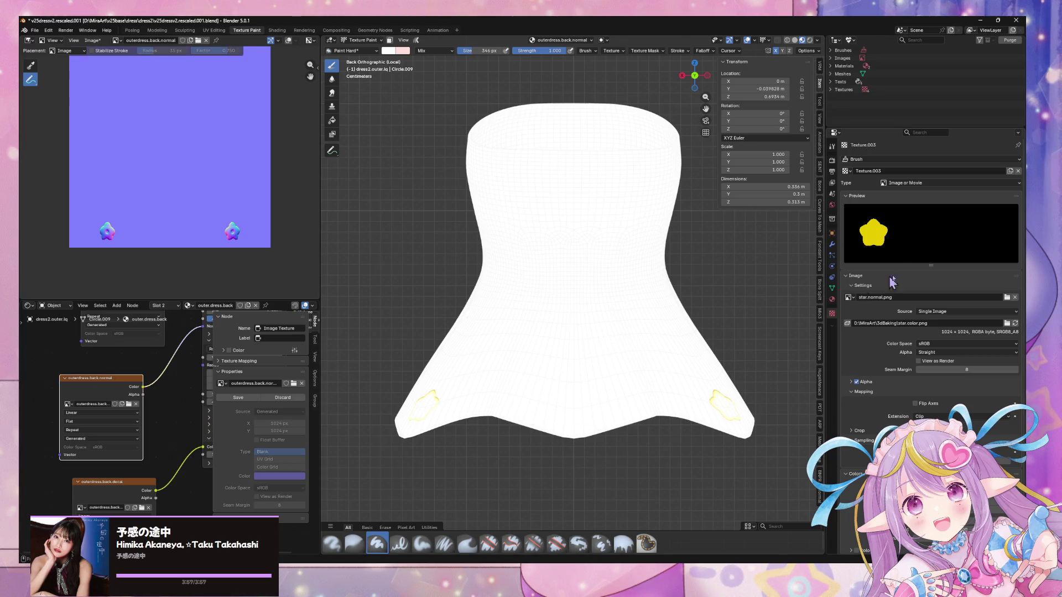
# Load star.normal.png as the brush and stamp a normal-map star at the back's centre
pyautogui.click(1007, 323)
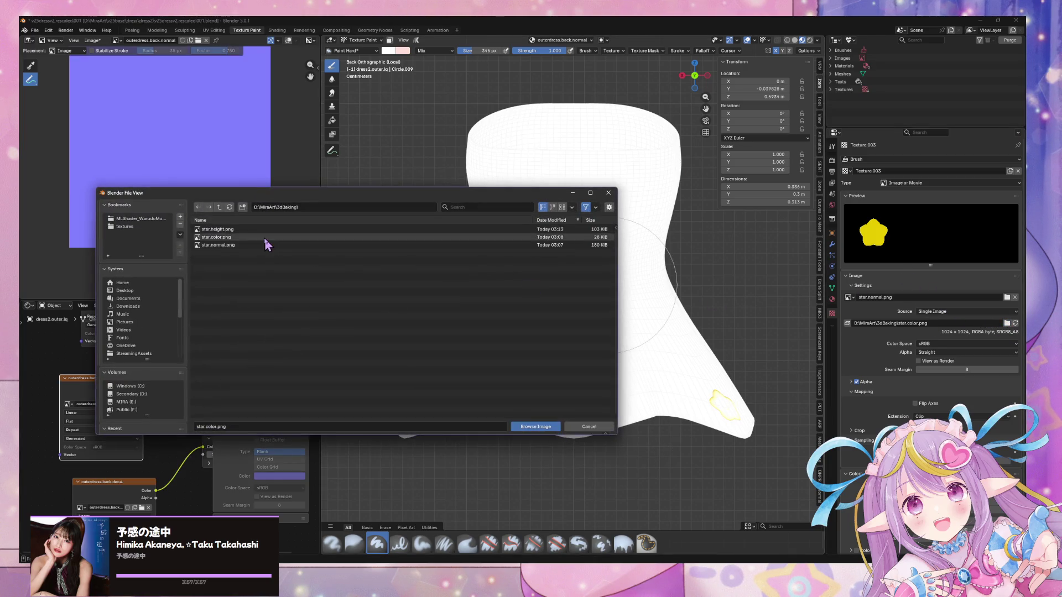
pyautogui.doubleClick(230, 246)
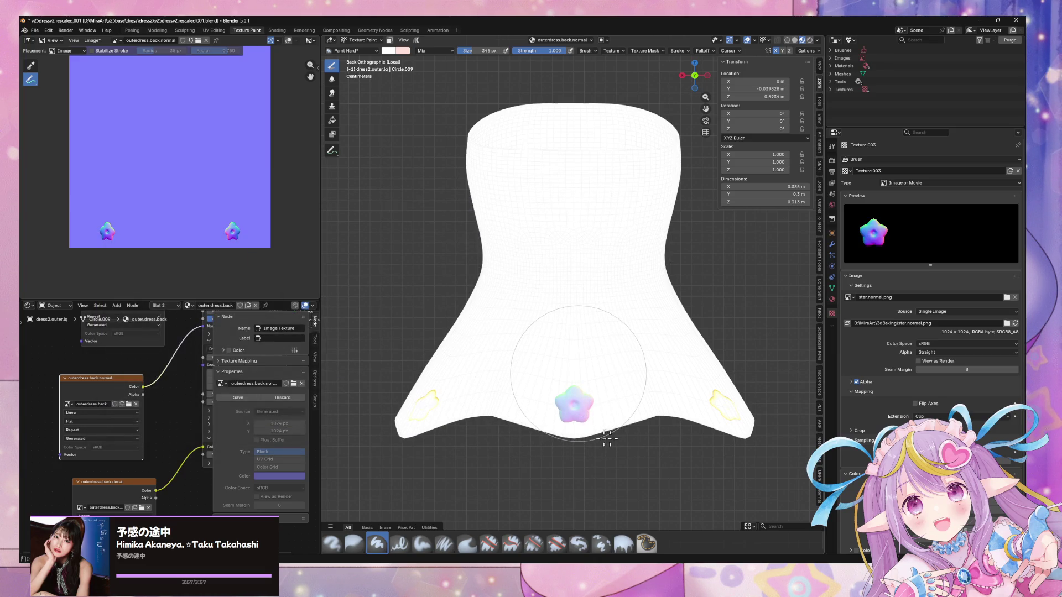
pyautogui.click(585, 385)
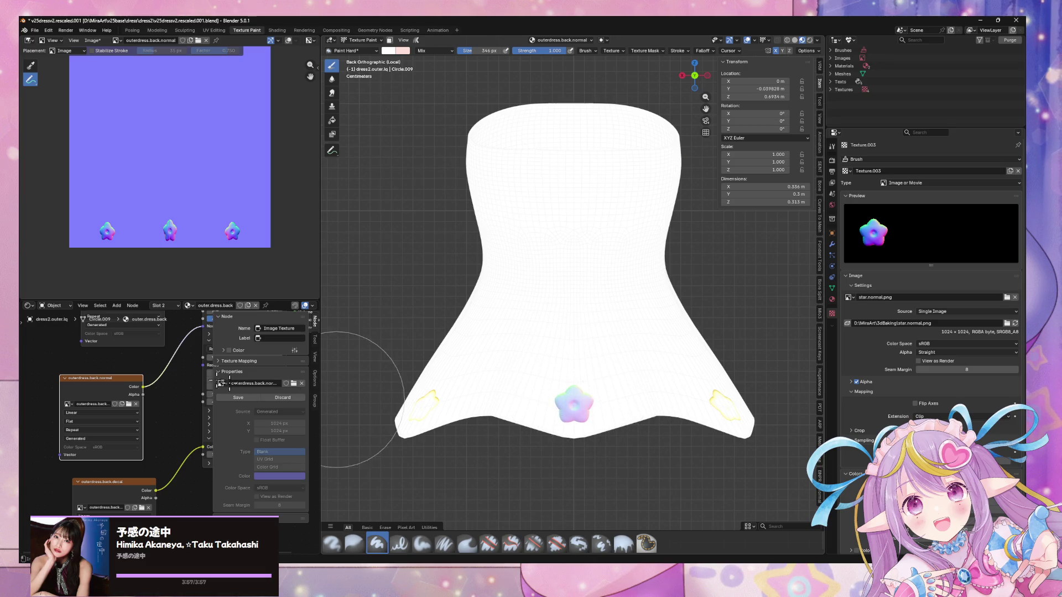
pyautogui.moveTo(184, 377); pyautogui.dragTo(160, 440, button='middle')
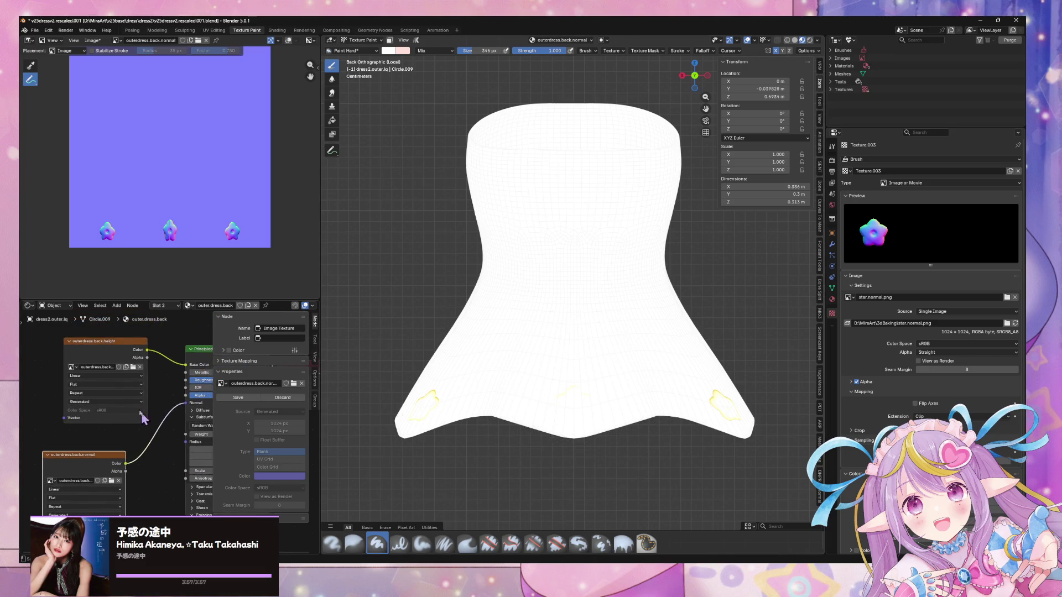
pyautogui.click(96, 343)
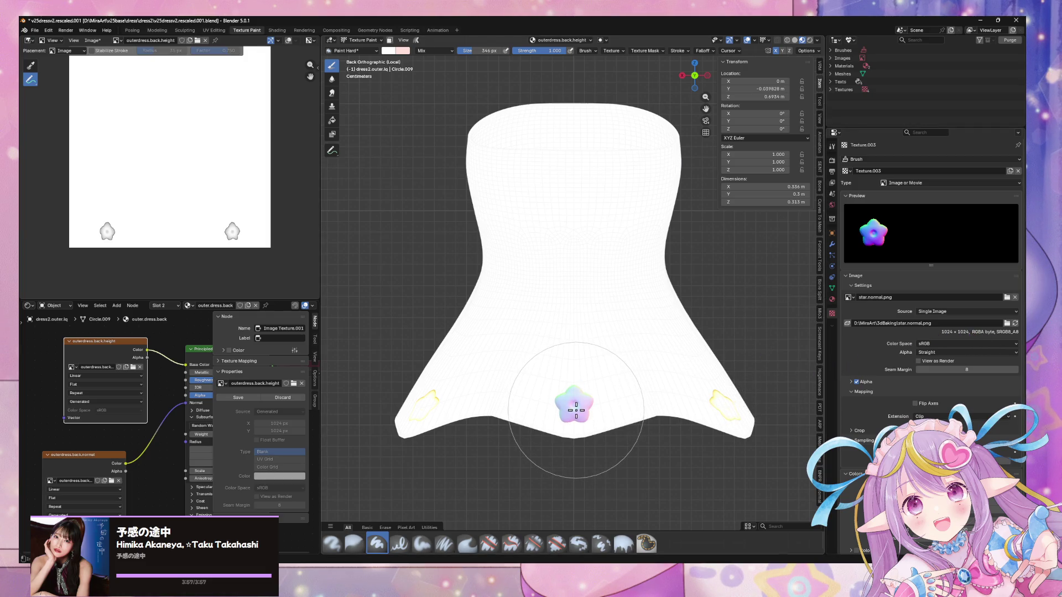
# Switch the brush texture to star.height.png and inspect the star-stamped dress from several angles
pyautogui.click(1007, 323)
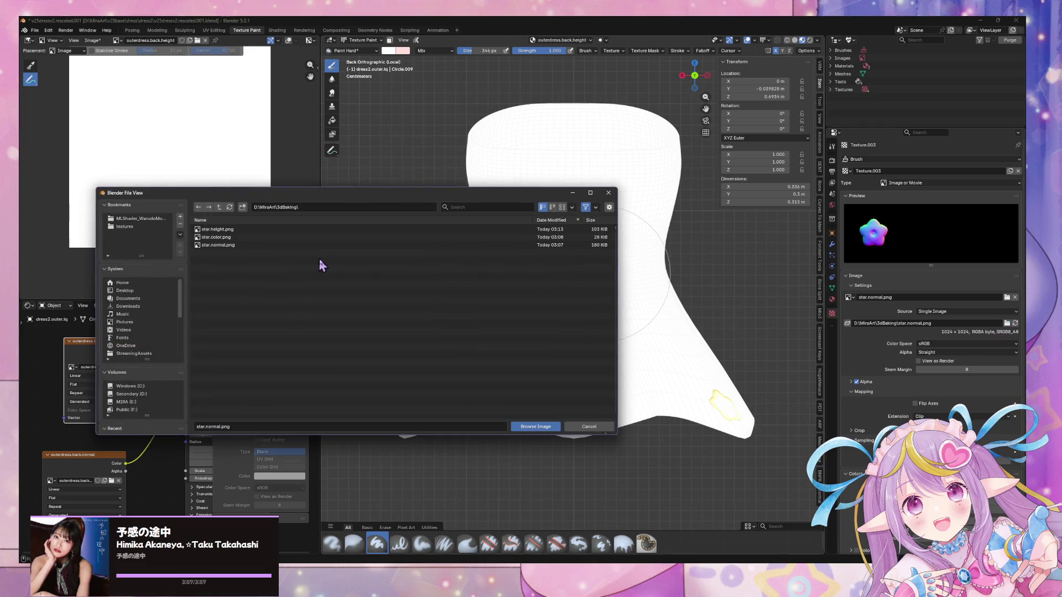
pyautogui.doubleClick(230, 233)
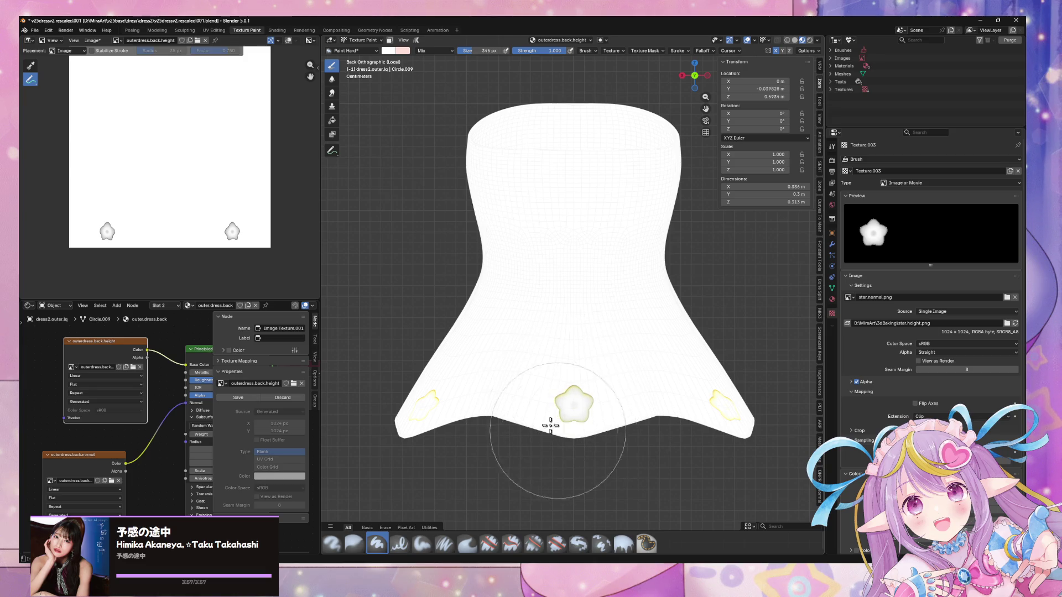
pyautogui.moveTo(493, 396)
pyautogui.mouseDown(button='middle')
pyautogui.moveTo(474, 406)
pyautogui.moveTo(650, 419)
pyautogui.moveTo(675, 375)
pyautogui.moveTo(741, 349)
pyautogui.moveTo(664, 389)
pyautogui.moveTo(585, 356)
pyautogui.moveTo(464, 350)
pyautogui.moveTo(562, 350)
pyautogui.moveTo(665, 383)
pyautogui.moveTo(572, 349)
pyautogui.moveTo(444, 364)
pyautogui.mouseUp(button='middle')
pyautogui.scroll(8, 512, 384)
pyautogui.moveTo(674, 409)
pyautogui.mouseDown(button='middle')
pyautogui.moveTo(731, 412)
pyautogui.moveTo(553, 395)
pyautogui.mouseUp(button='middle')
pyautogui.scroll(-3, 553, 394)
pyautogui.moveTo(560, 342); pyautogui.dragTo(634, 363, button='middle')
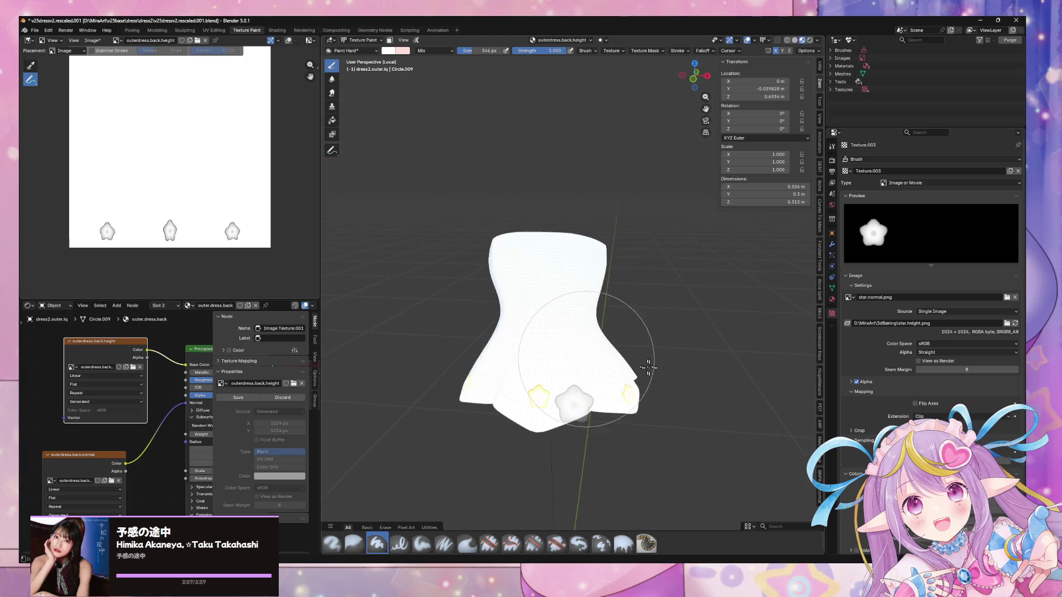
pyautogui.moveTo(729, 329)
pyautogui.mouseDown(button='middle')
pyautogui.moveTo(721, 304)
pyautogui.moveTo(737, 353)
pyautogui.mouseUp(button='middle')
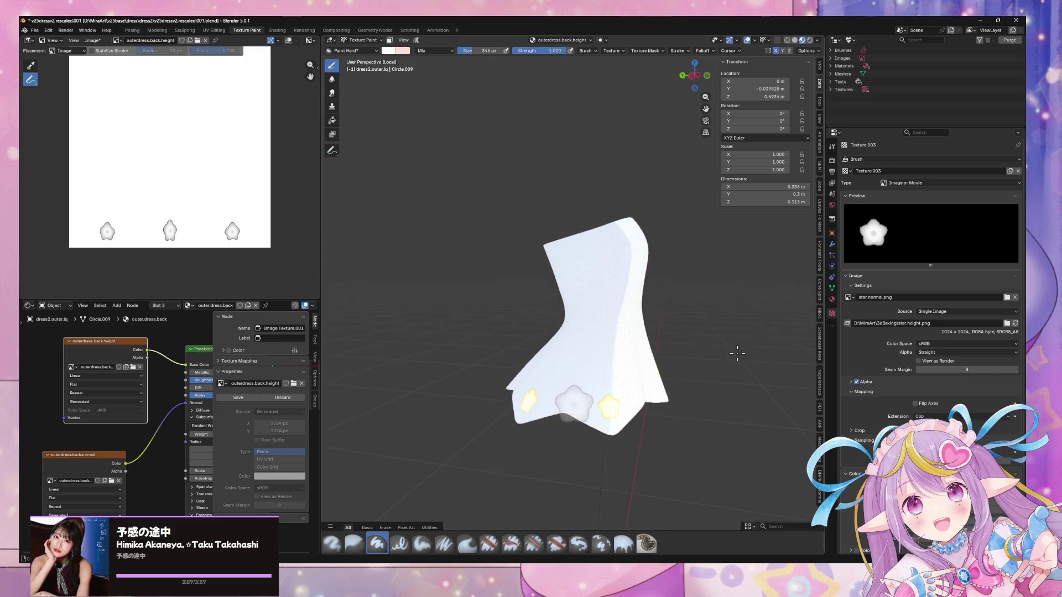
pyautogui.moveTo(639, 355)
pyautogui.mouseDown(button='middle')
pyautogui.moveTo(749, 391)
pyautogui.moveTo(339, 367)
pyautogui.mouseUp(button='middle')
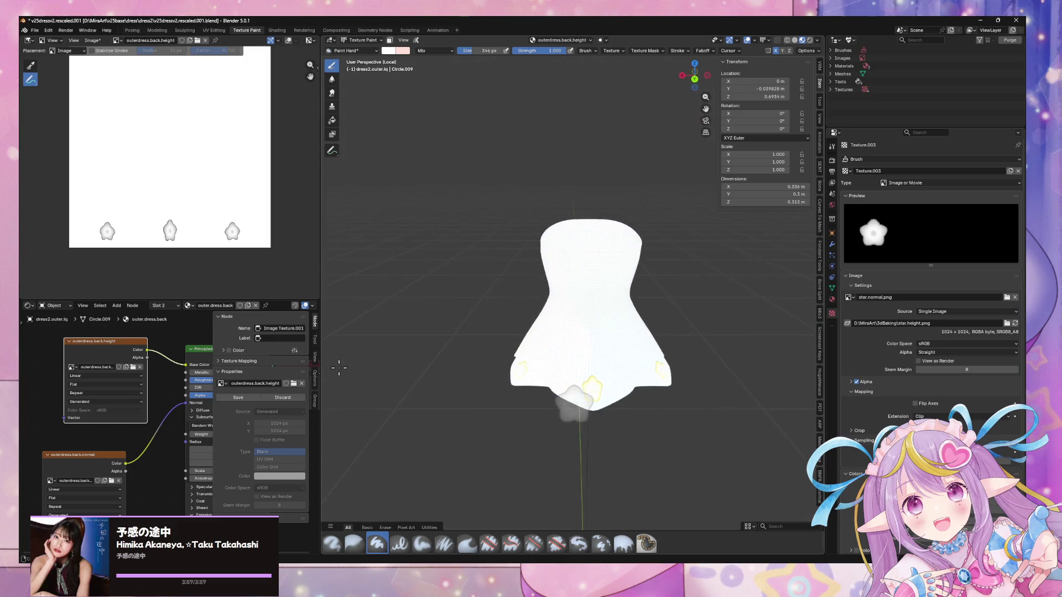
pyautogui.moveTo(647, 376)
pyautogui.mouseDown(button='middle')
pyautogui.moveTo(596, 383)
pyautogui.moveTo(564, 337)
pyautogui.moveTo(483, 339)
pyautogui.moveTo(598, 374)
pyautogui.mouseUp(button='middle')
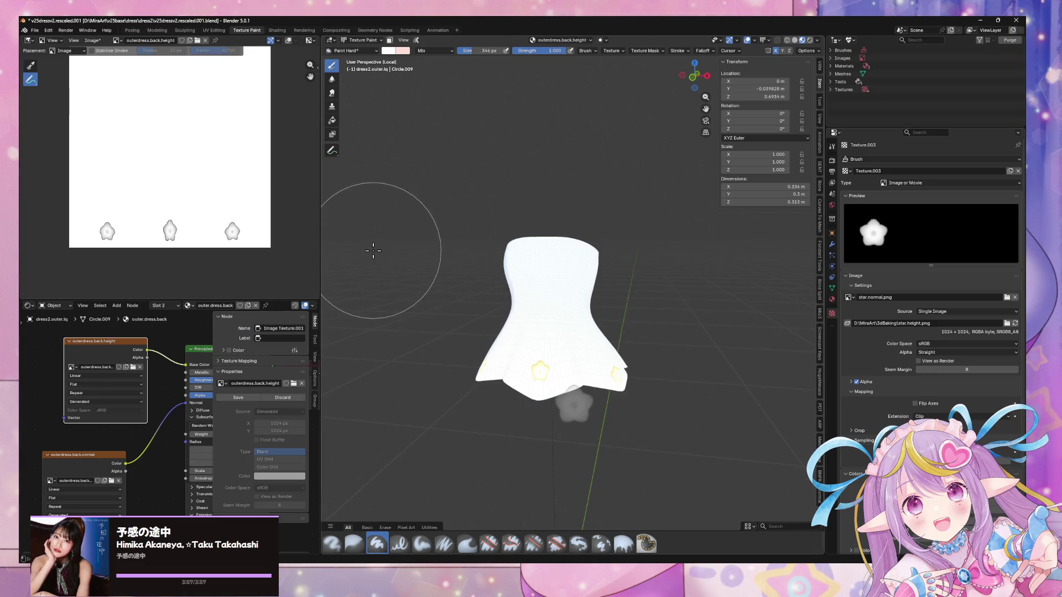
# Leave local view, return to Object Mode and save the blend file
pyautogui.press('KP_Divide')
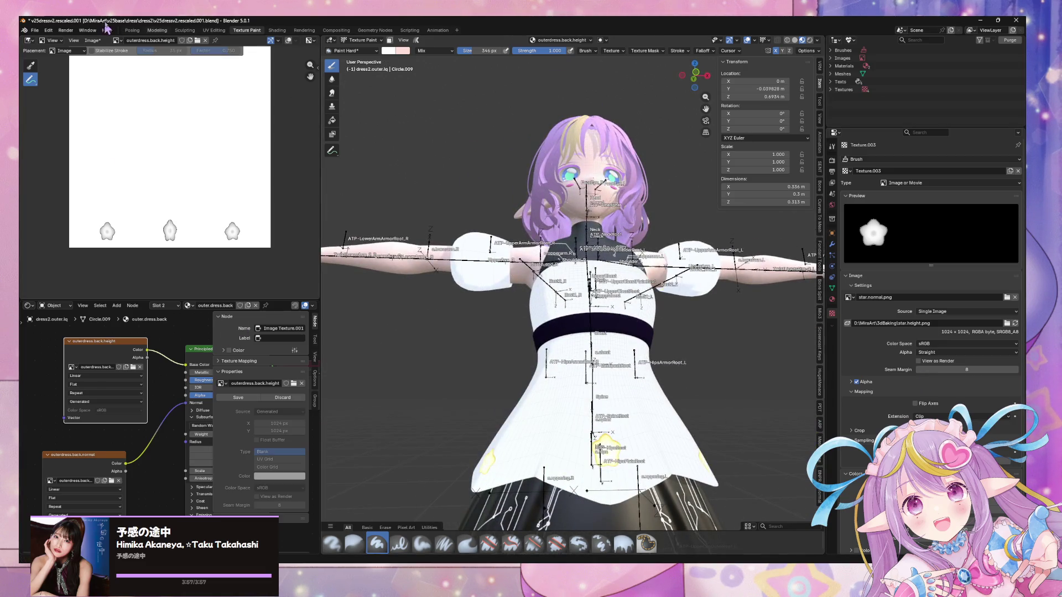
pyautogui.click(344, 46)
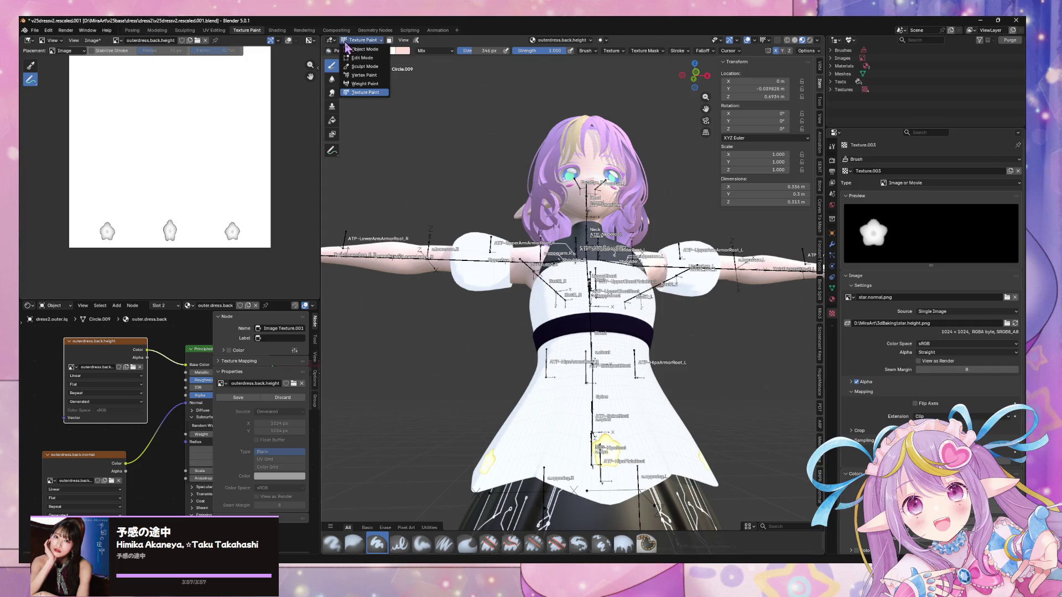
pyautogui.click(363, 56)
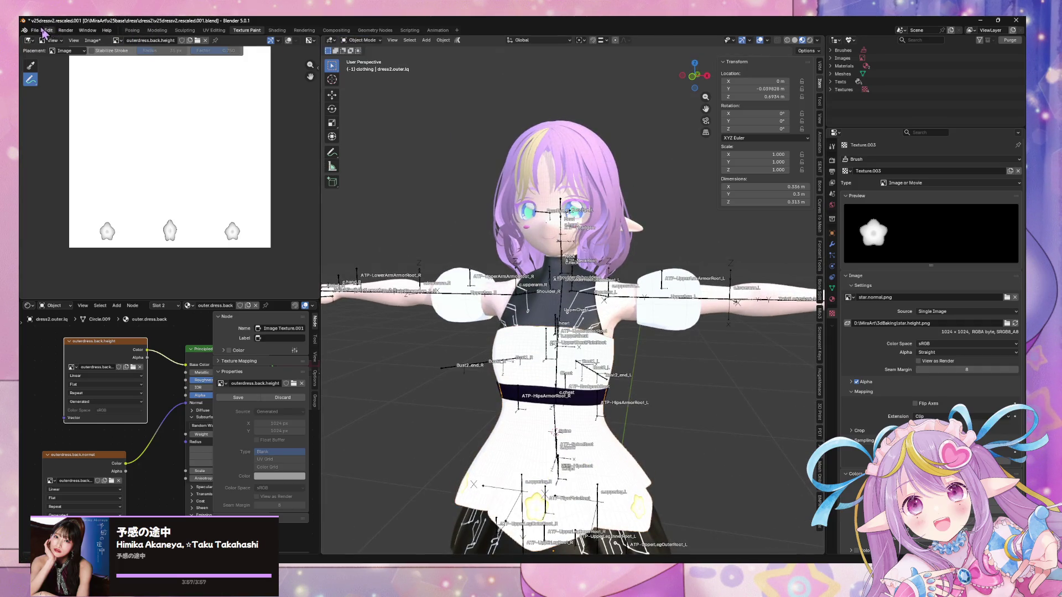
pyautogui.hotkey('ctrl', 's')
# Export the character as FBX, overwriting mirav25dress2zfw.fbx
pyautogui.click(34, 31)
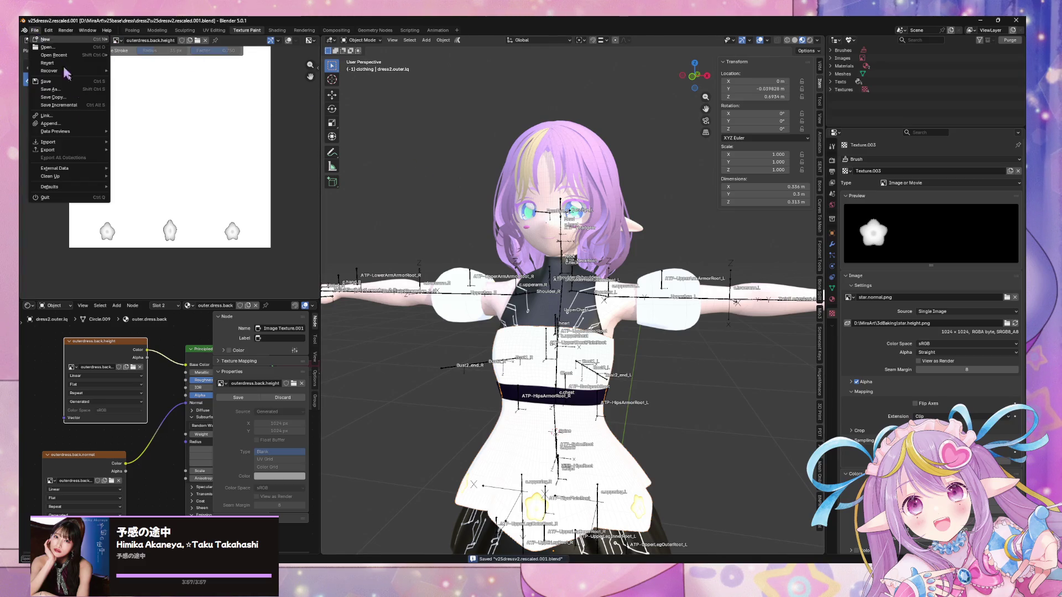
pyautogui.moveTo(77, 150)
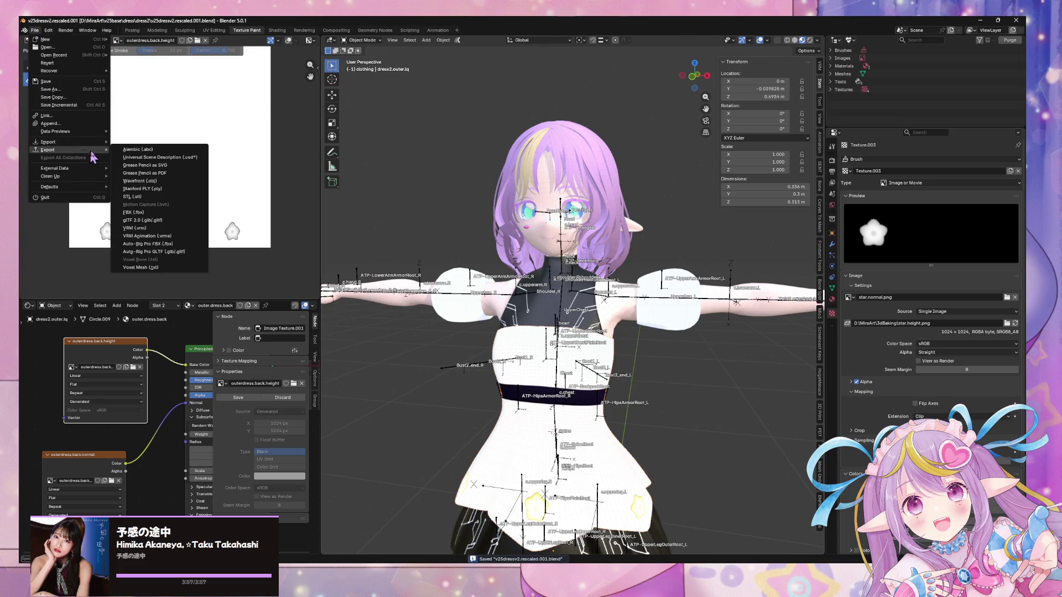
pyautogui.click(173, 215)
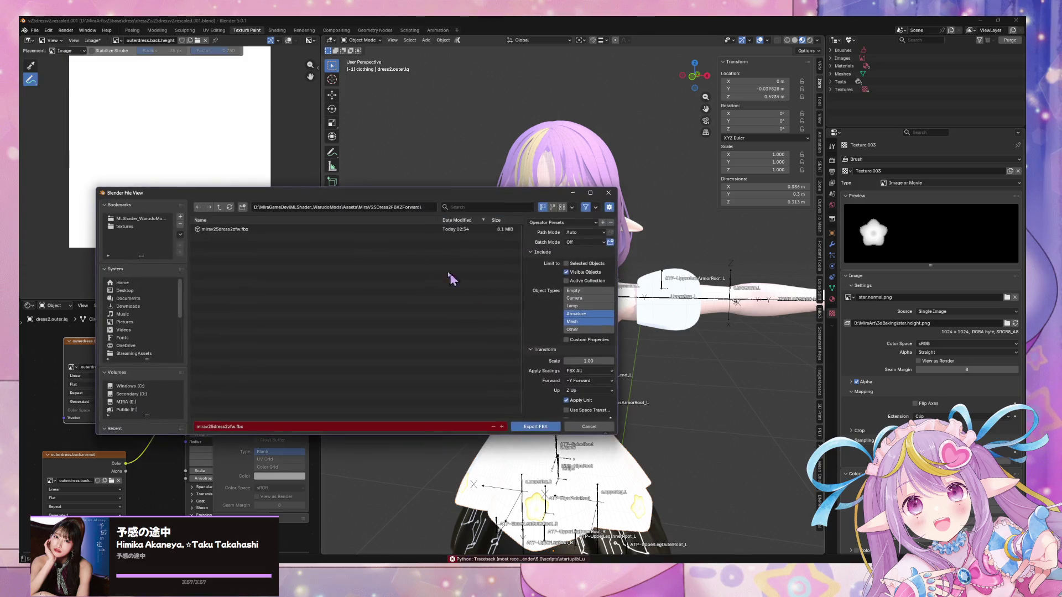
pyautogui.click(271, 228)
pyautogui.doubleClick(254, 230)
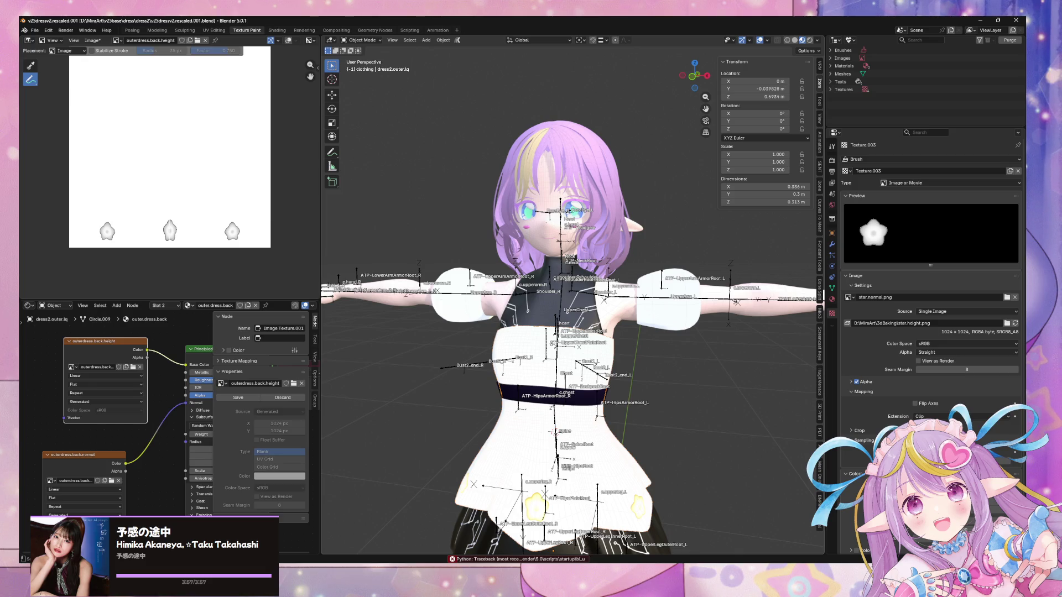
pyautogui.hotkey('alt', 'Tab')
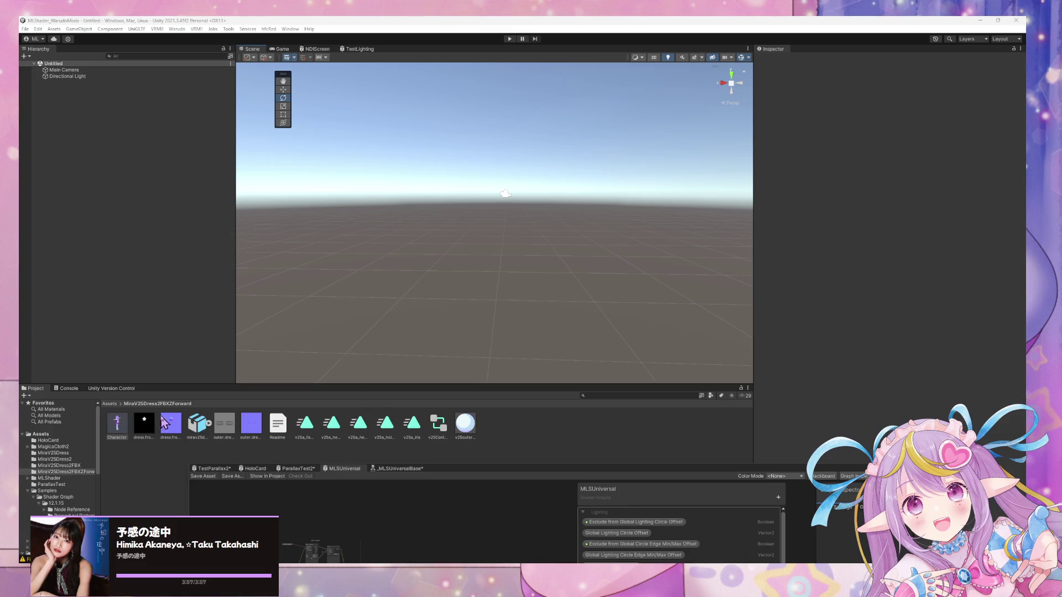
# Inspect the reimported FBX's sub-assets and place the Character model into the scene
pyautogui.click(209, 423)
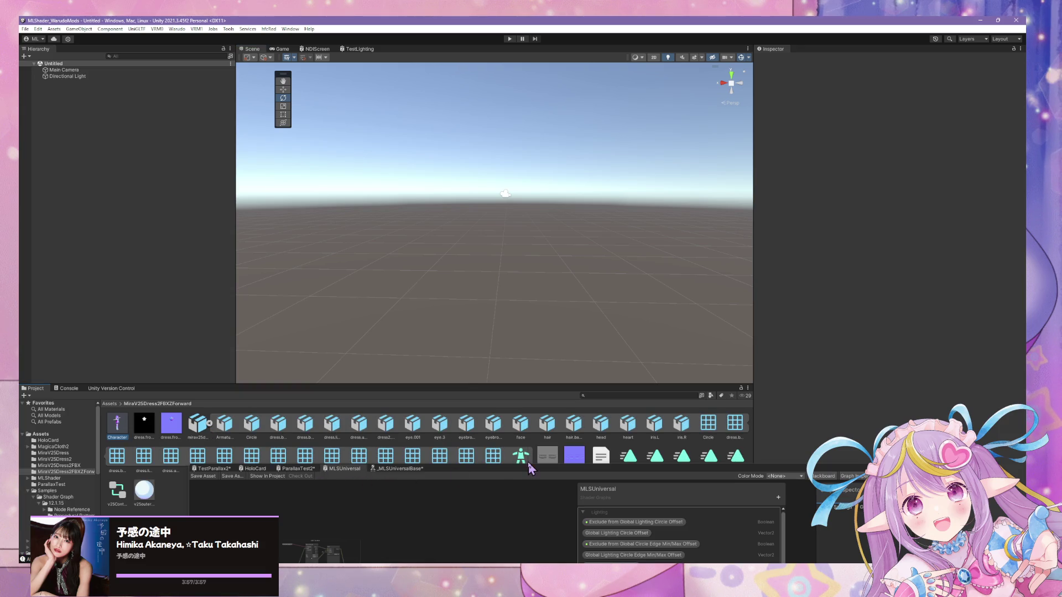
pyautogui.moveTo(527, 475)
pyautogui.mouseDown()
pyautogui.moveTo(568, 512)
pyautogui.moveTo(487, 489)
pyautogui.mouseUp()
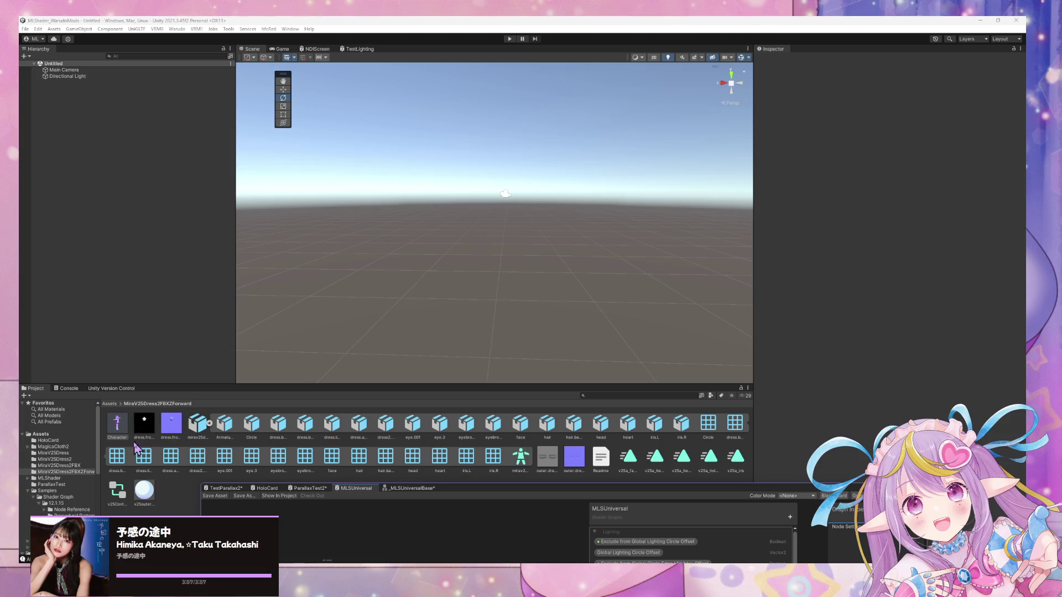
pyautogui.click(520, 458)
pyautogui.click(574, 457)
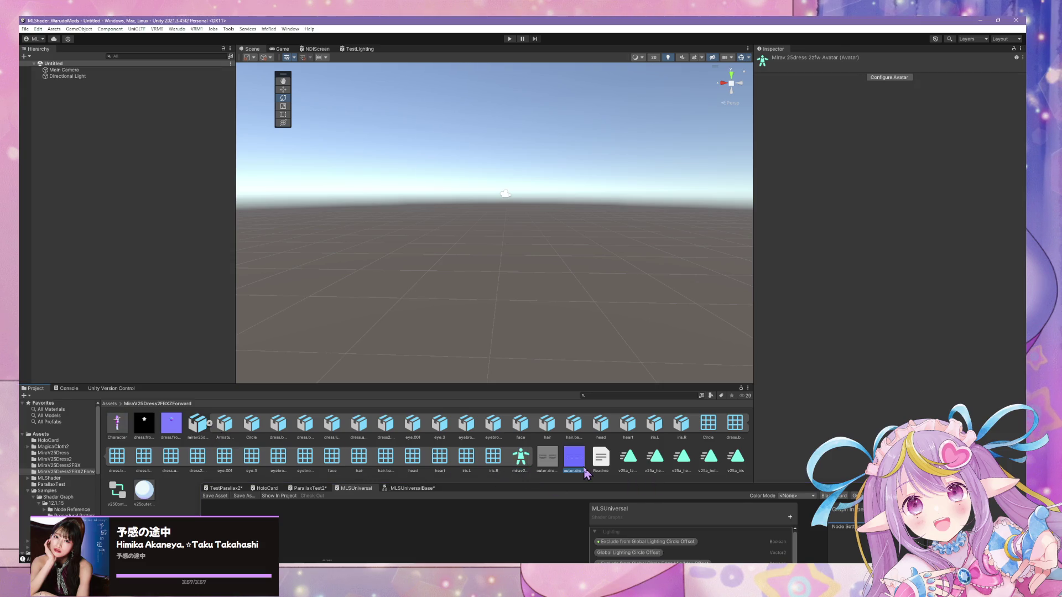
pyautogui.click(386, 425)
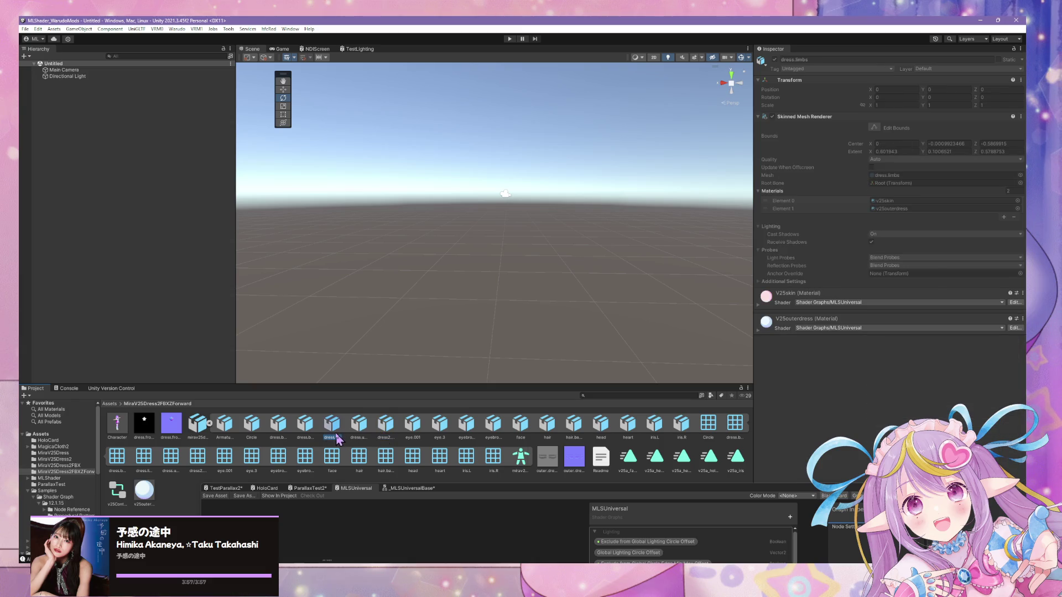
pyautogui.click(224, 425)
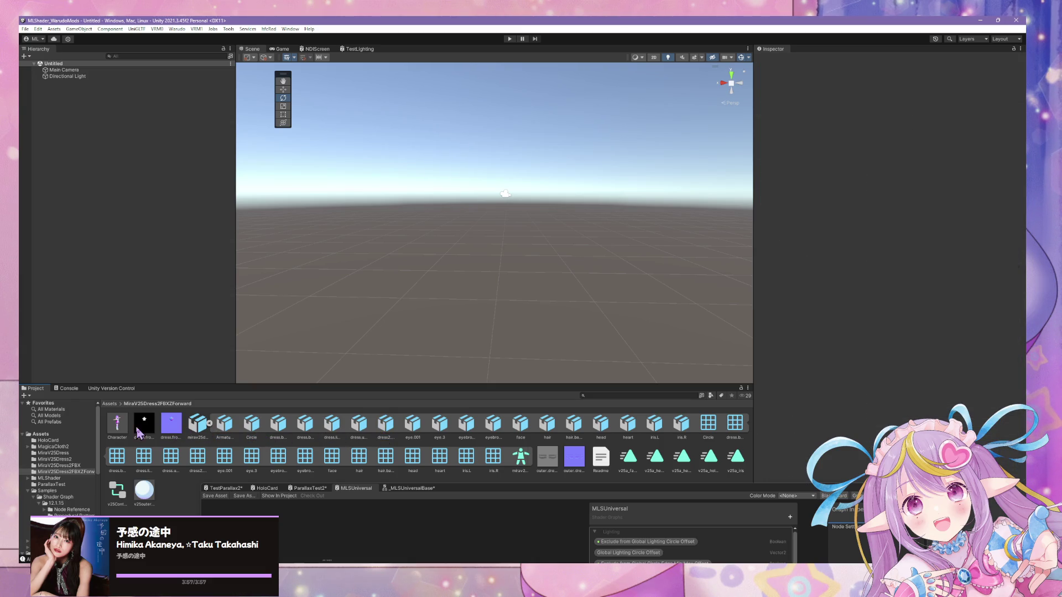
pyautogui.moveTo(117, 423)
pyautogui.mouseDown()
pyautogui.moveTo(185, 327)
pyautogui.moveTo(412, 360)
pyautogui.moveTo(373, 225)
pyautogui.moveTo(579, 273)
pyautogui.moveTo(568, 260)
pyautogui.moveTo(548, 288)
pyautogui.mouseUp()
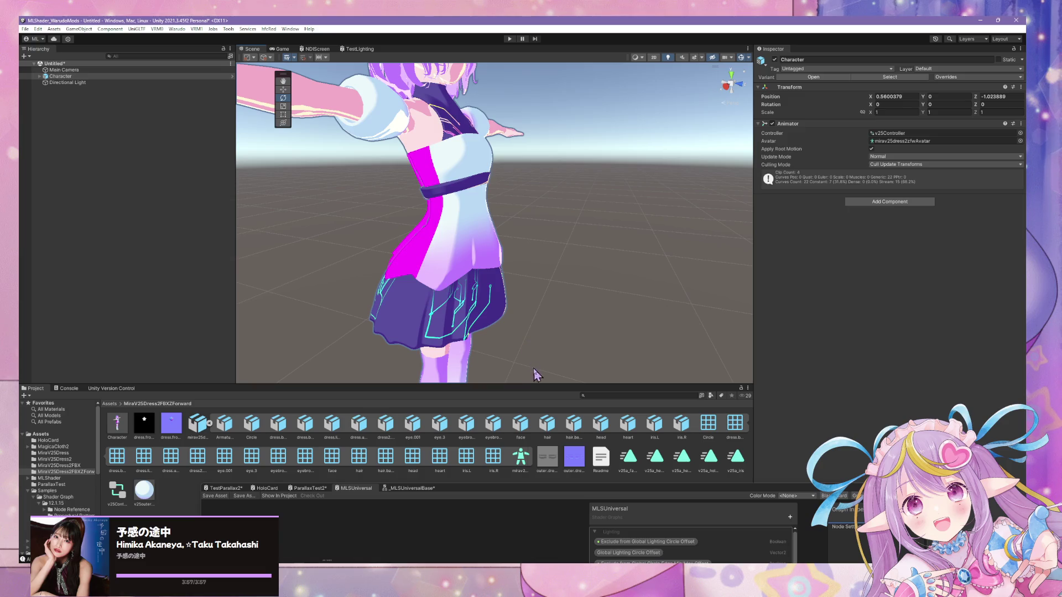
# Check the V25dress.back material, then show the FBX's material import settings
pyautogui.click(76, 472)
pyautogui.moveTo(462, 485)
pyautogui.mouseDown()
pyautogui.moveTo(437, 520)
pyautogui.moveTo(437, 500)
pyautogui.mouseUp()
pyautogui.click(61, 459)
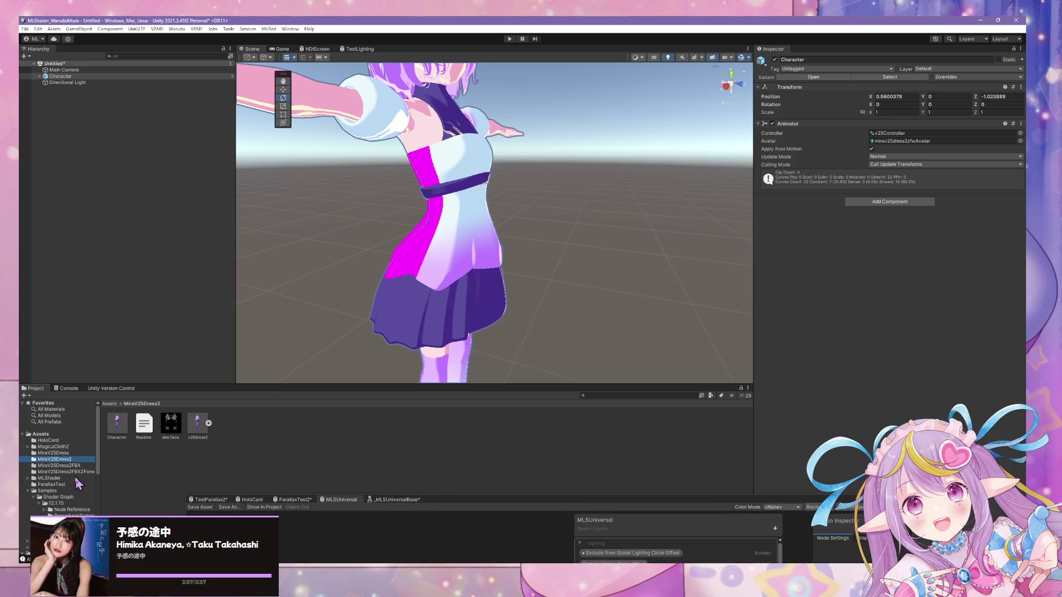
pyautogui.click(77, 466)
pyautogui.click(65, 460)
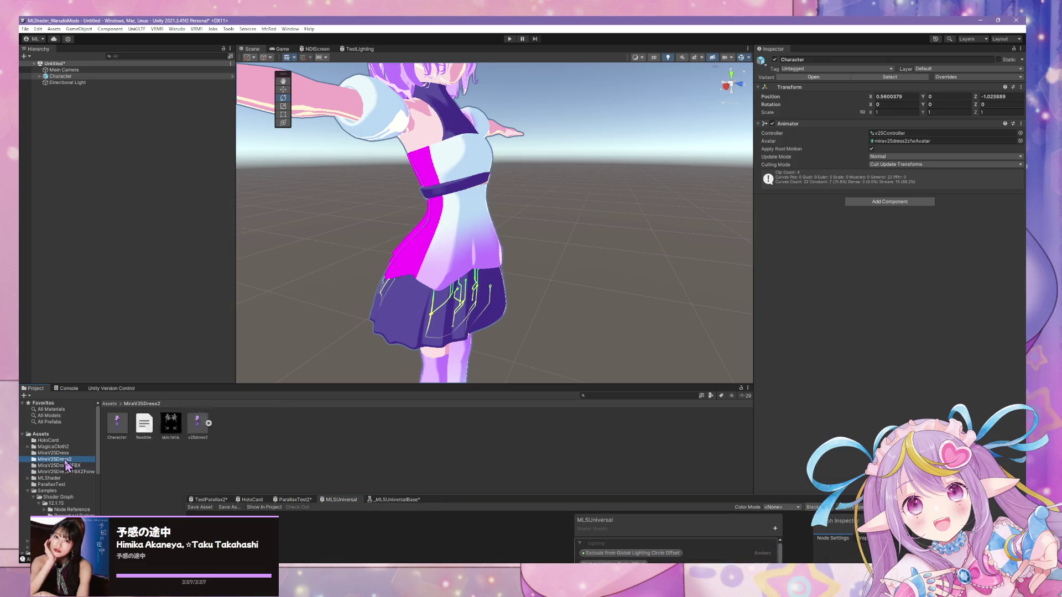
pyautogui.click(60, 453)
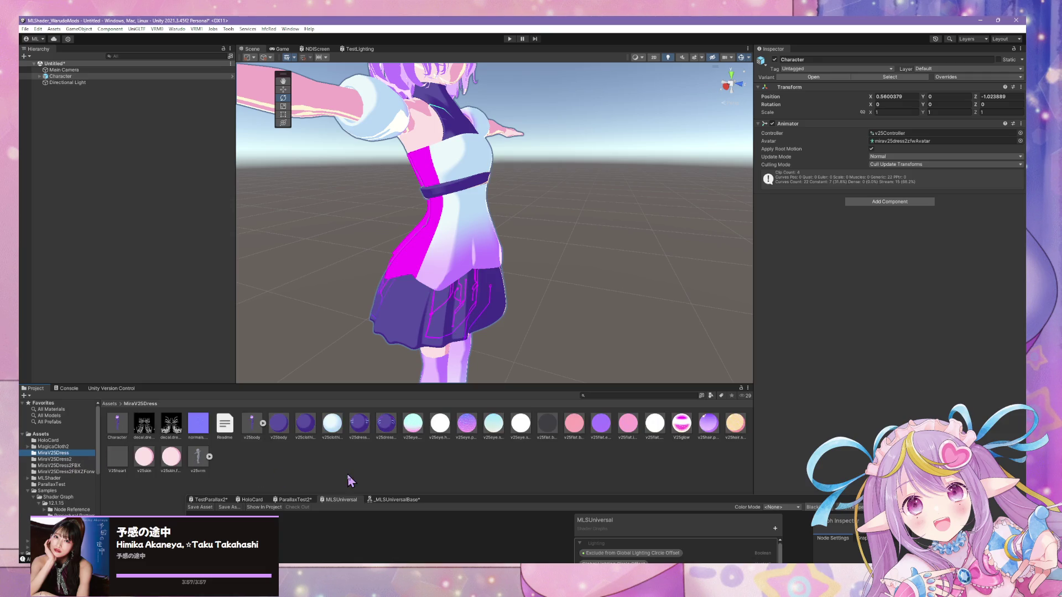
pyautogui.click(362, 426)
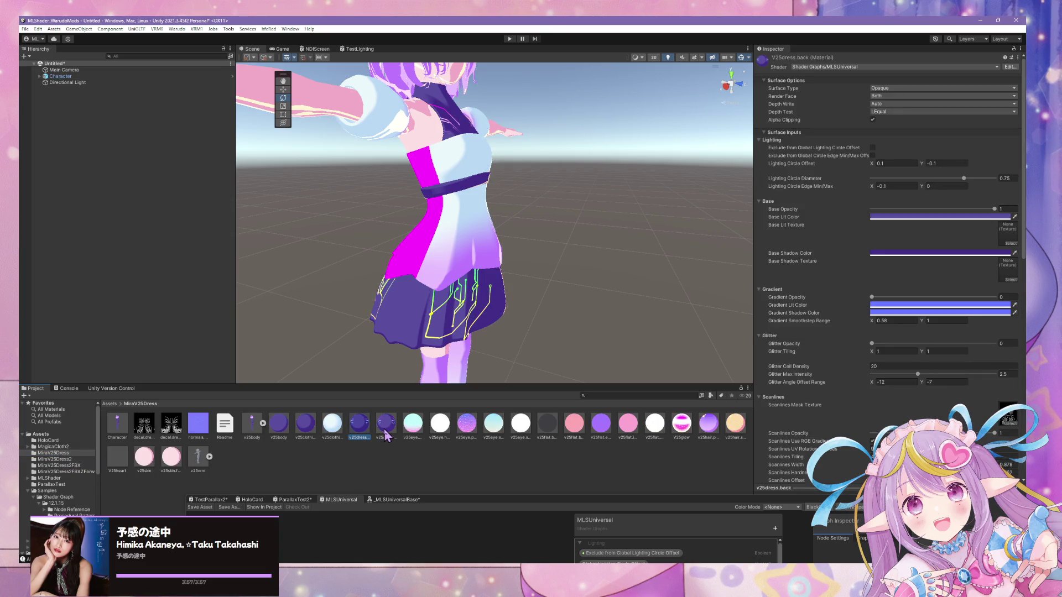
pyautogui.click(79, 466)
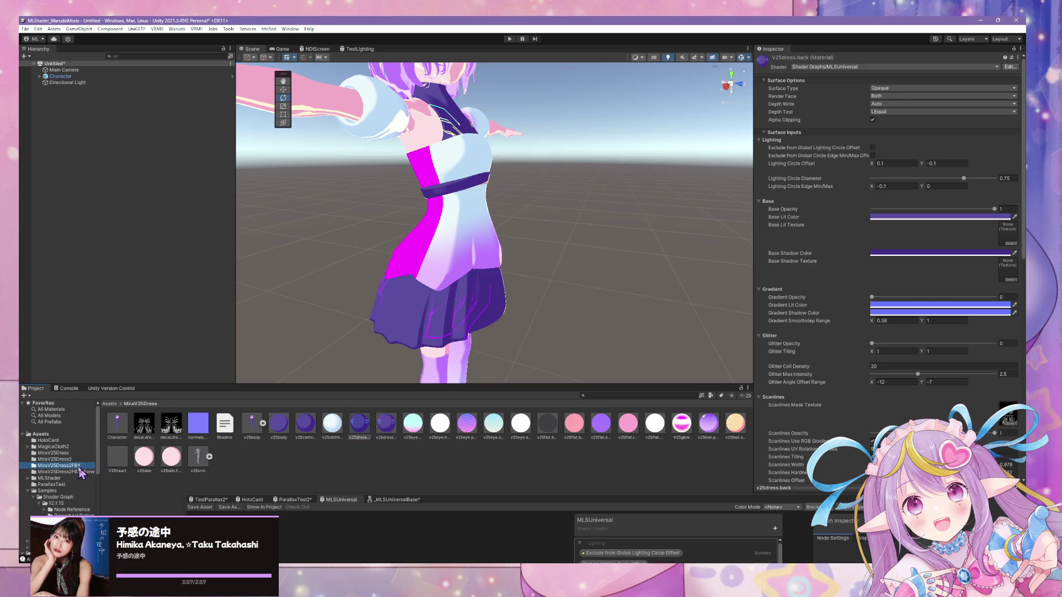
pyautogui.click(80, 472)
pyautogui.click(197, 424)
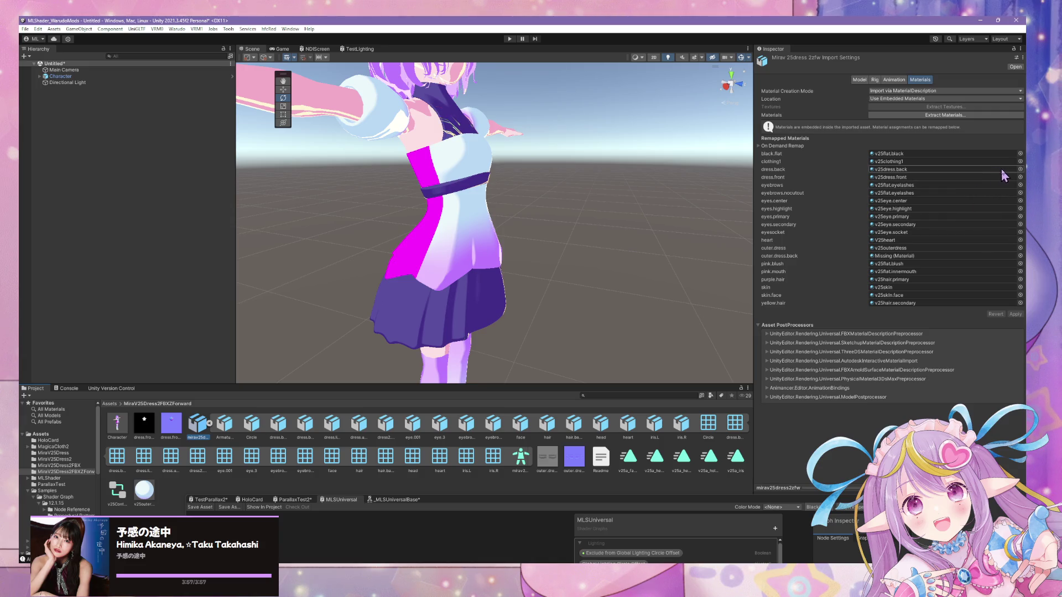
# Remap the dress.back slot to the v25dress.front material and apply the reimport
pyautogui.click(1020, 170)
pyautogui.click(851, 239)
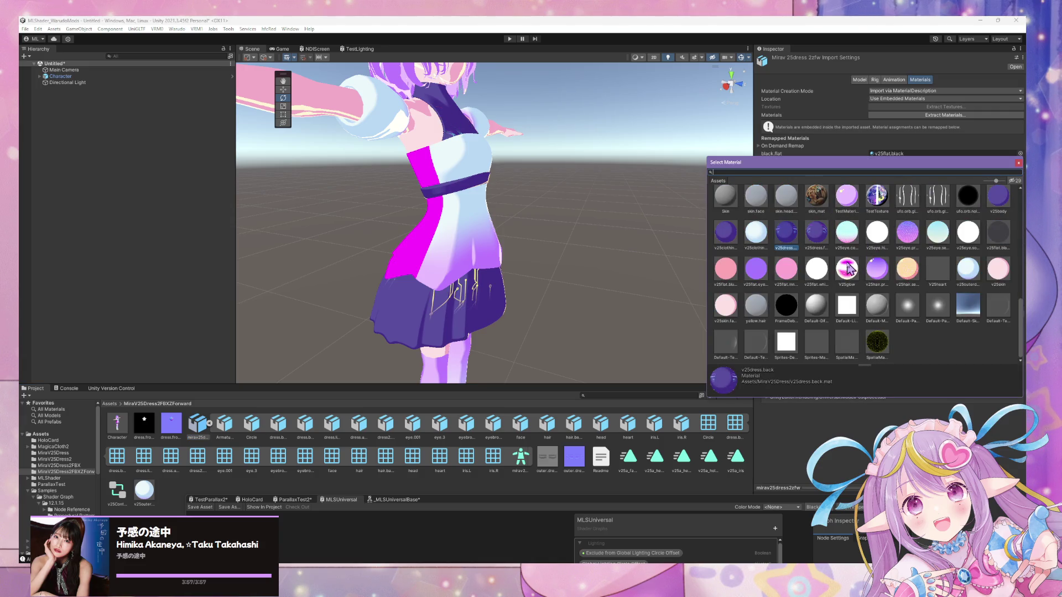
pyautogui.click(786, 235)
pyautogui.click(810, 236)
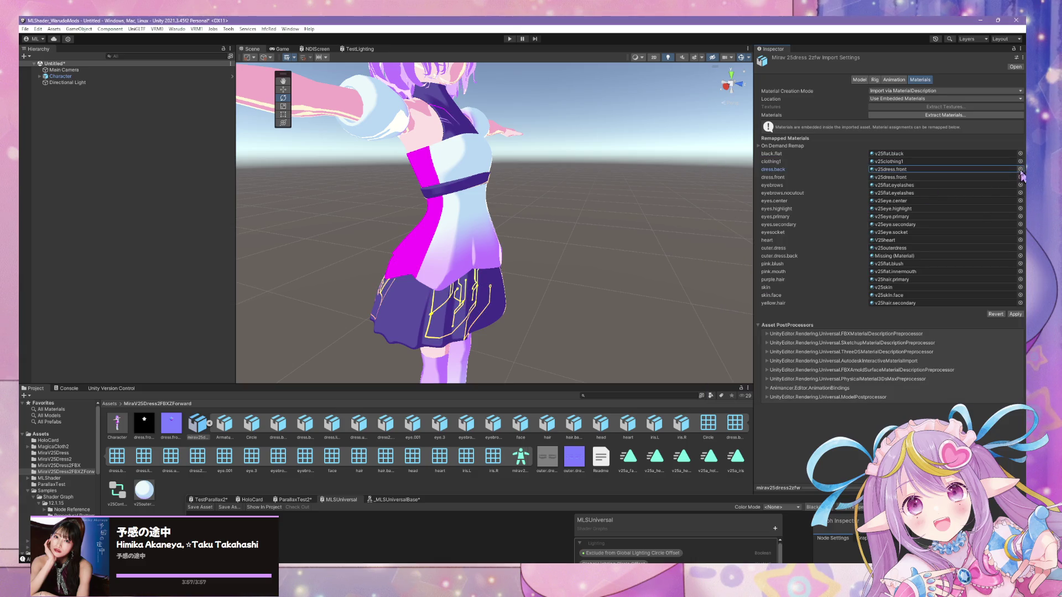
pyautogui.doubleClick(785, 233)
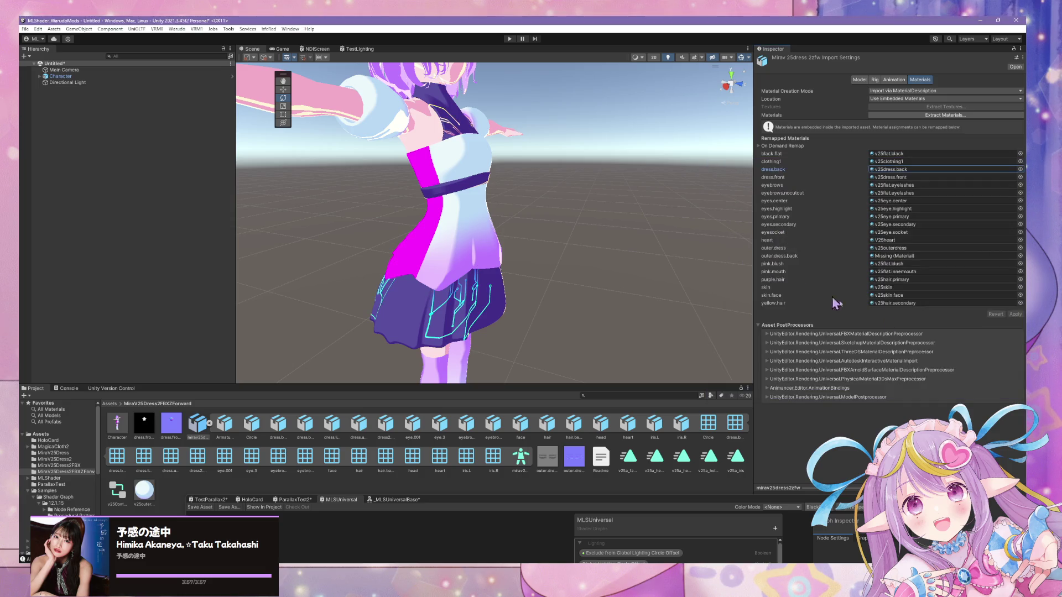
pyautogui.click(1020, 173)
pyautogui.doubleClick(807, 239)
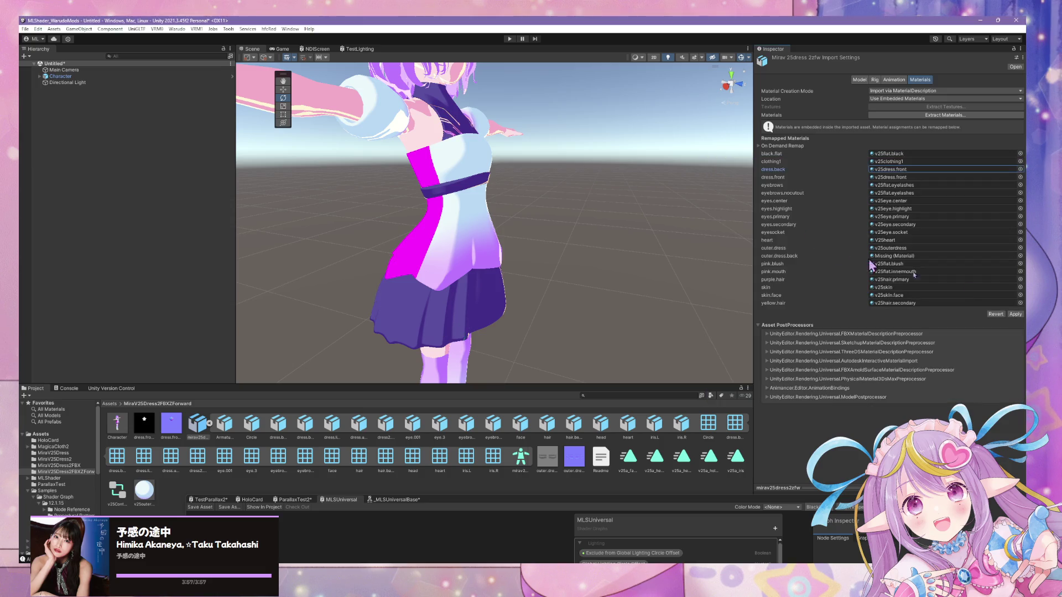
pyautogui.click(1016, 314)
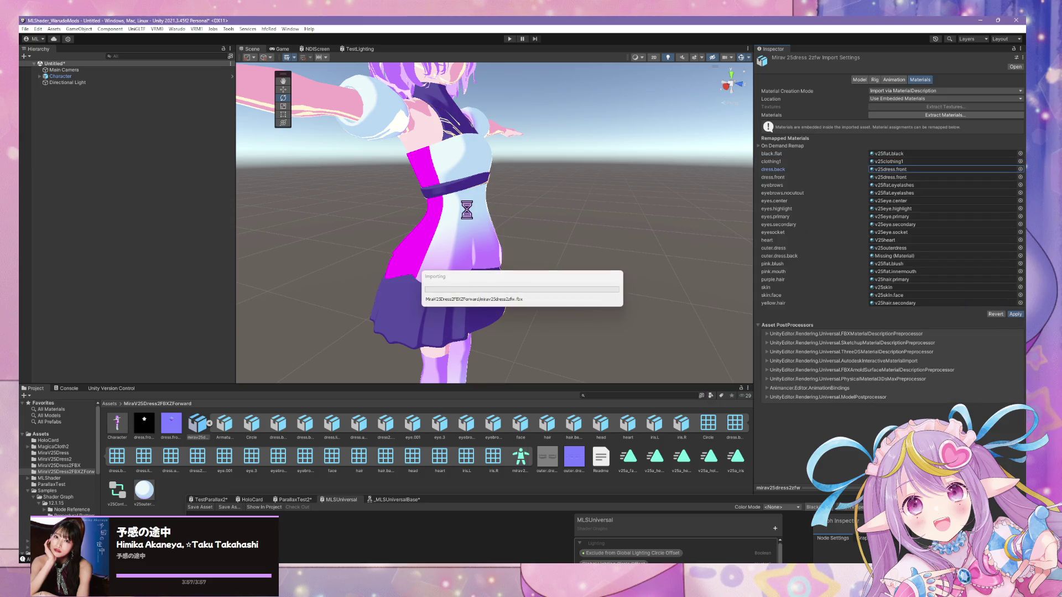
# Orbit behind the character and select it to see the magenta skirt
pyautogui.keyDown('alt'); pyautogui.moveTo(509, 221); pyautogui.dragTo(654, 240); pyautogui.keyUp('alt')
pyautogui.scroll(5, 654, 239)
pyautogui.click(640, 244)
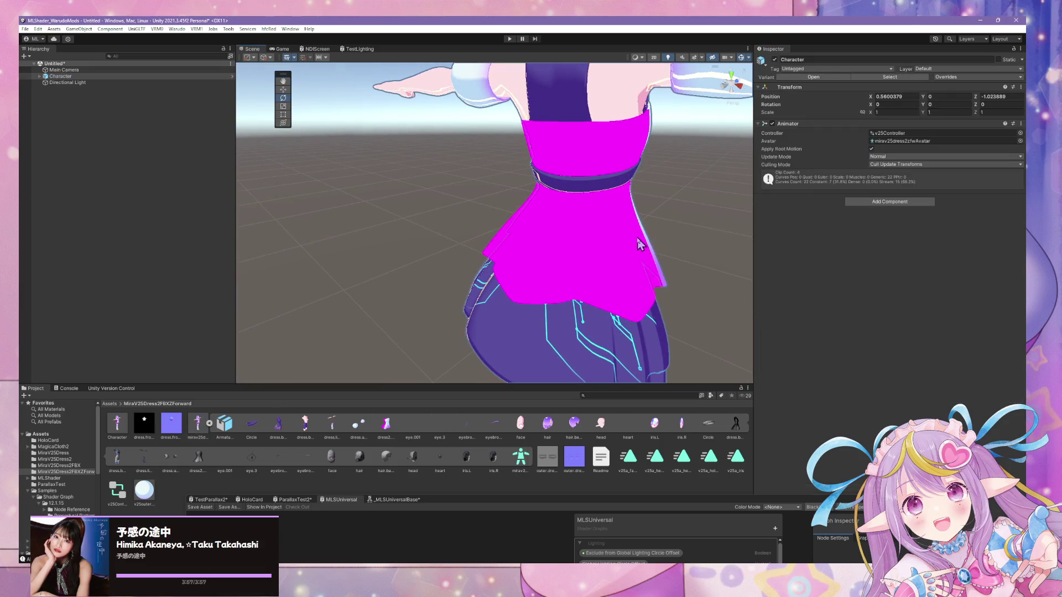
# Select the outer skirt mesh dress2.outer.lq in the Scene view
pyautogui.click(640, 243)
pyautogui.click(640, 243)
pyautogui.click(641, 244)
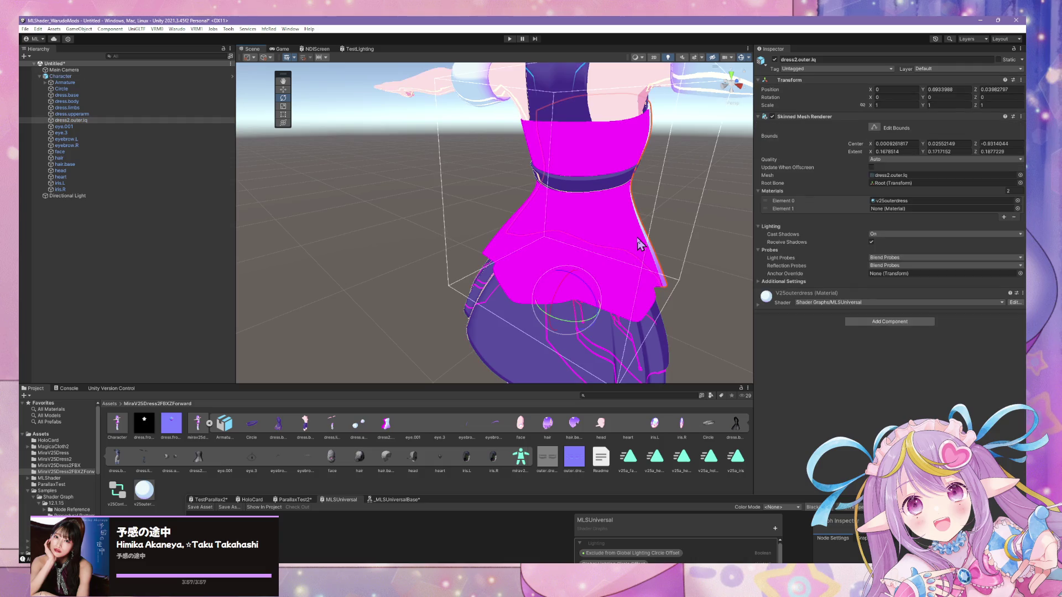
pyautogui.click(667, 237)
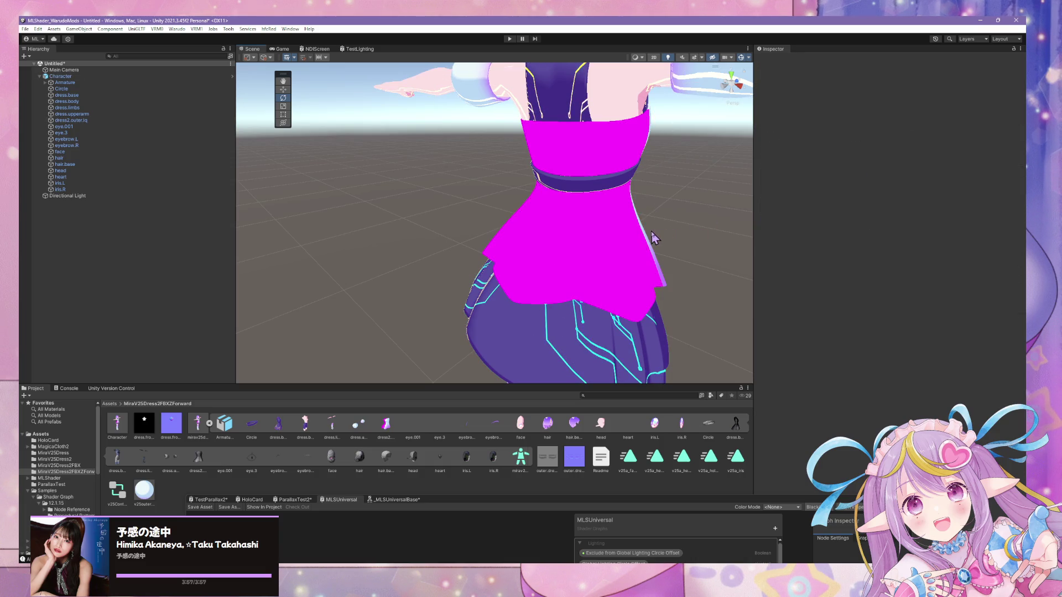
pyautogui.click(651, 232)
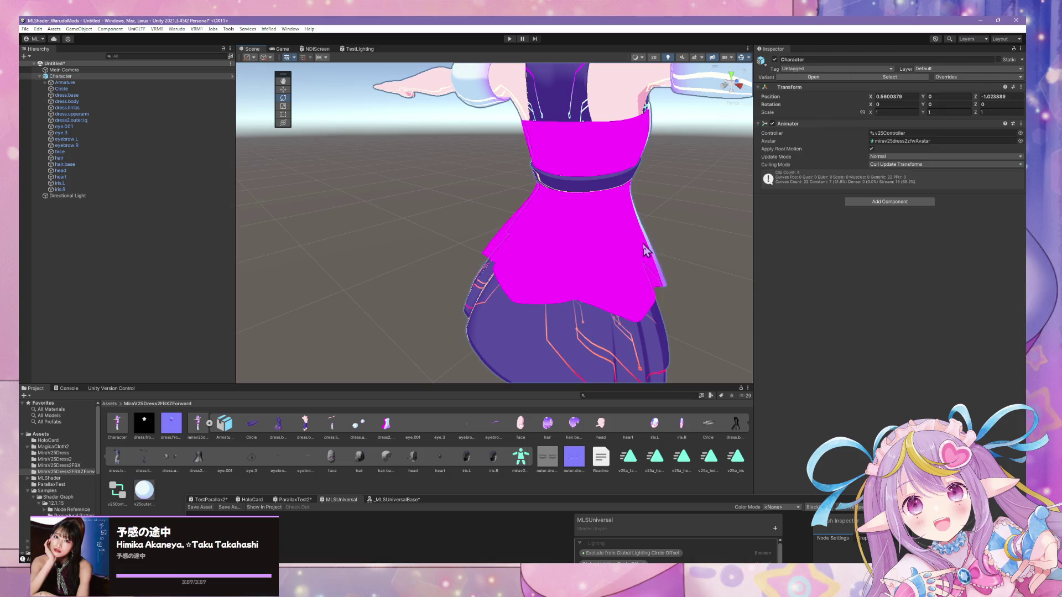
pyautogui.click(646, 250)
# Assign v25dress.back to the skirt's Element 1 material slot and check the result
pyautogui.click(1017, 209)
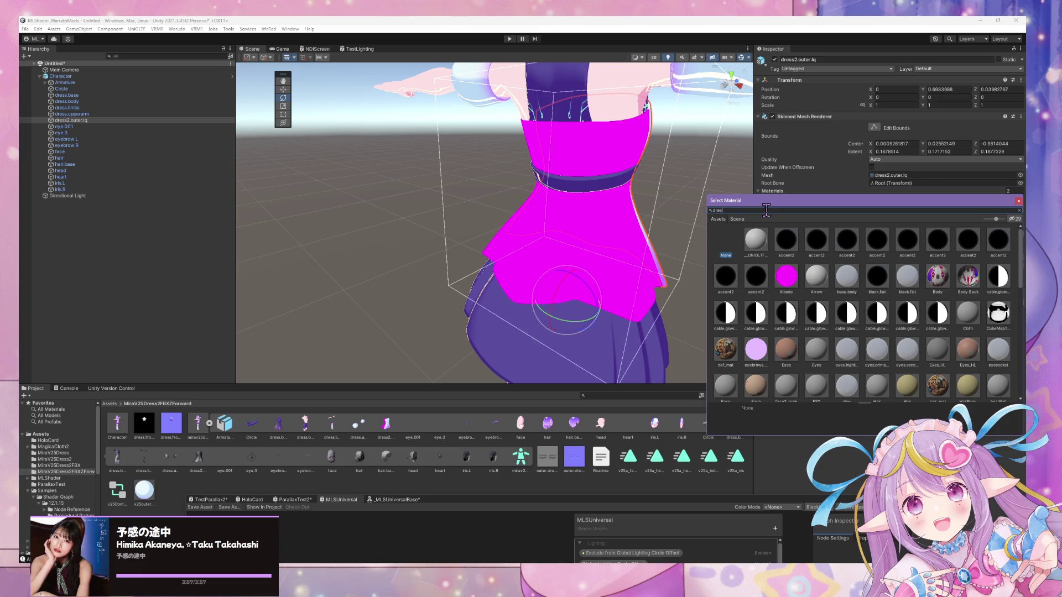
pyautogui.write('s')
pyautogui.click(785, 242)
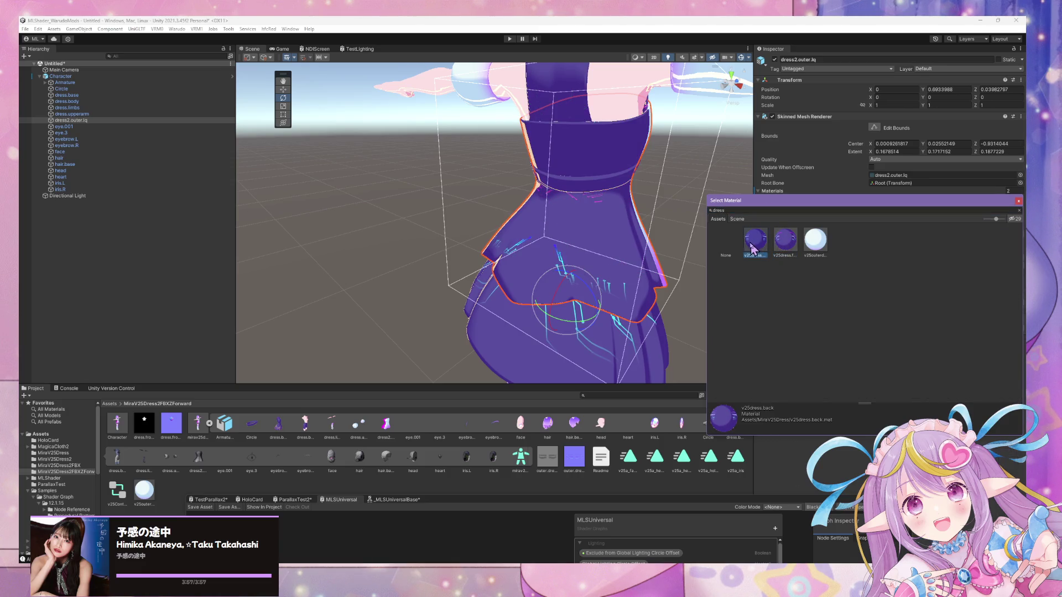
pyautogui.doubleClick(755, 241)
pyautogui.moveTo(620, 332)
pyautogui.mouseDown(button='right')
pyautogui.moveTo(556, 219)
pyautogui.moveTo(549, 240)
pyautogui.moveTo(410, 228)
pyautogui.moveTo(484, 215)
pyautogui.moveTo(661, 216)
pyautogui.moveTo(553, 182)
pyautogui.moveTo(397, 195)
pyautogui.moveTo(441, 213)
pyautogui.mouseUp(button='right')
pyautogui.press('w')
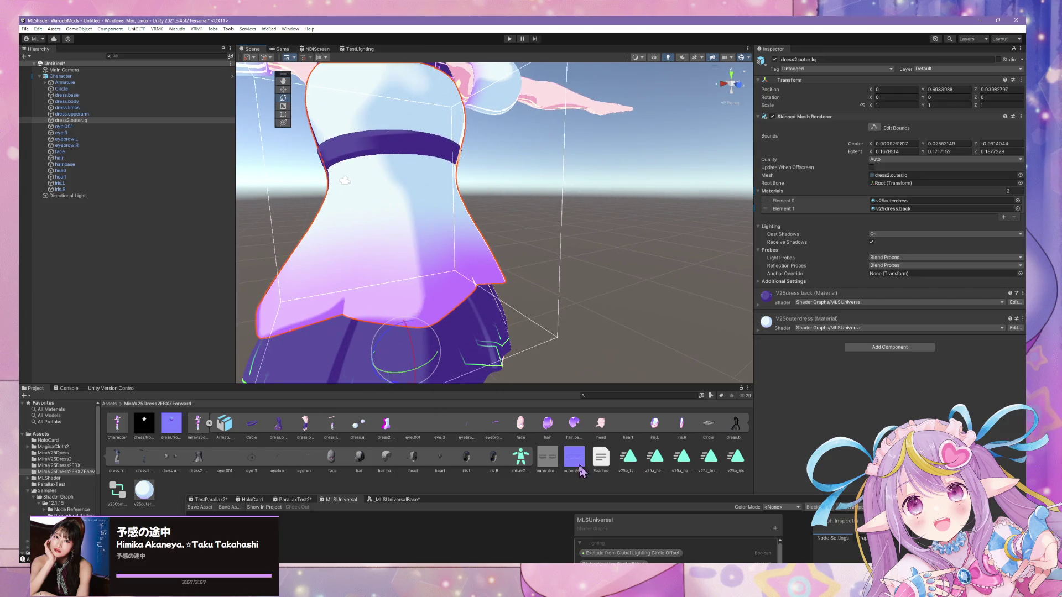
pyautogui.click(526, 547)
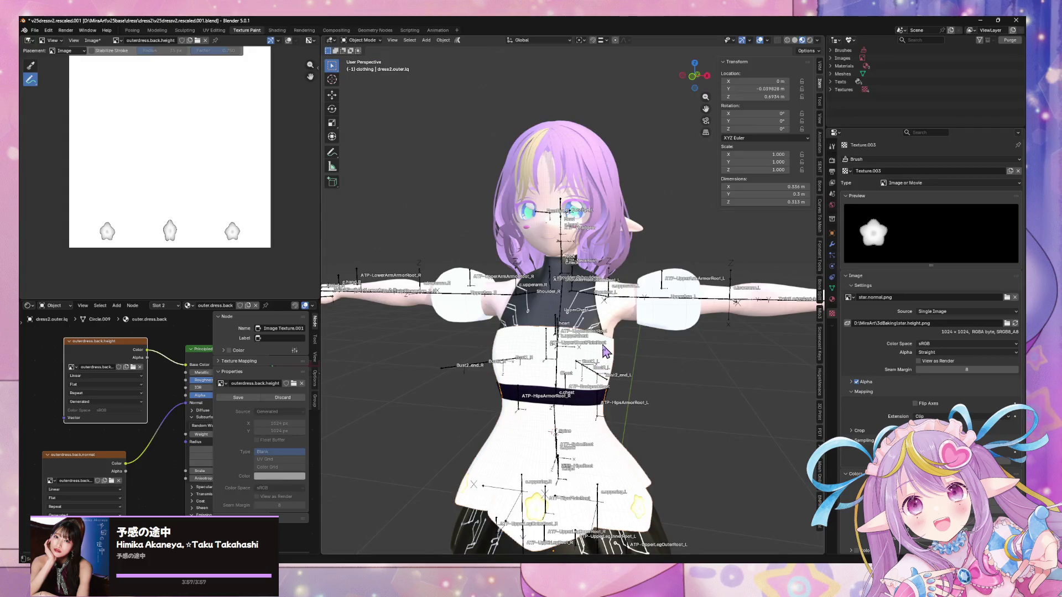
# Make the outer.dress material single-user, rename it outer.dress.front, and save the file
pyautogui.moveTo(651, 354)
pyautogui.mouseDown(button='middle')
pyautogui.moveTo(691, 343)
pyautogui.moveTo(680, 323)
pyautogui.mouseUp(button='middle')
pyautogui.click(833, 299)
pyautogui.click(879, 161)
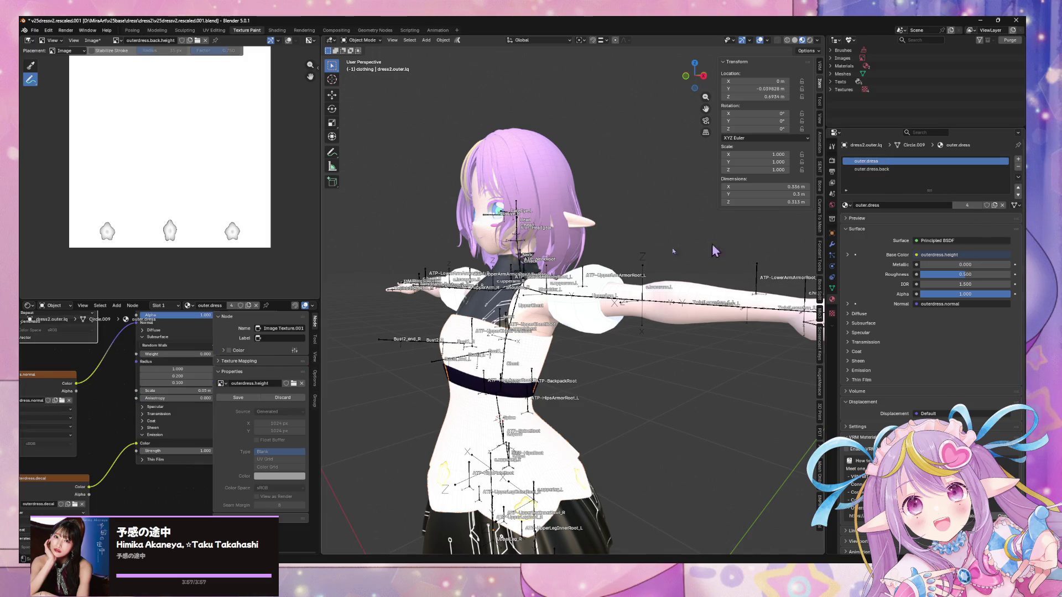
pyautogui.moveTo(714, 249); pyautogui.dragTo(763, 243, button='middle')
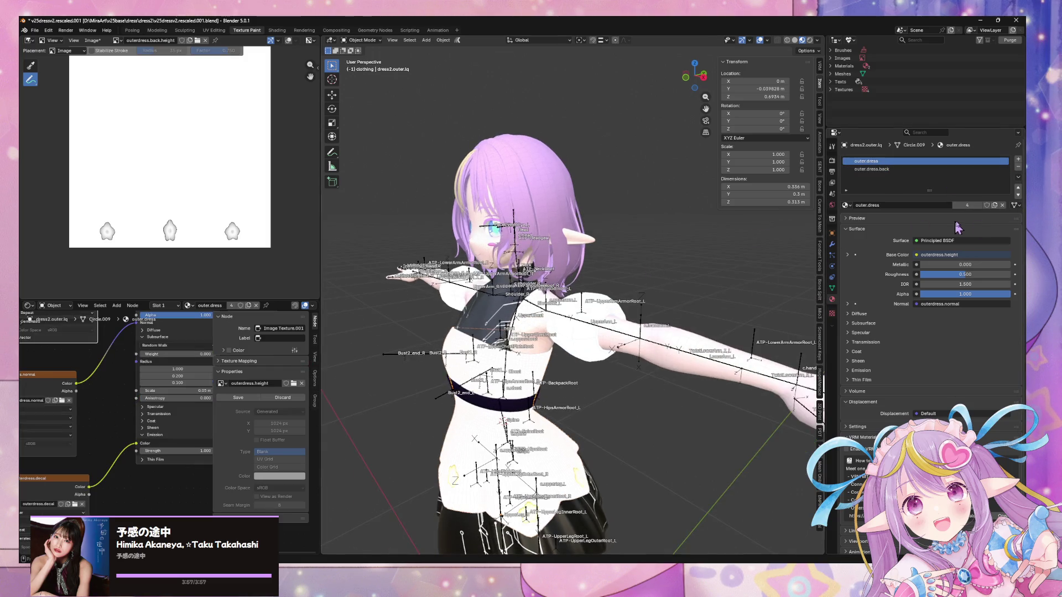
pyautogui.click(995, 205)
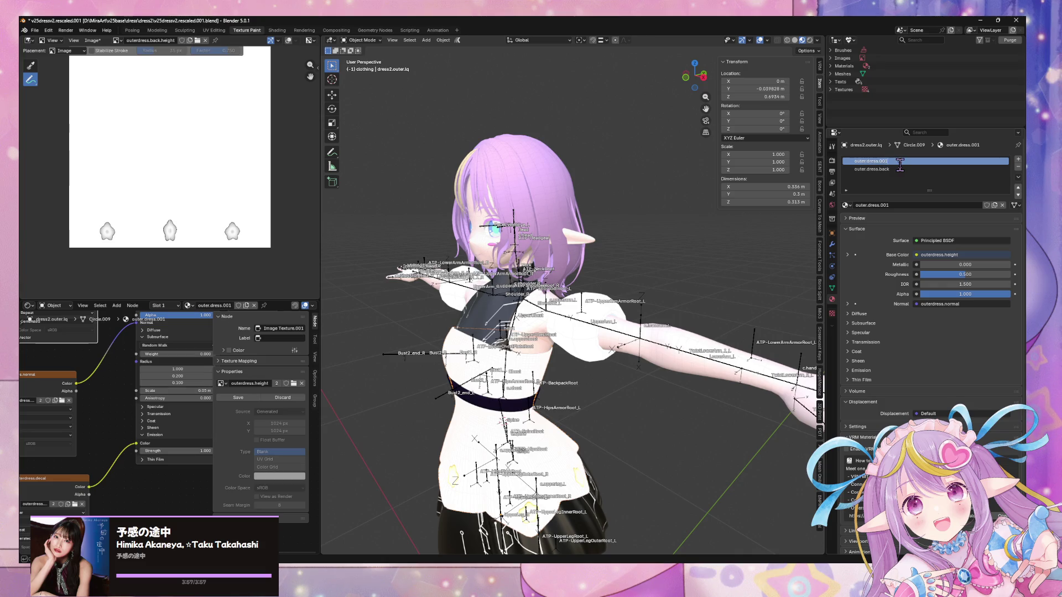
pyautogui.write('t')
pyautogui.press('Return')
pyautogui.hotkey('ctrl', 's')
# Re-export the model as FBX over the existing file
pyautogui.click(35, 31)
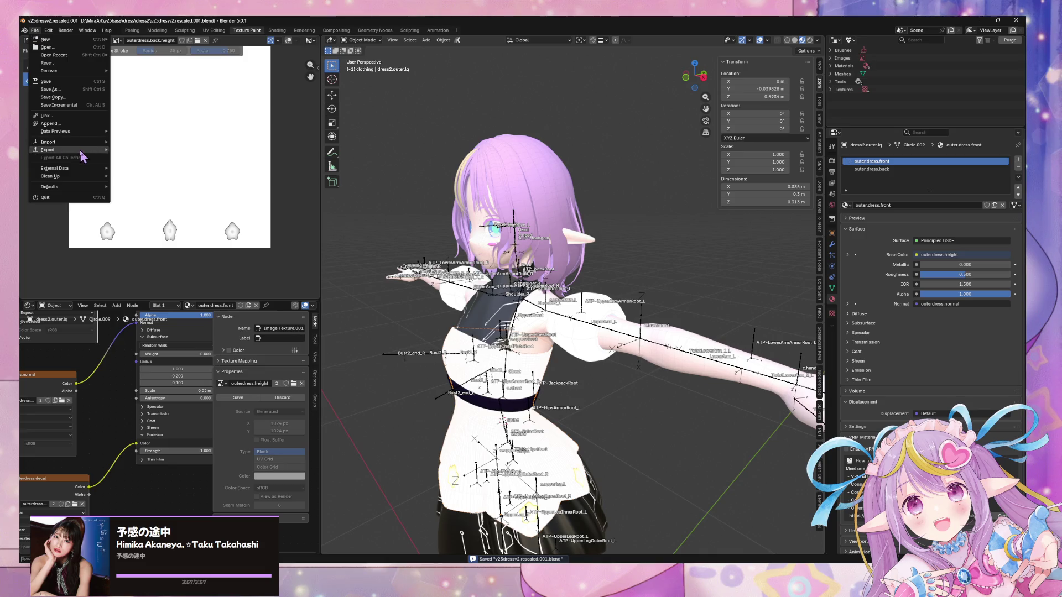
pyautogui.moveTo(83, 150)
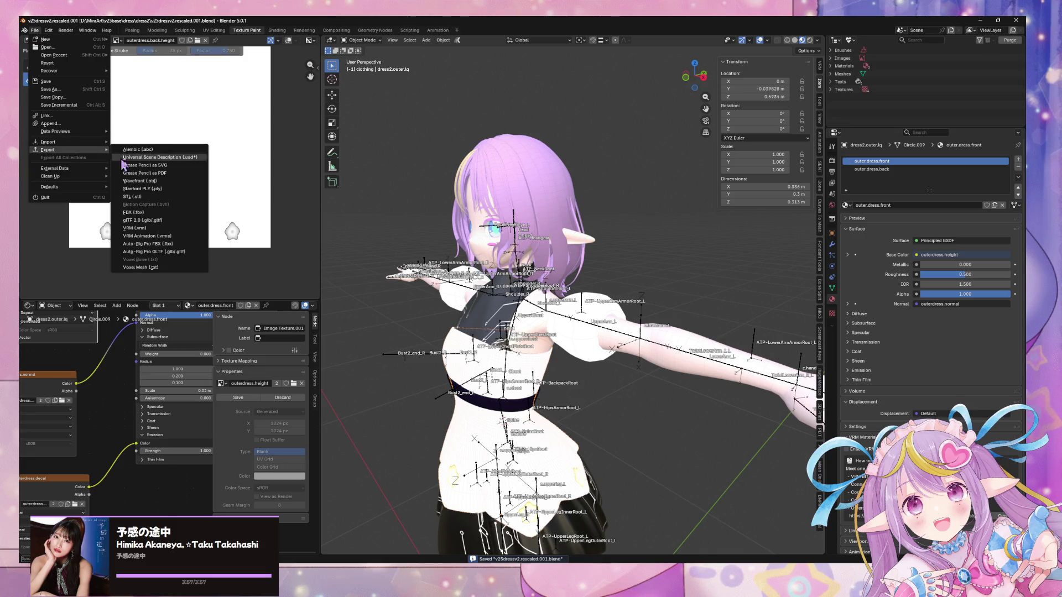
pyautogui.click(180, 219)
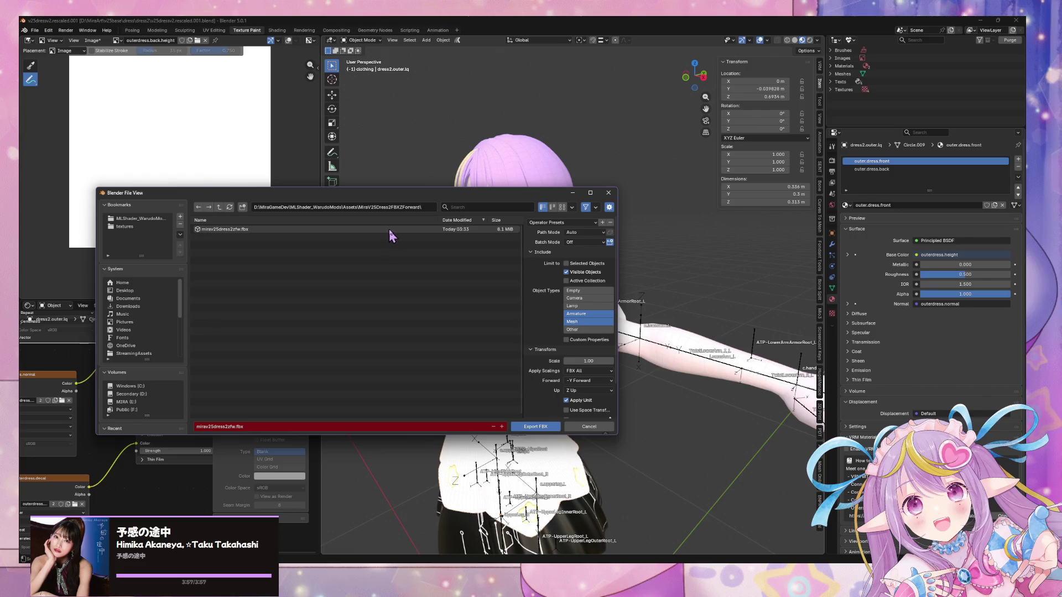
pyautogui.press('Escape')
pyautogui.hotkey('alt', 'Tab')
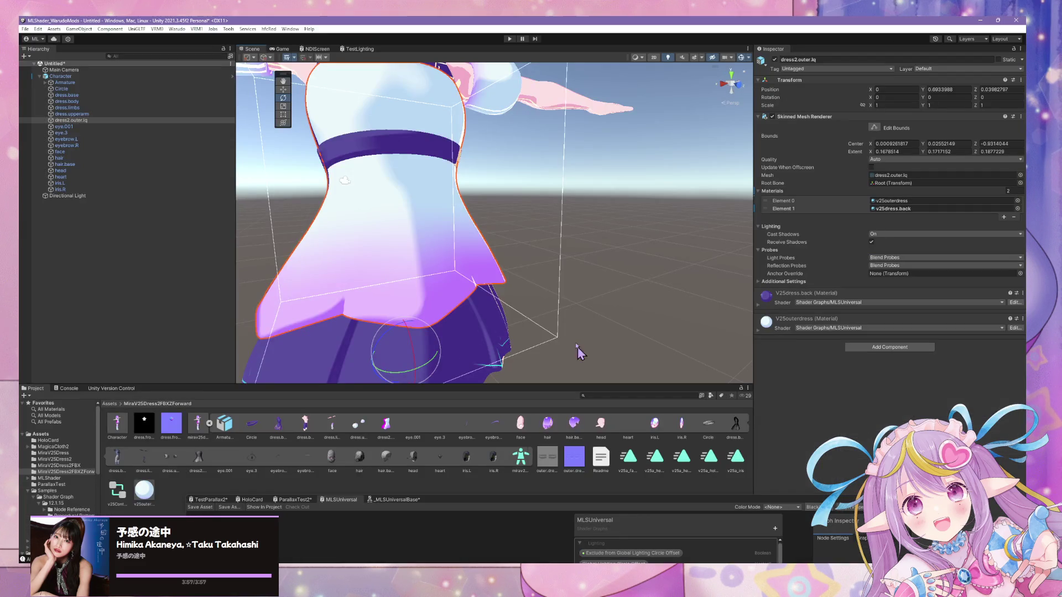
# Delete the v25dress.back and v25dress.front materials from the MiraV25Dress folder
pyautogui.keyDown('alt'); pyautogui.moveTo(508, 299); pyautogui.dragTo(590, 229); pyautogui.keyUp('alt')
pyautogui.scroll(5, 590, 228)
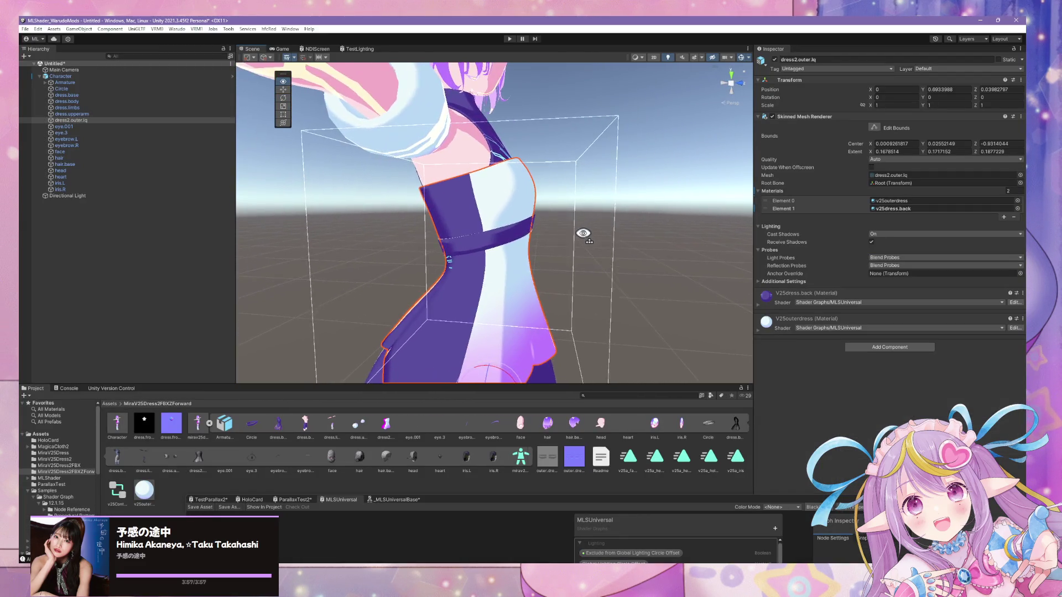
pyautogui.click(198, 426)
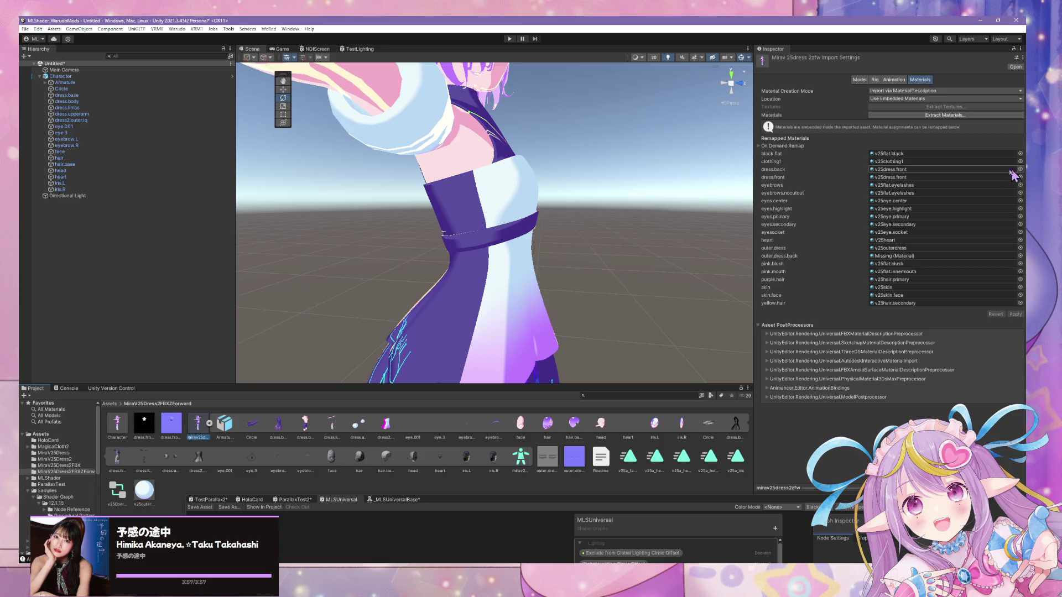
pyautogui.click(77, 465)
pyautogui.click(76, 472)
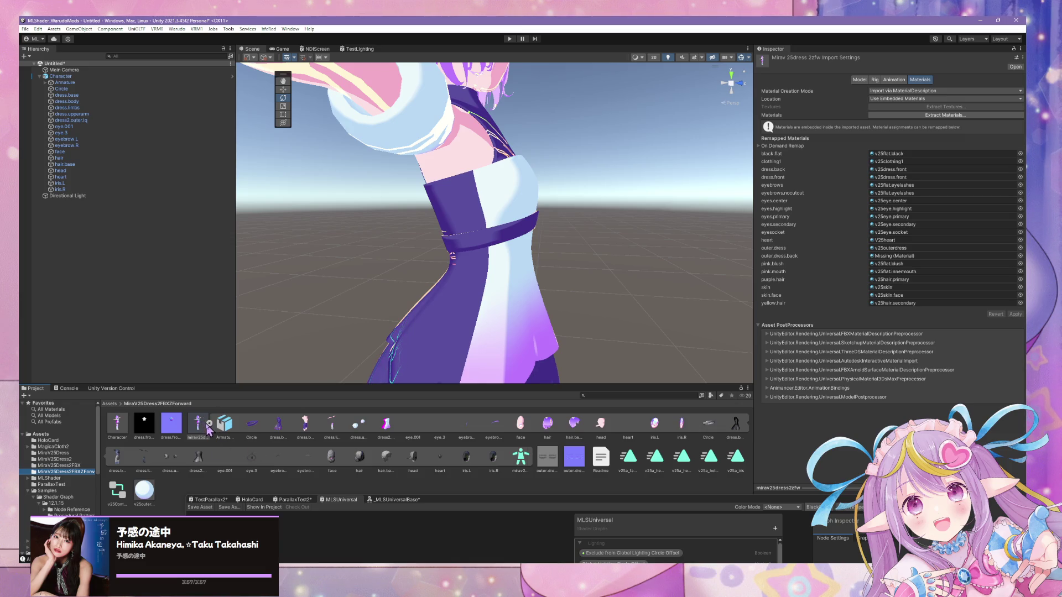
pyautogui.click(55, 459)
pyautogui.click(70, 452)
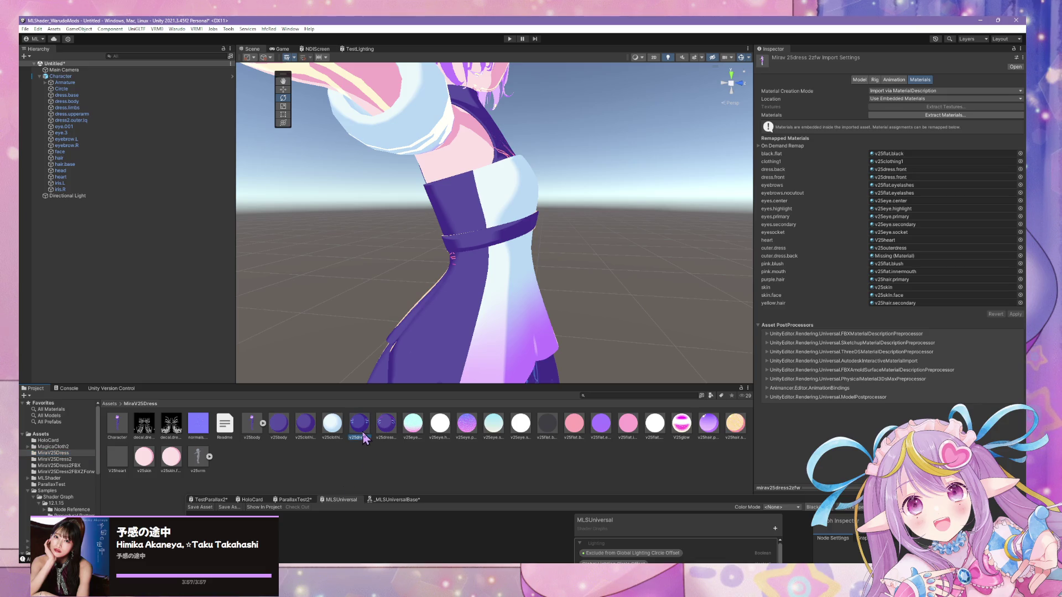
pyautogui.click(359, 429)
pyautogui.keyDown('ctrl'); pyautogui.click(385, 433); pyautogui.keyUp('ctrl')
pyautogui.press('Delete')
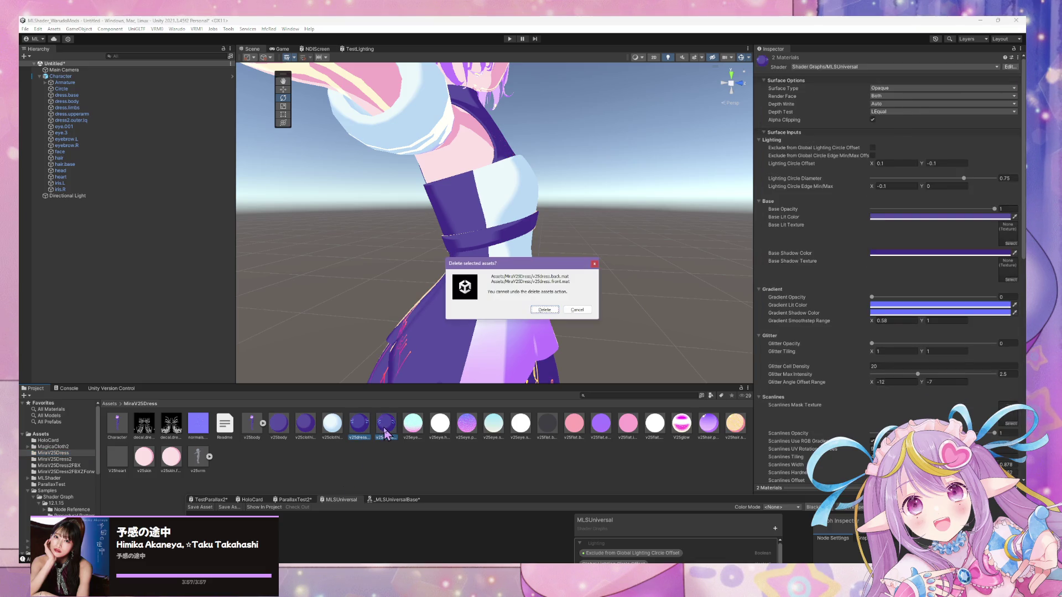
pyautogui.click(546, 310)
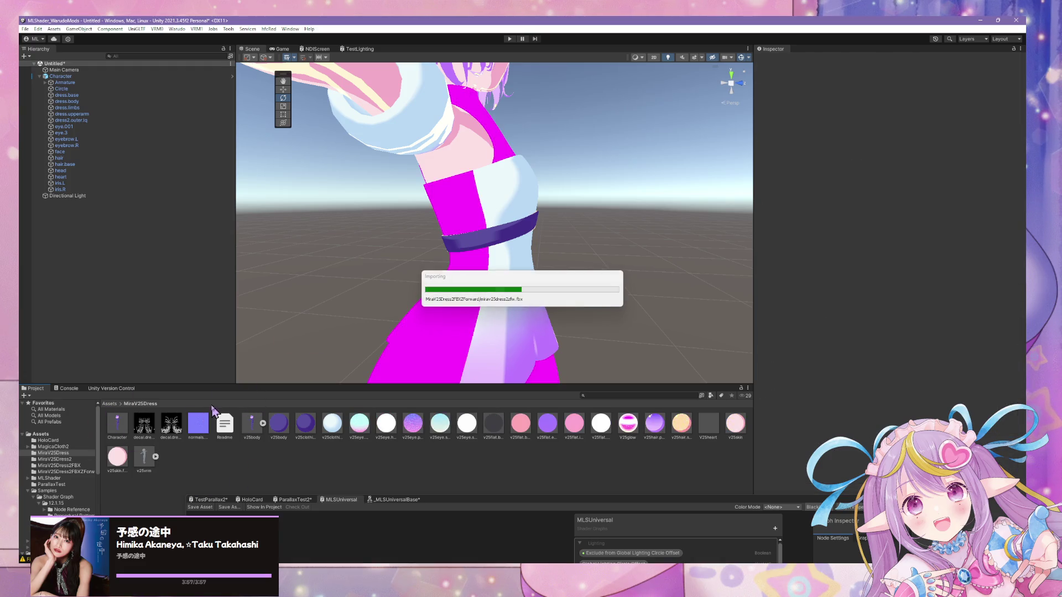
# Inspect the magenta skirt, selecting the dress.base mesh and v25body material
pyautogui.moveTo(498, 260)
pyautogui.mouseDown(button='right')
pyautogui.moveTo(500, 291)
pyautogui.moveTo(482, 272)
pyautogui.moveTo(494, 274)
pyautogui.mouseUp(button='right')
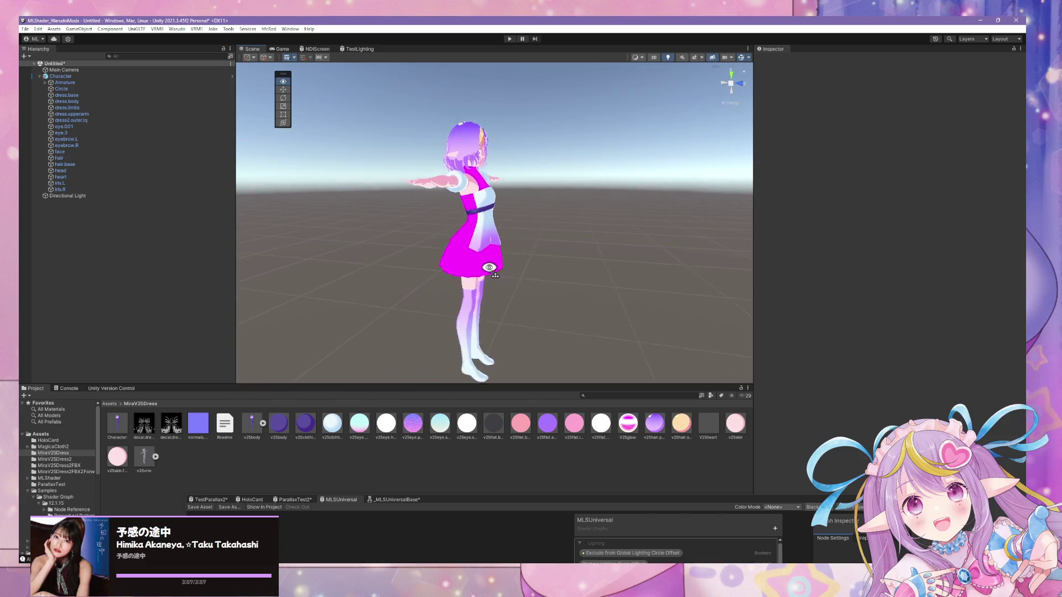
pyautogui.scroll(2, 494, 274)
pyautogui.click(486, 321)
pyautogui.moveTo(486, 321)
pyautogui.mouseDown(button='right')
pyautogui.moveTo(402, 332)
pyautogui.moveTo(301, 308)
pyautogui.moveTo(249, 313)
pyautogui.moveTo(469, 288)
pyautogui.moveTo(486, 298)
pyautogui.moveTo(479, 310)
pyautogui.mouseUp(button='right')
pyautogui.click(500, 300)
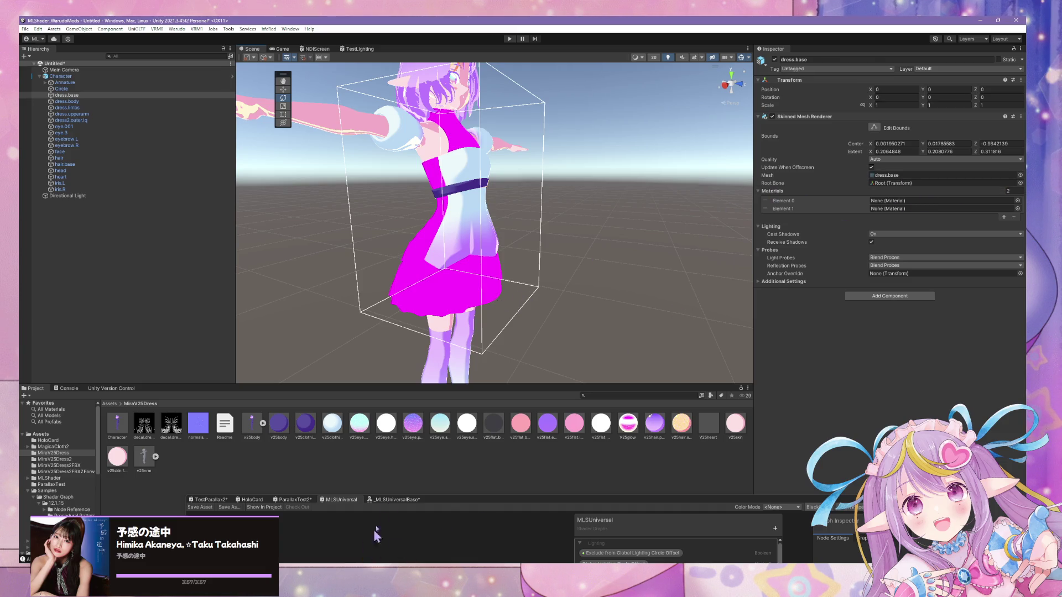
pyautogui.click(279, 424)
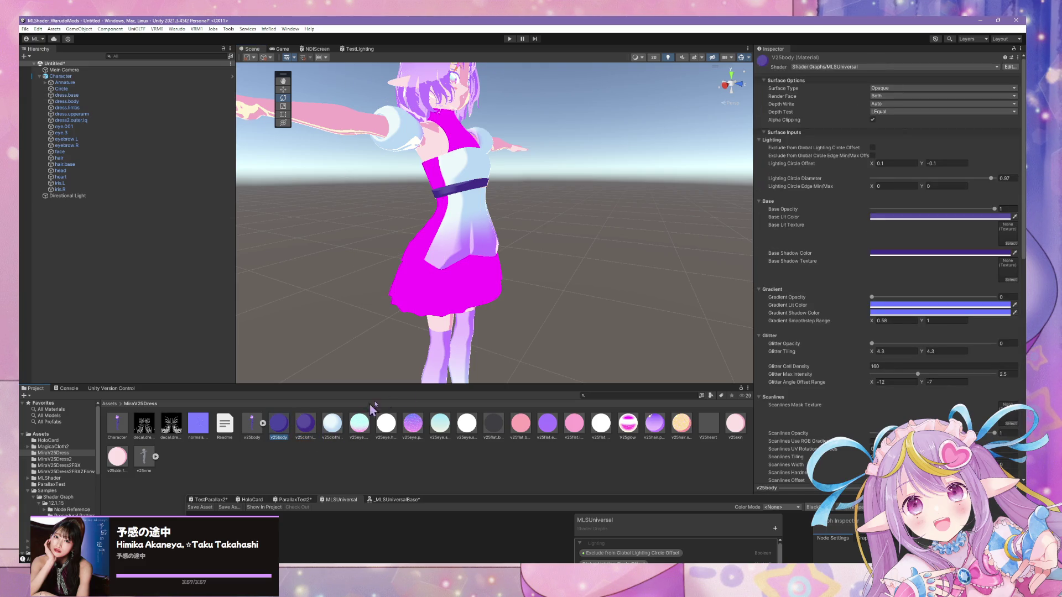
pyautogui.moveTo(447, 306)
pyautogui.mouseDown(button='right')
pyautogui.moveTo(343, 292)
pyautogui.moveTo(413, 299)
pyautogui.moveTo(420, 440)
pyautogui.mouseUp(button='right')
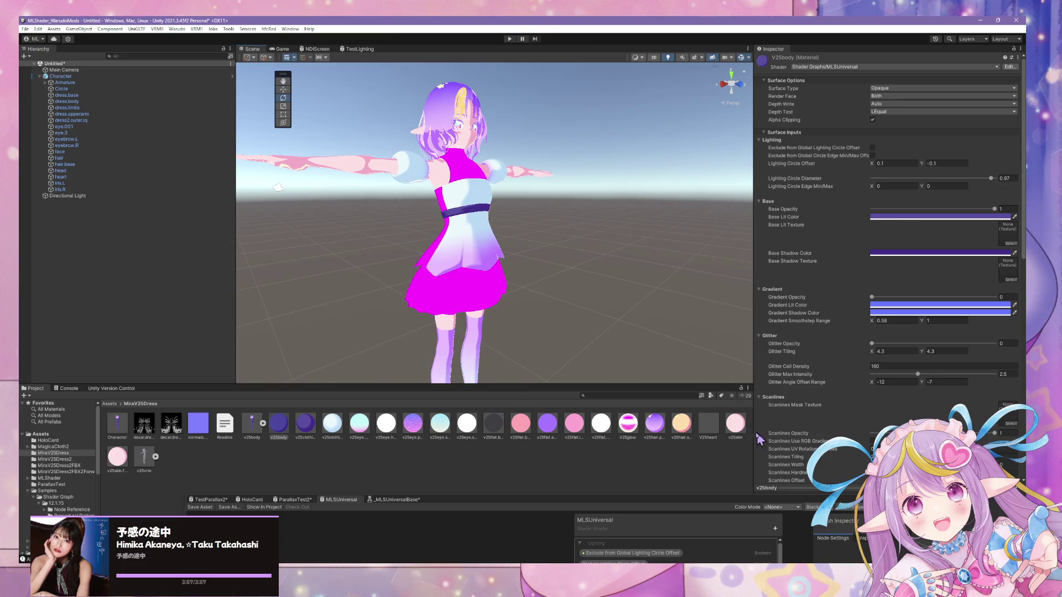
# Delete the MiraV25Dress2 folder and open the FBX's import settings in MiraV25Dress2FBXZForward
pyautogui.click(76, 459)
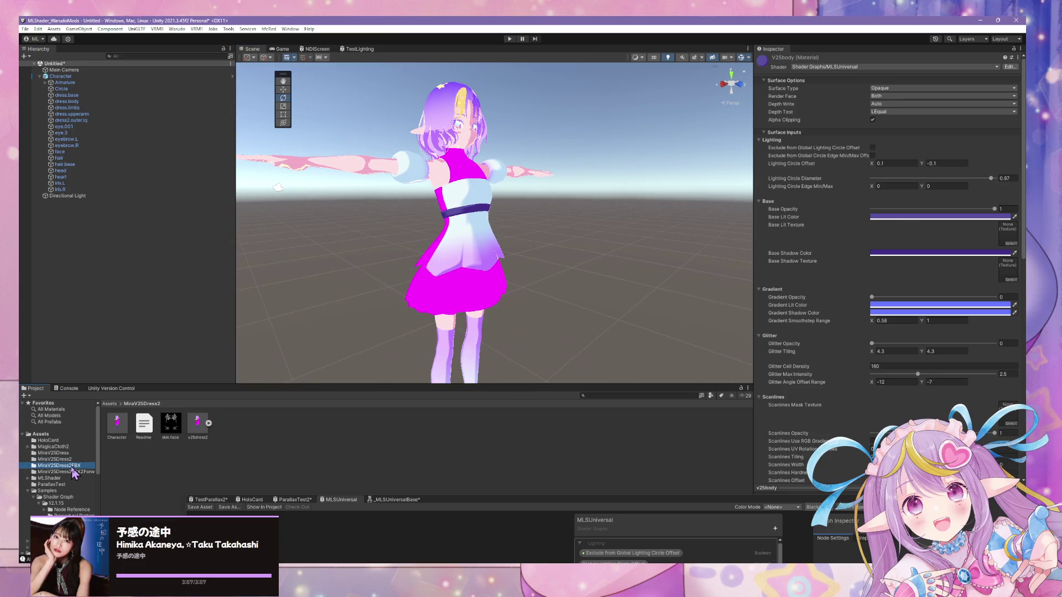
pyautogui.click(79, 465)
pyautogui.click(76, 459)
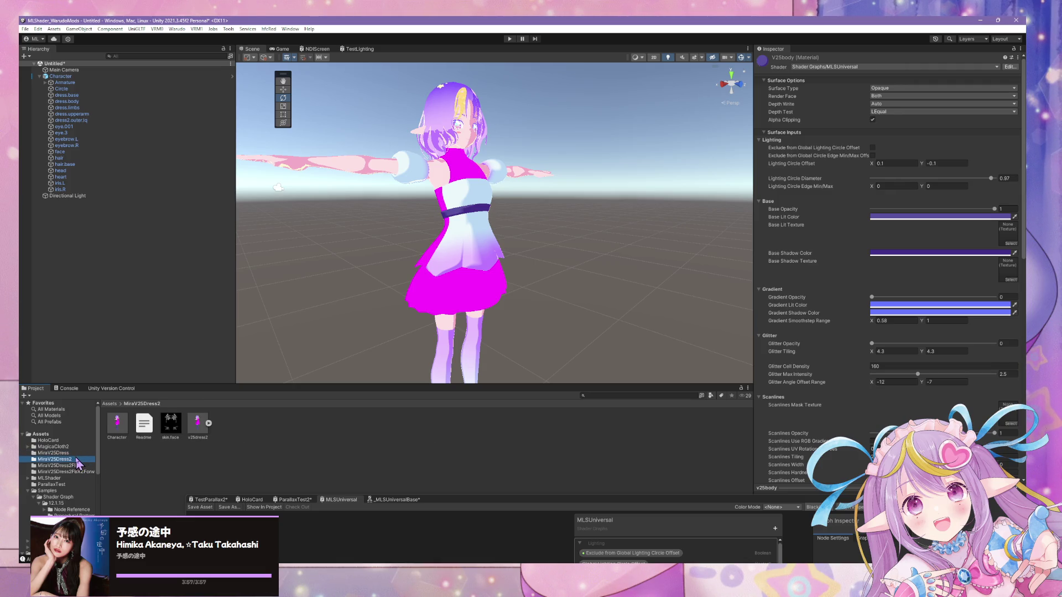
pyautogui.press('Delete')
pyautogui.click(544, 309)
pyautogui.click(83, 459)
pyautogui.click(61, 453)
pyautogui.click(78, 472)
pyautogui.click(73, 466)
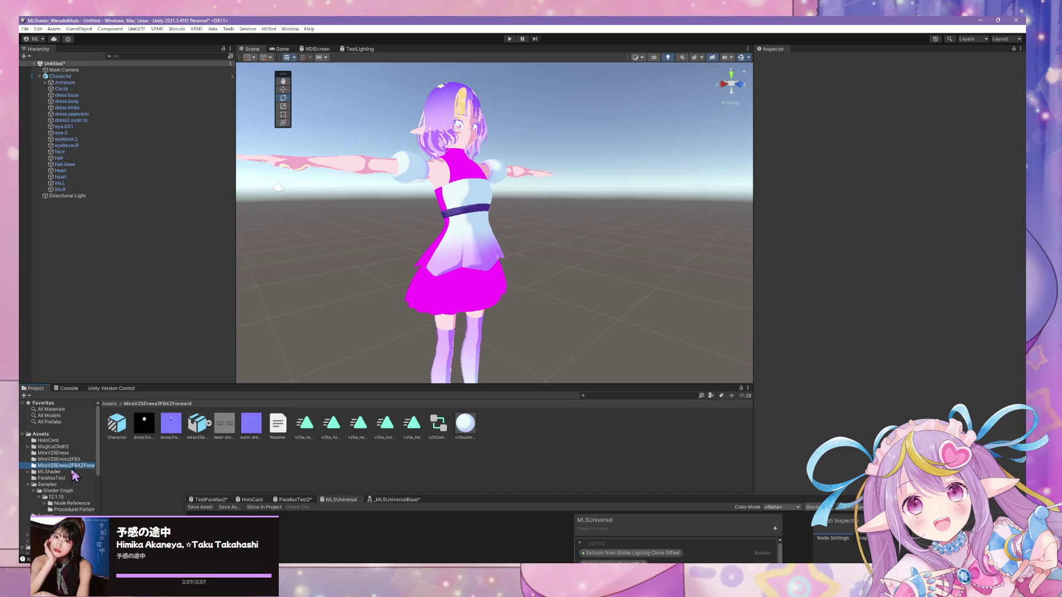
pyautogui.click(198, 423)
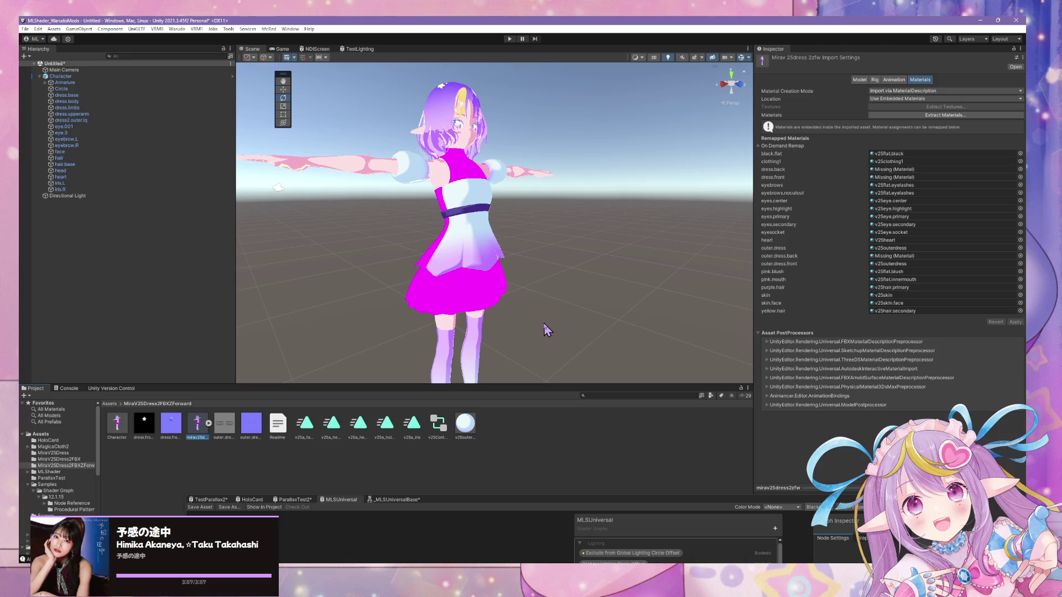
# Duplicate the v25outerdress material twice, naming one copy v25outerdress.back
pyautogui.click(466, 424)
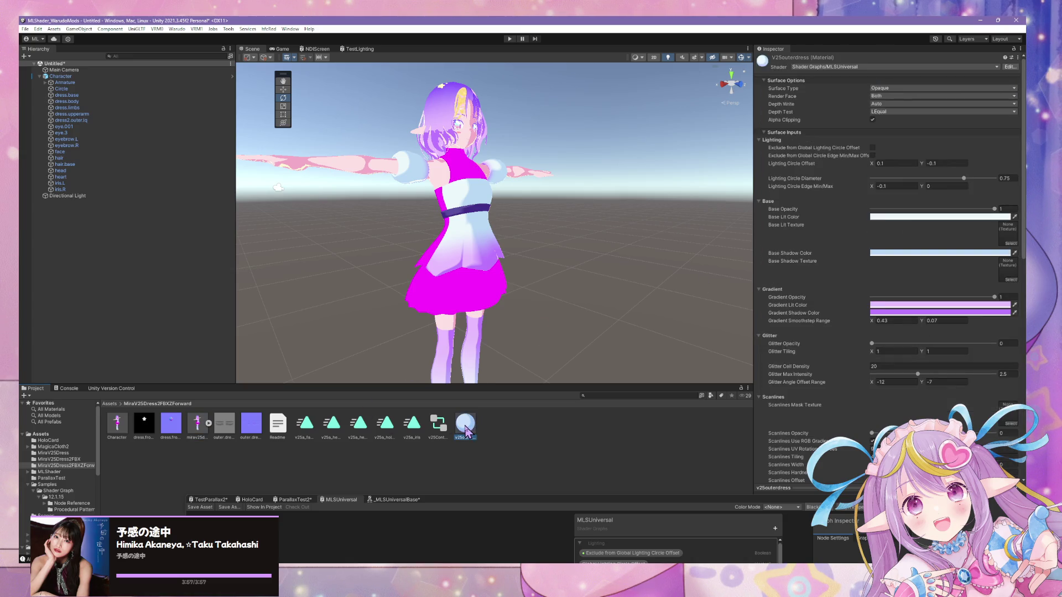
pyautogui.hotkey('ctrl', 'd')
pyautogui.click(485, 435)
pyautogui.write('v2Soutedress.front')
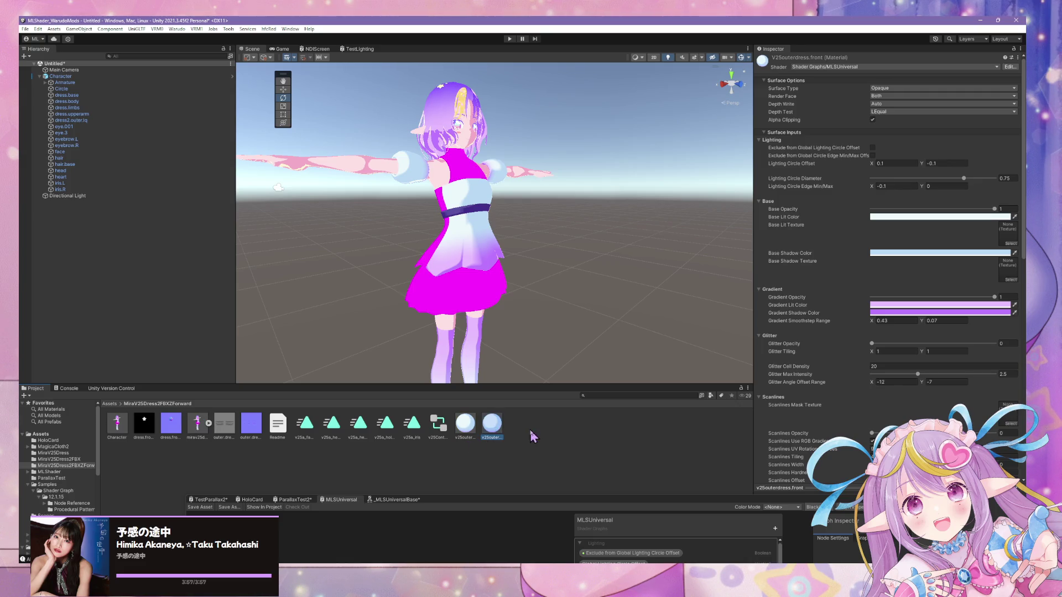
pyautogui.hotkey('ctrl', 'd')
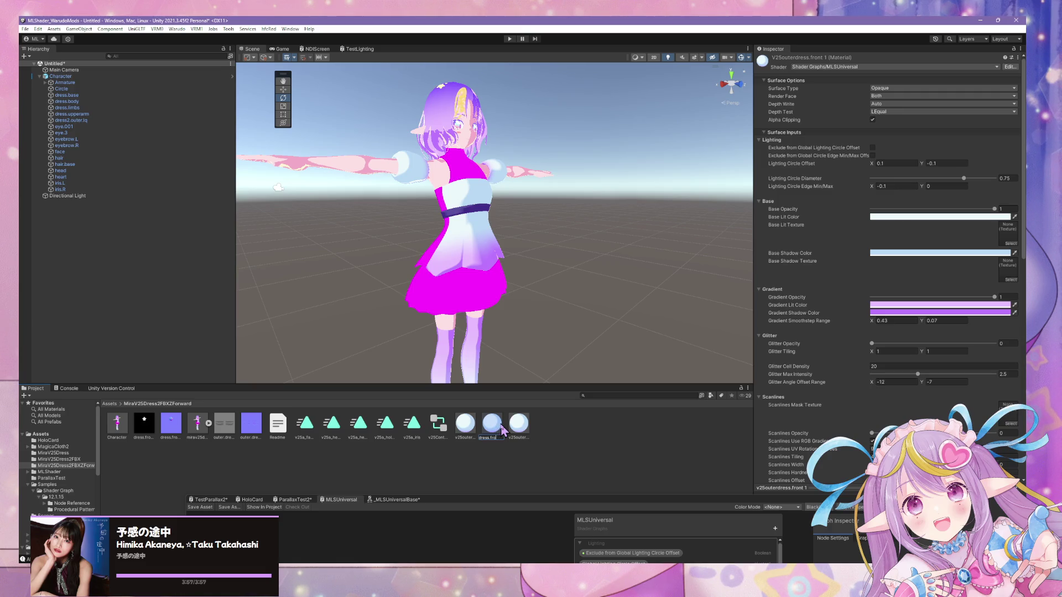
pyautogui.press('Return')
# Review the FBX material remapping and the v25outerdress.front material
pyautogui.click(196, 425)
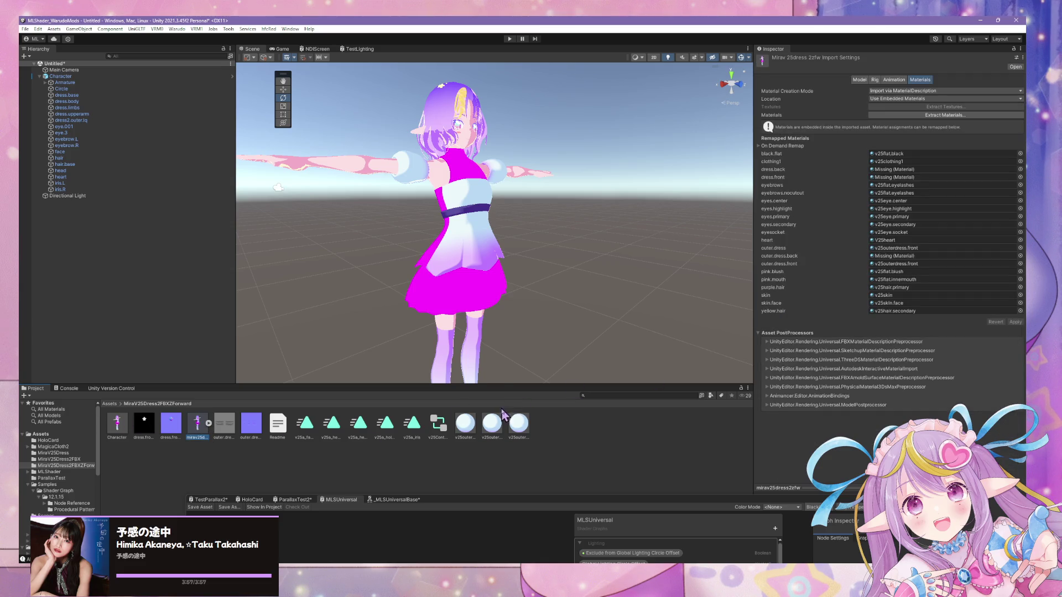
pyautogui.click(520, 424)
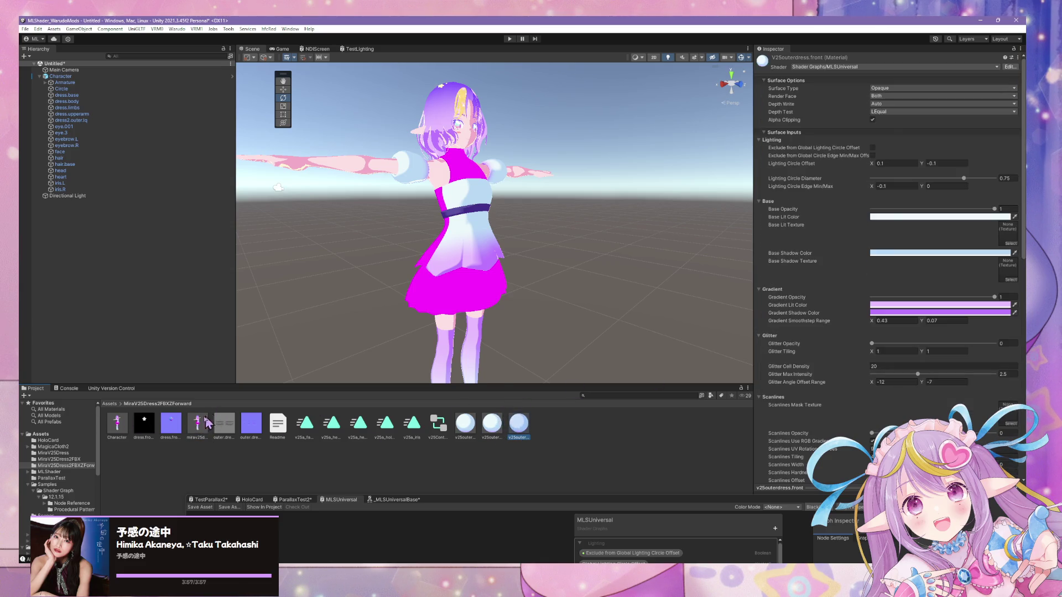
pyautogui.click(209, 422)
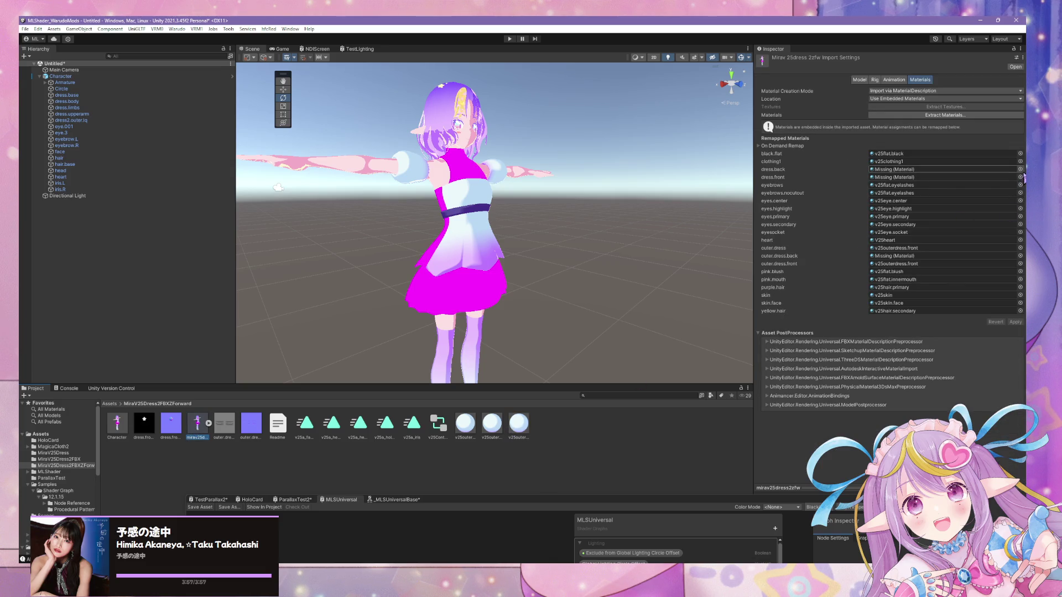
# Remap dress.back to v25outerdress.back and dress.front to v25outerdress.front
pyautogui.click(1021, 170)
pyautogui.write('ck')
pyautogui.doubleClick(875, 201)
pyautogui.click(1020, 177)
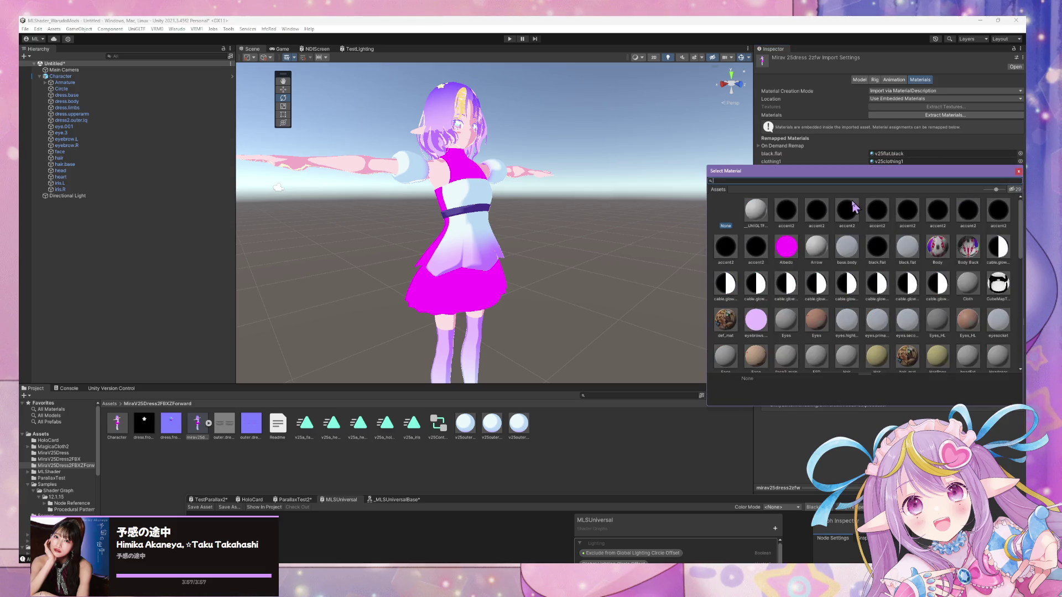
pyautogui.write('front')
pyautogui.doubleClick(784, 210)
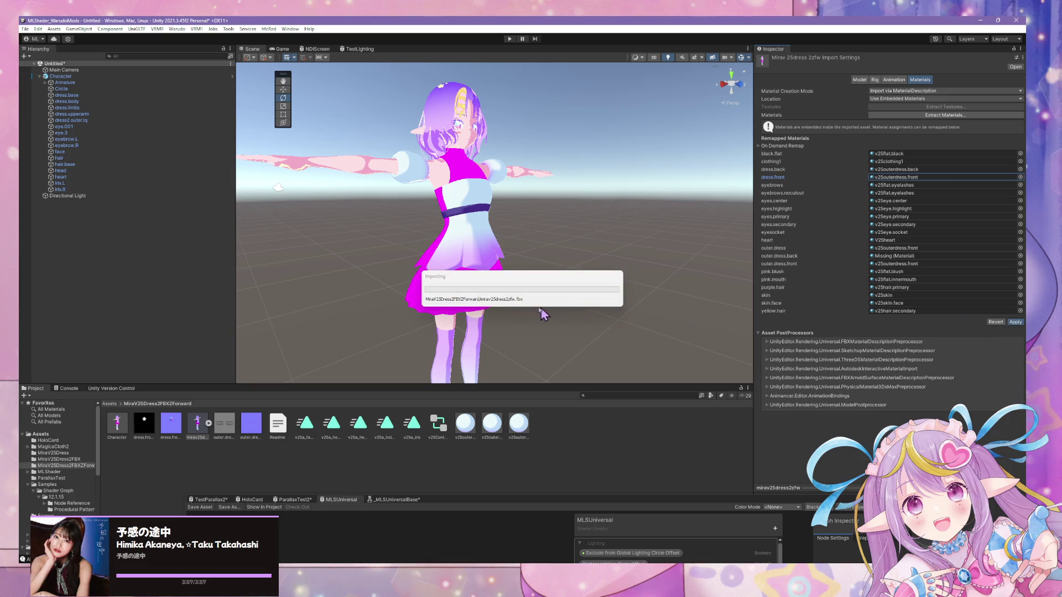
# Drag the v25outerdress 1 material onto the outer.dress material slots
pyautogui.moveTo(531, 308)
pyautogui.mouseDown(button='right')
pyautogui.moveTo(533, 323)
pyautogui.moveTo(595, 327)
pyautogui.moveTo(545, 320)
pyautogui.moveTo(553, 313)
pyautogui.mouseUp(button='right')
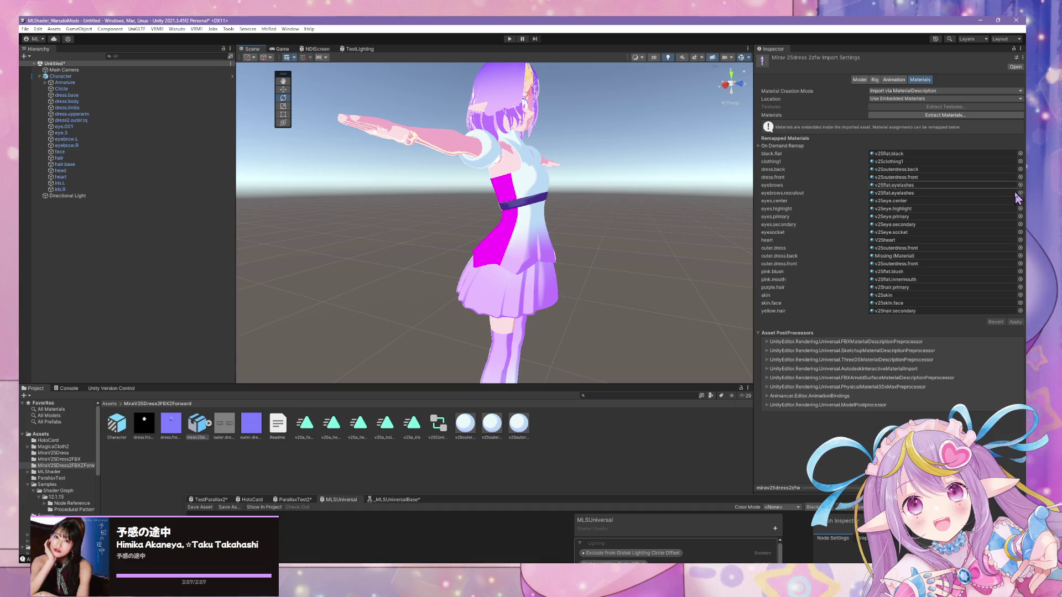
pyautogui.click(1021, 256)
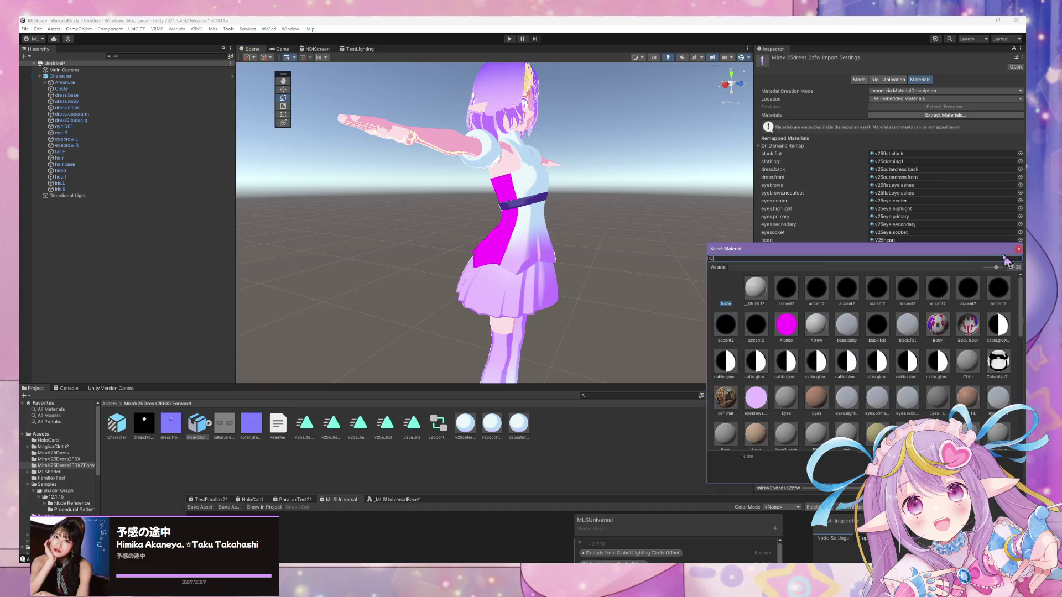
pyautogui.moveTo(948, 254); pyautogui.dragTo(871, 312)
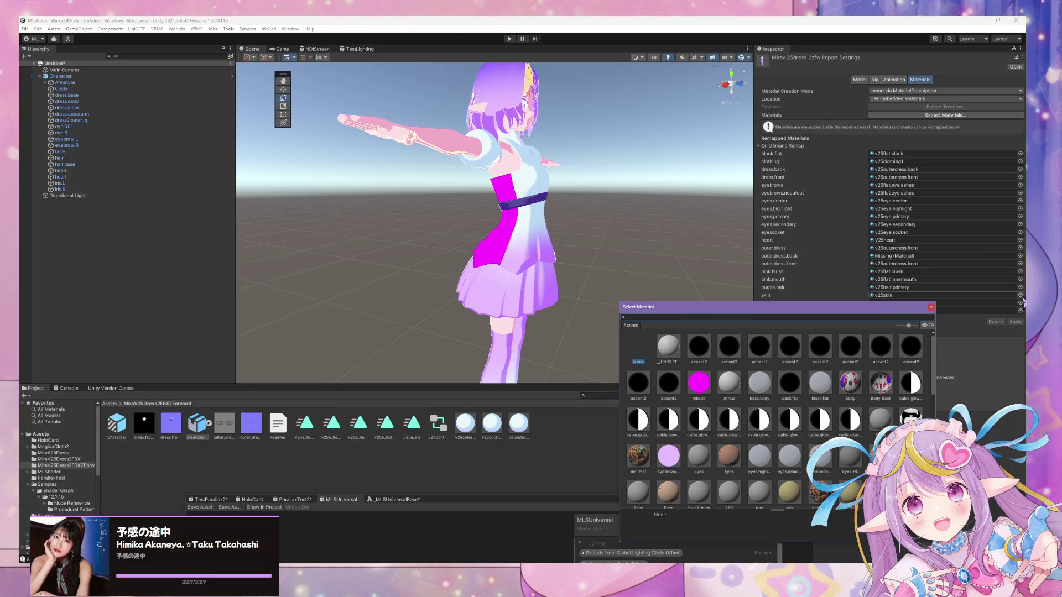
pyautogui.click(931, 307)
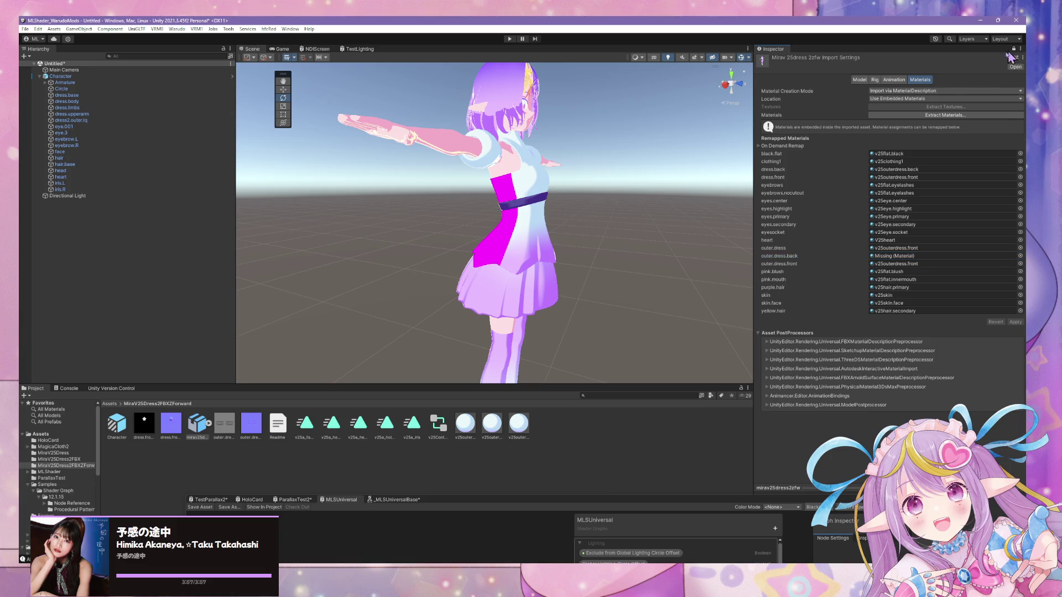
pyautogui.moveTo(501, 432)
pyautogui.mouseDown()
pyautogui.moveTo(929, 271)
pyautogui.moveTo(930, 257)
pyautogui.mouseUp()
pyautogui.moveTo(521, 435); pyautogui.dragTo(938, 261)
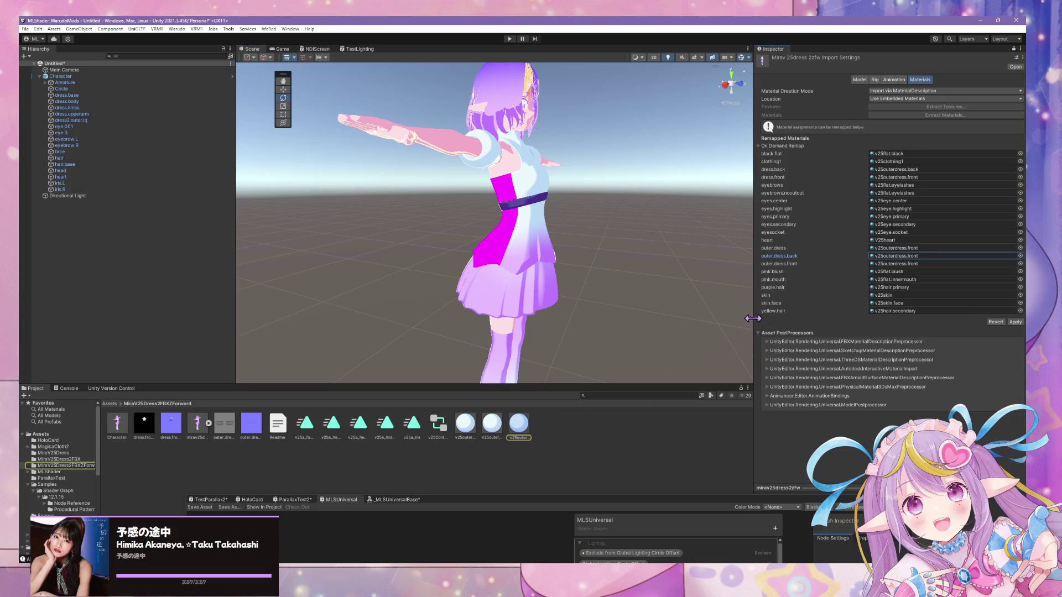
pyautogui.moveTo(517, 437); pyautogui.dragTo(845, 273)
pyautogui.moveTo(474, 435)
pyautogui.mouseDown()
pyautogui.moveTo(599, 360)
pyautogui.moveTo(931, 256)
pyautogui.moveTo(927, 248)
pyautogui.mouseUp()
pyautogui.click(467, 427)
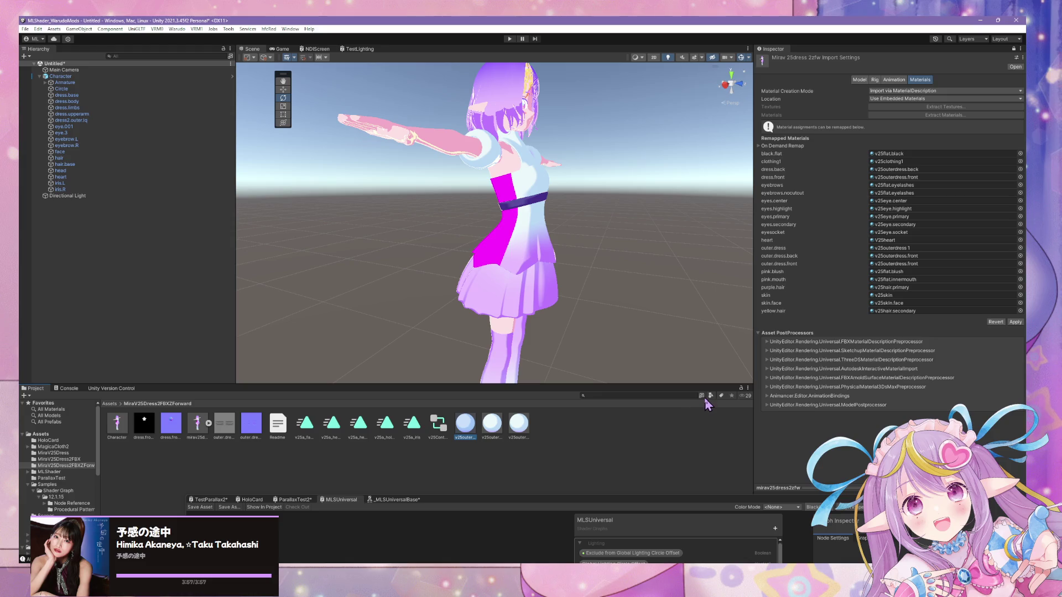
# Rename v25outerdress 1 to v25outerdress, remap outer.dress to it, and apply the reimport
pyautogui.moveTo(710, 501)
pyautogui.mouseDown()
pyautogui.moveTo(636, 453)
pyautogui.moveTo(476, 84)
pyautogui.moveTo(445, 66)
pyautogui.moveTo(436, 76)
pyautogui.mouseUp()
pyautogui.moveTo(527, 69); pyautogui.dragTo(389, 488)
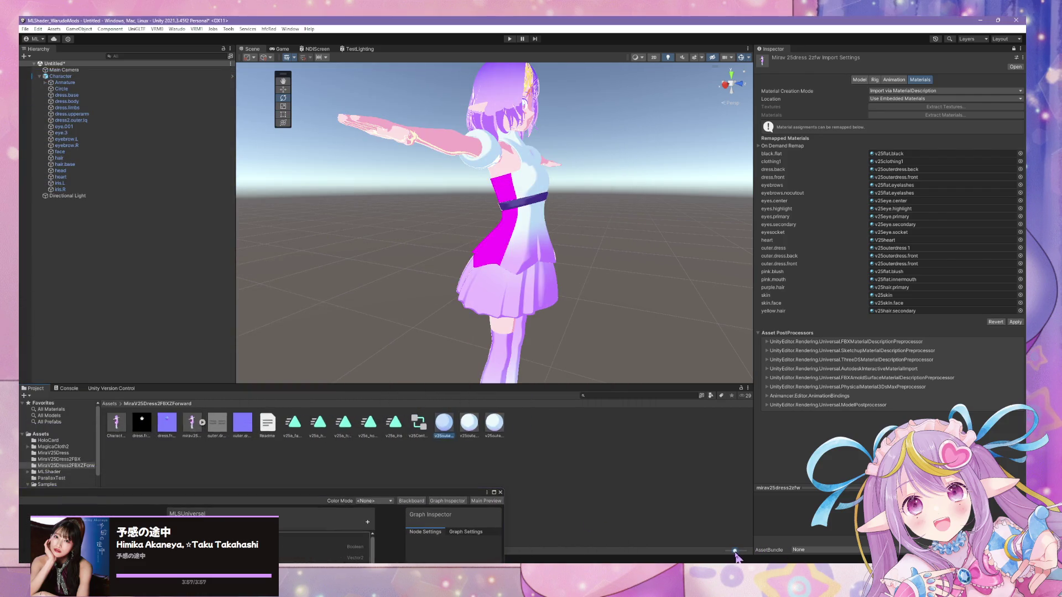
pyautogui.moveTo(736, 552); pyautogui.dragTo(727, 552)
pyautogui.moveTo(429, 490)
pyautogui.mouseDown()
pyautogui.moveTo(718, 437)
pyautogui.moveTo(863, 337)
pyautogui.moveTo(750, 517)
pyautogui.mouseUp()
pyautogui.click(208, 493)
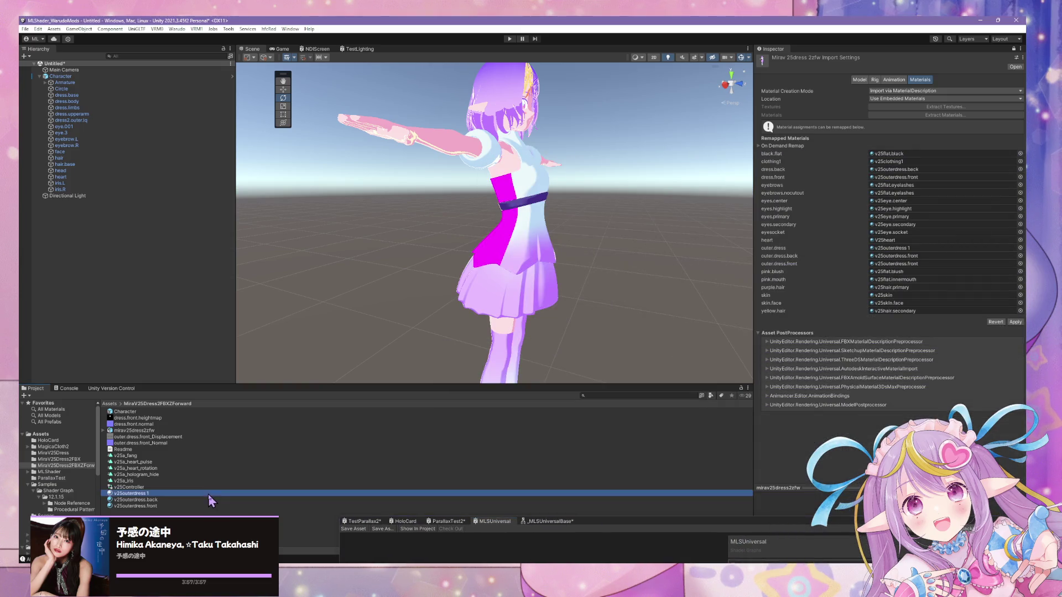
pyautogui.press('Return')
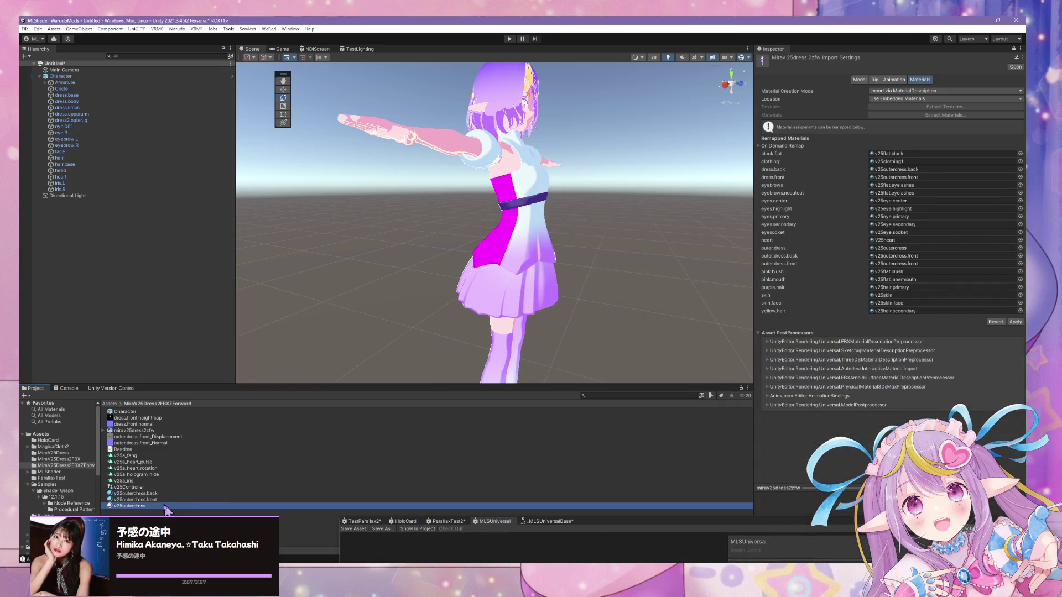
pyautogui.moveTo(159, 507)
pyautogui.mouseDown()
pyautogui.moveTo(982, 166)
pyautogui.moveTo(925, 227)
pyautogui.moveTo(929, 248)
pyautogui.mouseUp()
pyautogui.click(1015, 322)
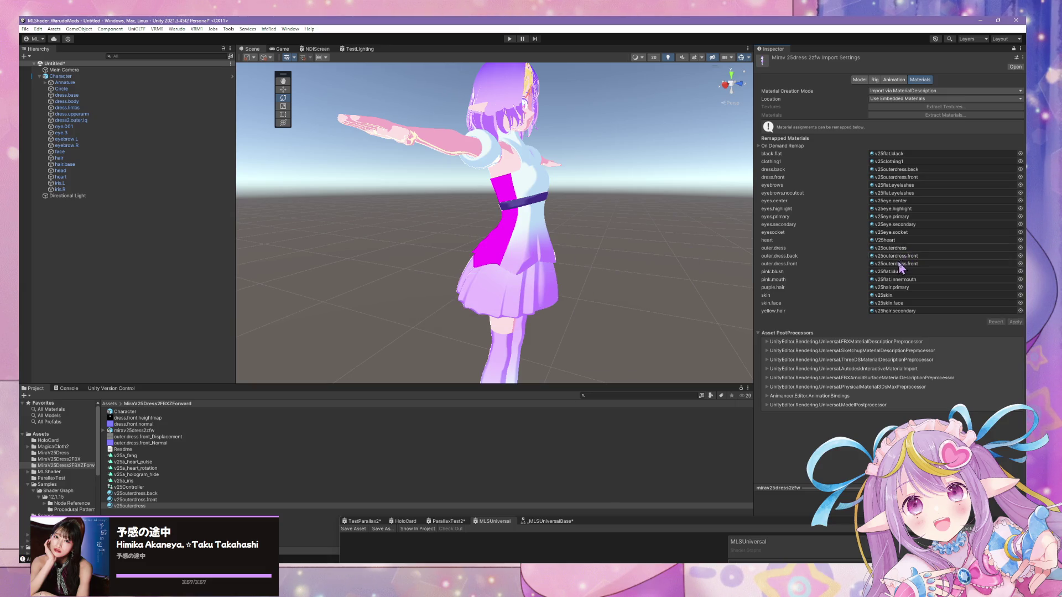
# Switch to Blender and enter Edit Mode on the dress mesh
pyautogui.moveTo(501, 254)
pyautogui.mouseDown(button='right')
pyautogui.moveTo(615, 259)
pyautogui.moveTo(648, 316)
pyautogui.mouseUp(button='right')
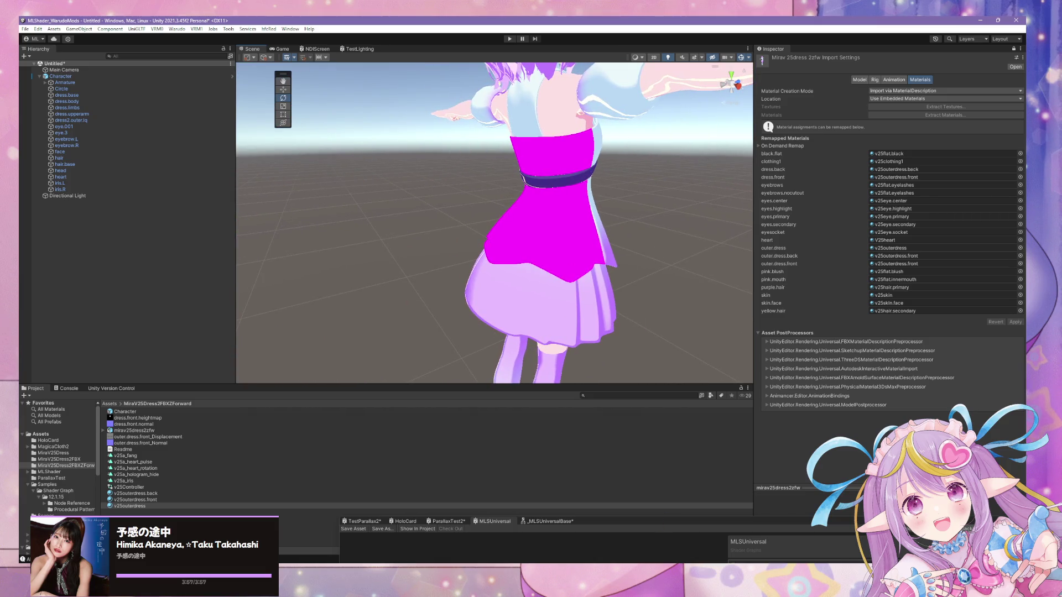
pyautogui.hotkey('alt', 'Tab')
pyautogui.moveTo(542, 360)
pyautogui.mouseDown(button='middle')
pyautogui.moveTo(573, 381)
pyautogui.moveTo(542, 415)
pyautogui.mouseUp(button='middle')
pyautogui.press('Tab')
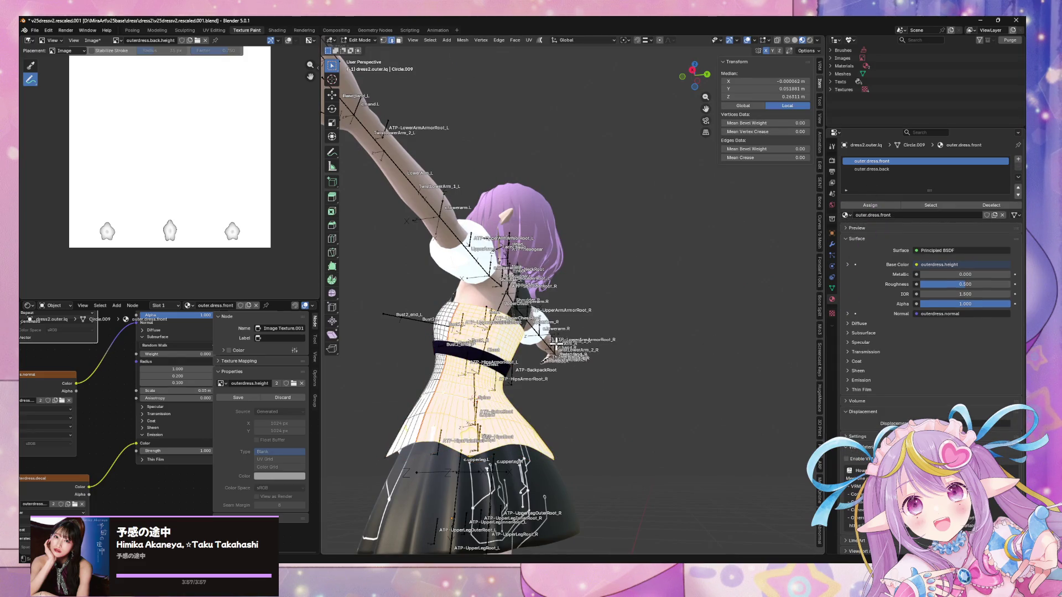
# Assign the outer.dress.back material to the selected faces and save the blend file
pyautogui.click(903, 169)
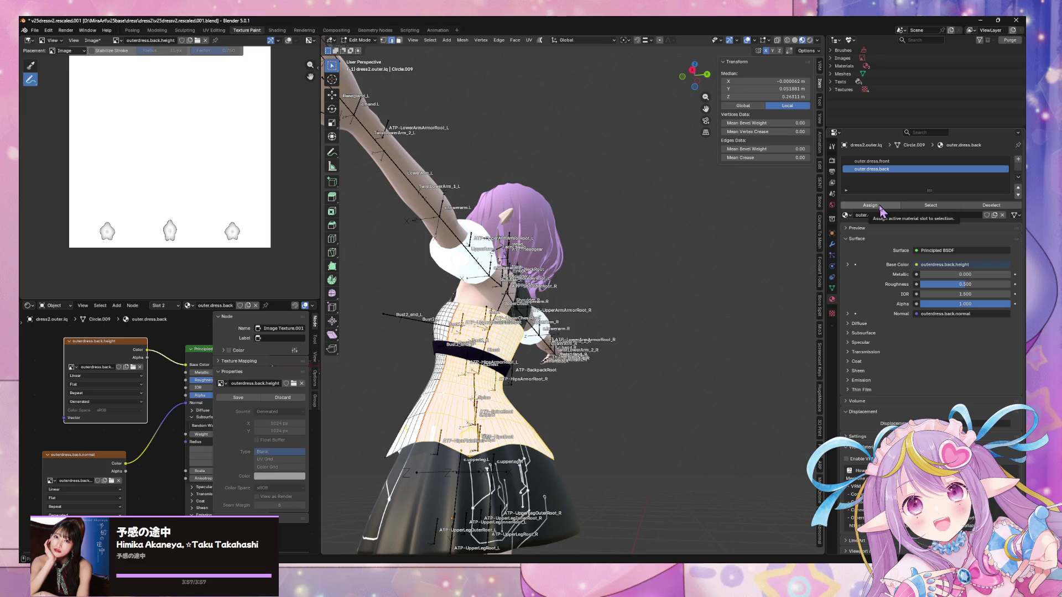
pyautogui.click(880, 211)
pyautogui.press('Tab')
pyautogui.moveTo(616, 310); pyautogui.dragTo(729, 337, button='middle')
pyautogui.hotkey('ctrl', 's')
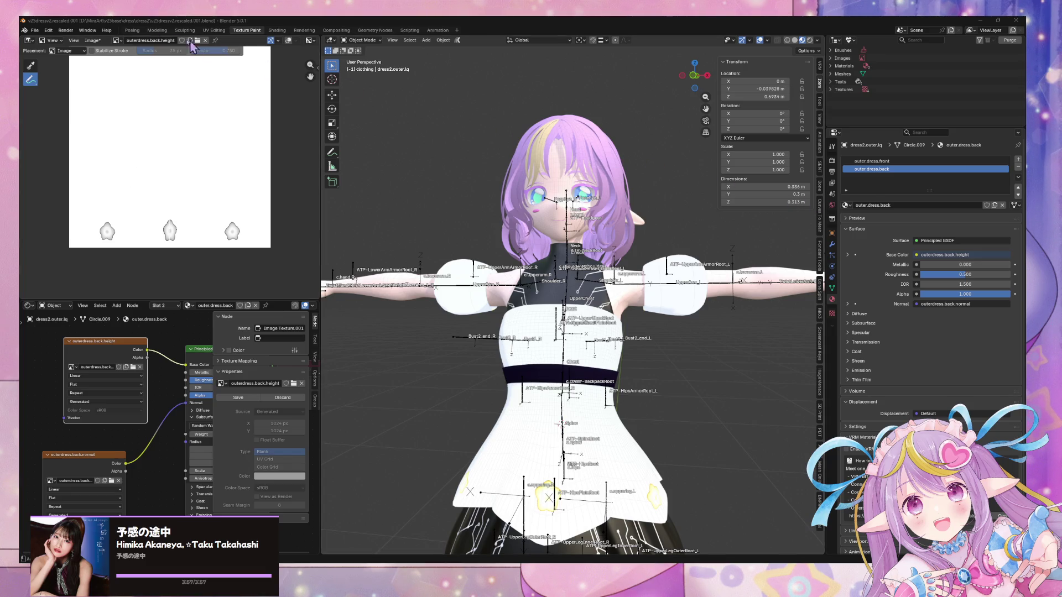
# Start an FBX export, pick the target file, then bring up Windows search
pyautogui.click(34, 31)
pyautogui.moveTo(91, 154)
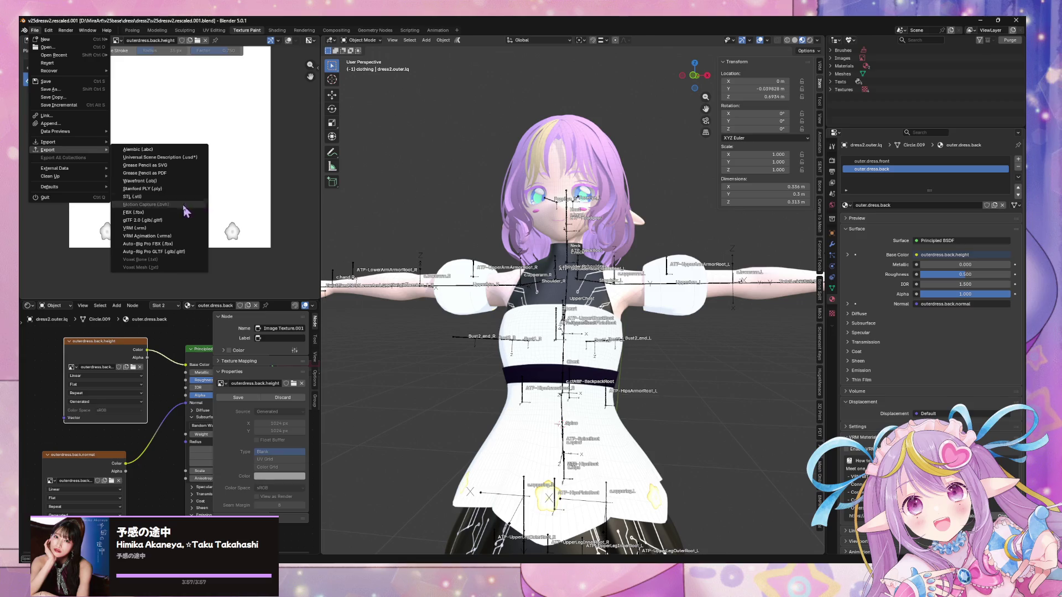
pyautogui.click(166, 213)
pyautogui.doubleClick(323, 229)
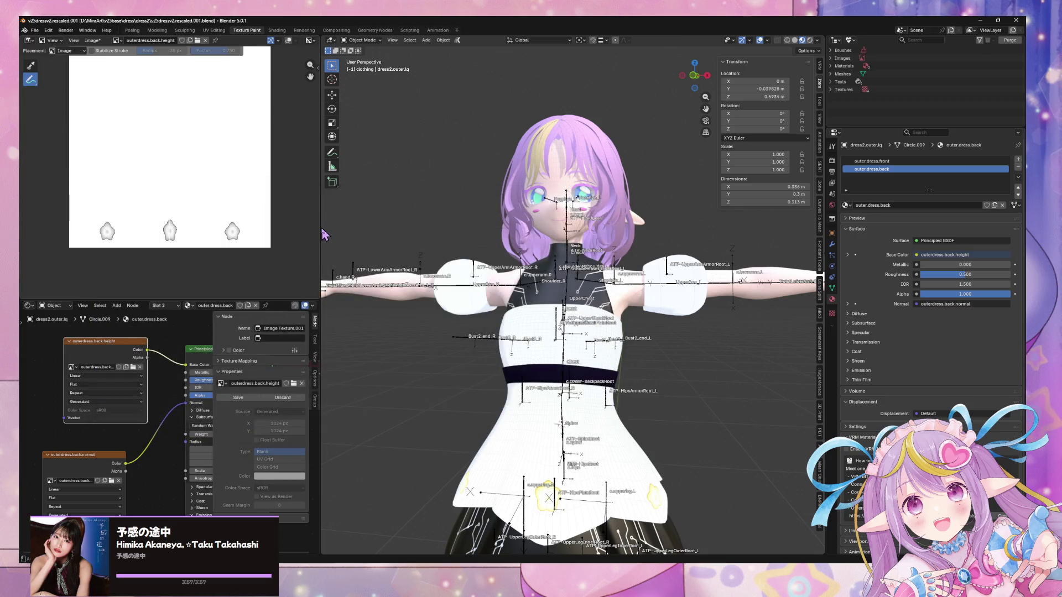
pyautogui.press('super')
pyautogui.press('super')
pyautogui.press('super')
# Open the Recycle Bin via a 'recy' search, sort by Date Deleted, then return to Blender
pyautogui.write('rec')
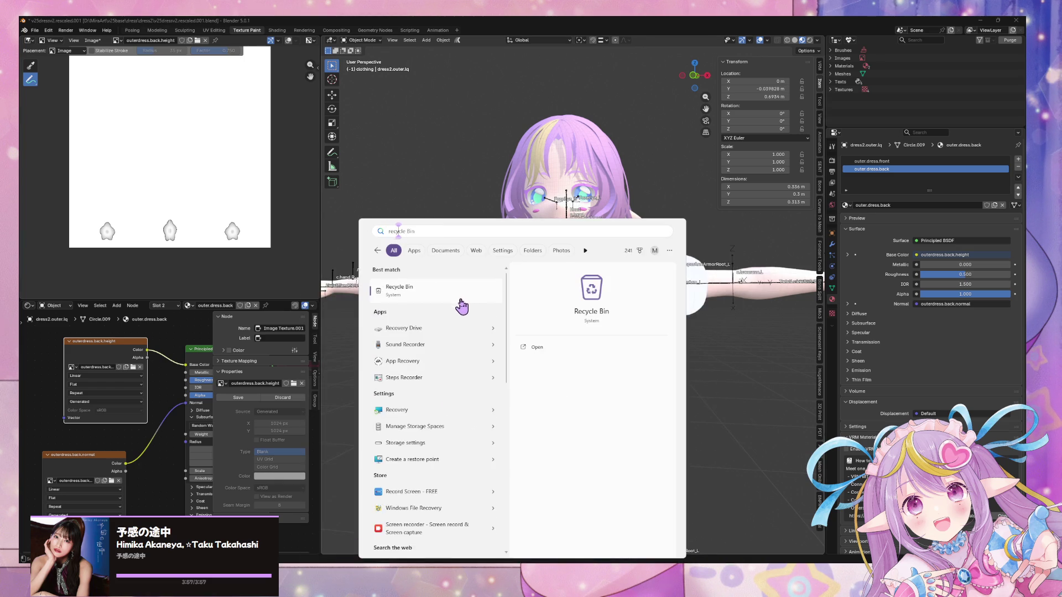
pyautogui.write('y')
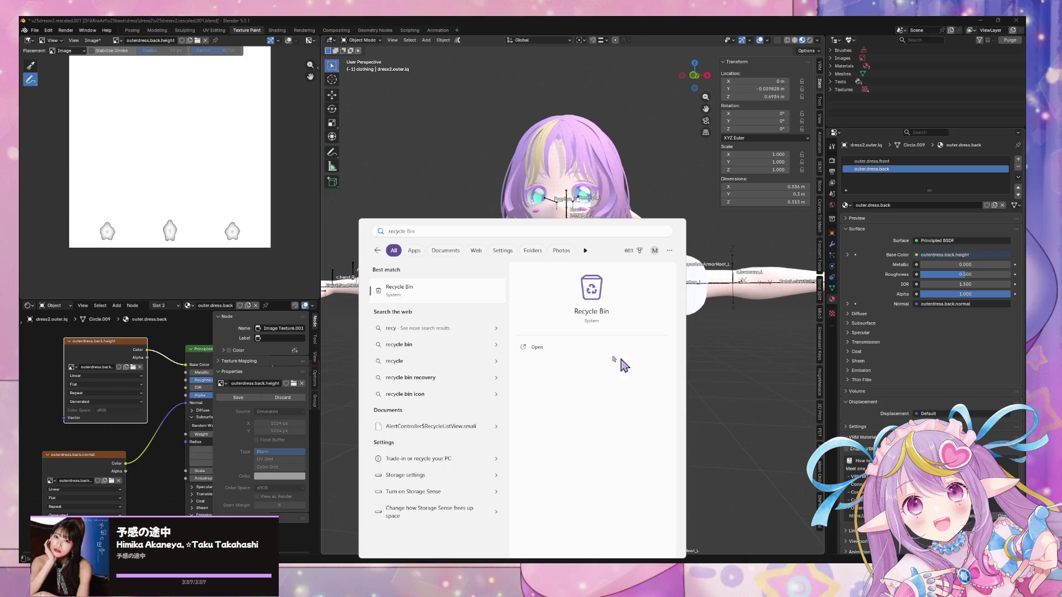
pyautogui.press('Return')
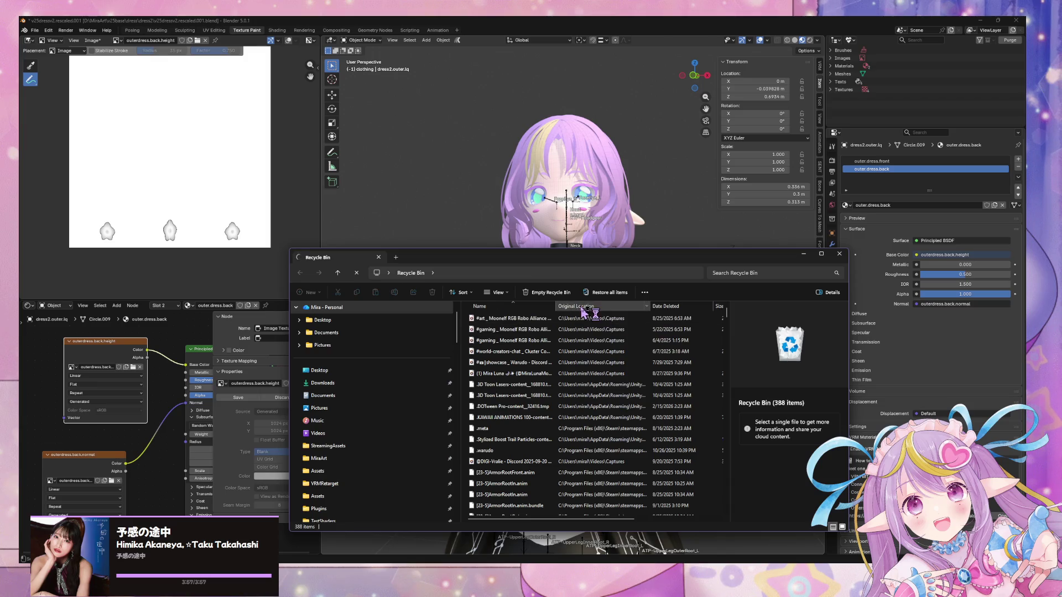
pyautogui.click(672, 306)
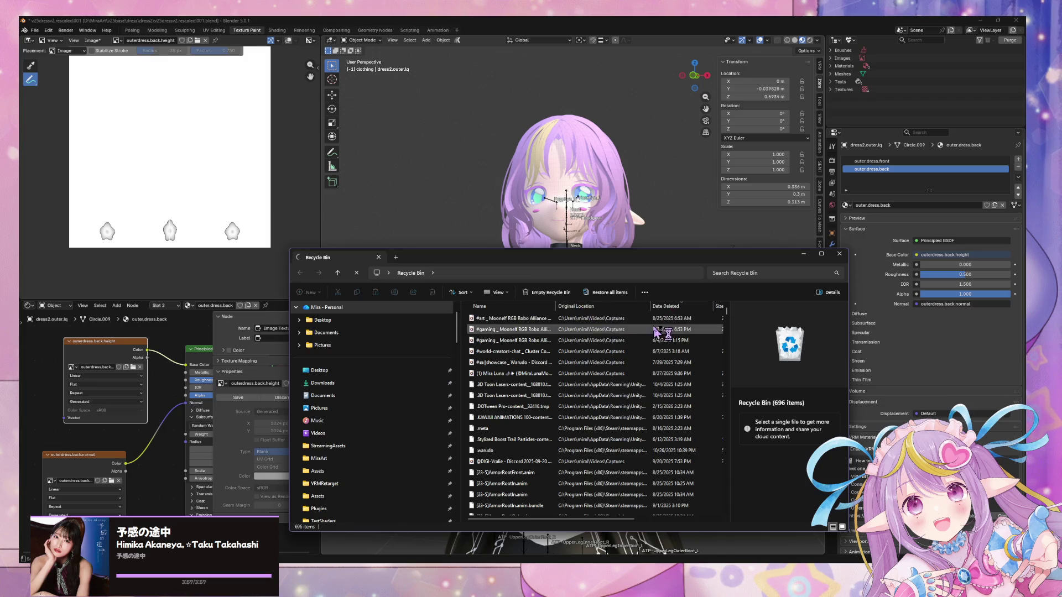
pyautogui.scroll(-4, 662, 387)
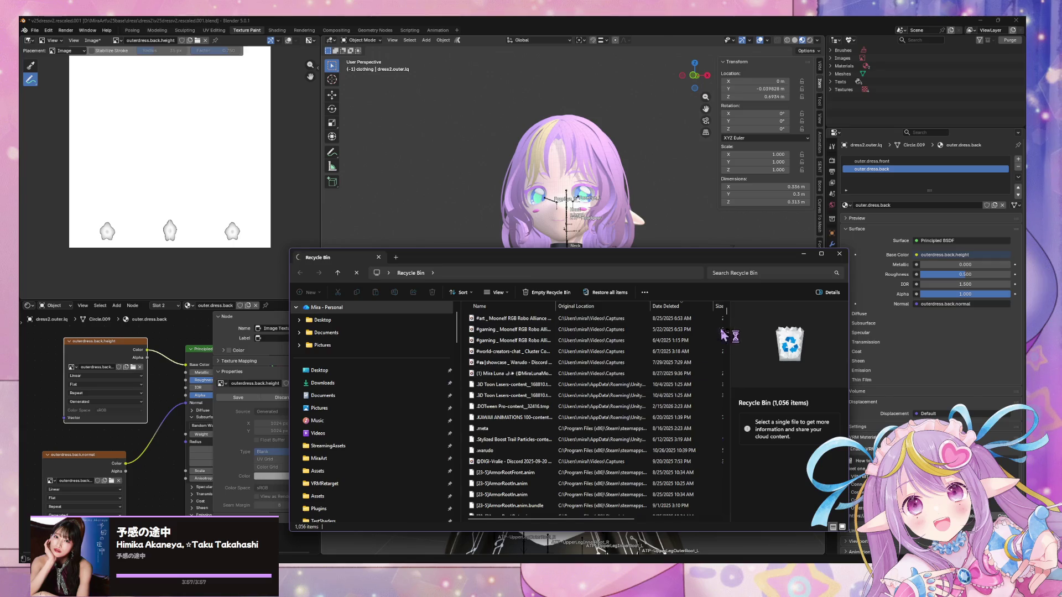
pyautogui.moveTo(726, 315)
pyautogui.mouseDown()
pyautogui.moveTo(740, 545)
pyautogui.moveTo(757, 302)
pyautogui.moveTo(744, 295)
pyautogui.mouseUp()
pyautogui.click(511, 384)
pyautogui.moveTo(679, 347)
pyautogui.mouseDown(button='middle')
pyautogui.moveTo(612, 368)
pyautogui.moveTo(668, 348)
pyautogui.moveTo(660, 366)
pyautogui.mouseUp(button='middle')
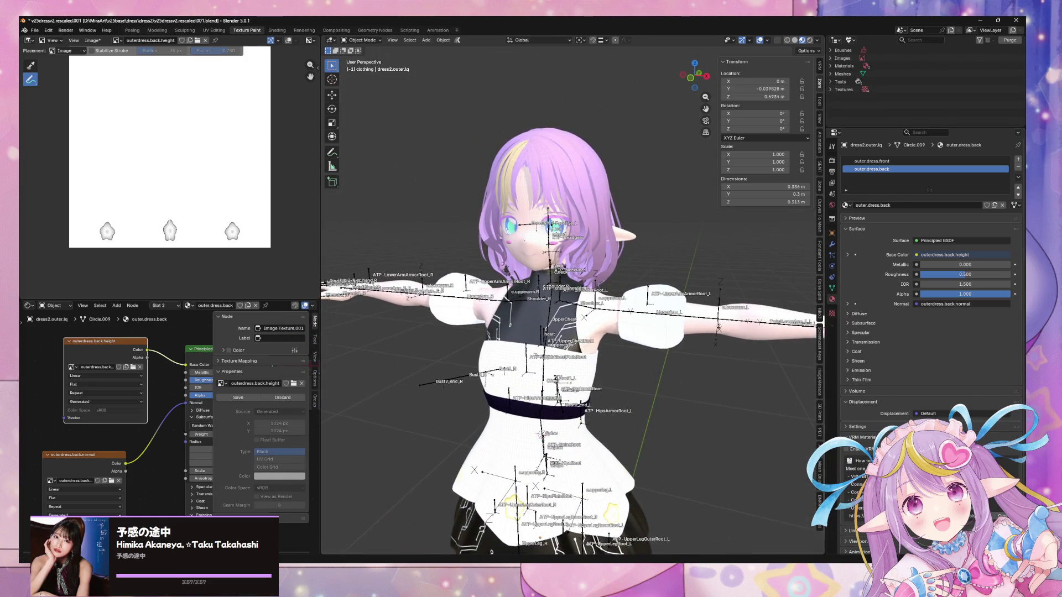
# In Unity, inspect the reimported dress by selecting its parts, Character and dress2.outer.lq
pyautogui.hotkey('alt', 'Tab')
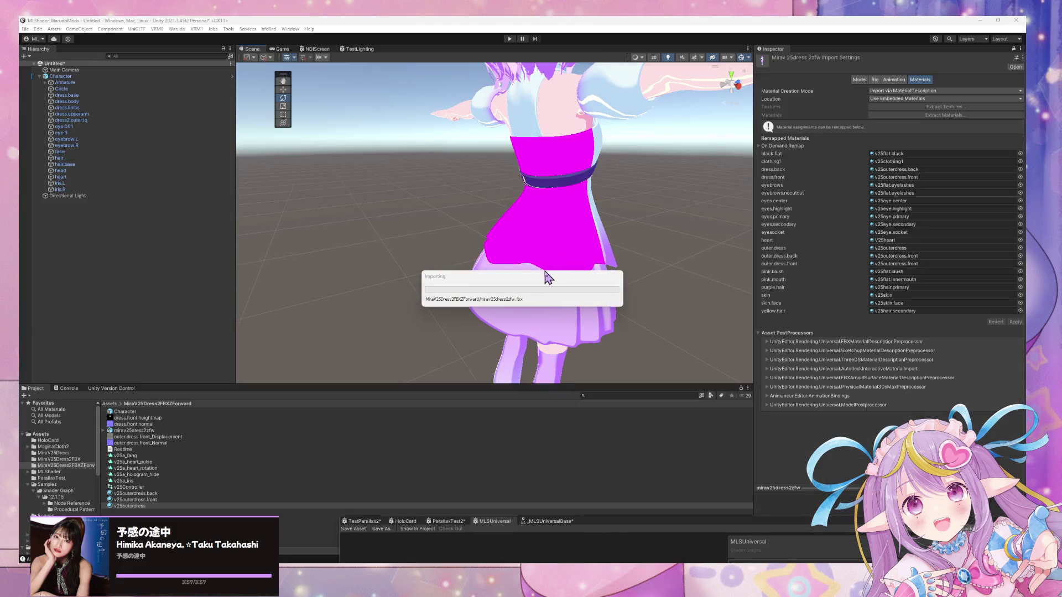
pyautogui.click(561, 254)
pyautogui.click(573, 250)
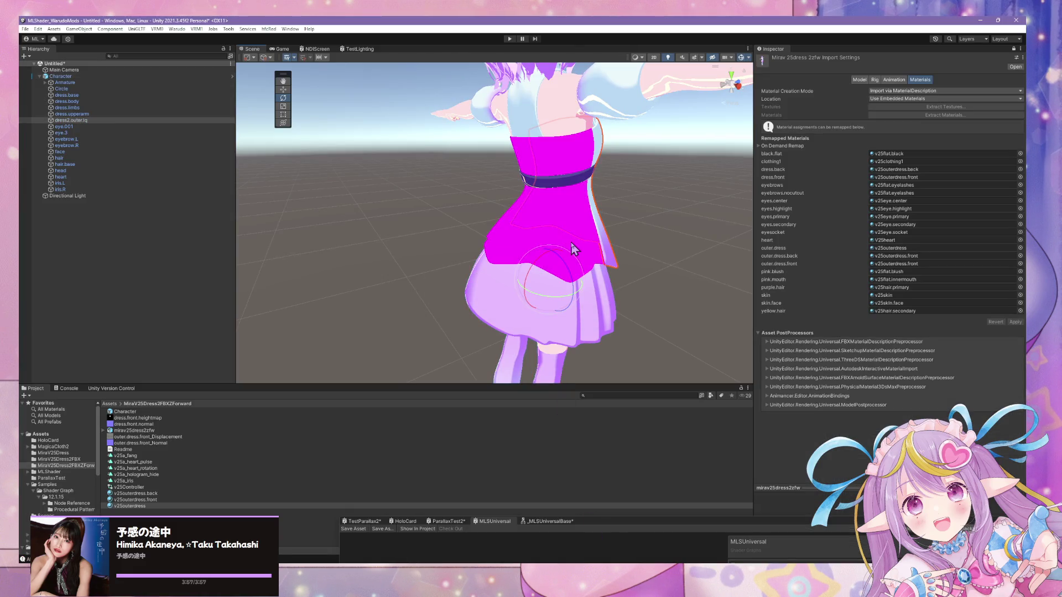
pyautogui.click(572, 247)
pyautogui.click(572, 248)
pyautogui.click(118, 82)
pyautogui.click(120, 78)
pyautogui.keyDown('alt'); pyautogui.moveTo(622, 226); pyautogui.dragTo(487, 215); pyautogui.keyUp('alt')
pyautogui.click(601, 276)
pyautogui.click(149, 411)
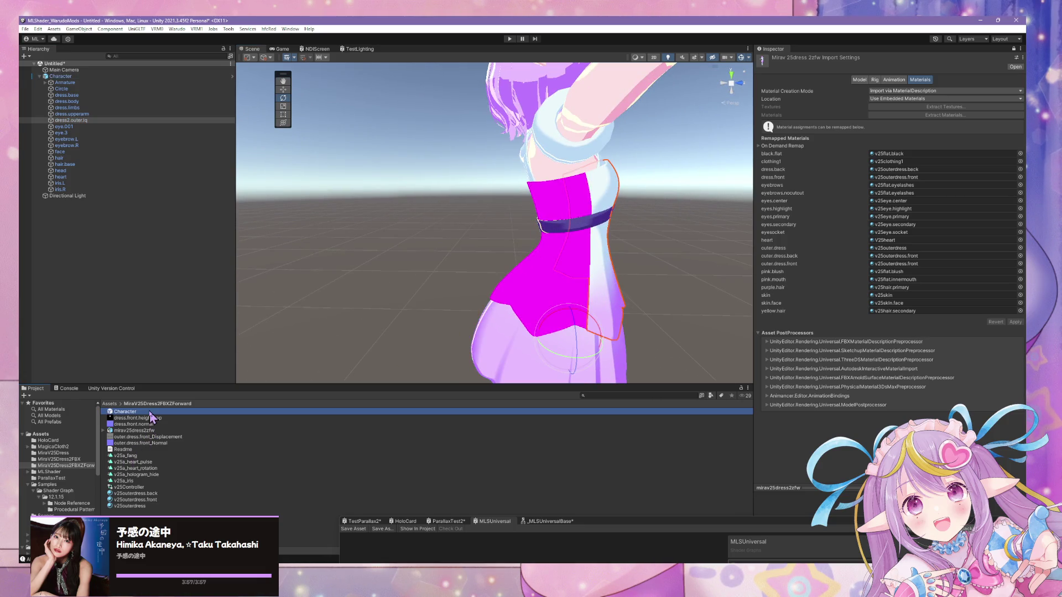
pyautogui.click(578, 271)
pyautogui.click(578, 271)
pyautogui.click(577, 271)
pyautogui.click(578, 271)
pyautogui.click(579, 268)
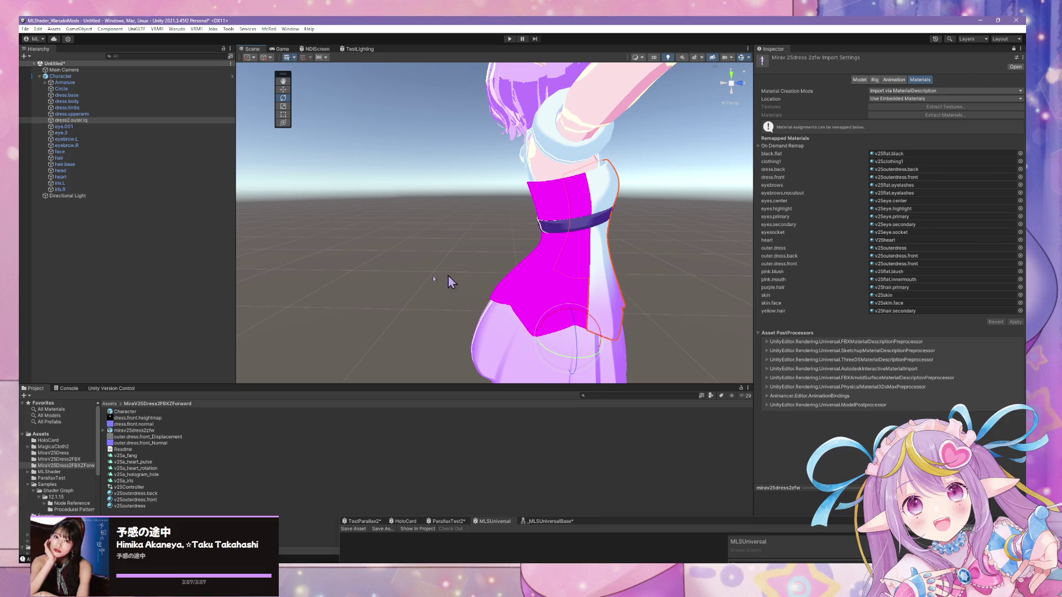
# Revert all of the Character object's prefab overrides
pyautogui.moveTo(484, 305)
pyautogui.keyDown('alt'); pyautogui.mouseDown()
pyautogui.moveTo(520, 303)
pyautogui.moveTo(487, 320)
pyautogui.moveTo(412, 311)
pyautogui.moveTo(378, 283)
pyautogui.mouseUp(); pyautogui.keyUp('alt')
pyautogui.scroll(-5, 520, 303)
pyautogui.scroll(5, 394, 297)
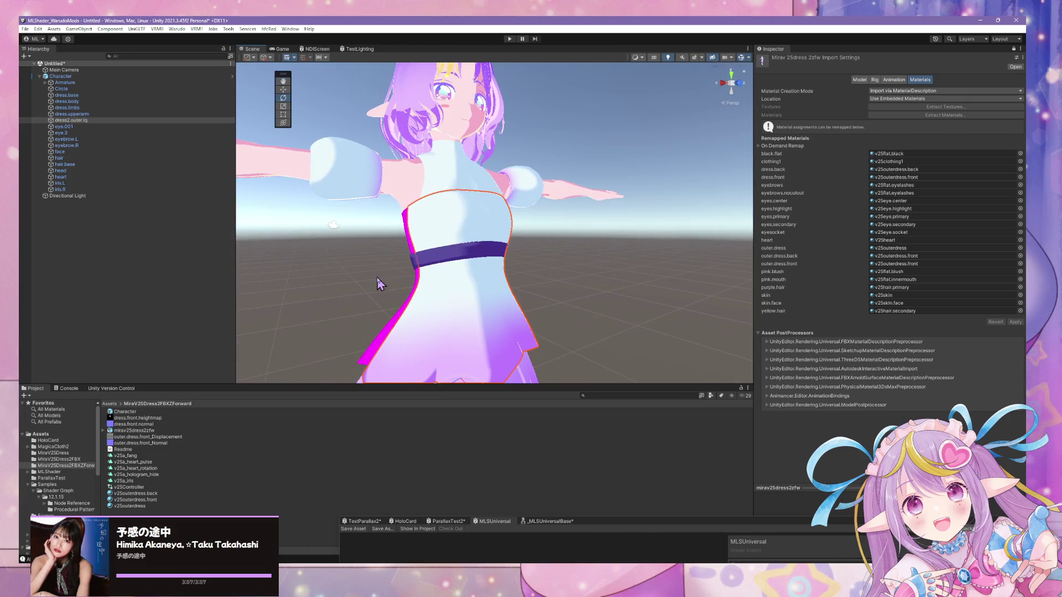
pyautogui.click(1014, 49)
pyautogui.moveTo(466, 228)
pyautogui.keyDown('alt'); pyautogui.mouseDown()
pyautogui.moveTo(689, 264)
pyautogui.moveTo(730, 243)
pyautogui.mouseUp(); pyautogui.keyUp('alt')
pyautogui.rightClick(1003, 80)
pyautogui.click(61, 76)
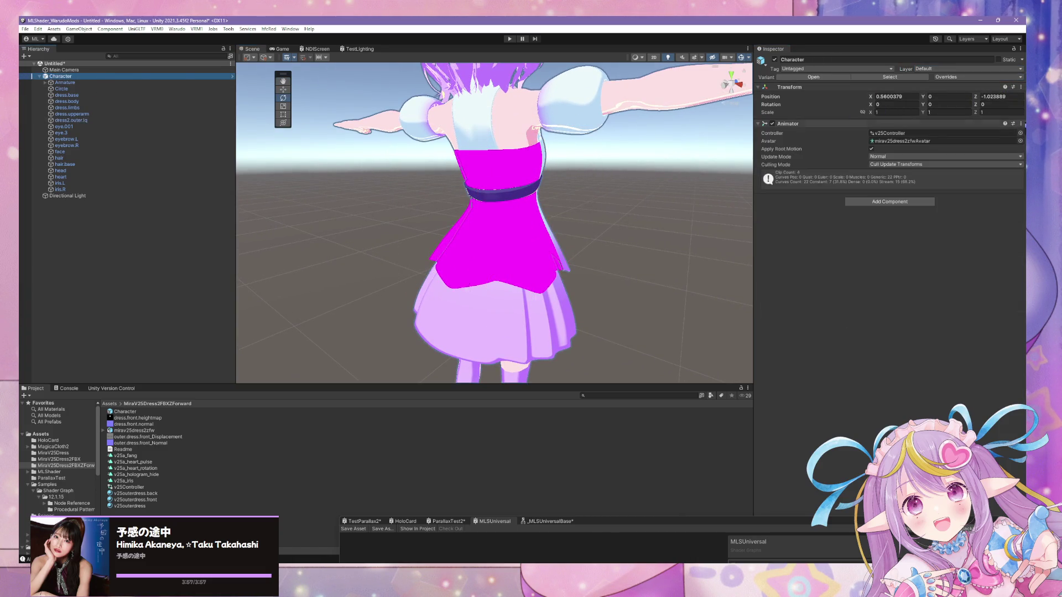
pyautogui.click(993, 78)
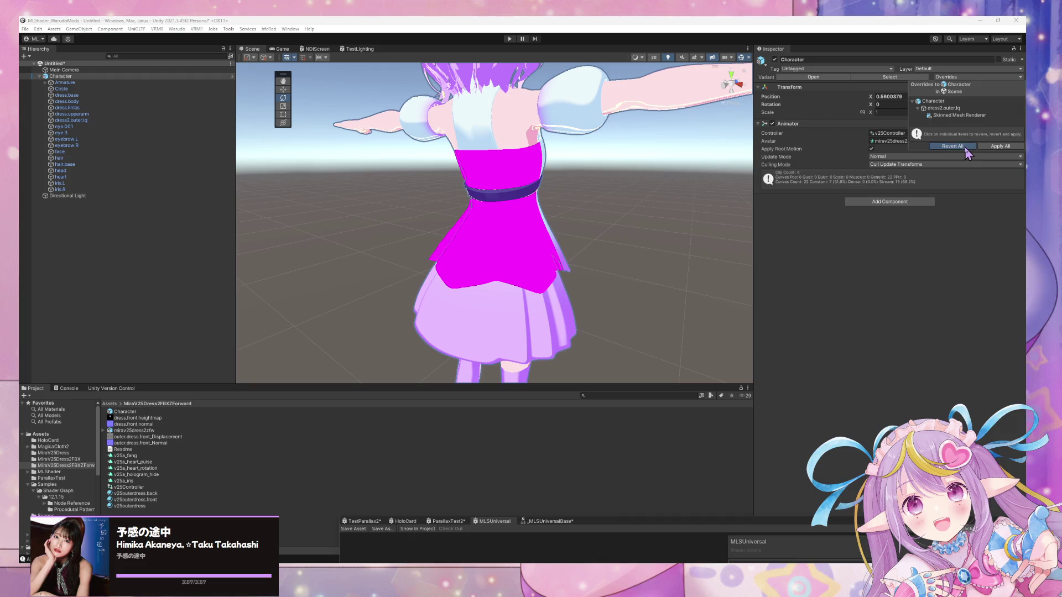
pyautogui.click(952, 146)
# Open the mirav25dress2zfw FBX's import settings and browse the Node Reference folder
pyautogui.keyDown('alt'); pyautogui.moveTo(548, 185); pyautogui.dragTo(310, 199); pyautogui.keyUp('alt')
pyautogui.click(125, 411)
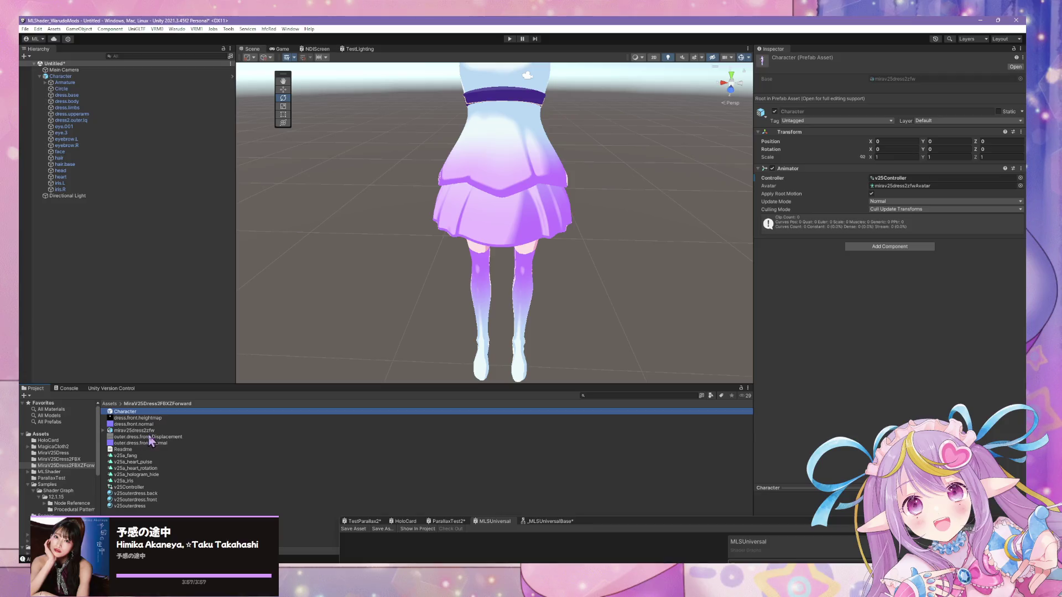
pyautogui.click(132, 430)
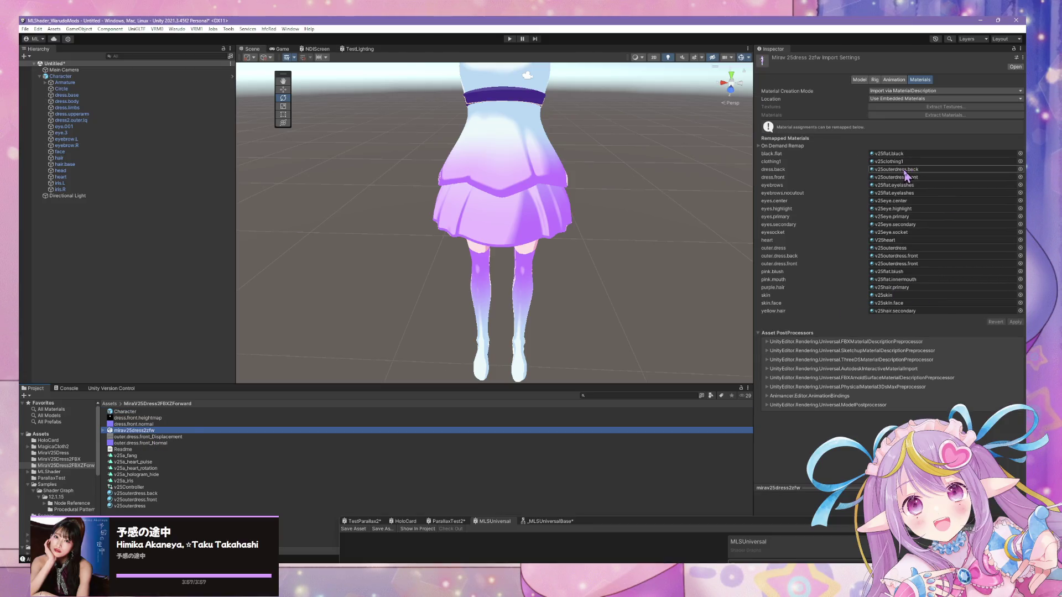
pyautogui.click(68, 503)
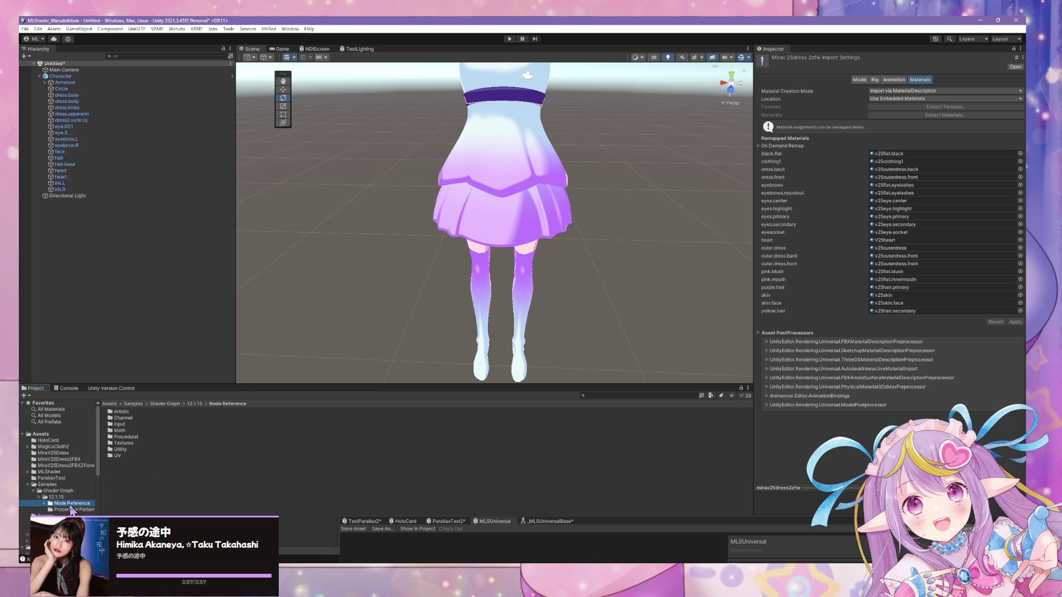
# Duplicate v25outerdress and rename the copy v25dress.front
pyautogui.click(85, 465)
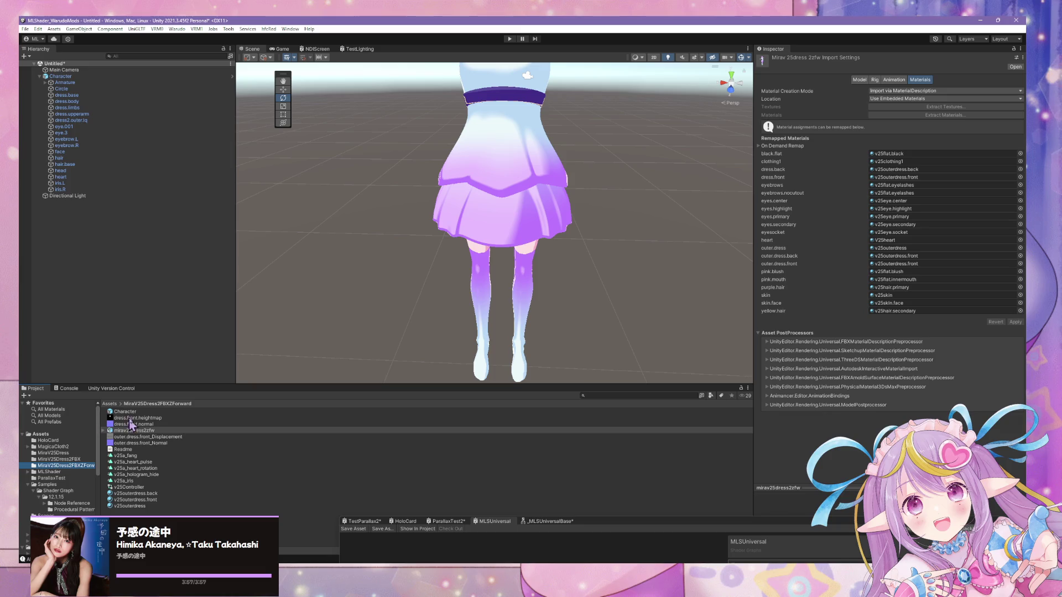
pyautogui.click(64, 453)
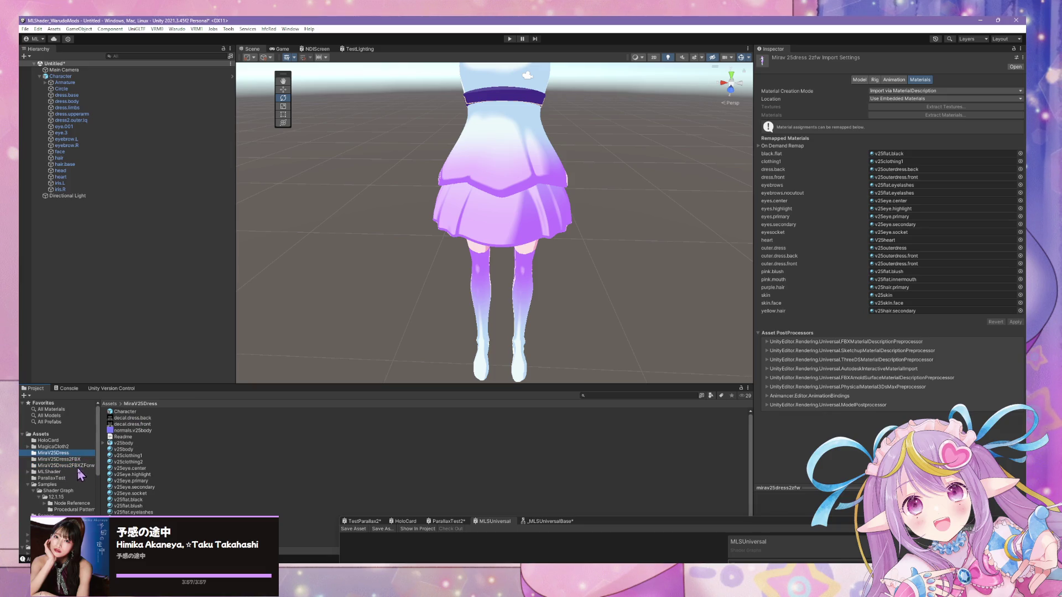
pyautogui.click(85, 466)
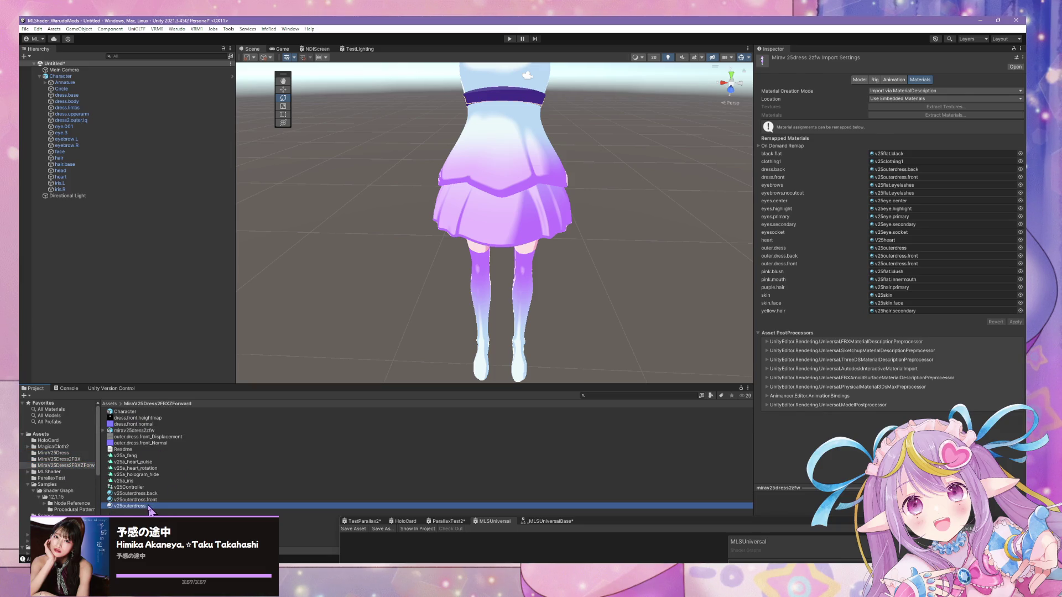
pyautogui.click(179, 506)
pyautogui.hotkey('ctrl', 'd')
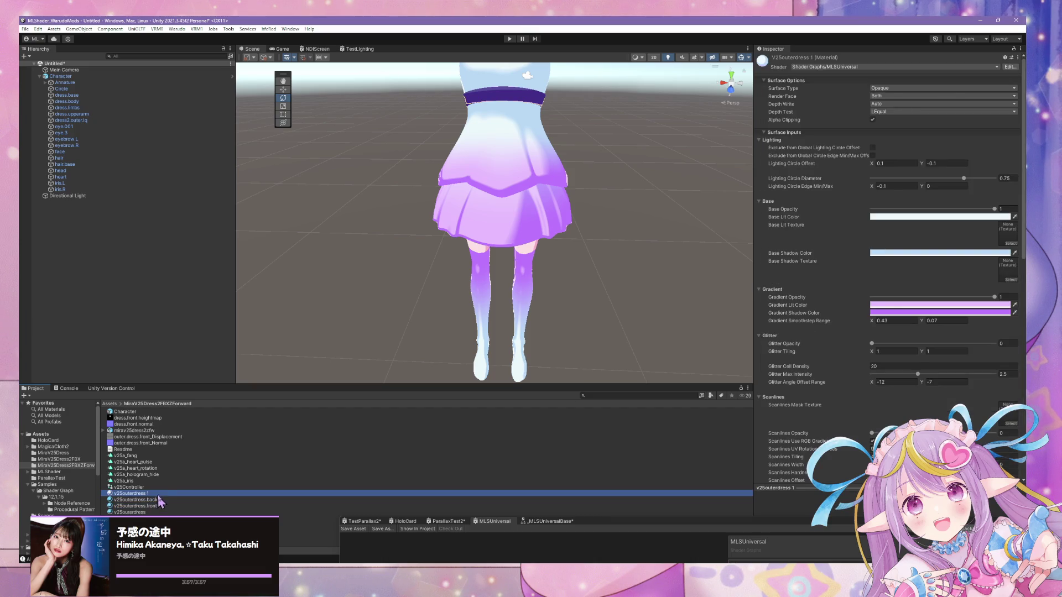
pyautogui.press('F2')
pyautogui.write('v25ou')
pyautogui.press('BackSpace')
pyautogui.press('BackSpace')
pyautogui.write('dress.front')
pyautogui.press('Return')
# Set the new material's base and shadow colours to purple
pyautogui.click(907, 217)
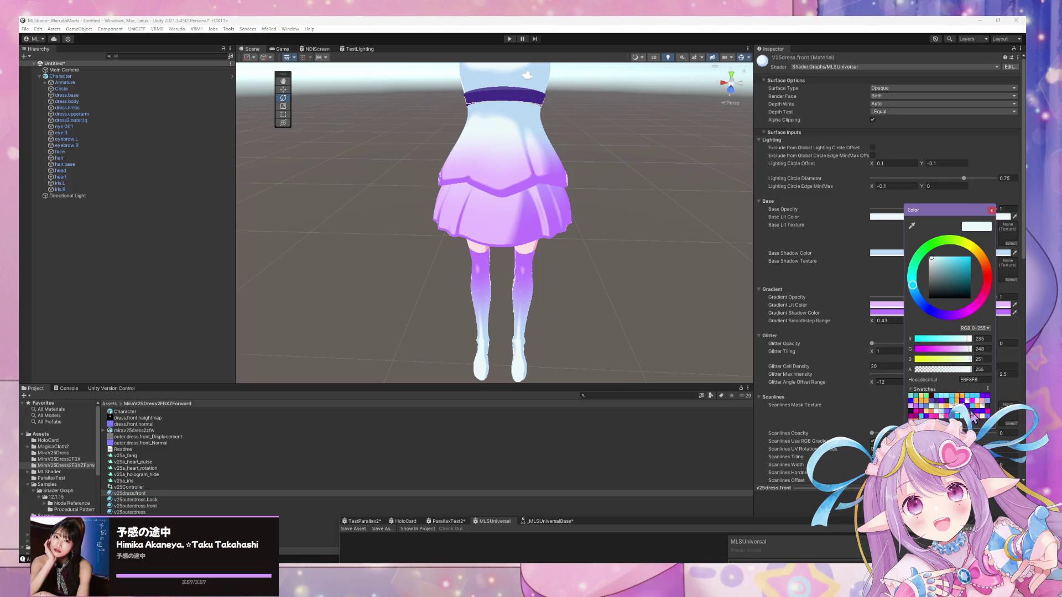
pyautogui.click(974, 417)
pyautogui.click(976, 420)
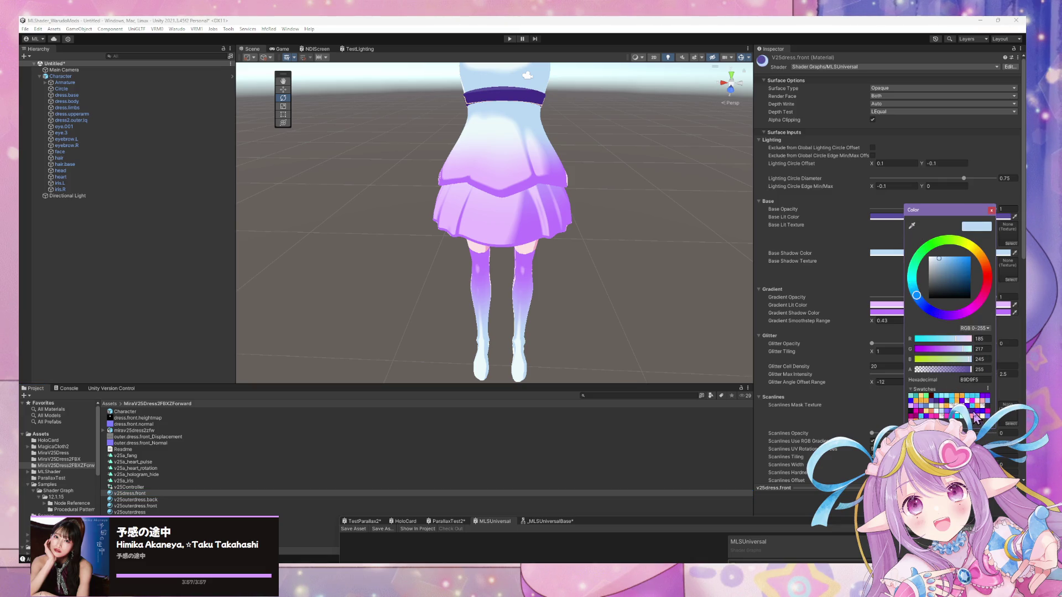
pyautogui.click(976, 419)
# Set Scanlines Opacity to 1 and use decal.dress.front as the scanlines mask texture
pyautogui.scroll(-3, 949, 305)
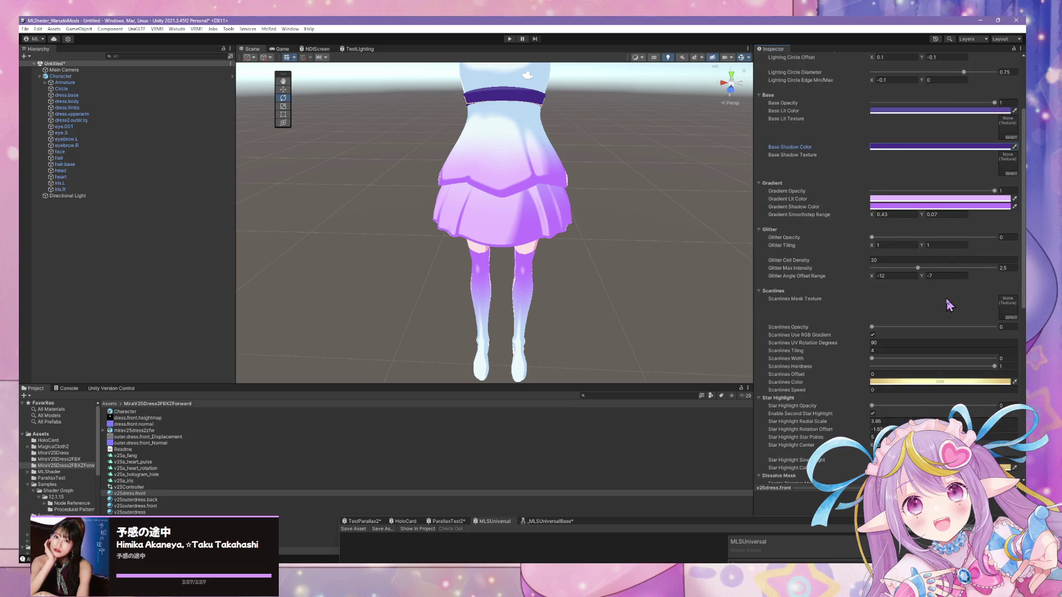
pyautogui.scroll(-3, 949, 304)
pyautogui.moveTo(871, 241); pyautogui.dragTo(995, 242)
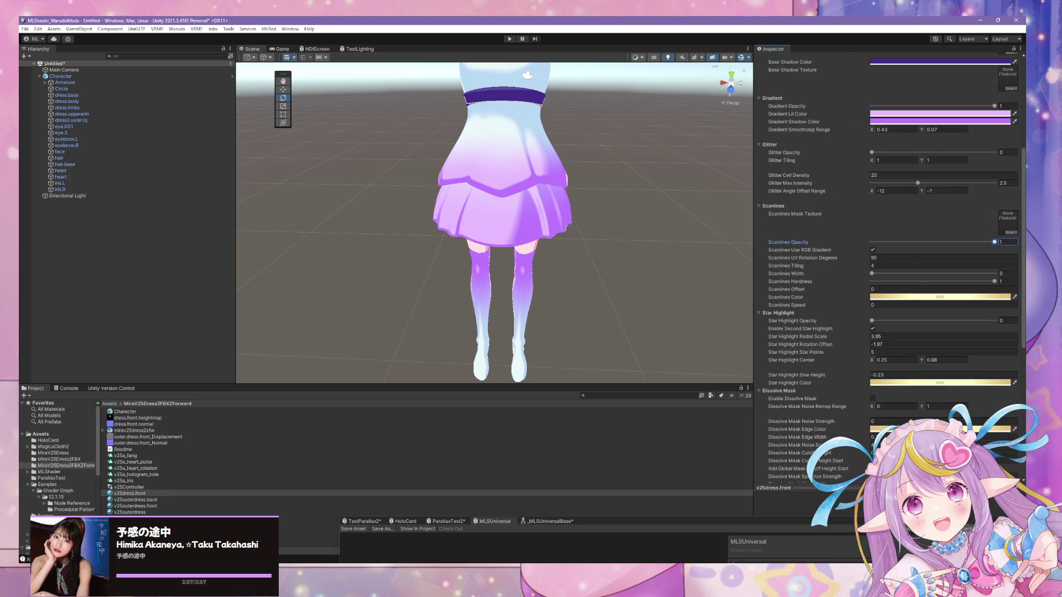
pyautogui.click(1010, 232)
pyautogui.scroll(-1, 829, 325)
pyautogui.scroll(5, 829, 326)
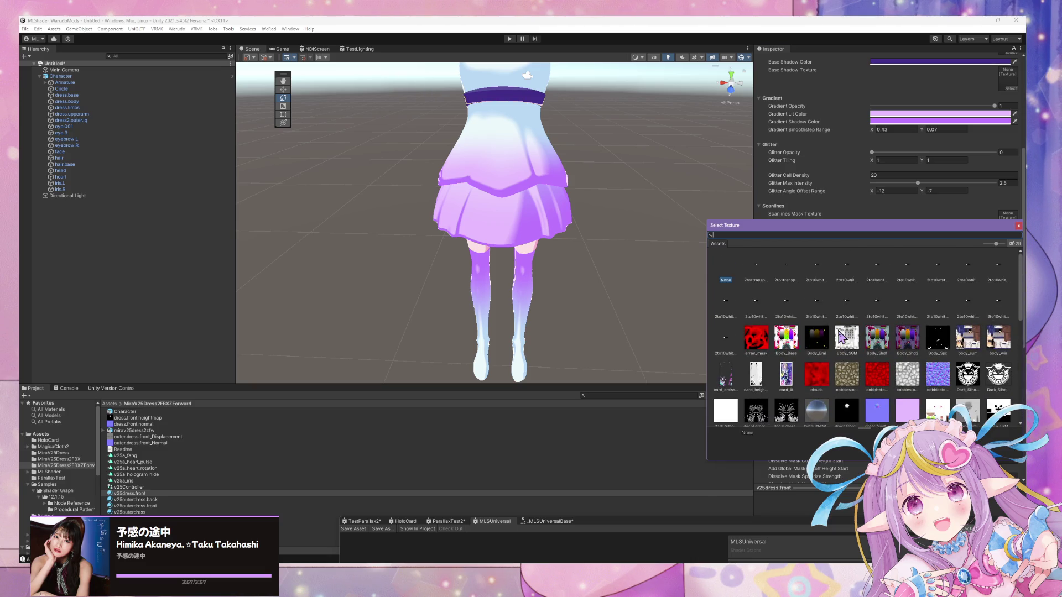
pyautogui.scroll(-10, 835, 332)
pyautogui.scroll(8, 808, 315)
pyautogui.scroll(1, 803, 311)
pyautogui.click(786, 348)
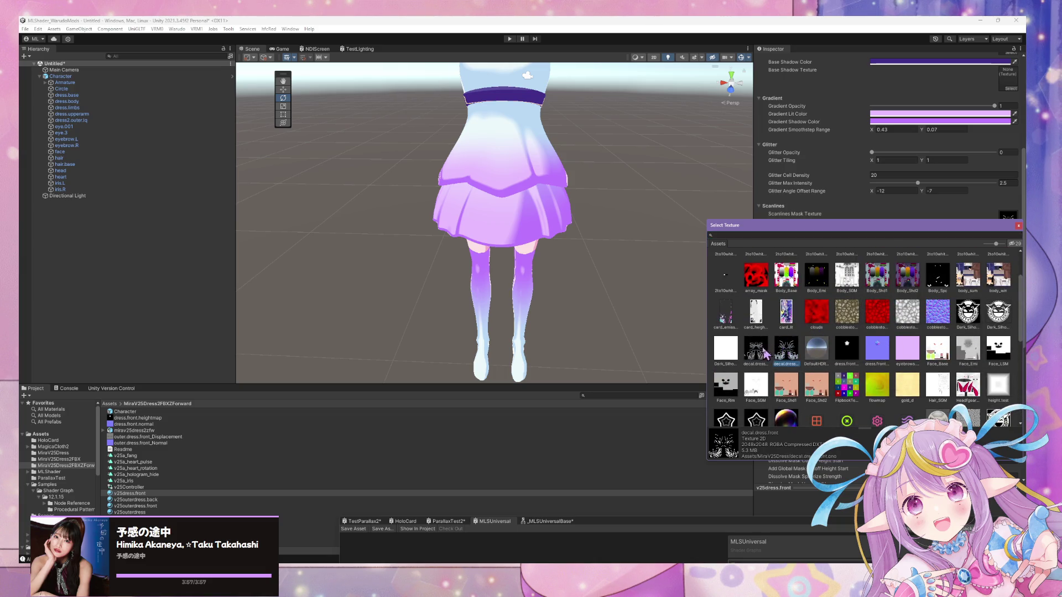
pyautogui.doubleClick(767, 352)
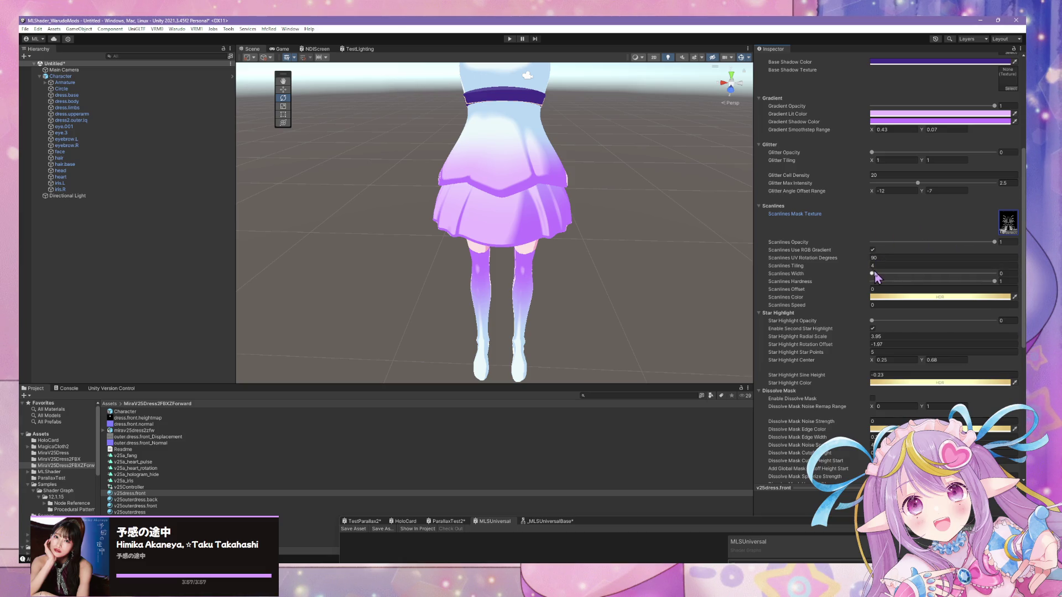
# Widen Scanlines Width to 1 and raise Scanlines Hardness
pyautogui.moveTo(874, 275); pyautogui.dragTo(995, 280)
pyautogui.click(996, 281)
pyautogui.scroll(5, 864, 193)
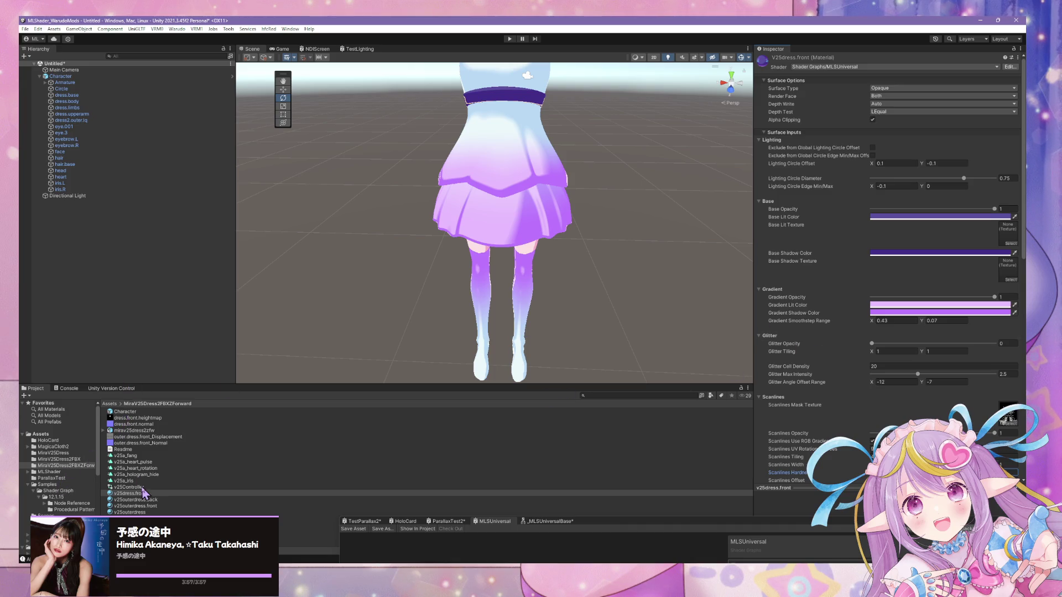
pyautogui.click(124, 412)
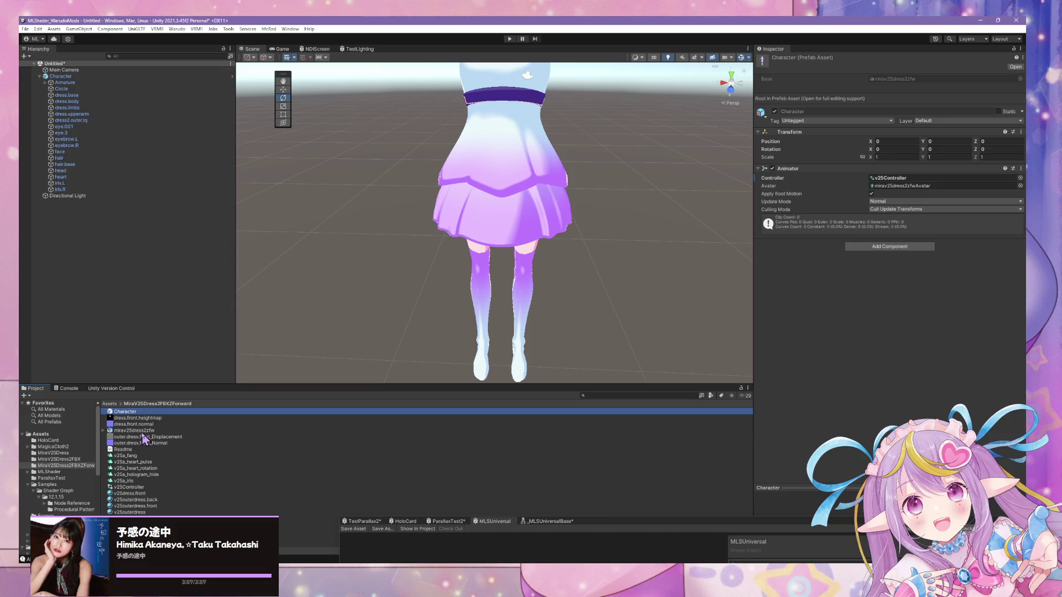
# Drag v25dress.front into the mirav25dress2zfw dress.front slot, apply, and inspect the skirt
pyautogui.click(141, 431)
pyautogui.moveTo(137, 498)
pyautogui.mouseDown()
pyautogui.moveTo(939, 145)
pyautogui.moveTo(901, 184)
pyautogui.mouseUp()
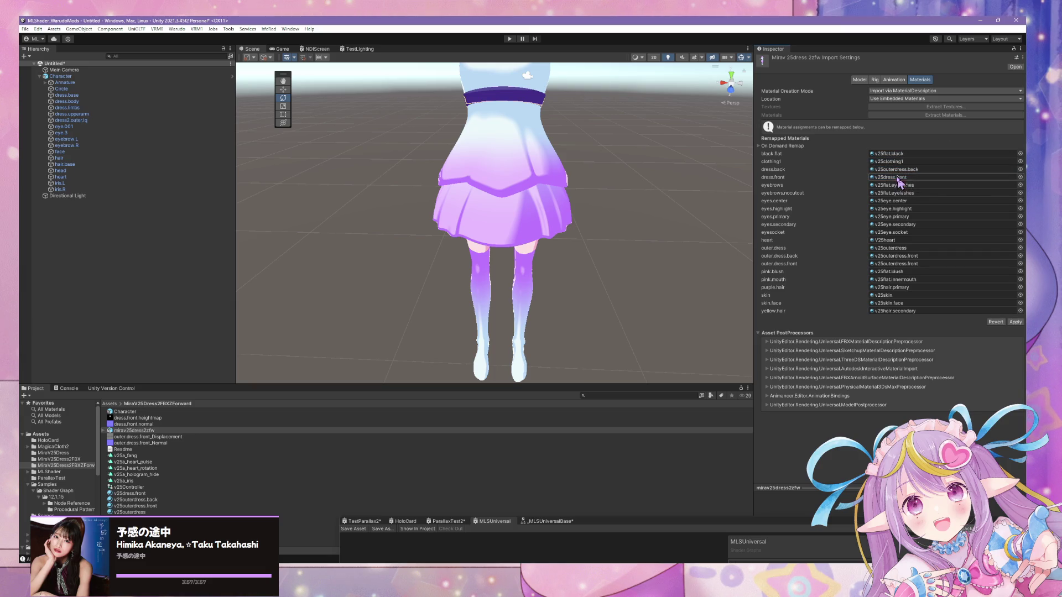
pyautogui.click(1016, 322)
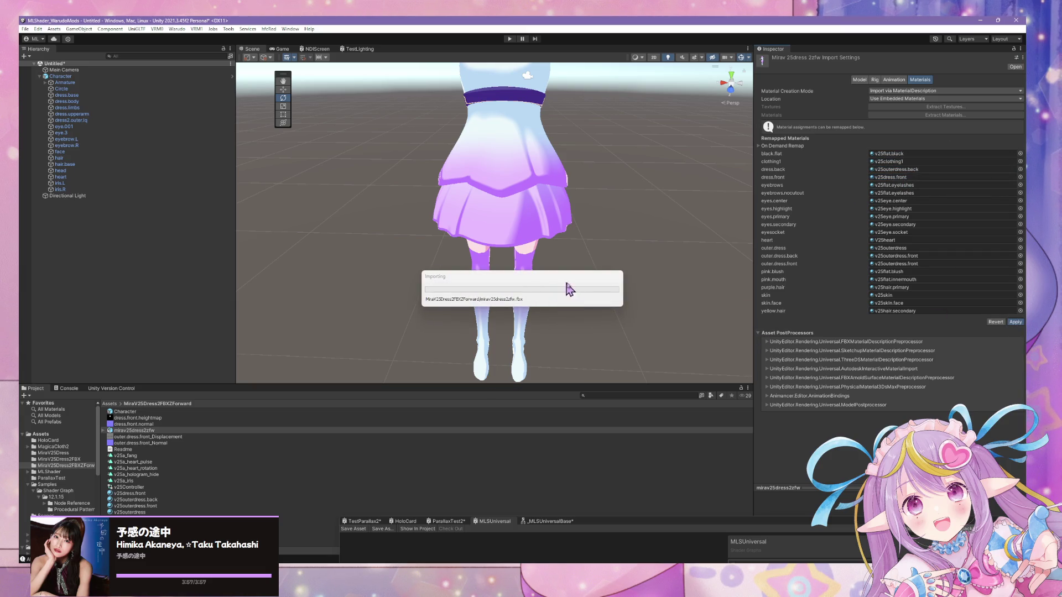
pyautogui.press('w')
pyautogui.moveTo(599, 250)
pyautogui.mouseDown(button='right')
pyautogui.moveTo(564, 273)
pyautogui.moveTo(551, 263)
pyautogui.moveTo(567, 239)
pyautogui.moveTo(486, 231)
pyautogui.mouseUp(button='right')
pyautogui.press('s')
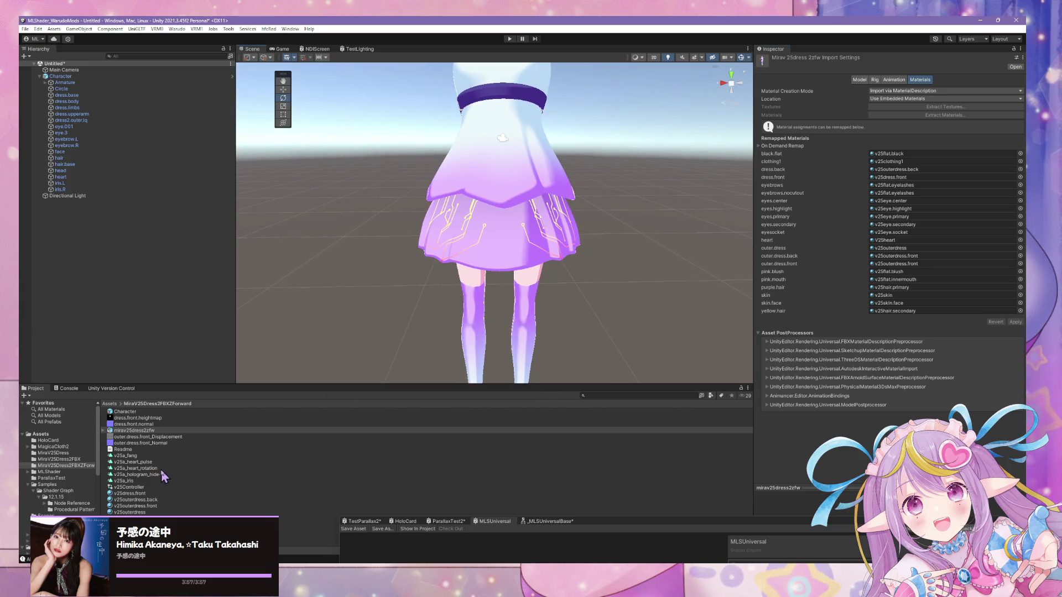
# Try a purple base colour on v25outerdress.front, then cancel and undo it
pyautogui.click(153, 507)
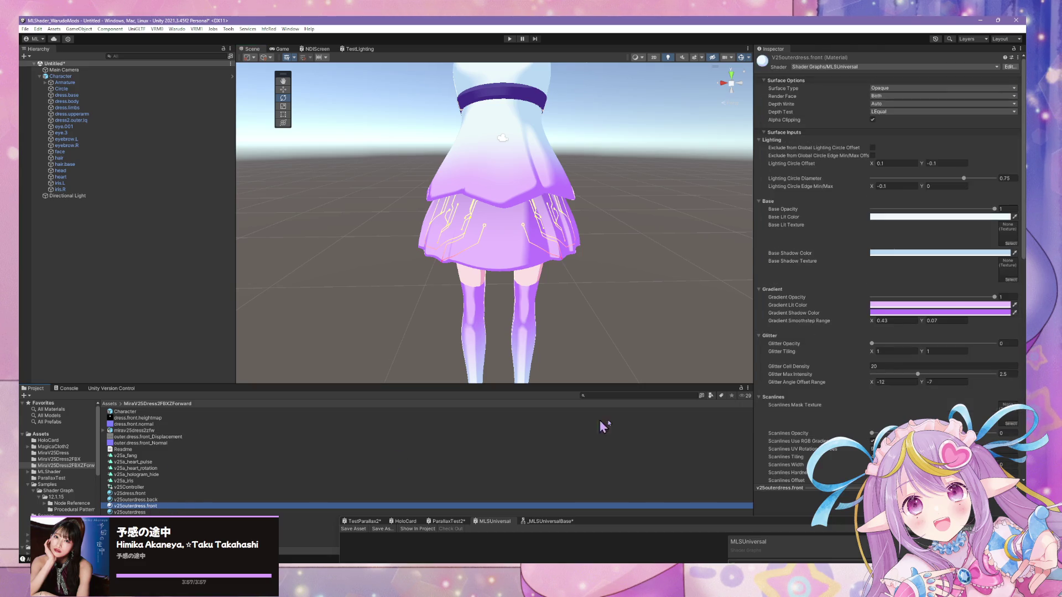
pyautogui.click(984, 216)
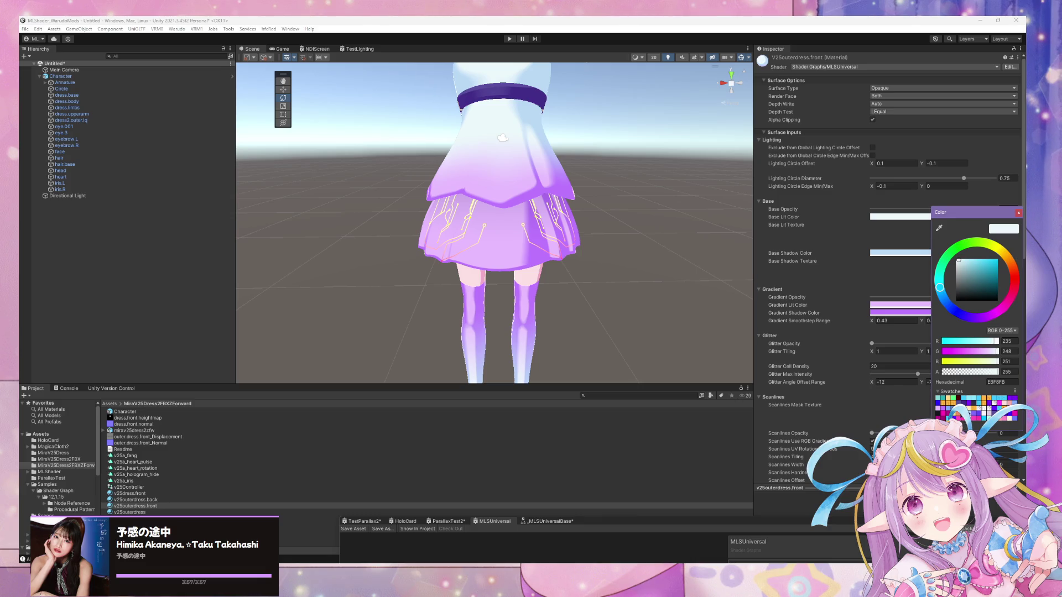
pyautogui.click(997, 421)
pyautogui.click(912, 260)
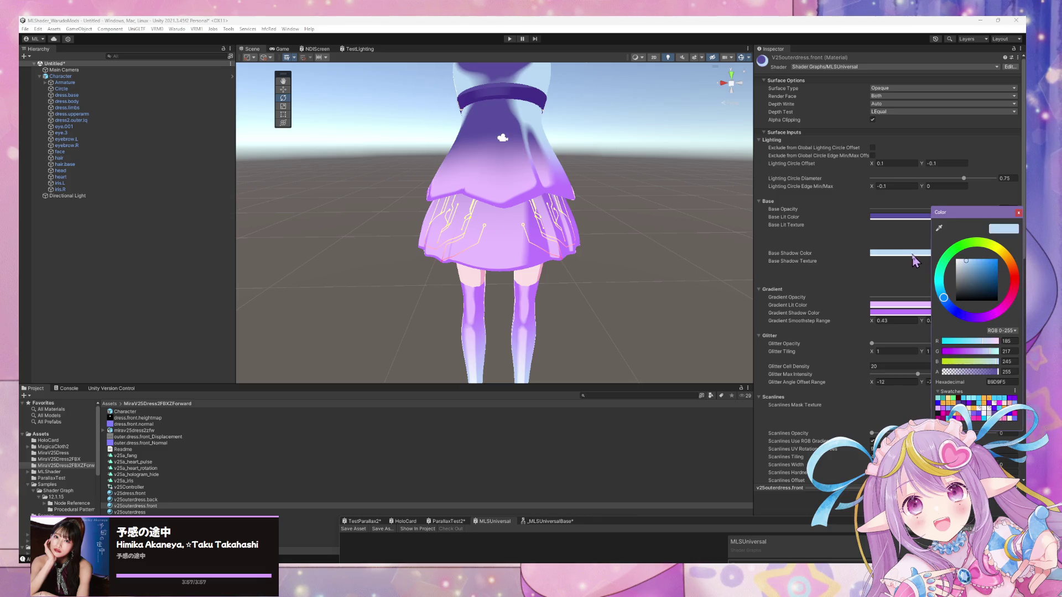
pyautogui.click(1020, 214)
pyautogui.hotkey('ctrl', 'z')
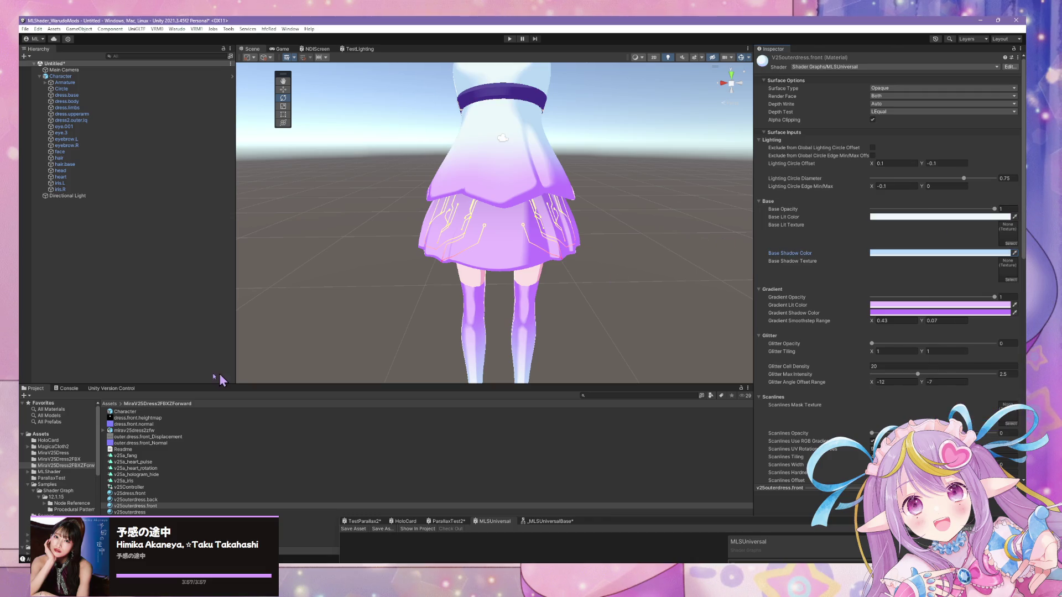
# Set v25dress.front's Gradient Opacity to 0 and view the purple skirt close up
pyautogui.click(162, 493)
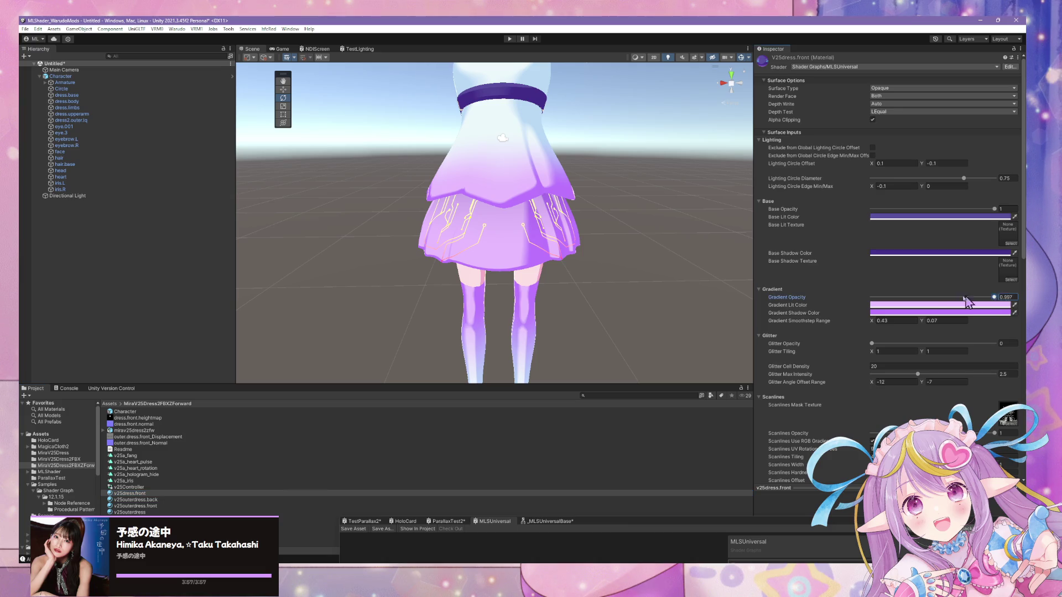
pyautogui.moveTo(994, 297); pyautogui.dragTo(817, 297)
pyautogui.scroll(-3, 599, 282)
pyautogui.moveTo(600, 299)
pyautogui.mouseDown(button='right')
pyautogui.moveTo(633, 199)
pyautogui.moveTo(701, 225)
pyautogui.moveTo(542, 223)
pyautogui.moveTo(564, 221)
pyautogui.mouseUp(button='right')
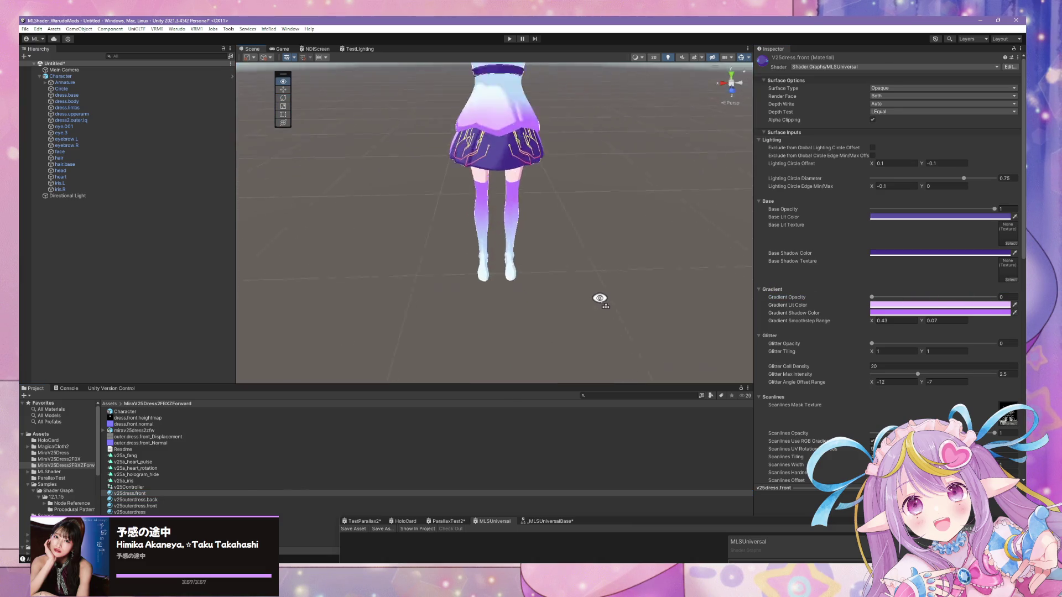
pyautogui.scroll(3, 560, 245)
pyautogui.moveTo(537, 295)
pyautogui.mouseDown(button='right')
pyautogui.moveTo(562, 373)
pyautogui.moveTo(540, 315)
pyautogui.moveTo(553, 297)
pyautogui.mouseUp(button='right')
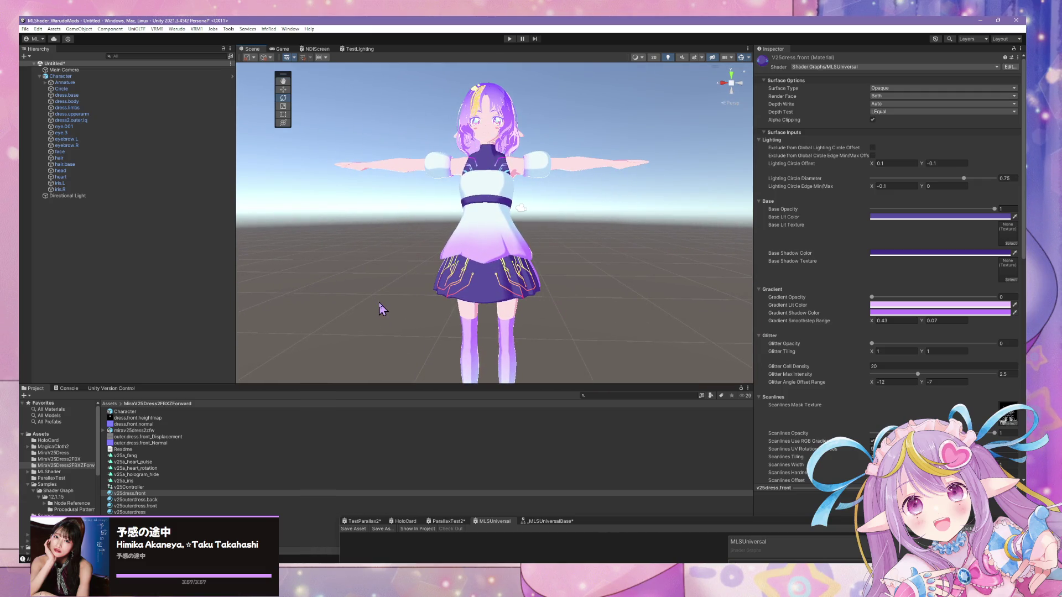
# Rename the duplicated material v25dress.back and set the dress decal as its scanlines mask
pyautogui.click(167, 494)
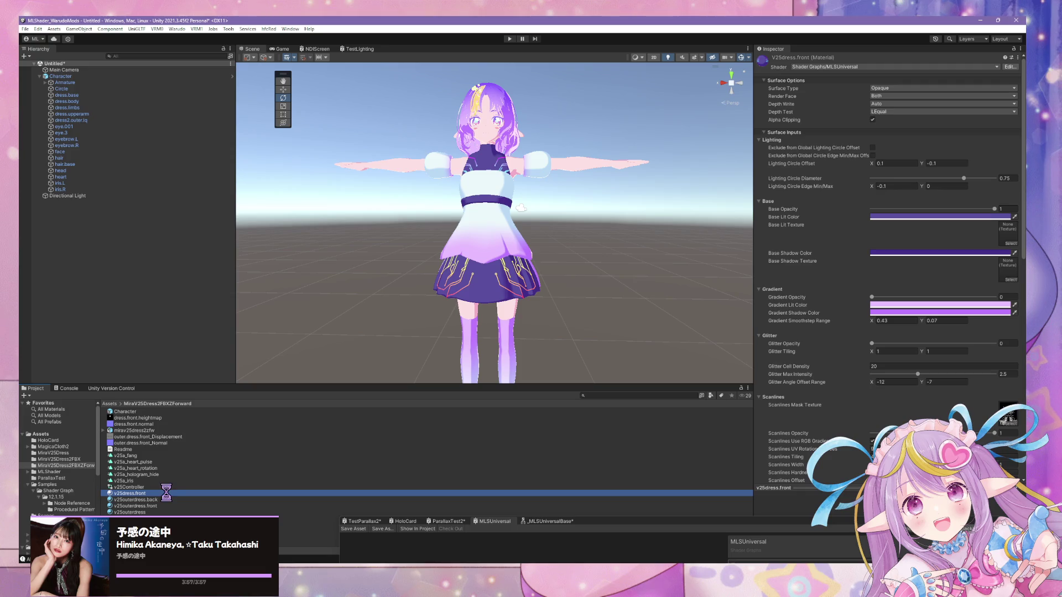
pyautogui.click(167, 496)
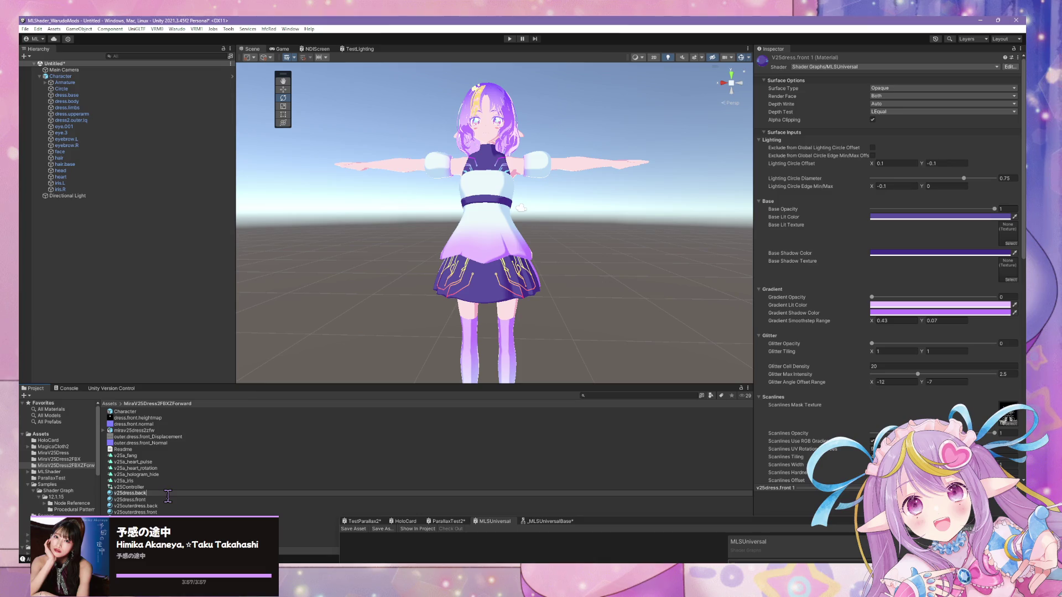
pyautogui.press('Return')
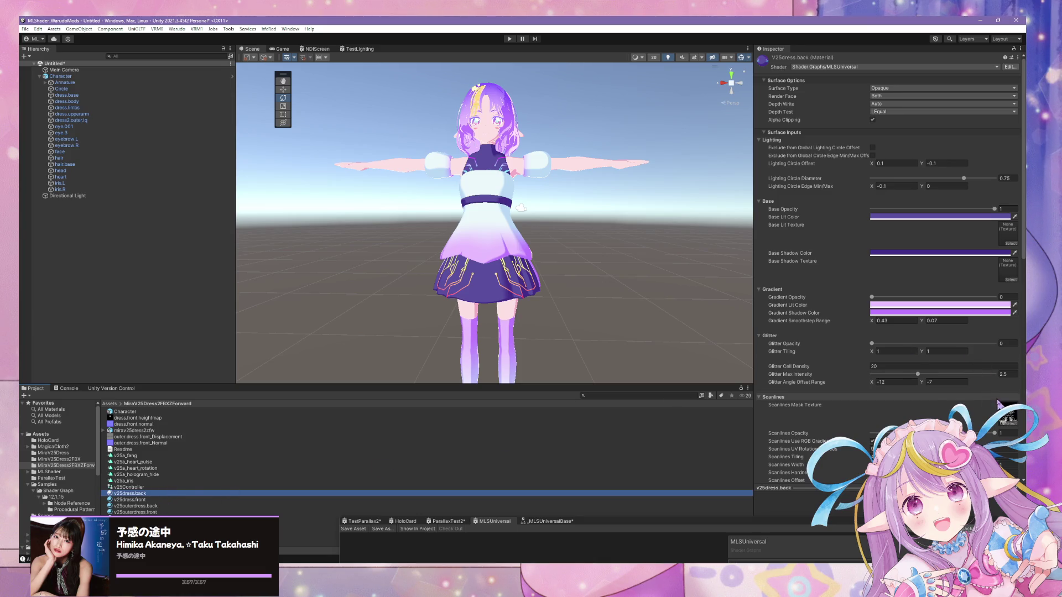
pyautogui.scroll(-3, 1012, 385)
pyautogui.click(1008, 383)
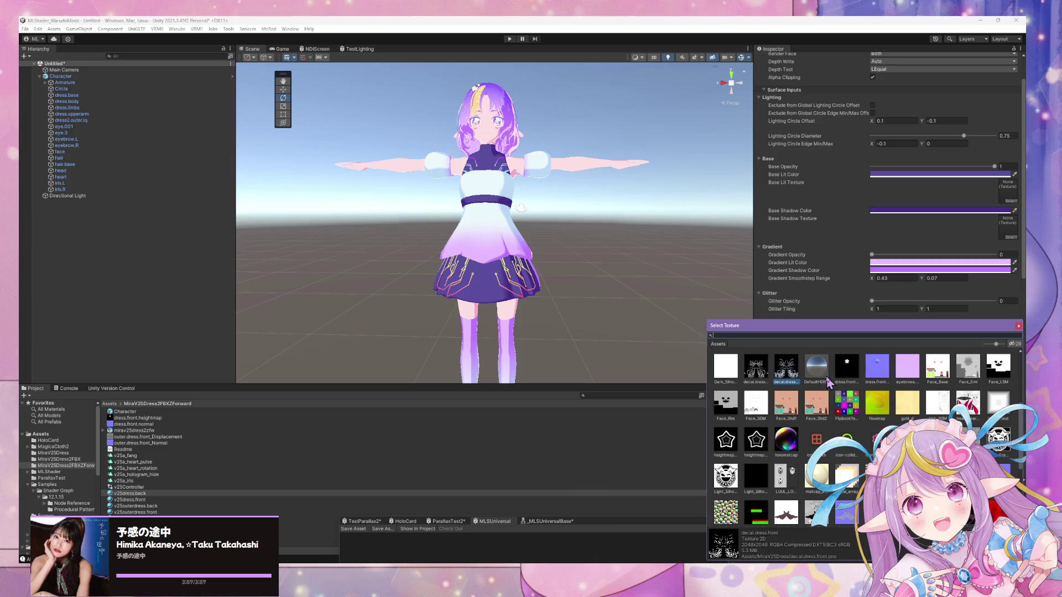
pyautogui.doubleClick(758, 370)
pyautogui.moveTo(590, 286)
pyautogui.keyDown('alt'); pyautogui.mouseDown()
pyautogui.moveTo(415, 288)
pyautogui.moveTo(295, 310)
pyautogui.moveTo(422, 290)
pyautogui.moveTo(588, 289)
pyautogui.moveTo(505, 301)
pyautogui.moveTo(671, 322)
pyautogui.moveTo(647, 316)
pyautogui.mouseUp(); pyautogui.keyUp('alt')
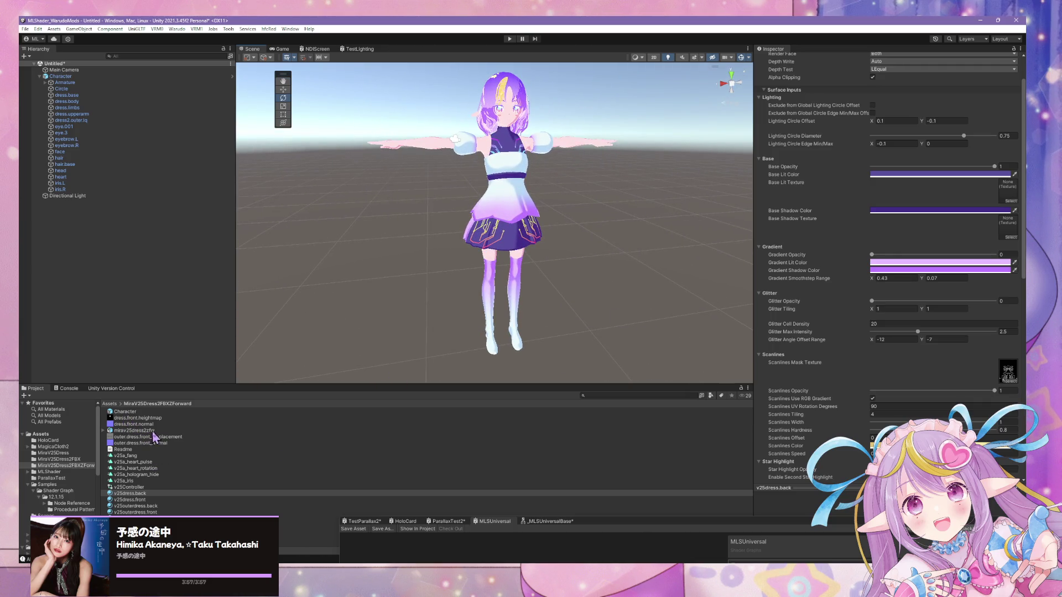
# Drag v25dress.back onto the mirav25dress2zfw dress.back slot, apply, and switch to Blender
pyautogui.click(154, 432)
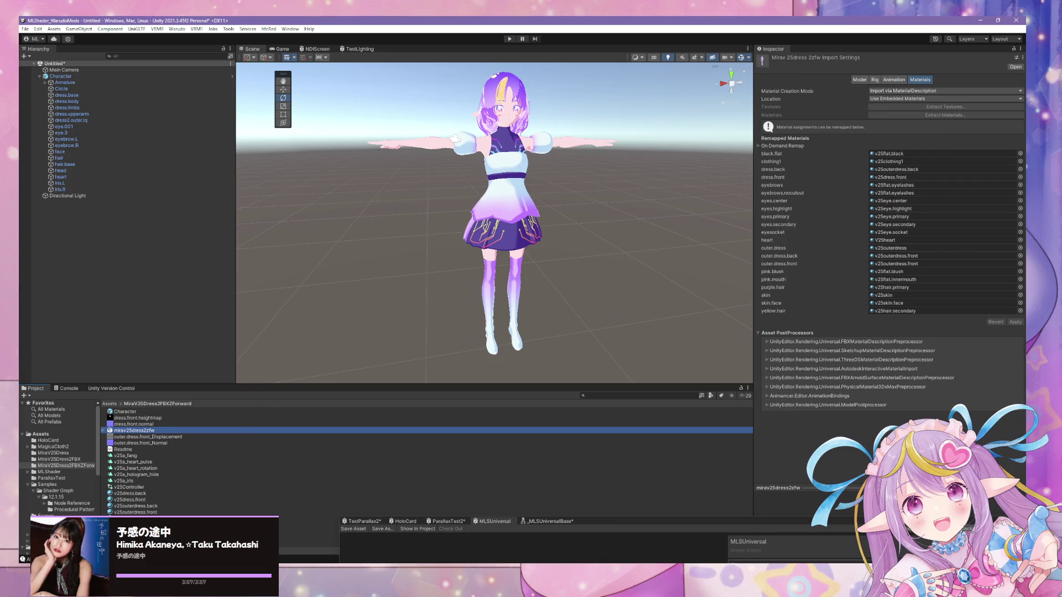
pyautogui.moveTo(136, 493)
pyautogui.mouseDown()
pyautogui.moveTo(387, 432)
pyautogui.moveTo(885, 171)
pyautogui.moveTo(918, 171)
pyautogui.mouseUp()
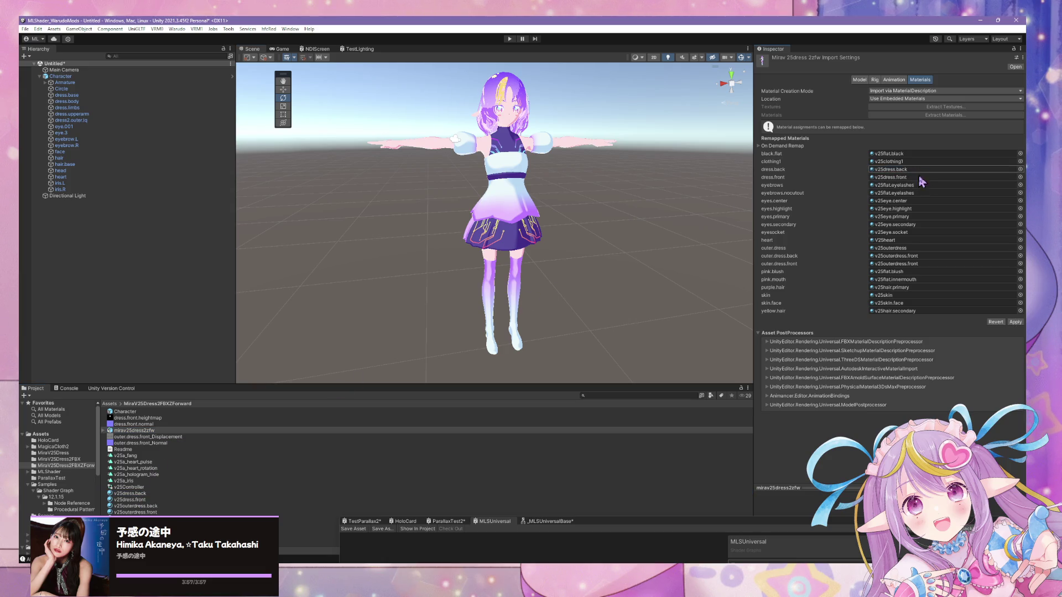
pyautogui.click(1015, 322)
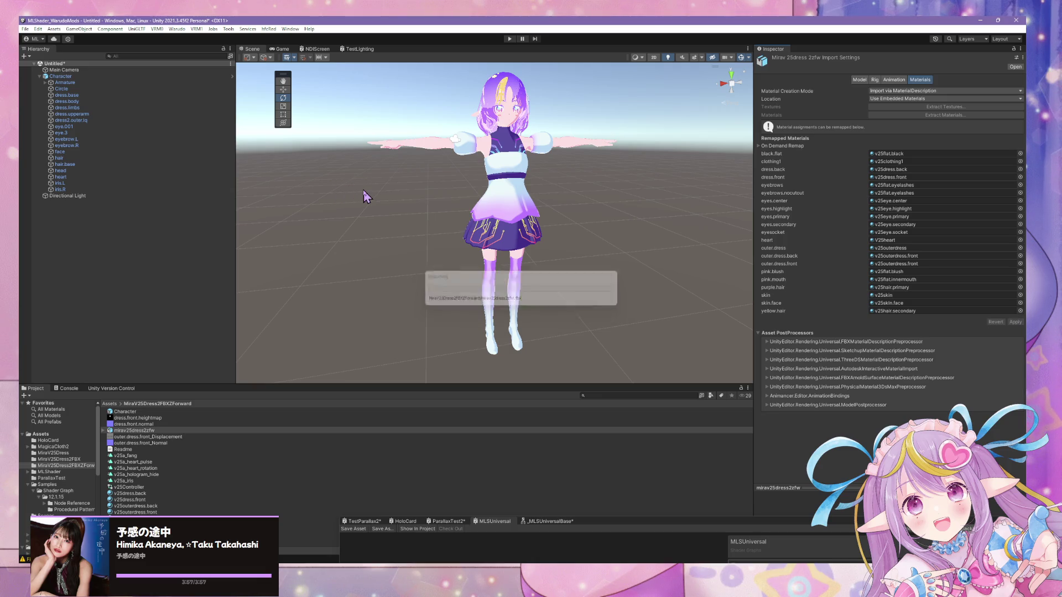
pyautogui.moveTo(531, 188)
pyautogui.mouseDown(button='right')
pyautogui.moveTo(567, 194)
pyautogui.moveTo(534, 196)
pyautogui.moveTo(485, 172)
pyautogui.moveTo(496, 137)
pyautogui.mouseUp(button='right')
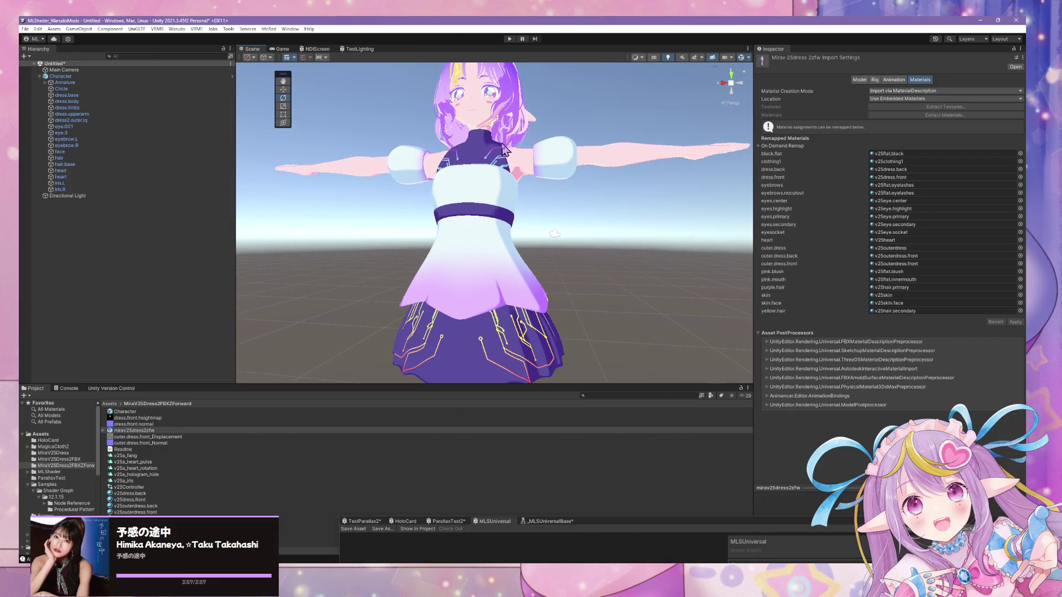
pyautogui.hotkey('alt', 'Tab')
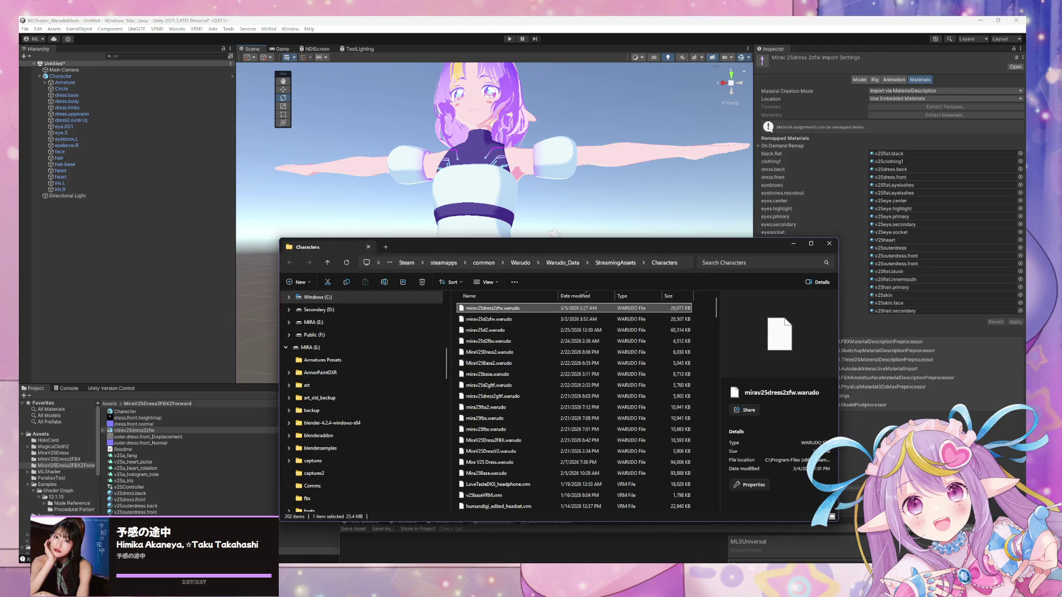
pyautogui.hotkey('alt', 'Tab')
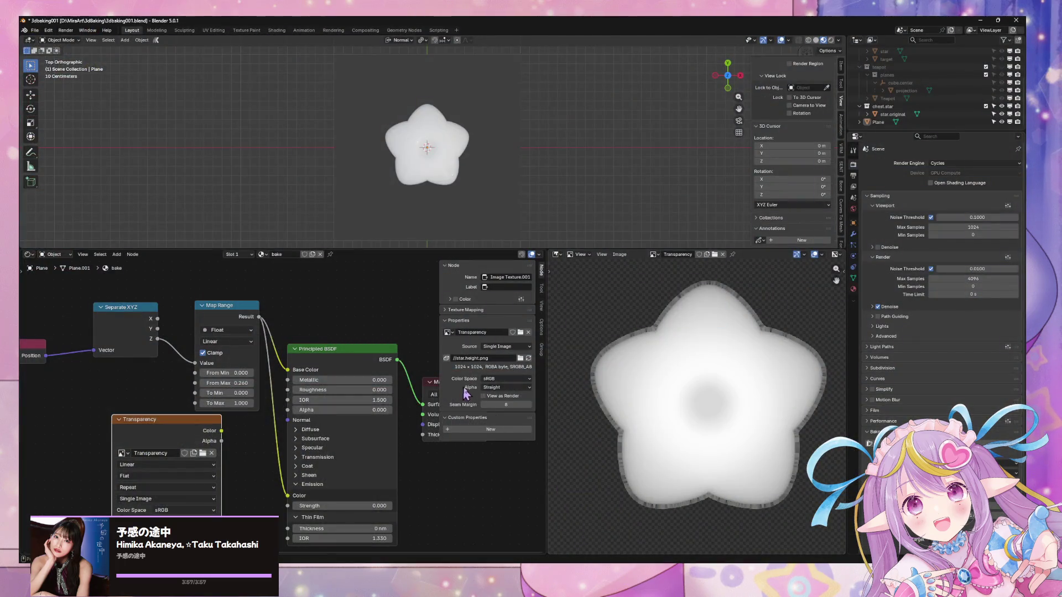
# Return to the dress2 Blender file and display outerdress.back.decal in the Image Editor
pyautogui.hotkey('alt', 'Tab')
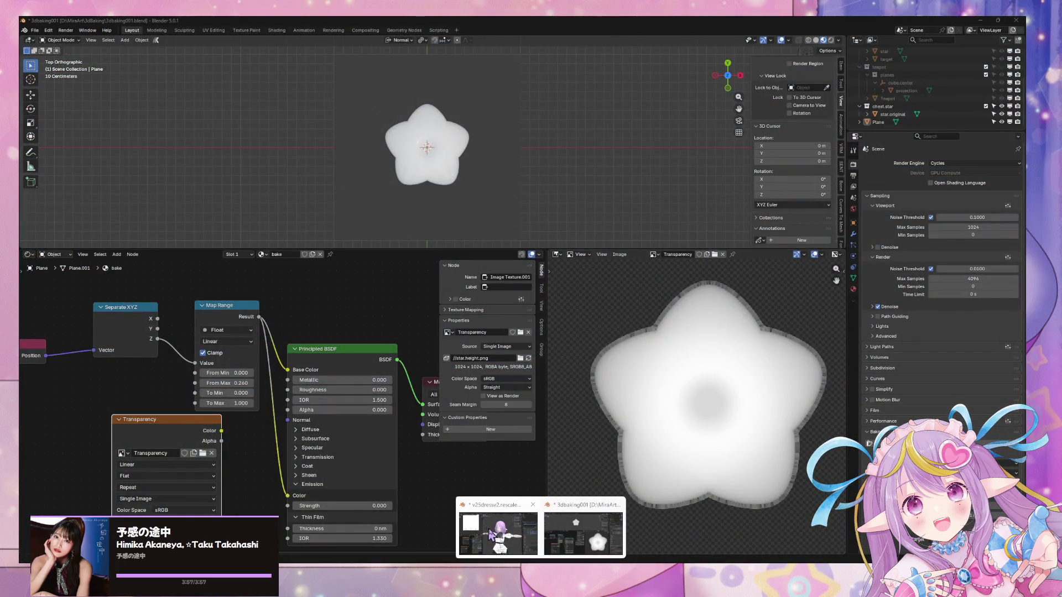
pyautogui.moveTo(366, 344); pyautogui.dragTo(321, 347, button='middle')
pyautogui.click(117, 40)
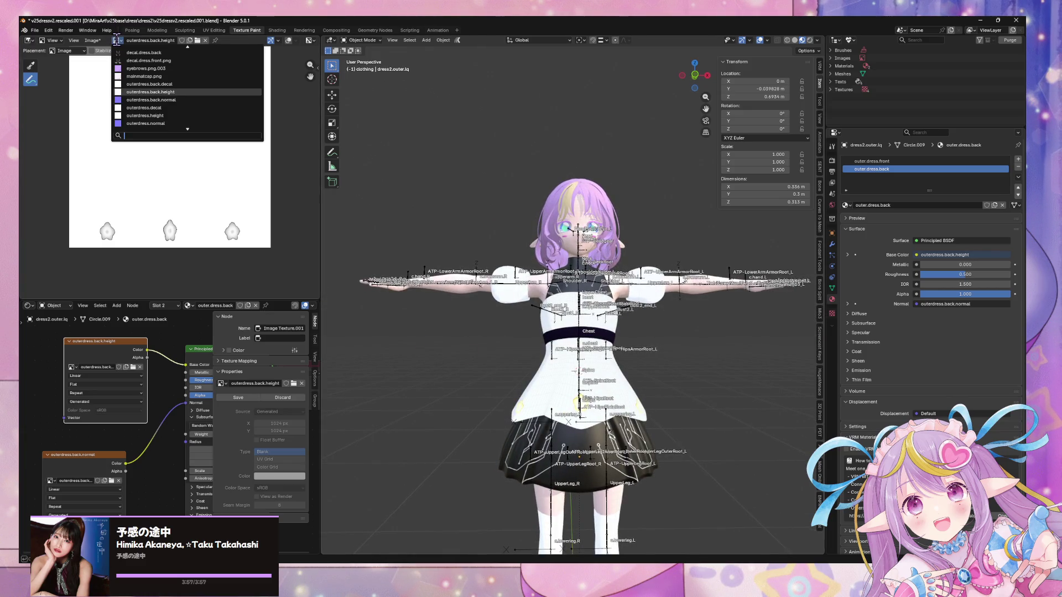
pyautogui.click(176, 84)
# Save all modified images, then begin saving a copy of outerdress.back.decal.png
pyautogui.click(34, 30)
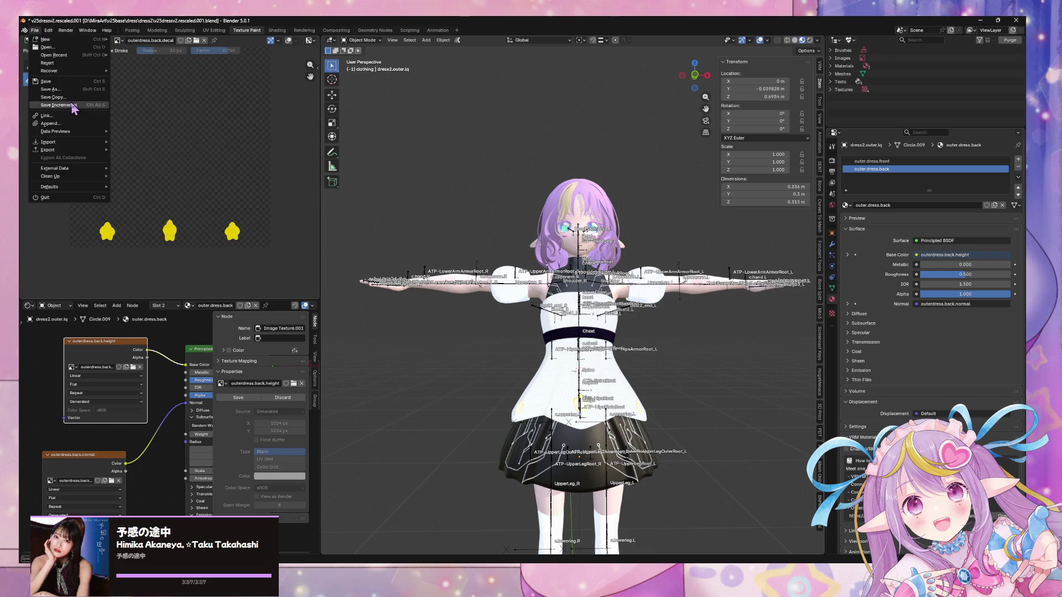
pyautogui.click(92, 41)
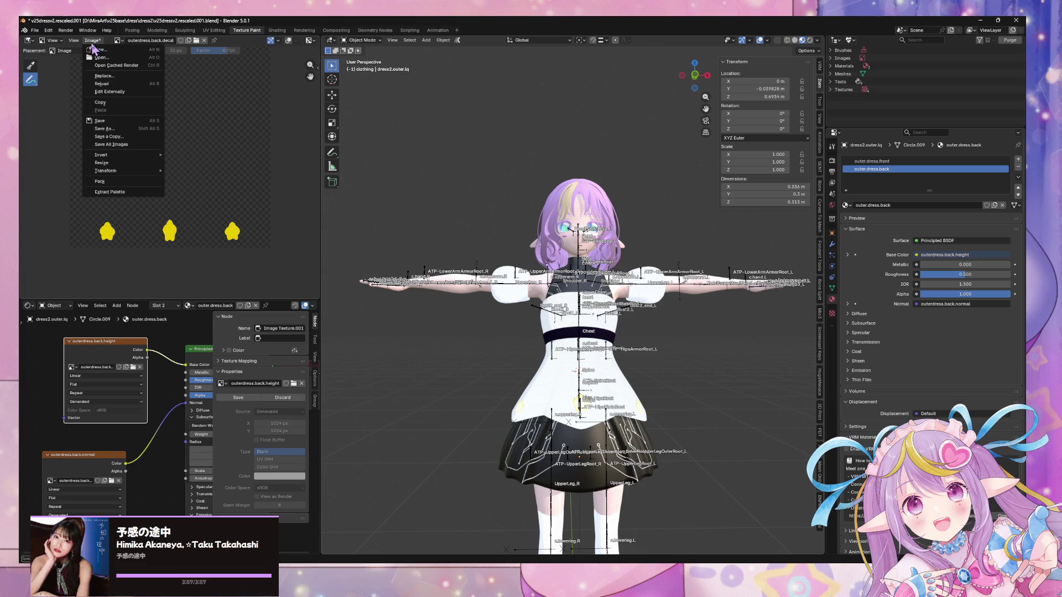
pyautogui.click(147, 136)
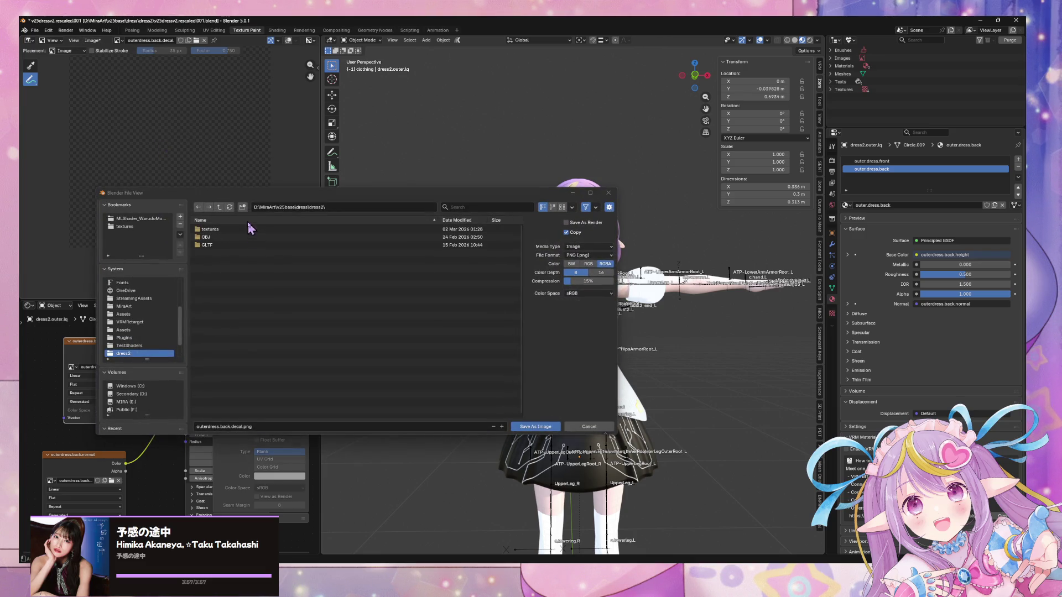
pyautogui.click(588, 426)
pyautogui.click(92, 40)
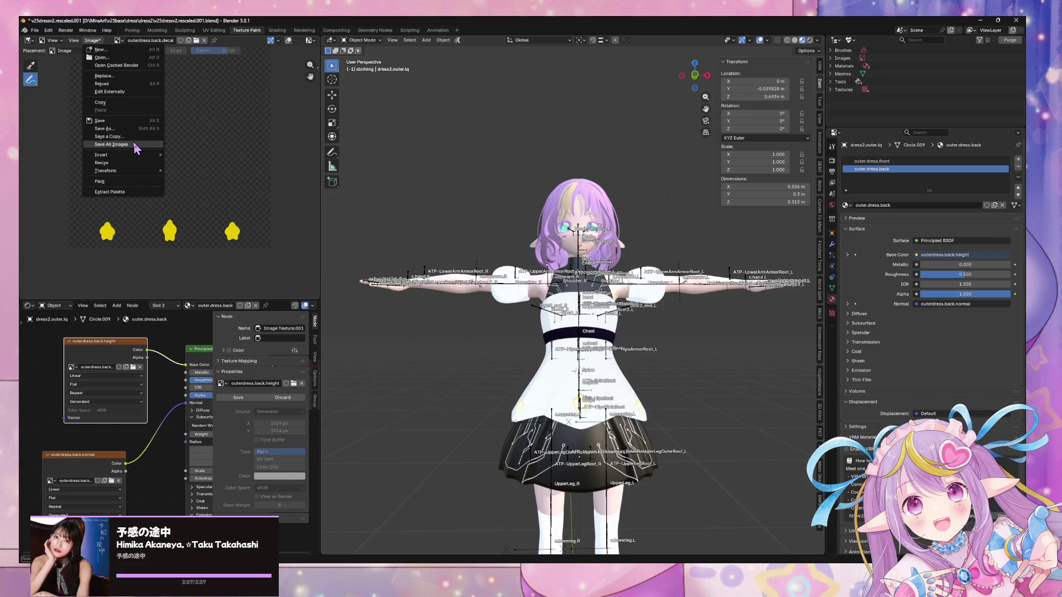
pyautogui.click(136, 144)
pyautogui.click(92, 40)
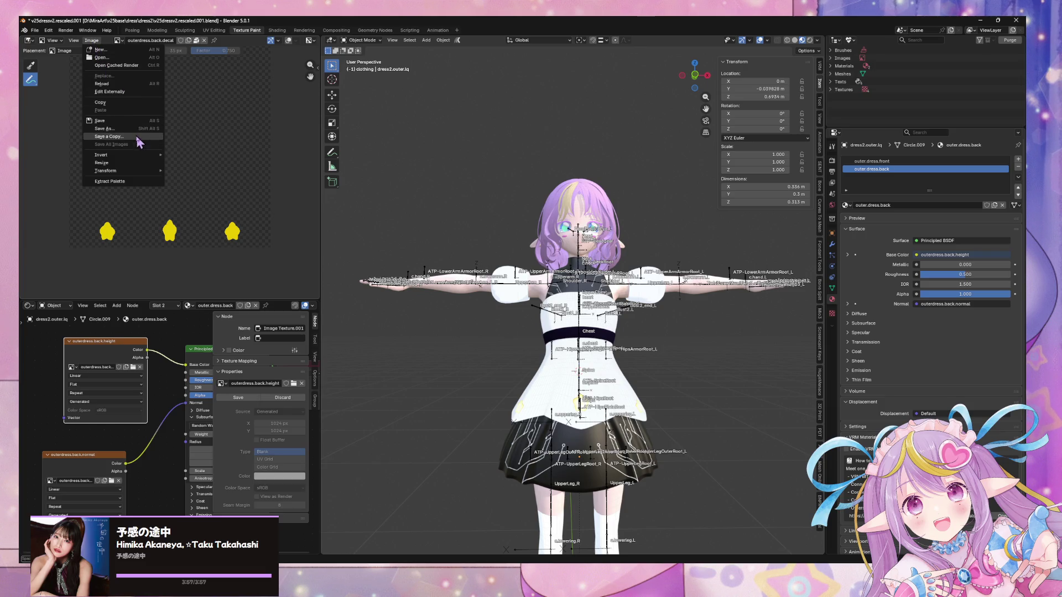
pyautogui.click(115, 138)
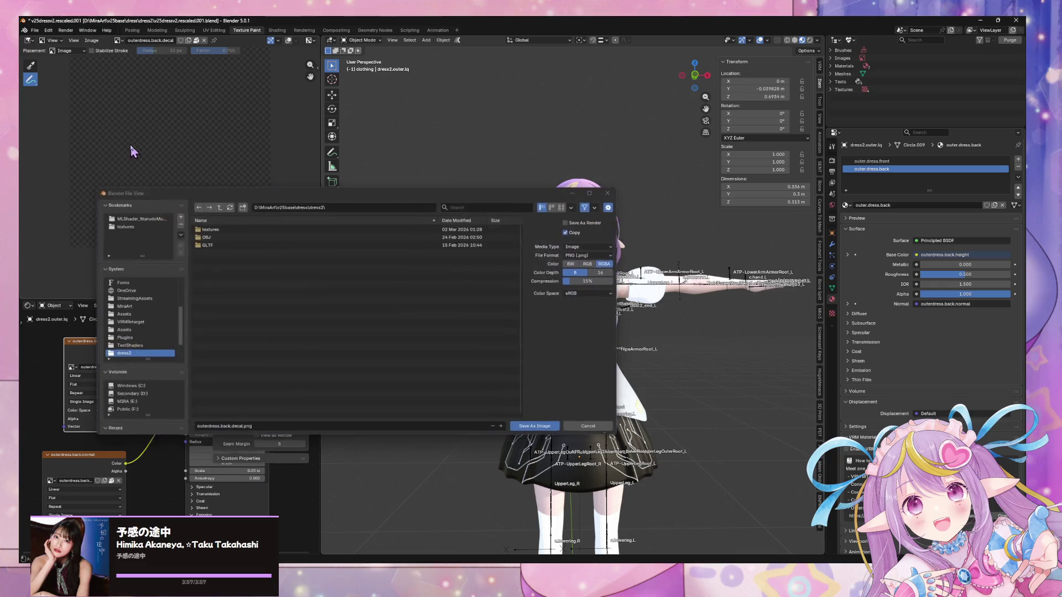
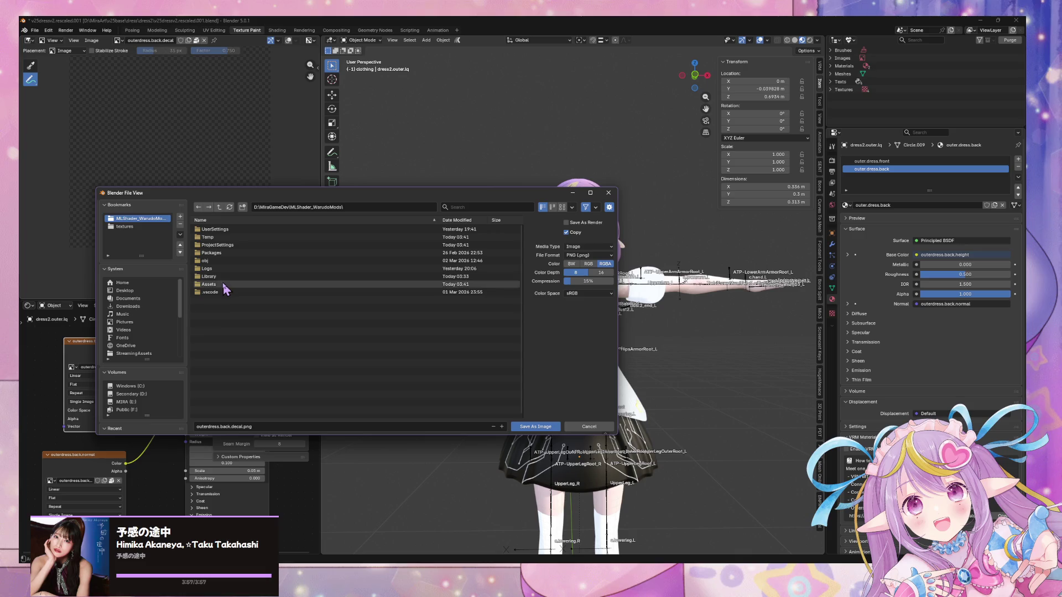
# Save the outerdress.back decal copy into Assets/MiraV25Dress2FBXZForward
pyautogui.doubleClick(213, 284)
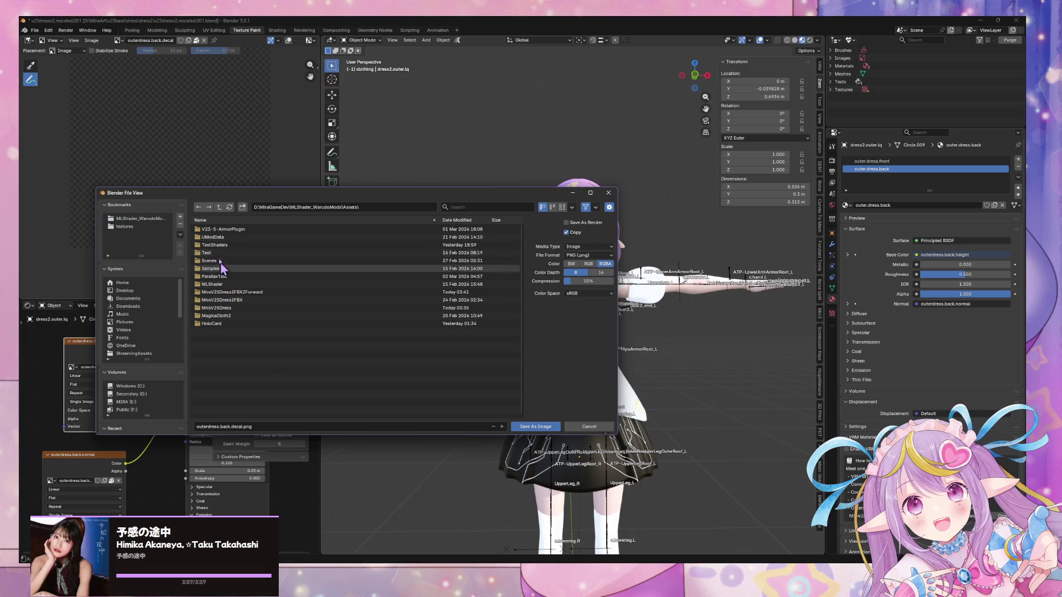
pyautogui.click(252, 308)
pyautogui.doubleClick(259, 293)
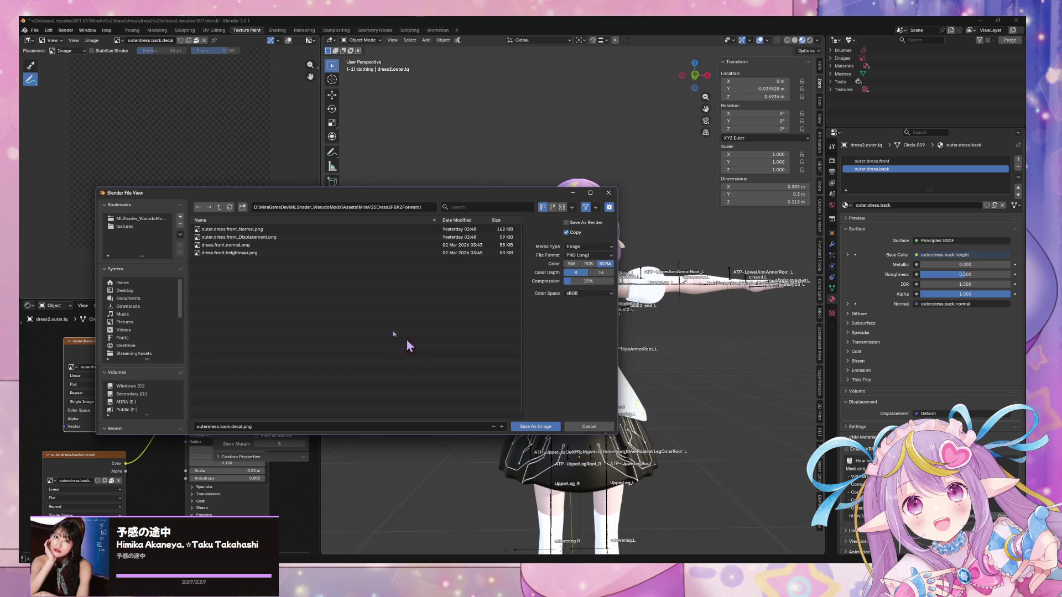
pyautogui.click(552, 427)
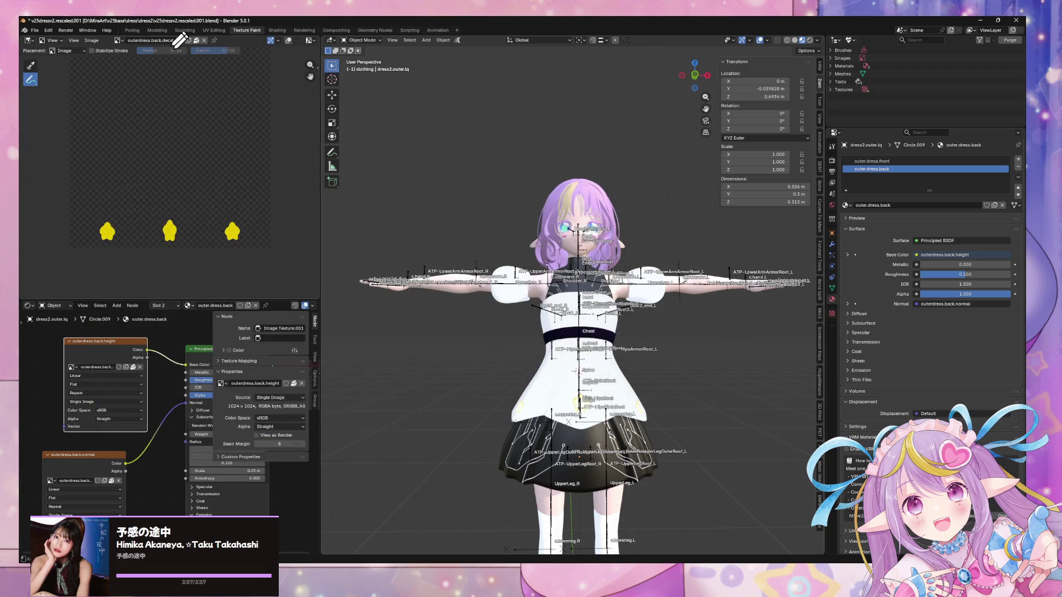
# Switch to outerdress.back.height and save a PNG copy of it
pyautogui.click(118, 40)
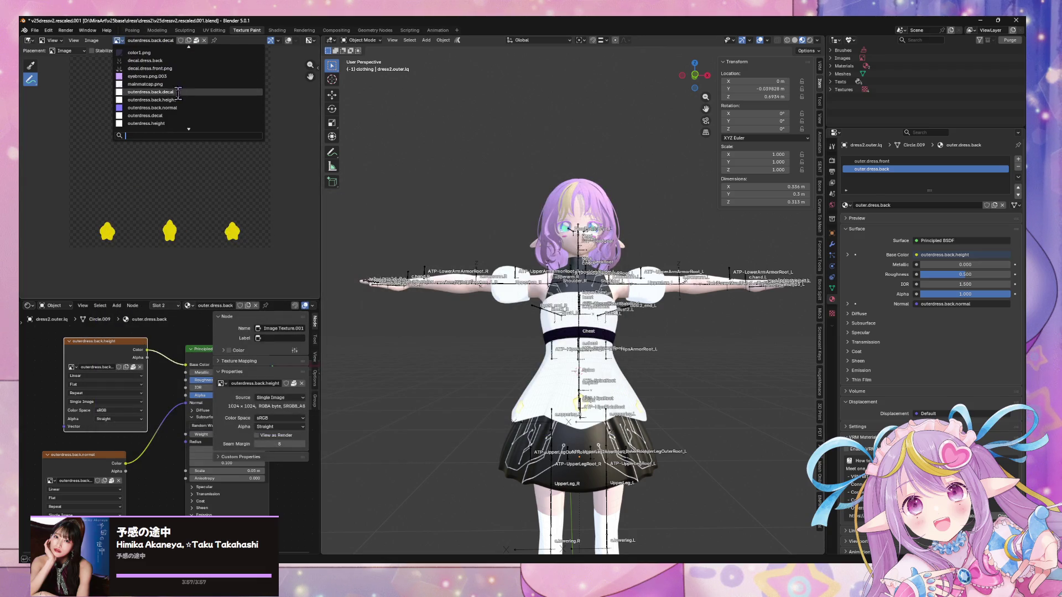
pyautogui.click(160, 99)
pyautogui.click(91, 40)
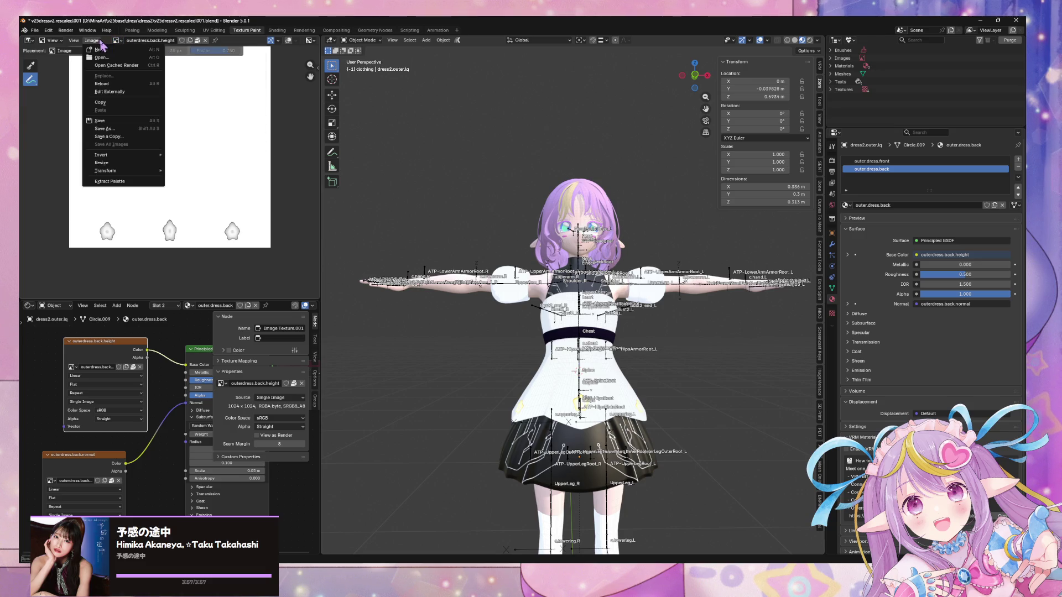
pyautogui.click(126, 137)
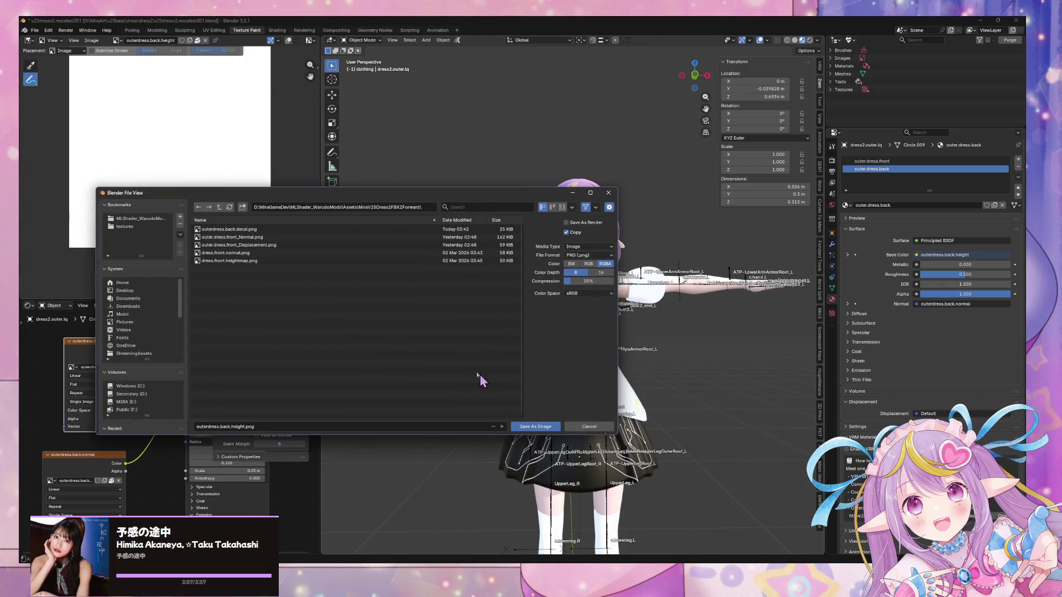
pyautogui.click(534, 426)
# Switch to outerdress.back.normal and save a PNG copy of it
pyautogui.click(117, 41)
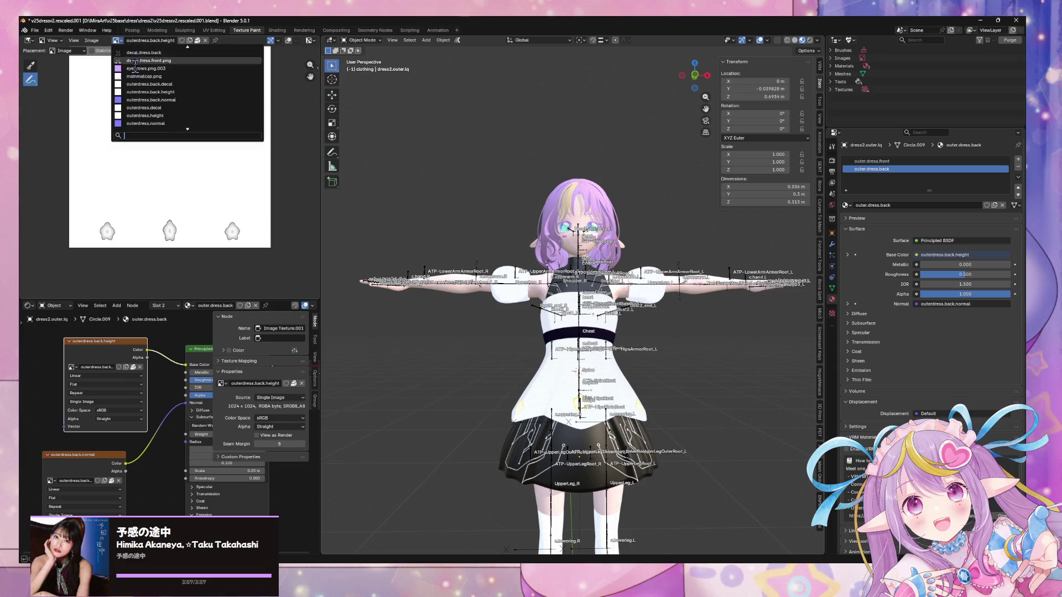
pyautogui.click(190, 99)
pyautogui.click(91, 40)
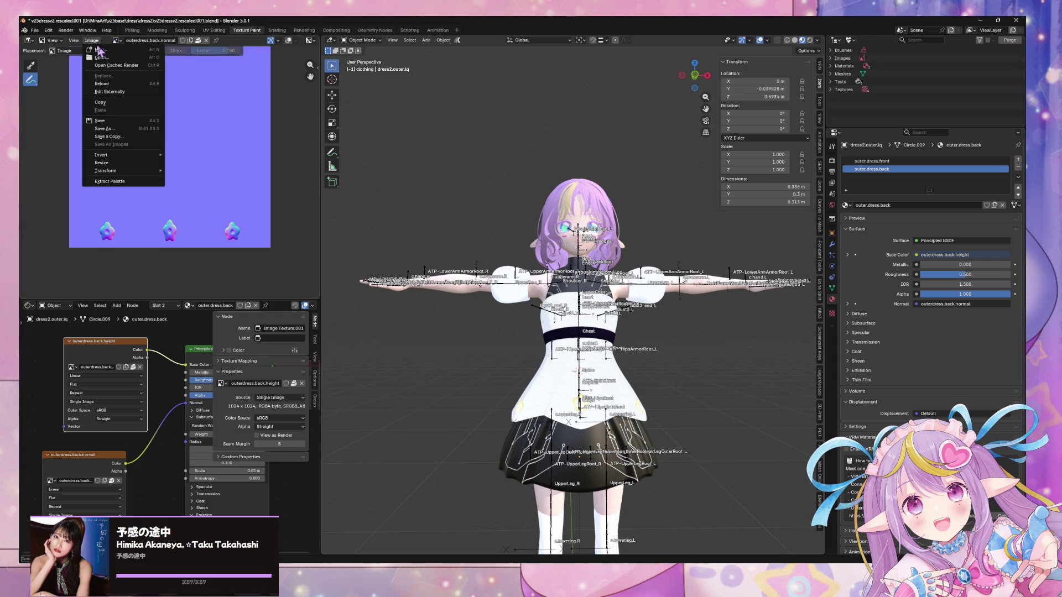
pyautogui.click(143, 138)
pyautogui.click(539, 431)
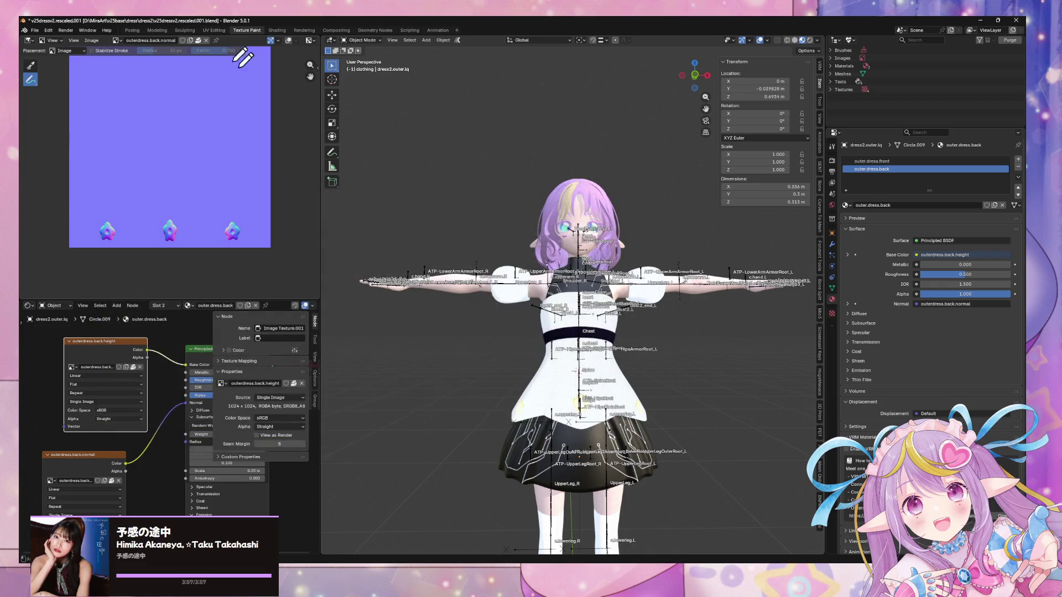
# Switch to outerdress.decal and save a PNG copy of it
pyautogui.click(116, 40)
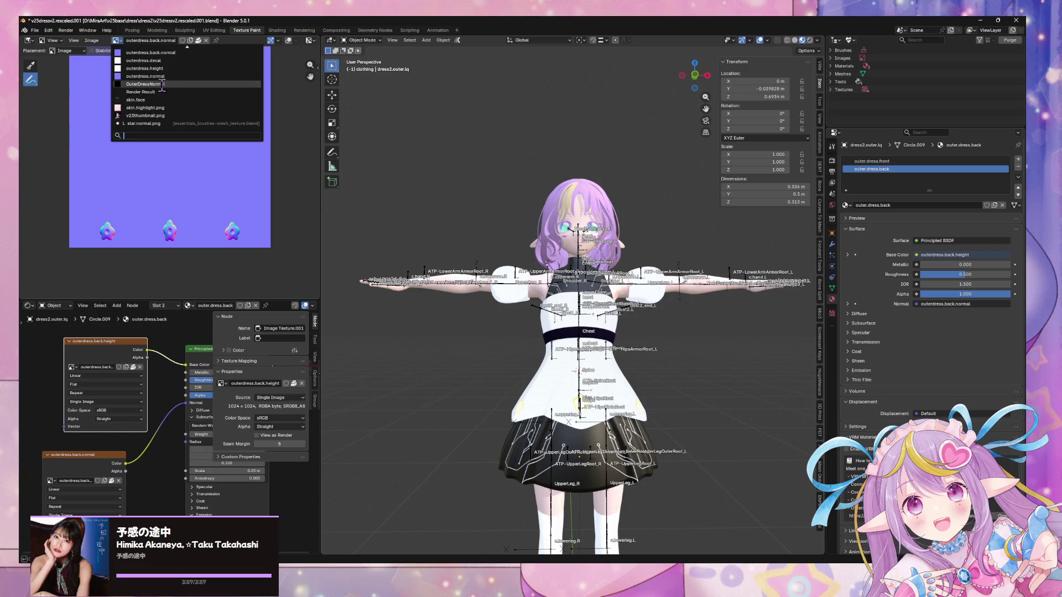
pyautogui.scroll(4, 172, 77)
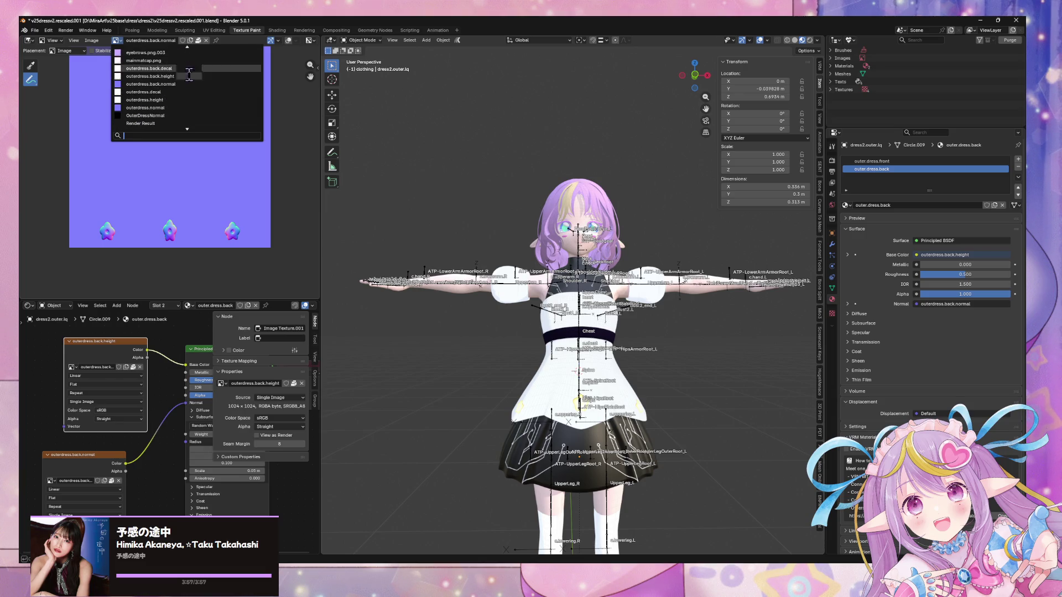
pyautogui.click(190, 91)
pyautogui.click(91, 41)
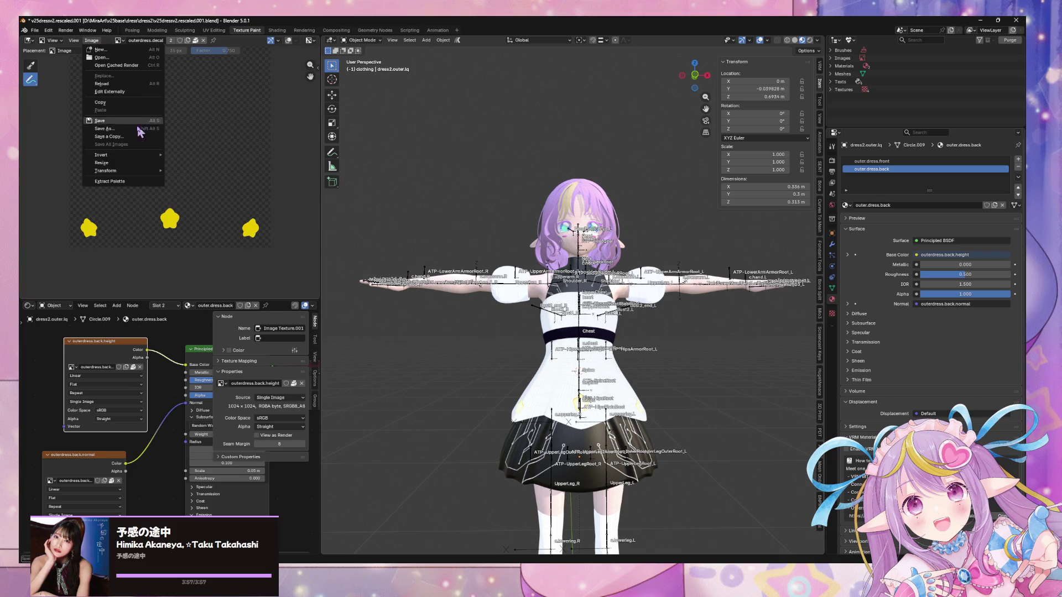
pyautogui.click(141, 137)
pyautogui.click(550, 430)
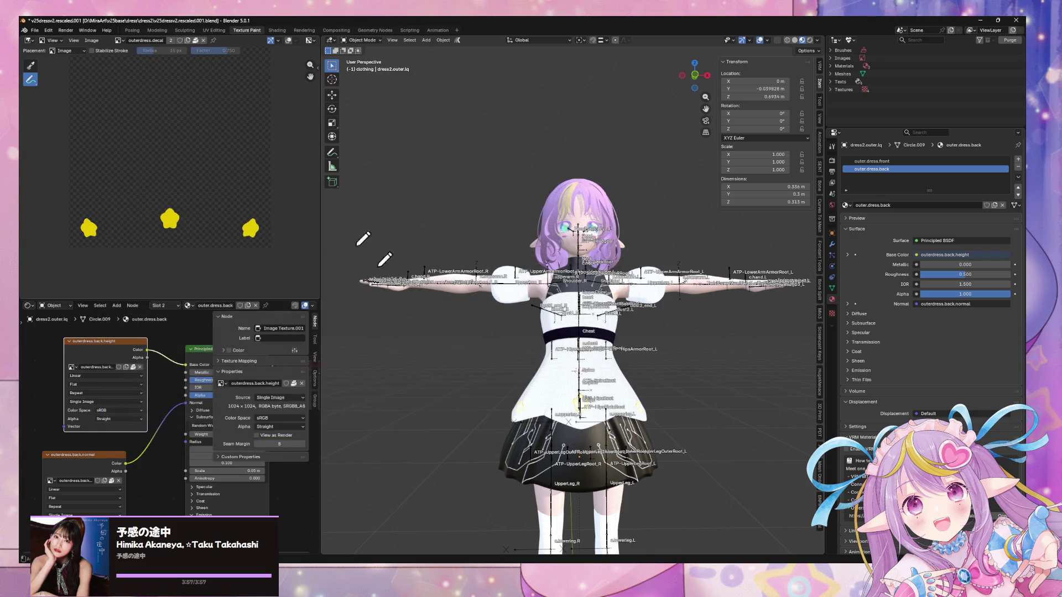
pyautogui.click(91, 40)
# Switch to outerdress.height and save a PNG copy of it
pyautogui.click(119, 41)
pyautogui.click(143, 73)
pyautogui.click(91, 40)
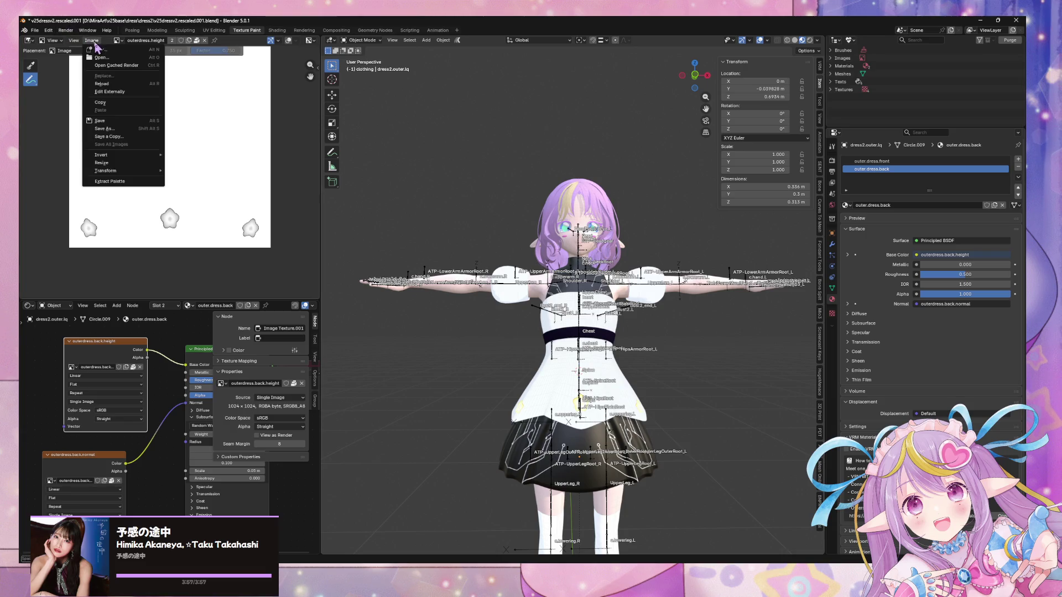
pyautogui.click(147, 146)
pyautogui.click(581, 426)
# Switch to outerdress.normal and save a copy under the existing outerdress.back.height.png name
pyautogui.click(119, 43)
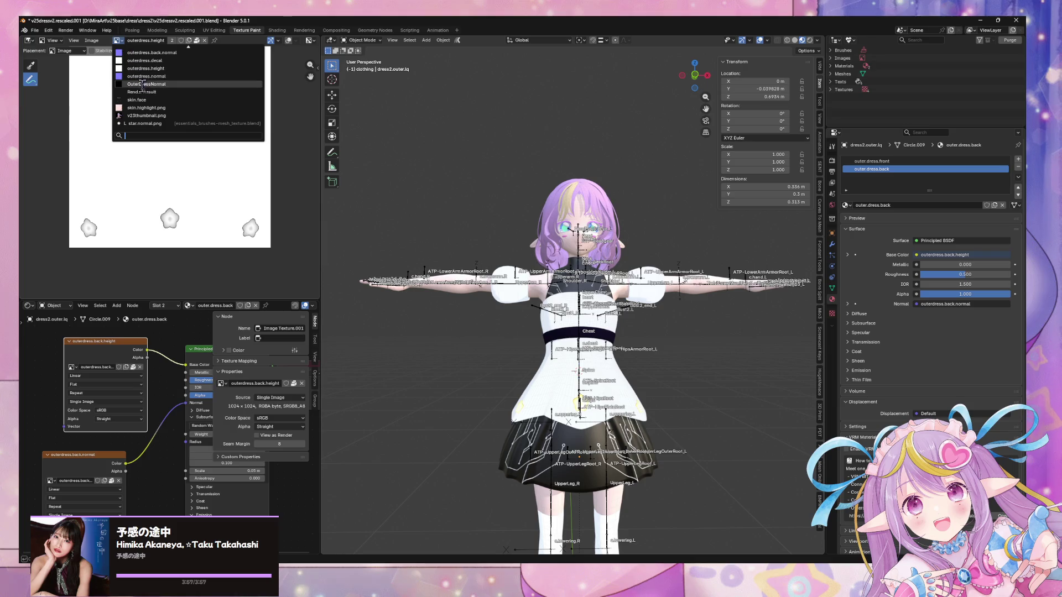
pyautogui.click(151, 78)
pyautogui.click(90, 39)
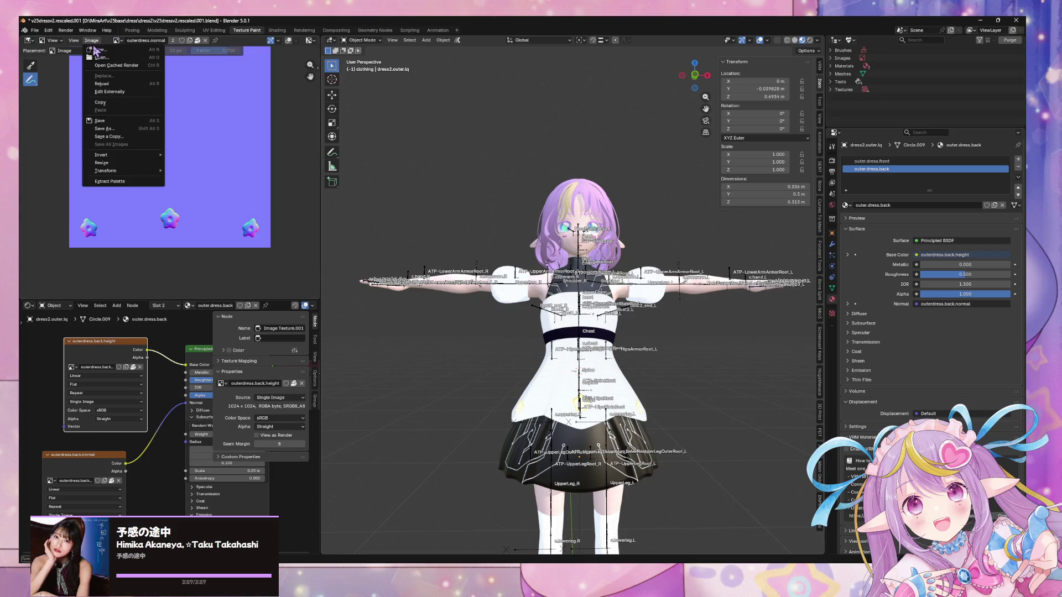
pyautogui.click(142, 136)
pyautogui.click(612, 426)
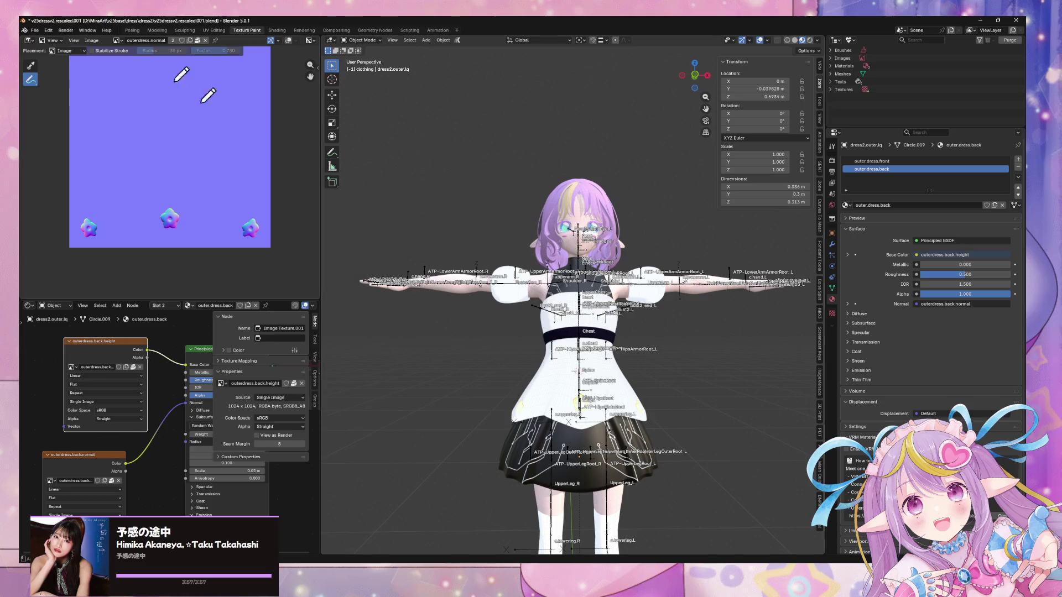
pyautogui.click(91, 40)
pyautogui.click(133, 138)
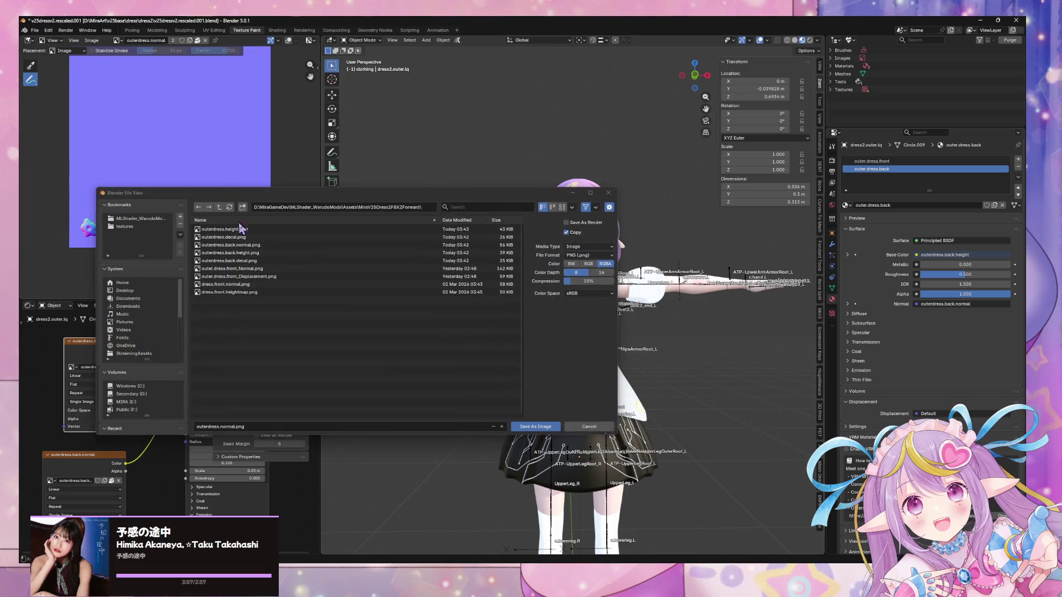
pyautogui.click(272, 263)
pyautogui.click(271, 252)
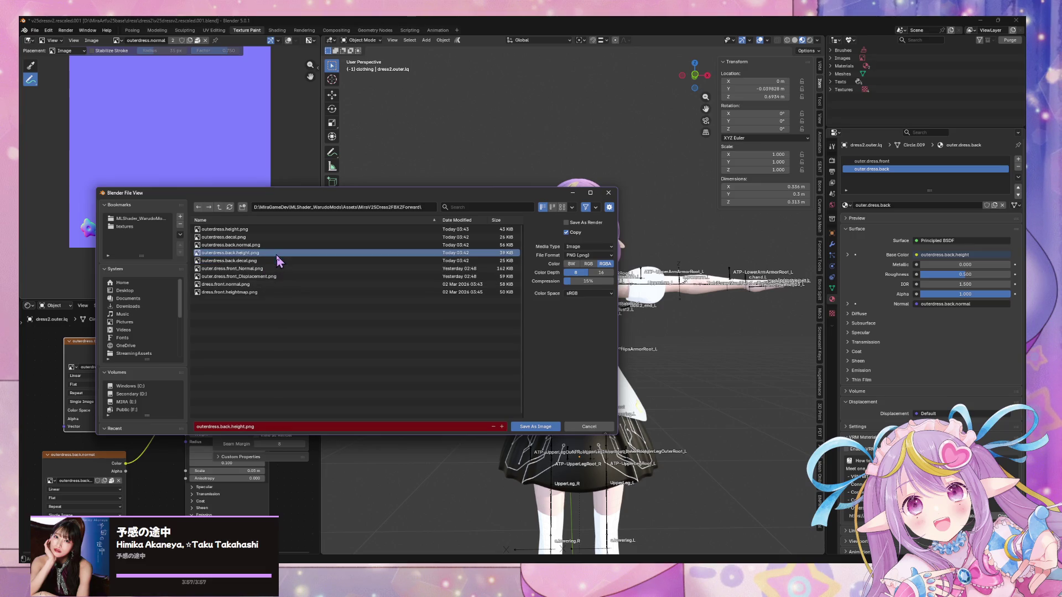
pyautogui.click(309, 316)
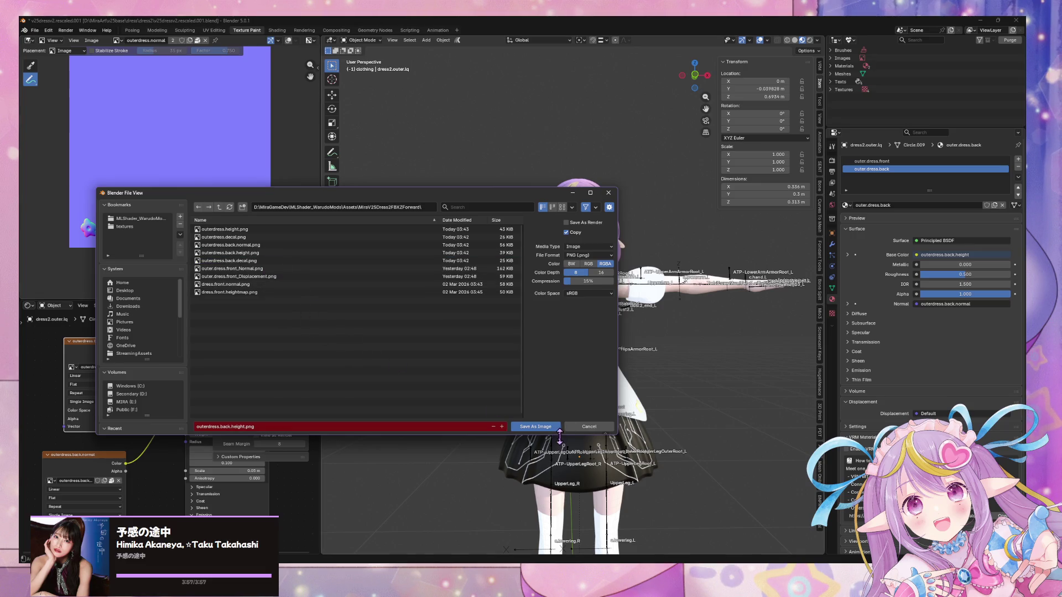
pyautogui.click(537, 426)
# Save the outerdress.normal copy as outerdress.normal.png, then return to Unity
pyautogui.click(92, 41)
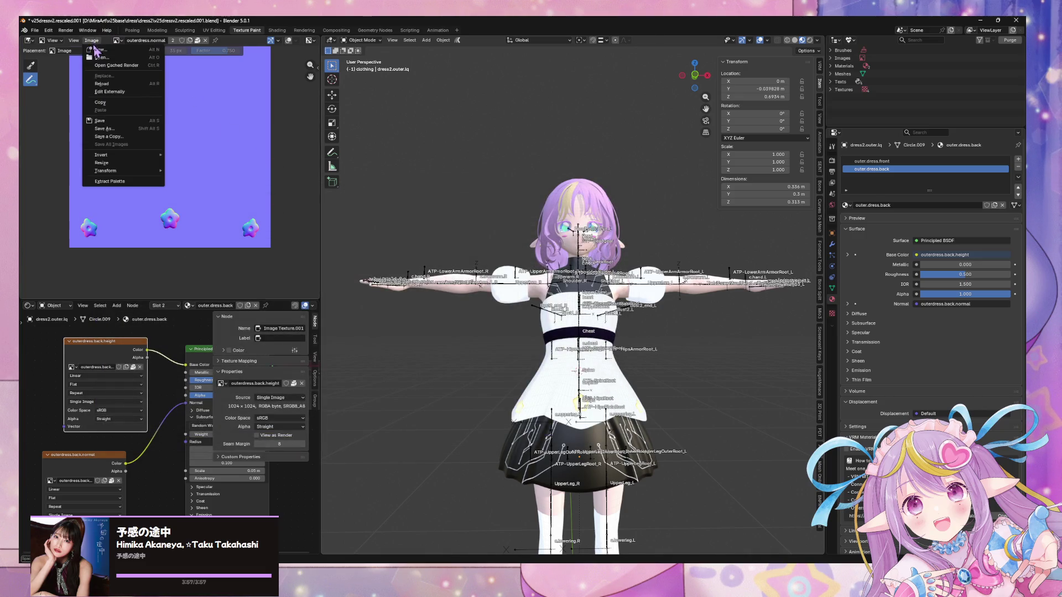
pyautogui.click(141, 136)
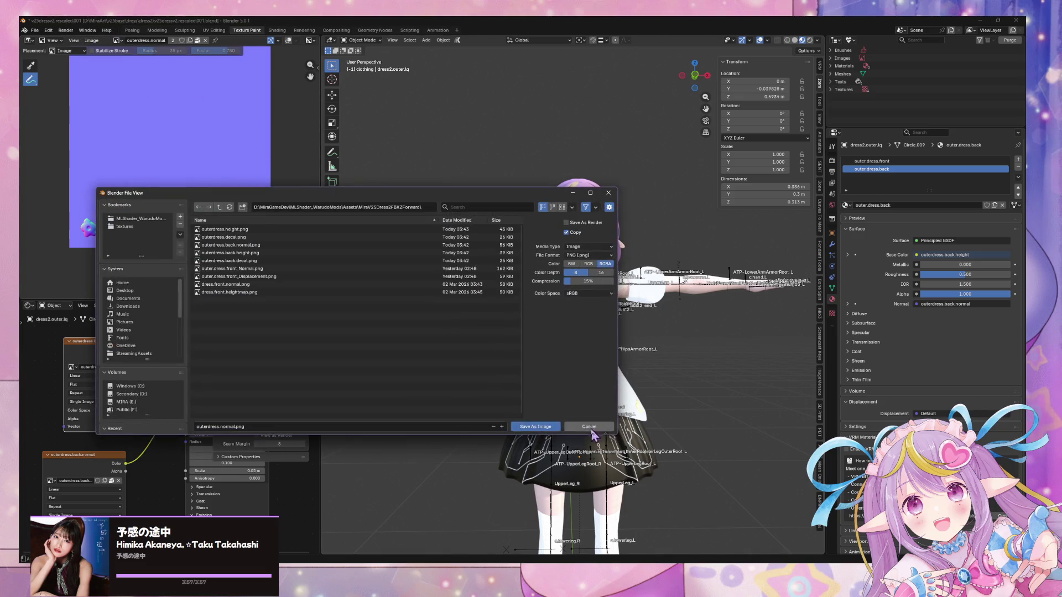
pyautogui.click(545, 430)
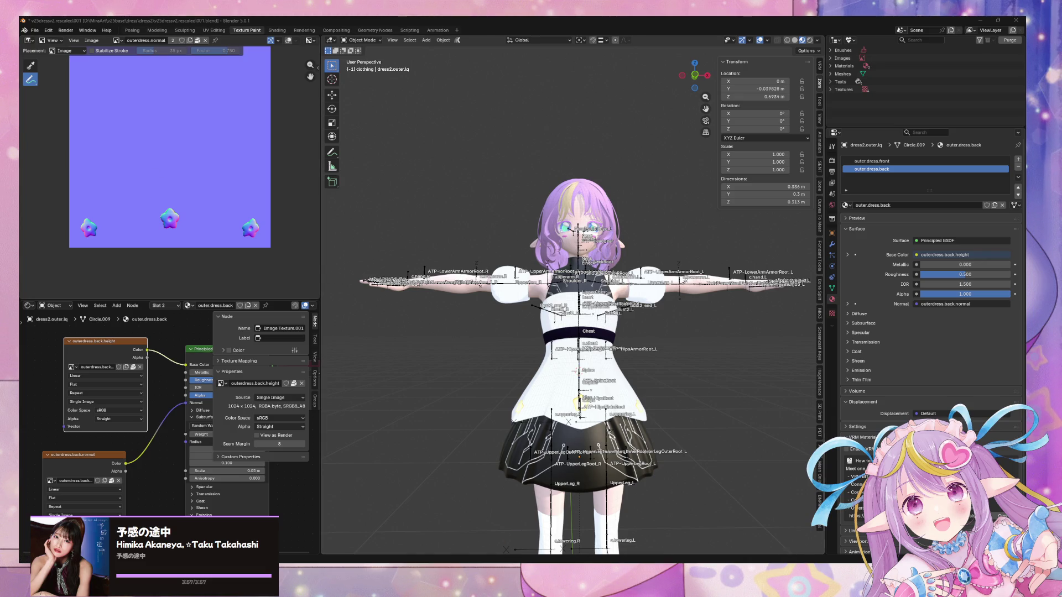
pyautogui.hotkey('alt', 'Tab')
# Set outerdress.back.normal and outerdress.normal to Texture Type Normal map and apply
pyautogui.moveTo(225, 383); pyautogui.dragTo(225, 353)
pyautogui.click(158, 412)
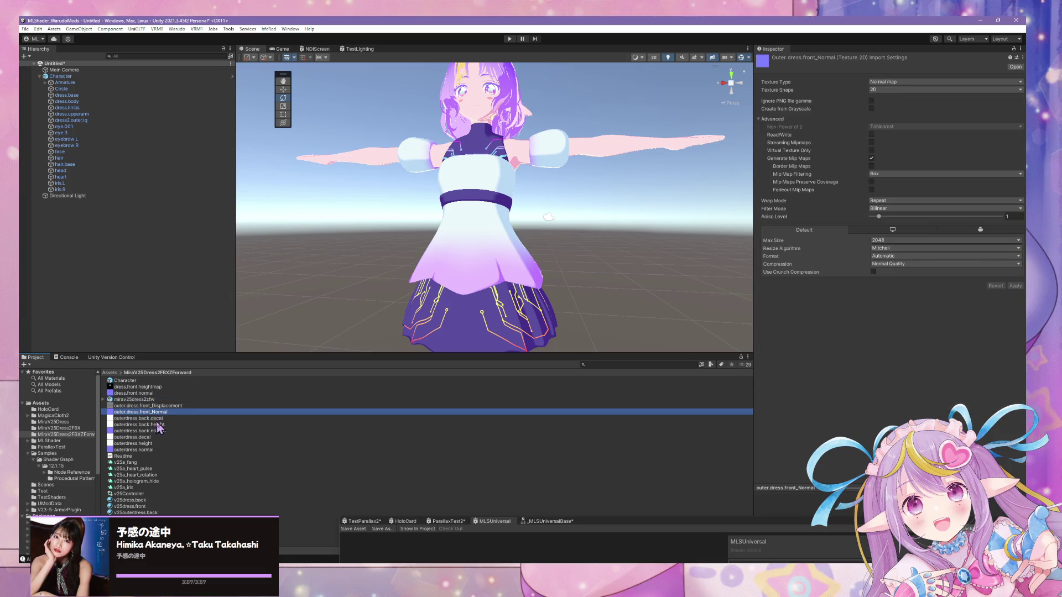
pyautogui.click(163, 432)
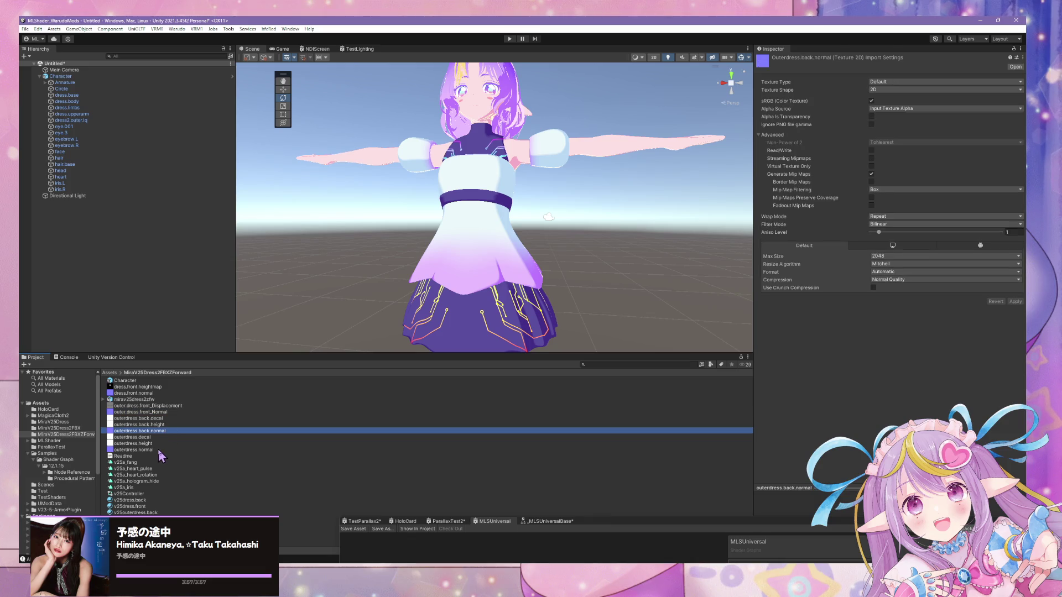
pyautogui.keyDown('ctrl'); pyautogui.click(159, 451); pyautogui.keyUp('ctrl')
pyautogui.click(899, 110)
pyautogui.click(903, 114)
pyautogui.click(901, 83)
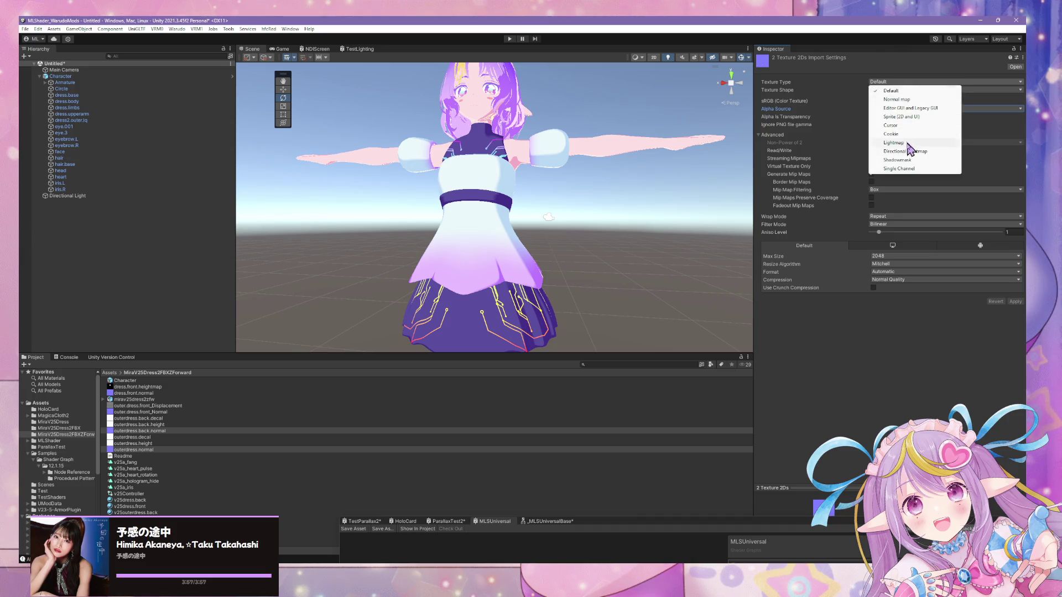
pyautogui.click(915, 100)
pyautogui.click(1017, 287)
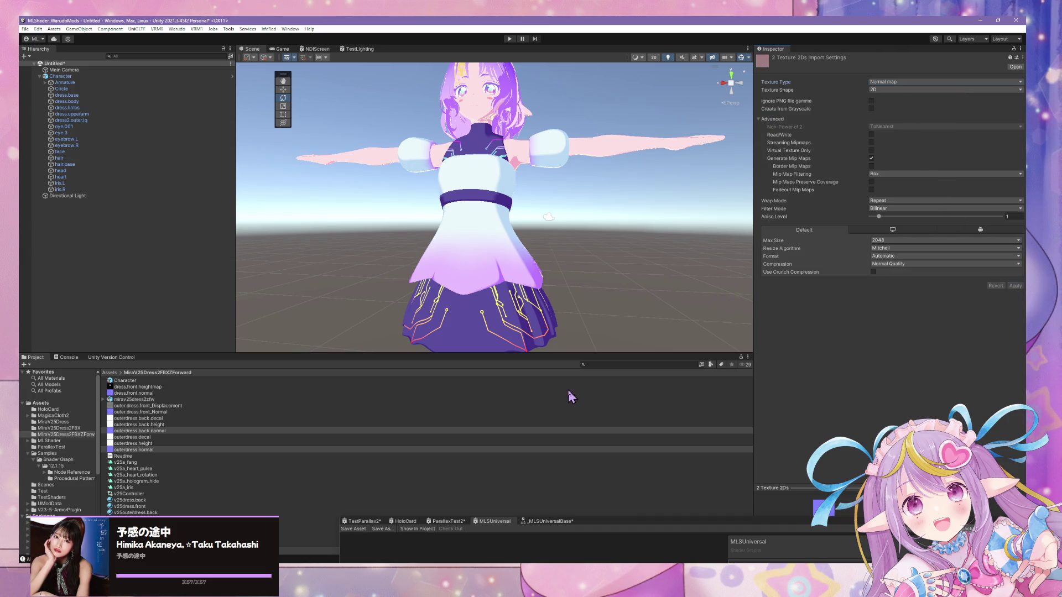
pyautogui.moveTo(454, 291)
pyautogui.keyDown('alt'); pyautogui.mouseDown()
pyautogui.moveTo(510, 264)
pyautogui.moveTo(505, 287)
pyautogui.moveTo(578, 296)
pyautogui.moveTo(502, 287)
pyautogui.moveTo(521, 268)
pyautogui.moveTo(555, 265)
pyautogui.mouseUp(); pyautogui.keyUp('alt')
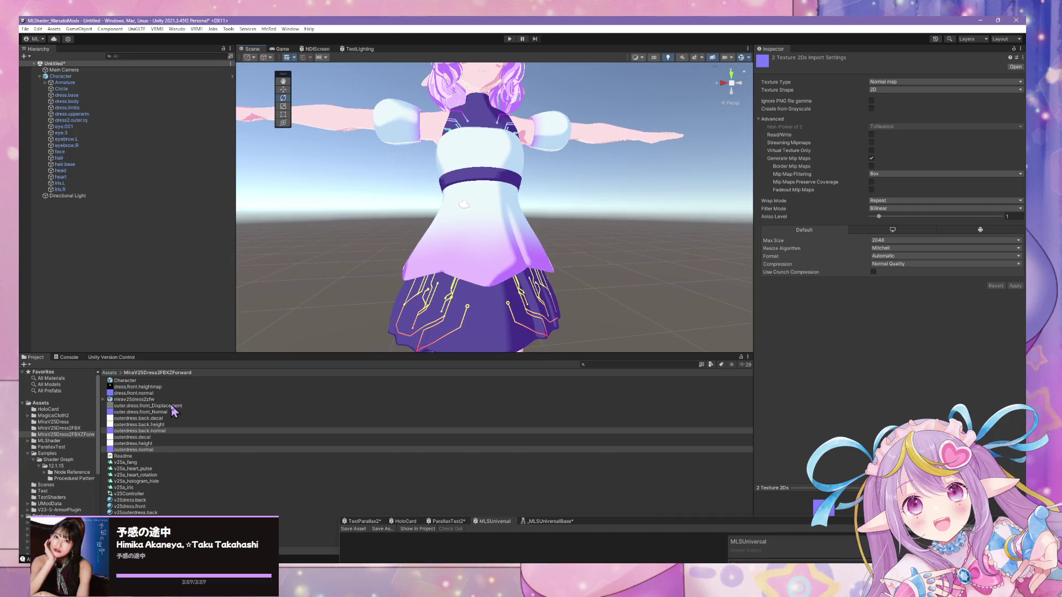
pyautogui.click(158, 513)
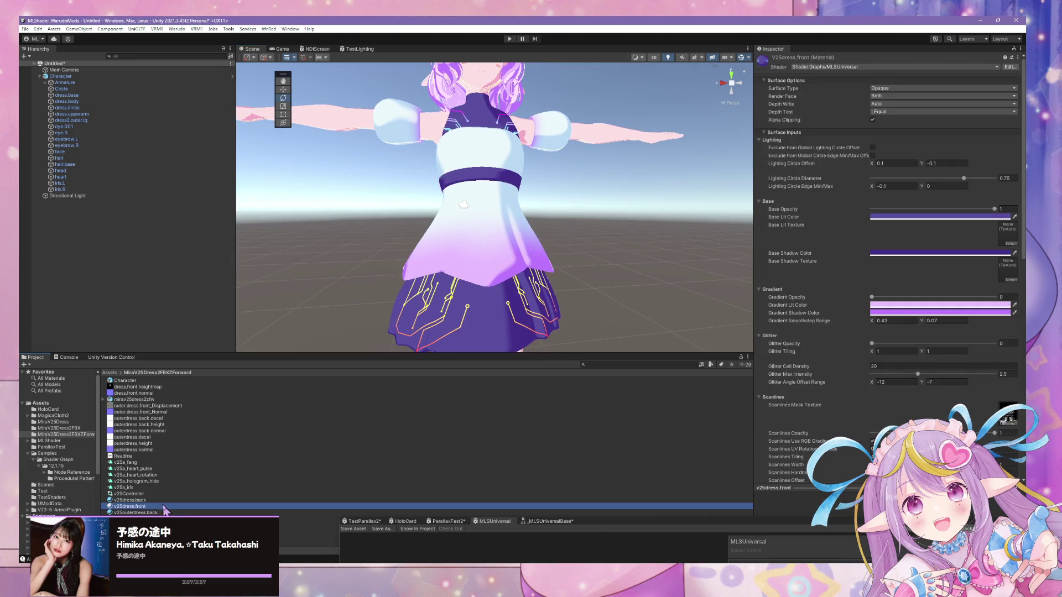
# Assign outerdress.normal as the front outer dress material's Normal Map
pyautogui.press('Down')
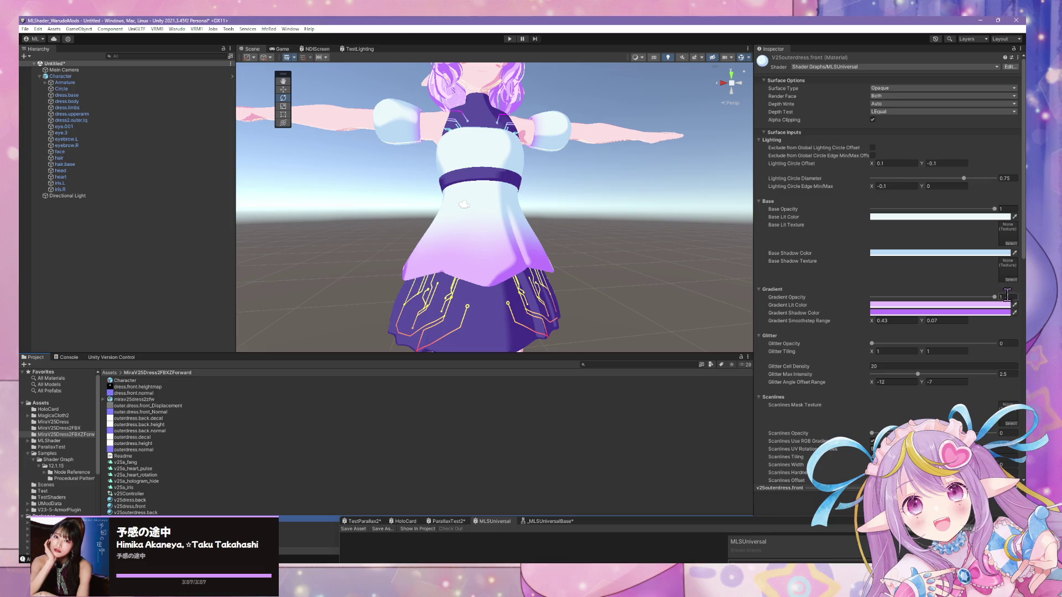
pyautogui.scroll(-3, 1004, 291)
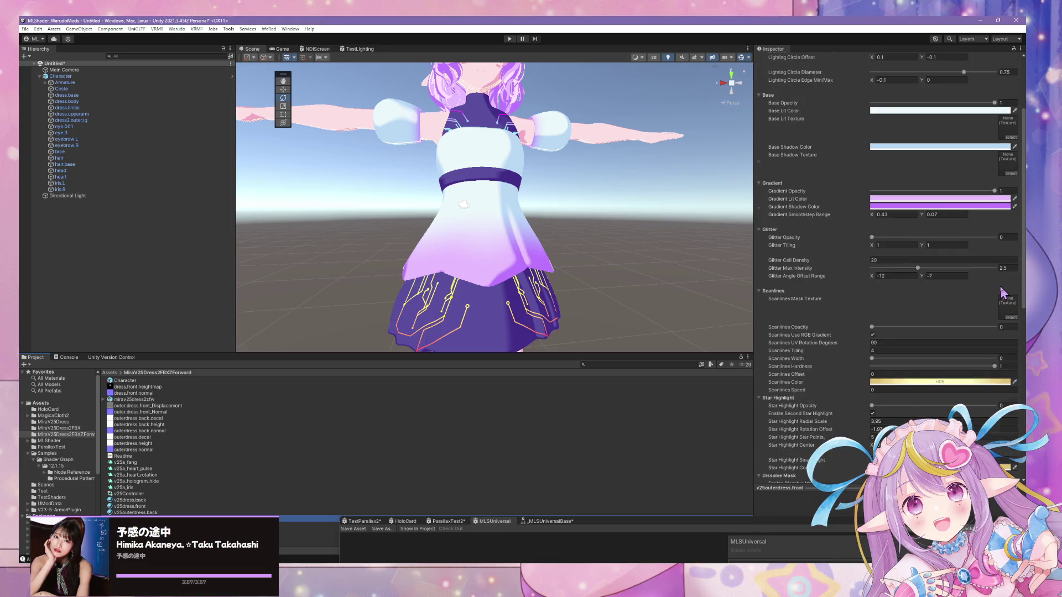
pyautogui.scroll(-10, 1003, 291)
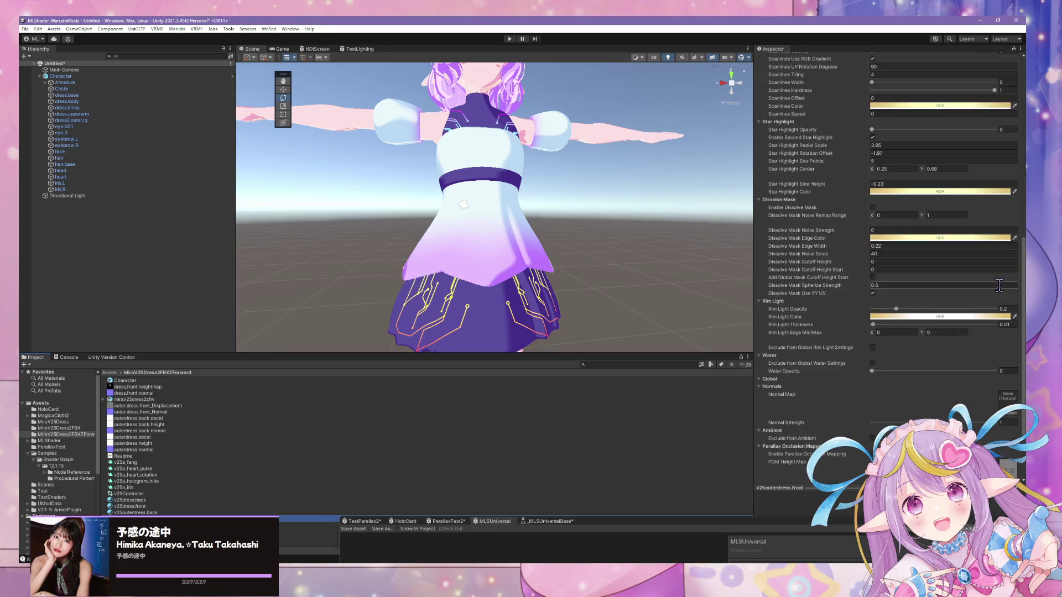
pyautogui.click(1010, 350)
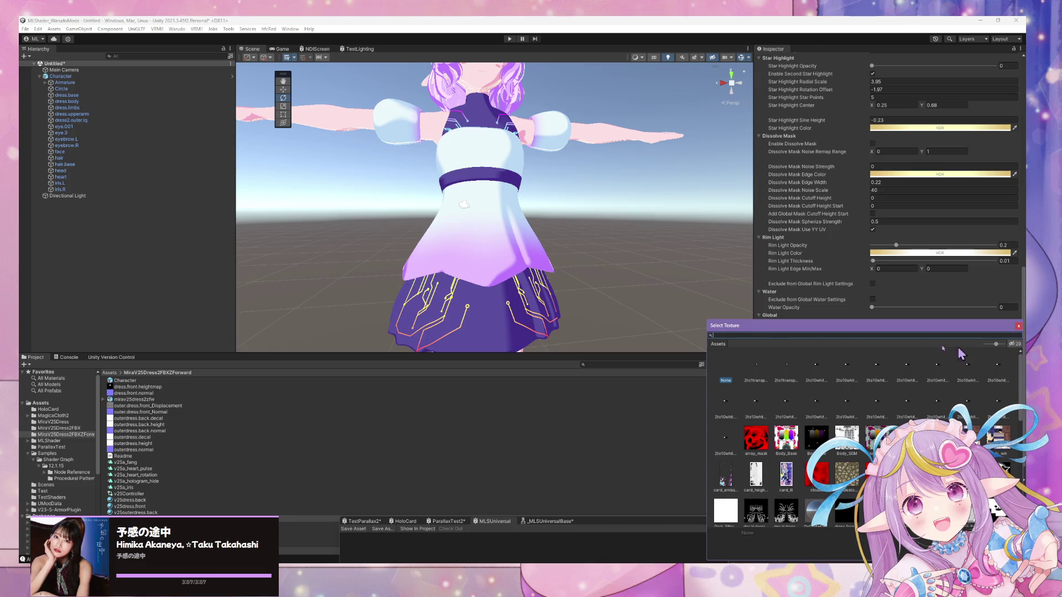
pyautogui.write('normal')
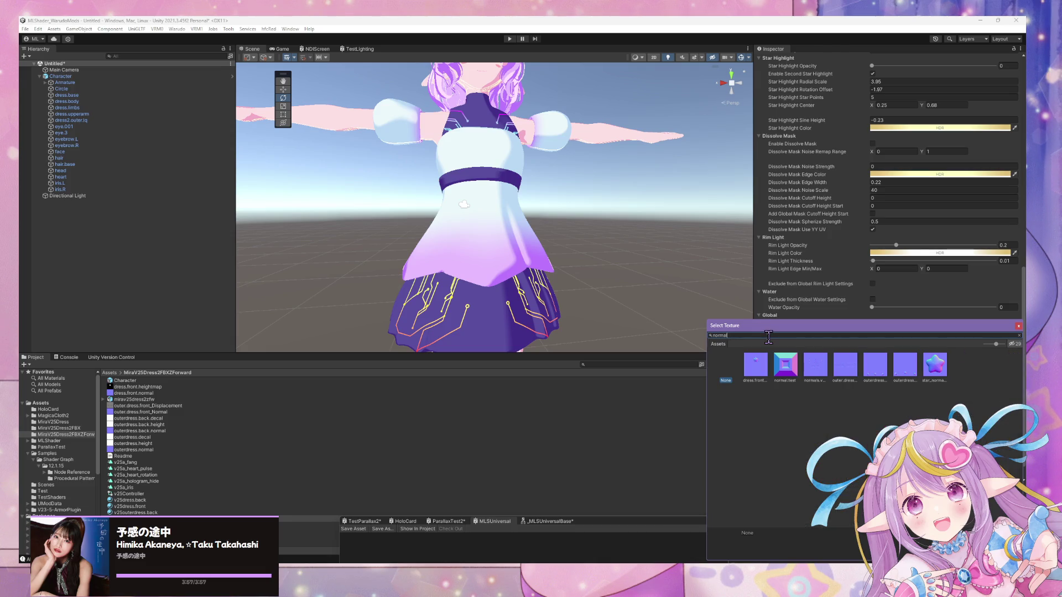
pyautogui.click(879, 368)
pyautogui.click(901, 373)
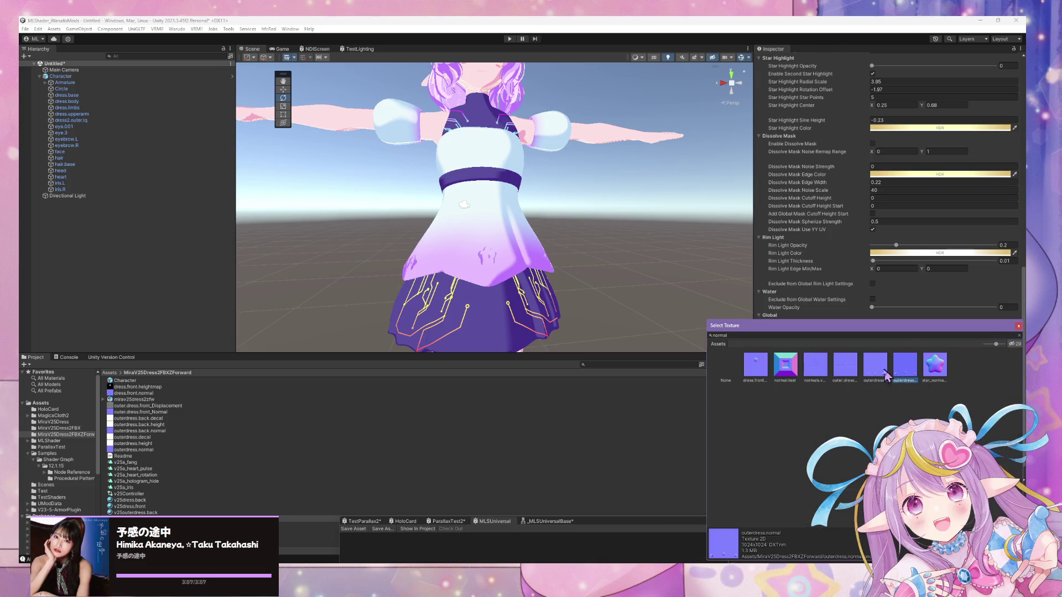
pyautogui.doubleClick(907, 373)
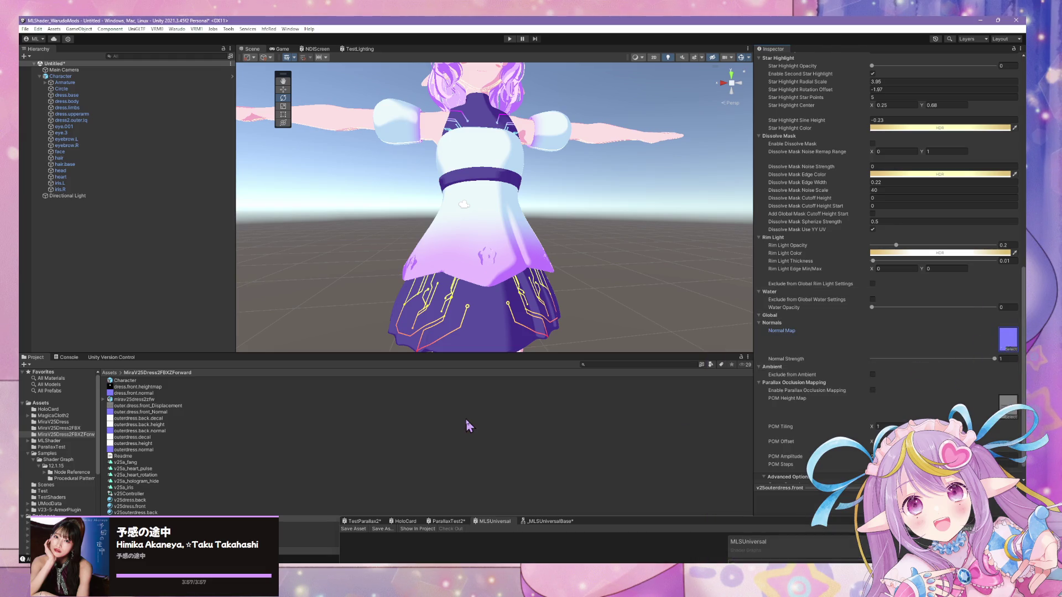
# Leave the POM height map without a texture and open the v25outerdress.back material
pyautogui.click(1012, 417)
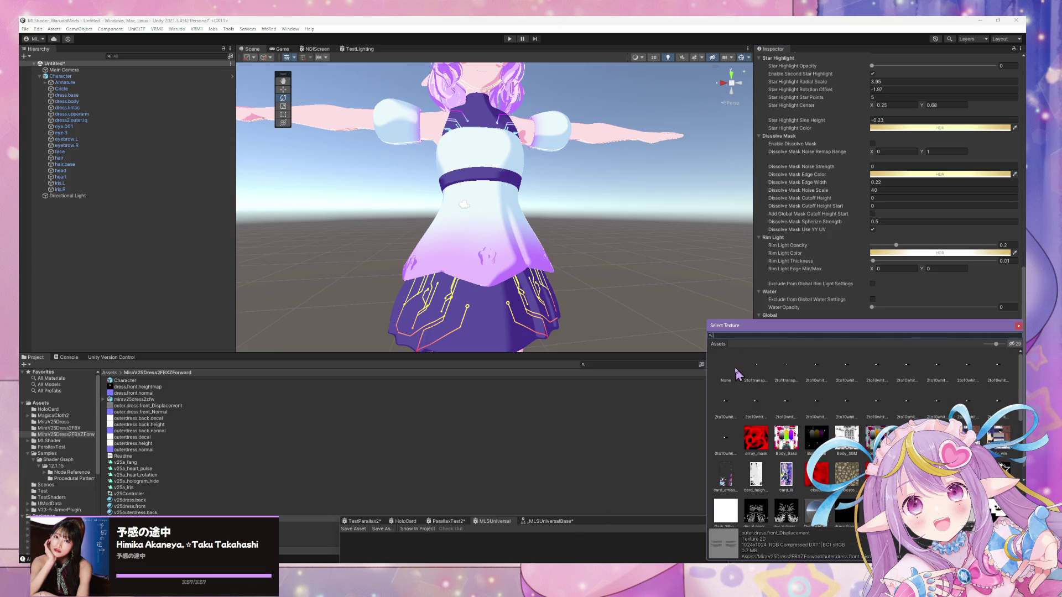
pyautogui.doubleClick(728, 372)
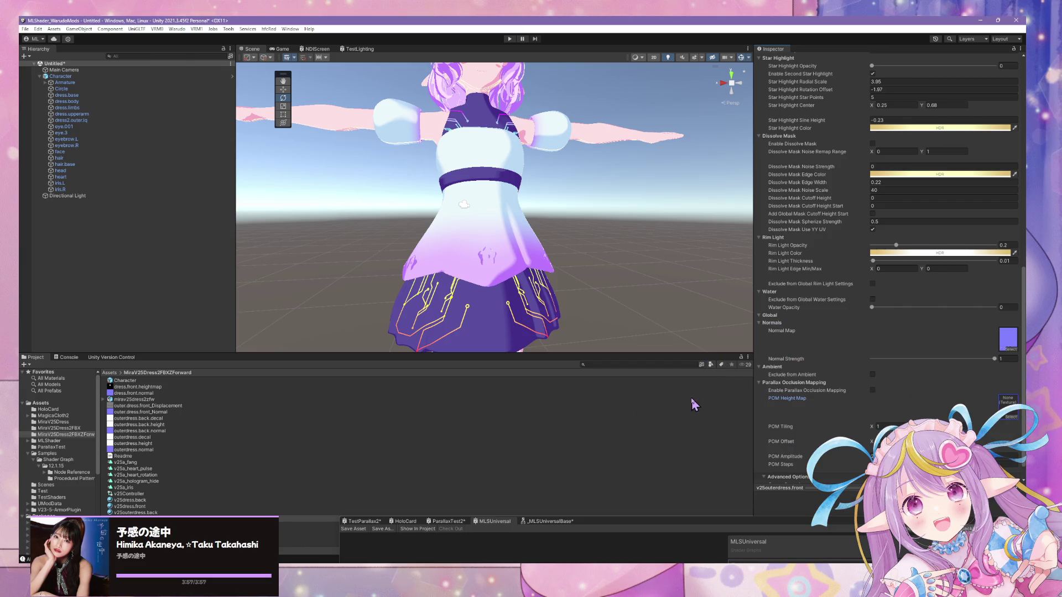
pyautogui.click(170, 513)
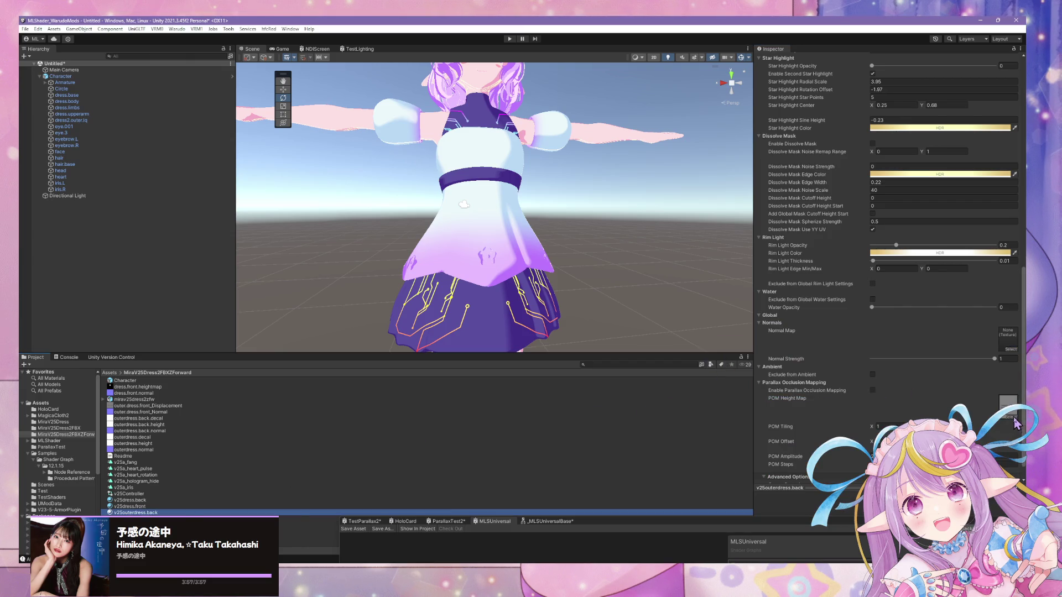
# Keep the POM height map empty and assign outerdress.back.normal as the back material's Normal Map
pyautogui.click(1012, 417)
pyautogui.doubleClick(734, 378)
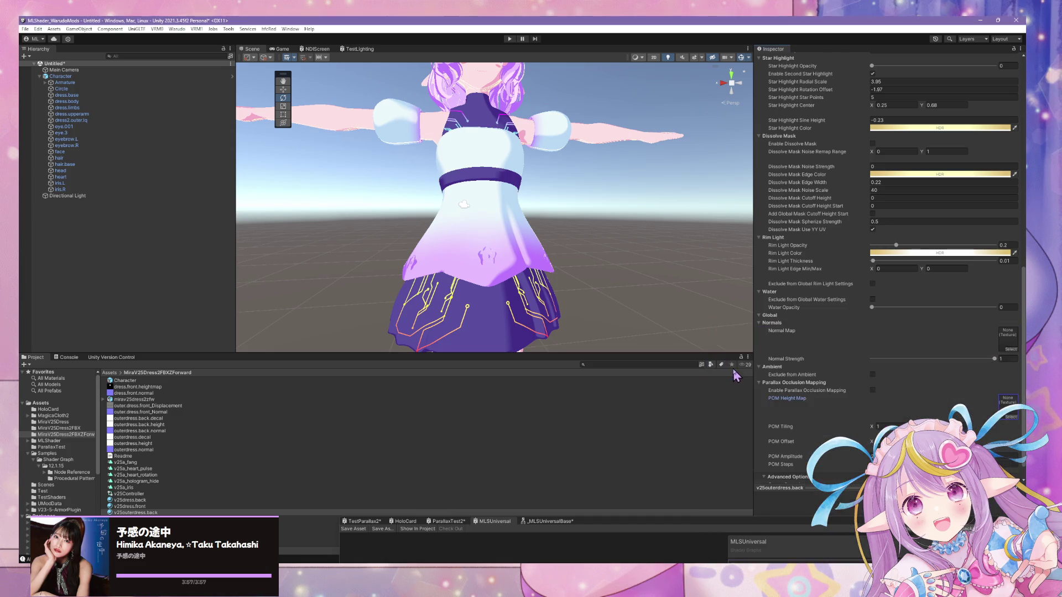
pyautogui.click(1012, 351)
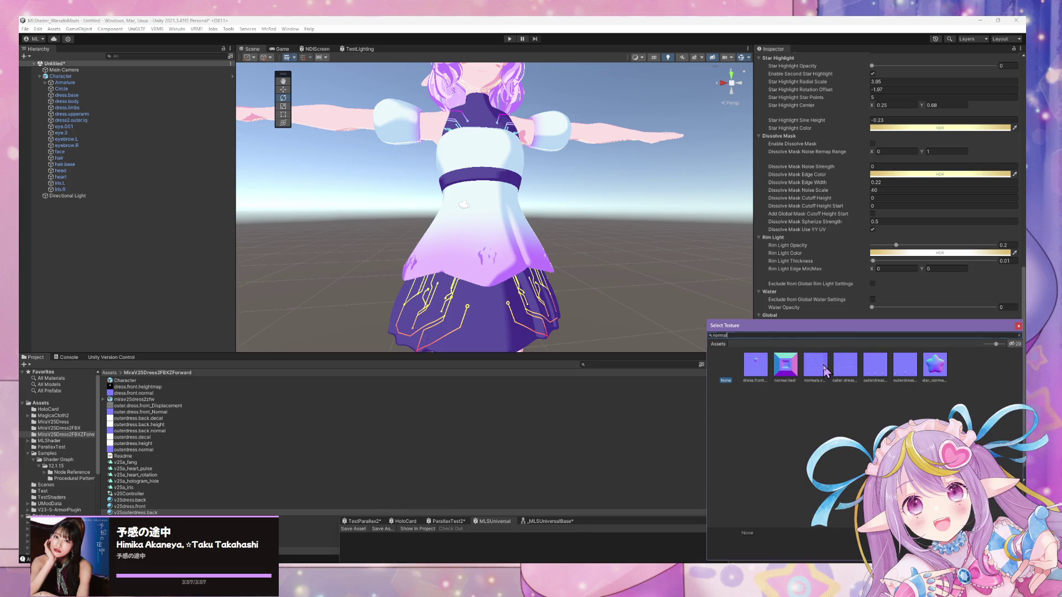
pyautogui.click(825, 372)
pyautogui.click(768, 374)
pyautogui.click(808, 374)
pyautogui.click(877, 375)
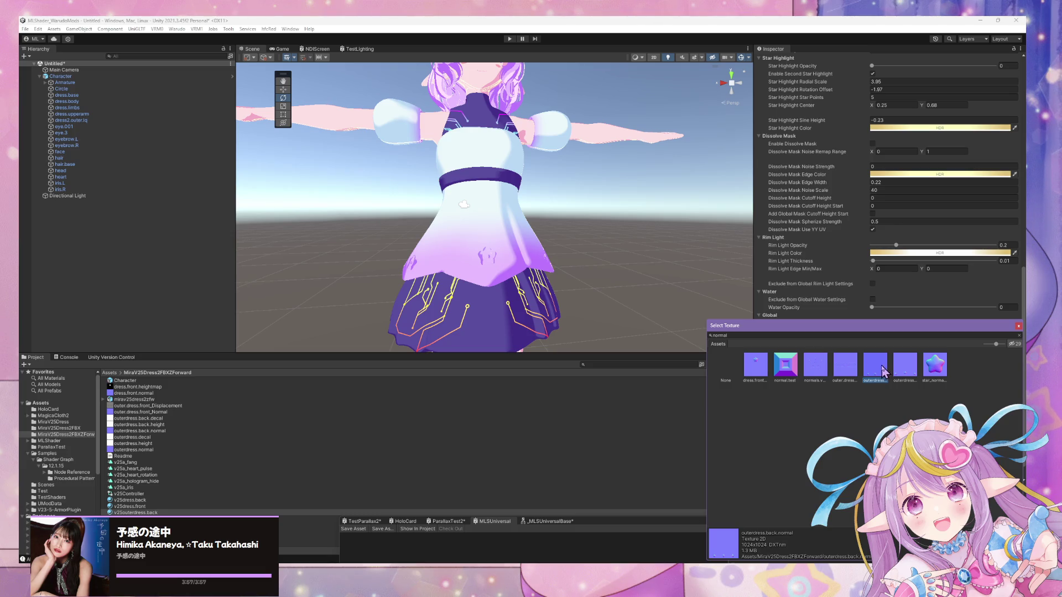
pyautogui.doubleClick(882, 370)
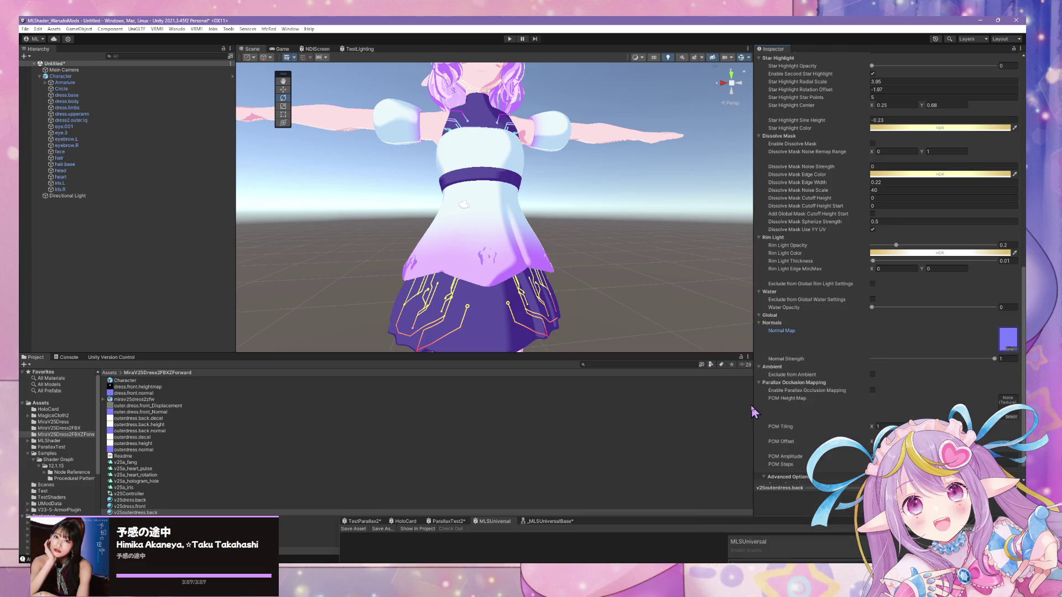
pyautogui.moveTo(492, 305)
pyautogui.keyDown('alt'); pyautogui.mouseDown()
pyautogui.moveTo(749, 337)
pyautogui.moveTo(741, 304)
pyautogui.moveTo(707, 296)
pyautogui.moveTo(470, 286)
pyautogui.mouseUp(); pyautogui.keyUp('alt')
pyautogui.scroll(5, 437, 288)
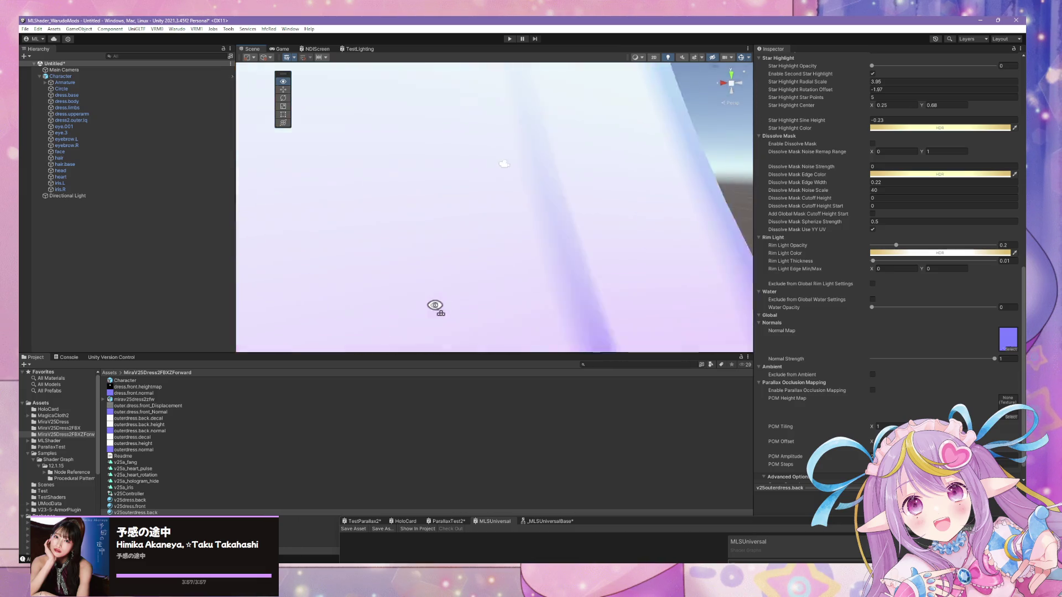
pyautogui.keyDown('alt'); pyautogui.moveTo(398, 306); pyautogui.dragTo(442, 308); pyautogui.keyUp('alt')
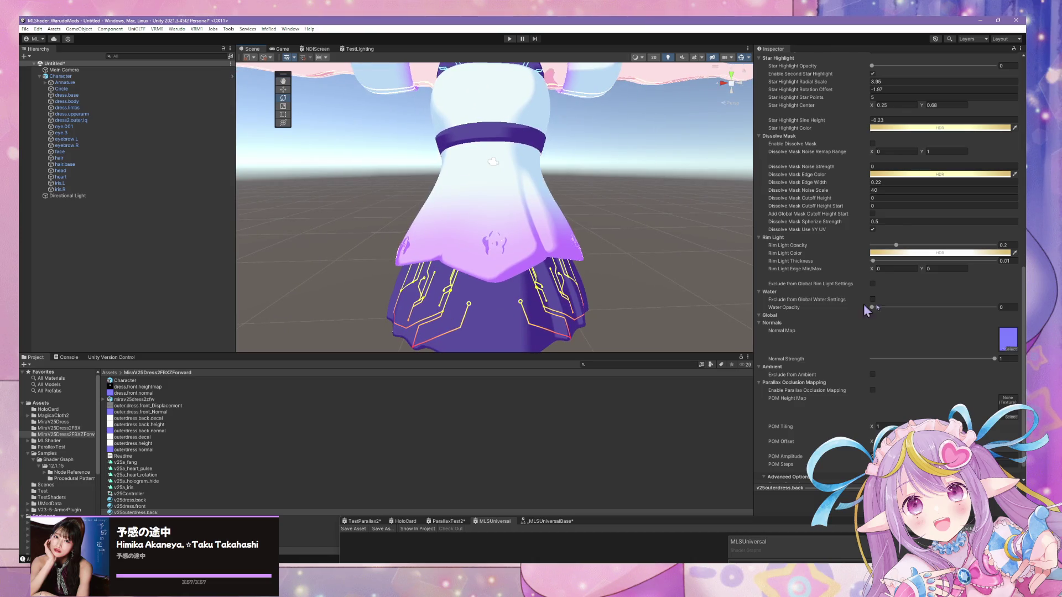
# Assign outerdress.decal as the v25outerdress.back material's Base Lit Texture
pyautogui.scroll(15, 961, 321)
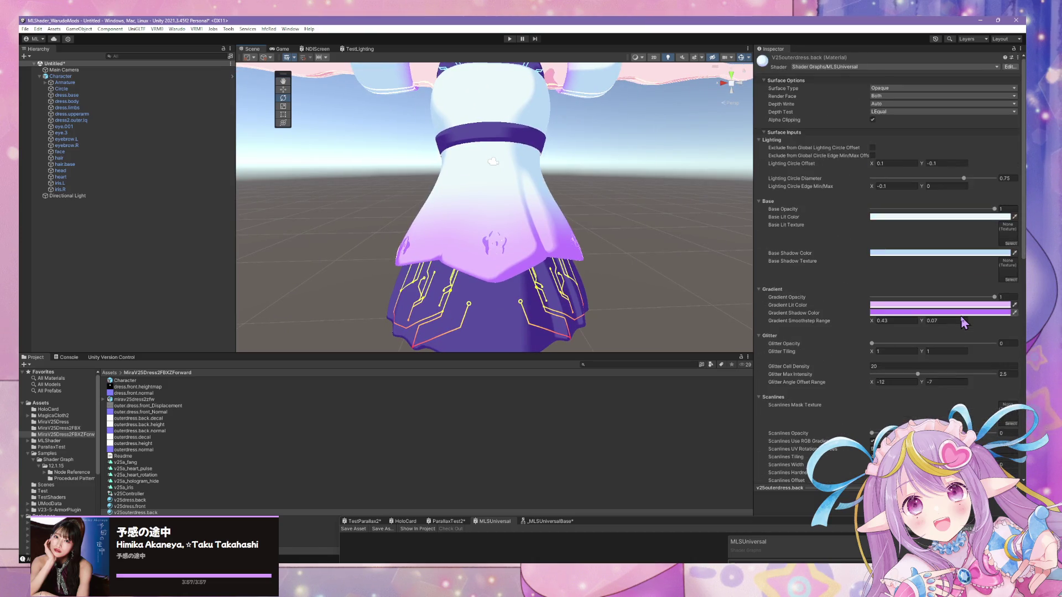
pyautogui.click(1011, 244)
pyautogui.scroll(3, 798, 277)
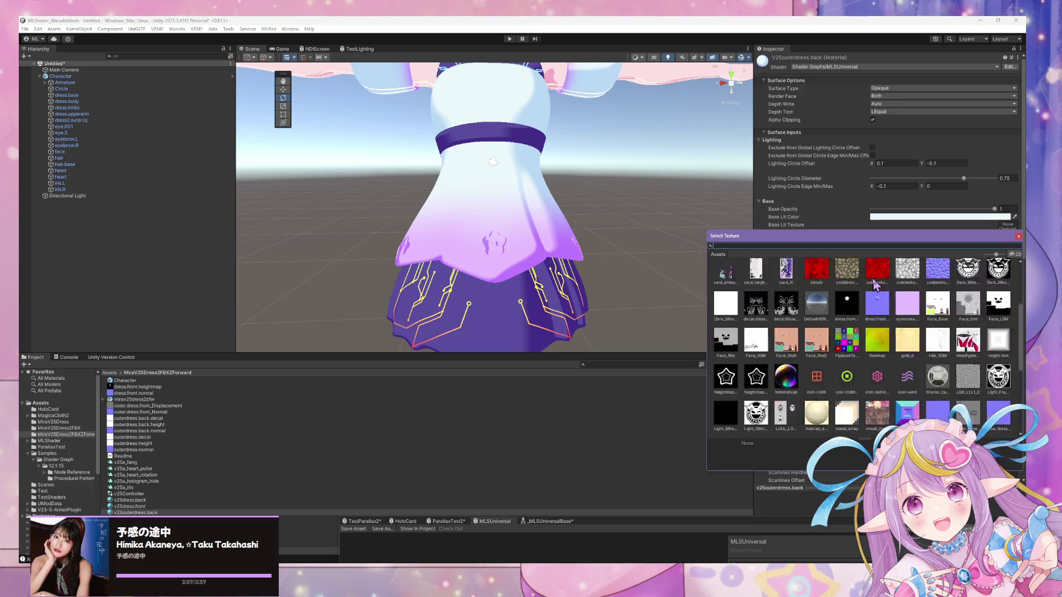
pyautogui.scroll(5, 876, 281)
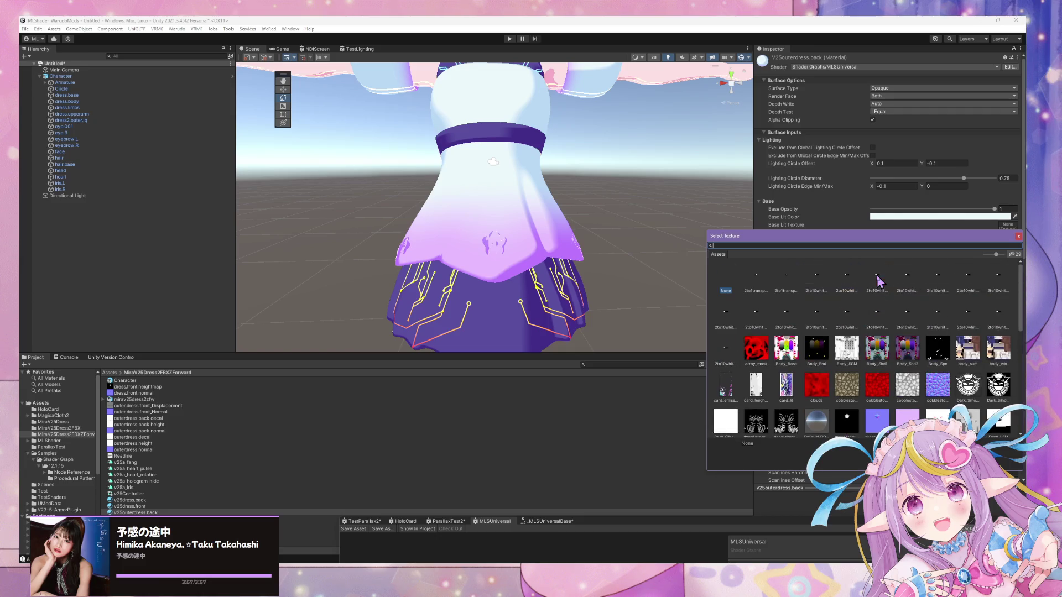
pyautogui.scroll(5, 878, 279)
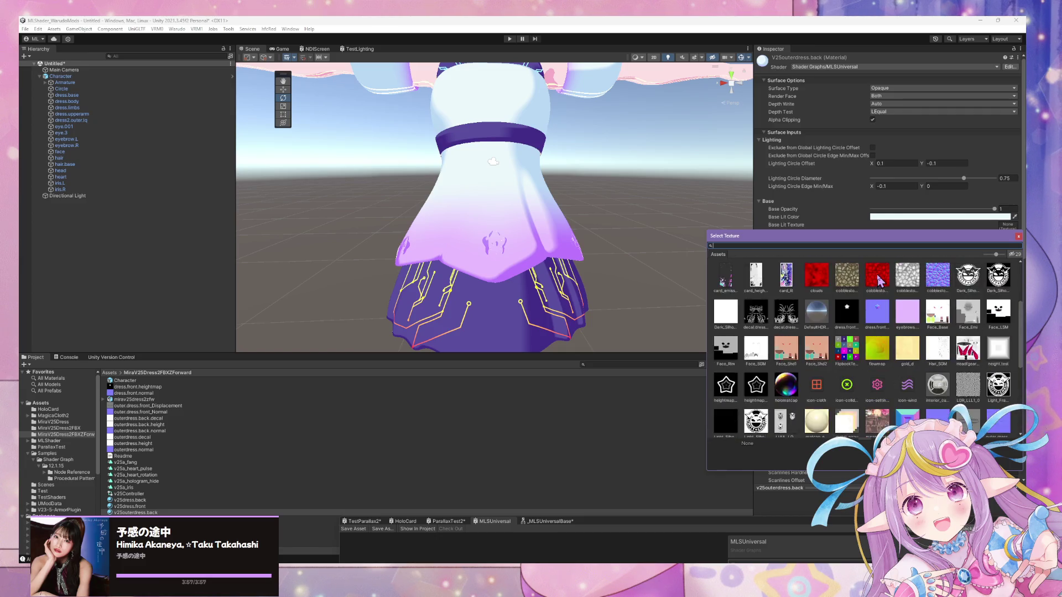
pyautogui.scroll(-4, 819, 268)
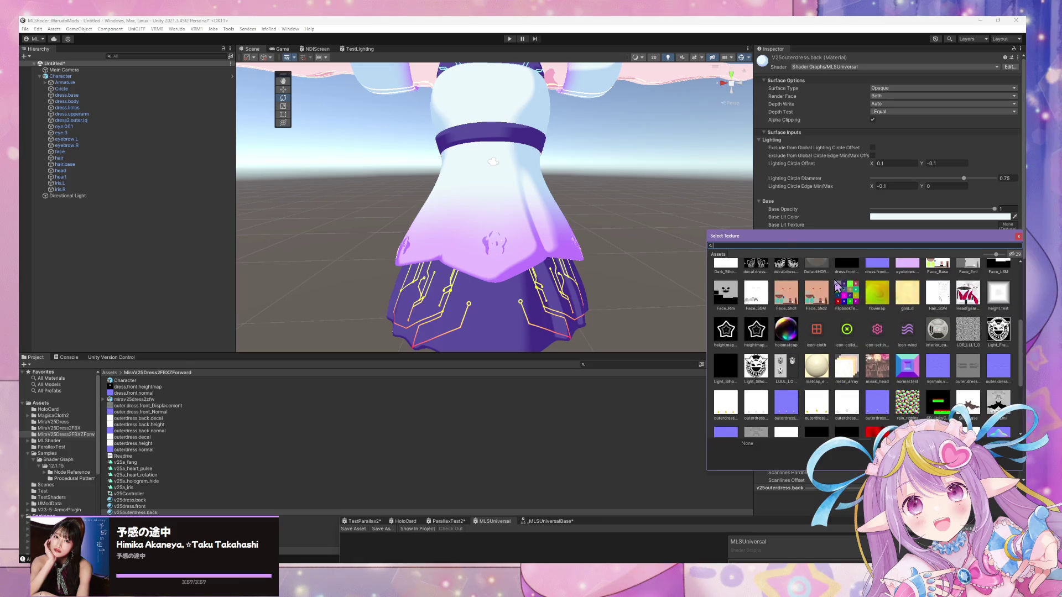
pyautogui.write('dec')
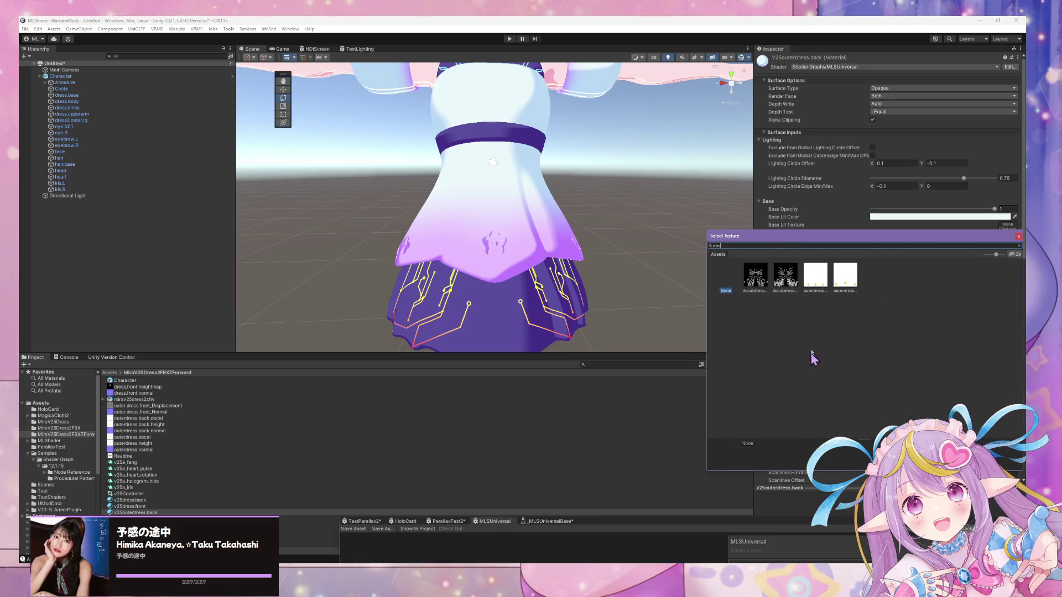
pyautogui.click(815, 275)
pyautogui.click(845, 281)
pyautogui.moveTo(938, 240)
pyautogui.mouseDown()
pyautogui.moveTo(643, 254)
pyautogui.moveTo(666, 264)
pyautogui.mouseUp()
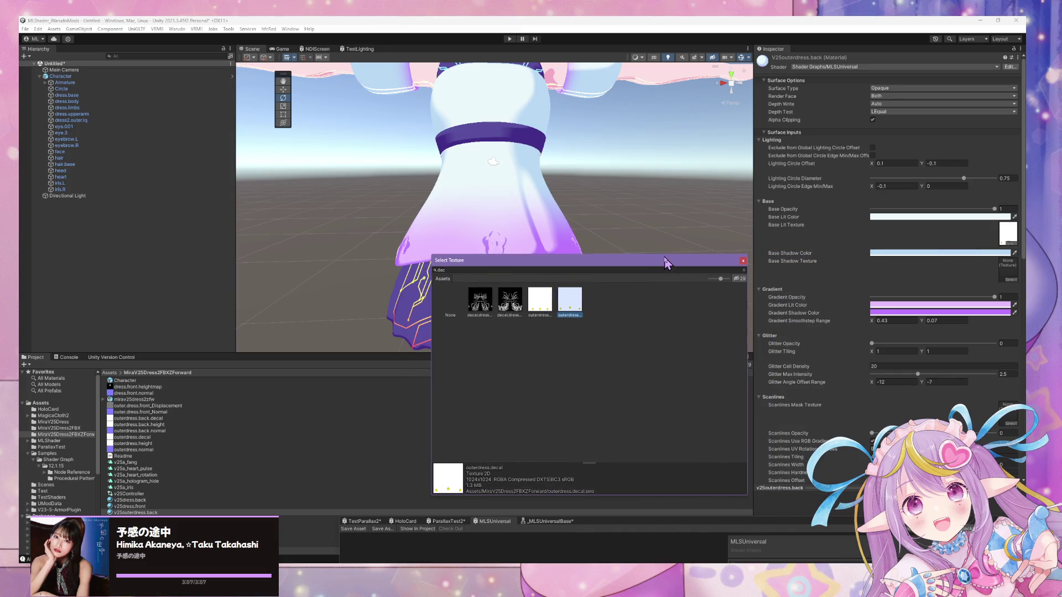
pyautogui.doubleClick(549, 308)
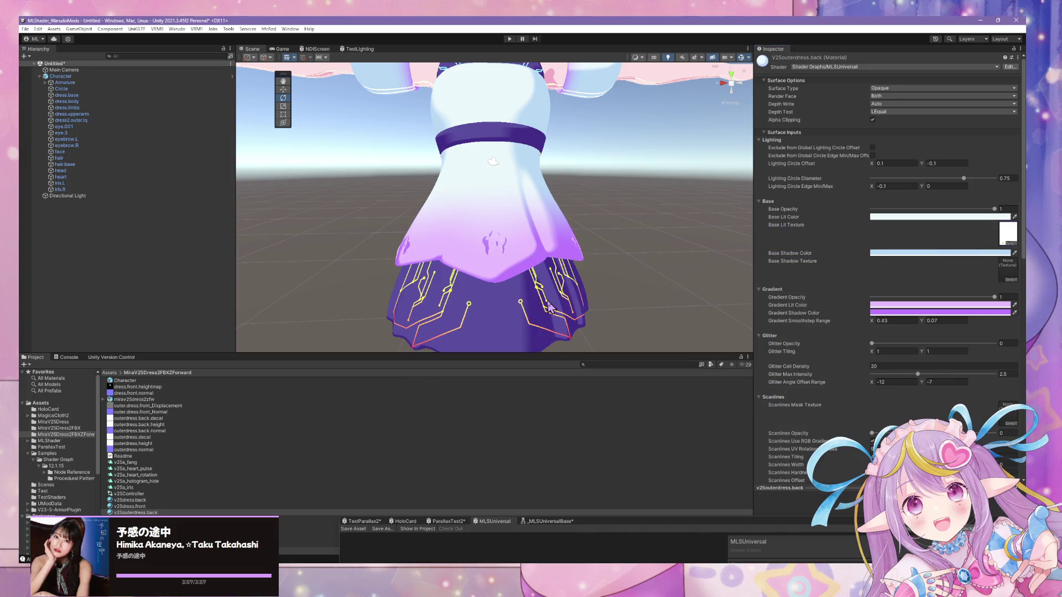
pyautogui.moveTo(601, 274)
pyautogui.keyDown('alt'); pyautogui.mouseDown()
pyautogui.moveTo(663, 254)
pyautogui.moveTo(704, 268)
pyautogui.moveTo(858, 267)
pyautogui.moveTo(866, 254)
pyautogui.moveTo(824, 237)
pyautogui.moveTo(738, 240)
pyautogui.moveTo(751, 235)
pyautogui.moveTo(945, 265)
pyautogui.moveTo(896, 246)
pyautogui.moveTo(929, 239)
pyautogui.moveTo(42, 240)
pyautogui.moveTo(144, 237)
pyautogui.moveTo(106, 245)
pyautogui.mouseUp(); pyautogui.keyUp('alt')
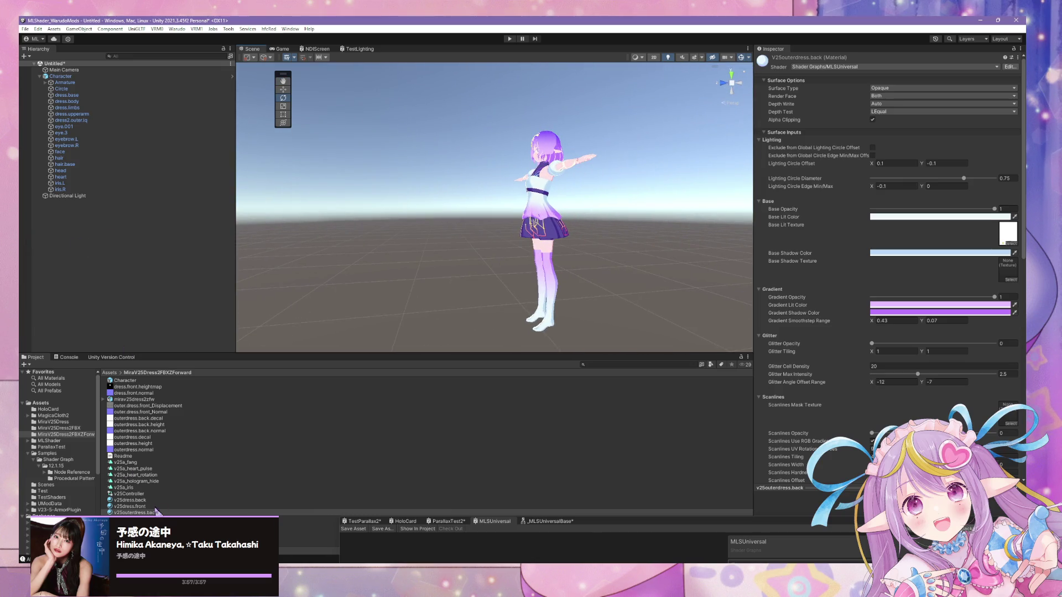
# Assign outerdress.decal as the v25outerdress.front material's Base Lit Texture too
pyautogui.click(387, 518)
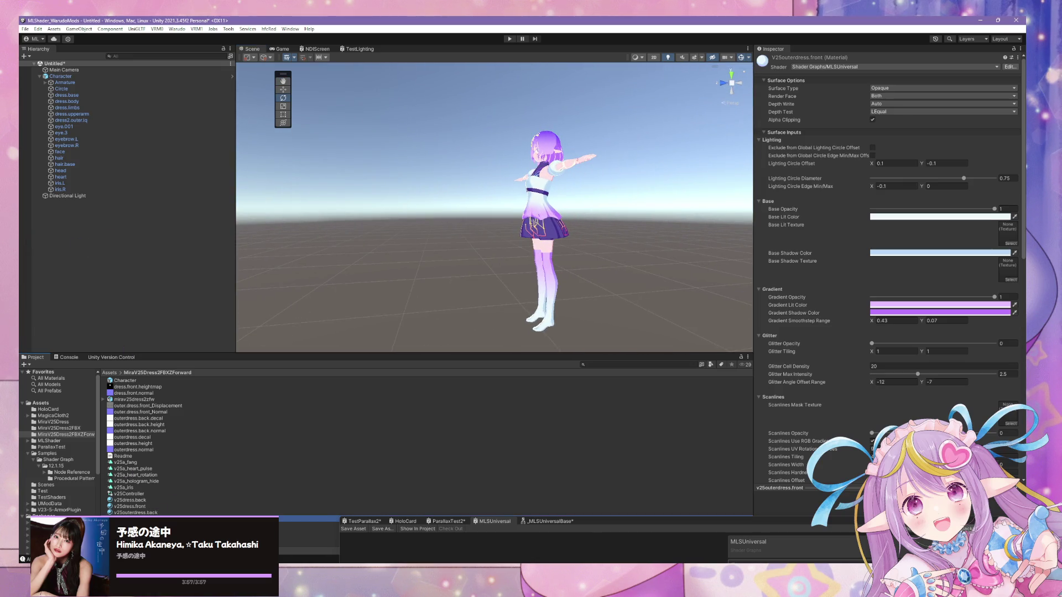
pyautogui.click(1011, 244)
pyautogui.write('ca')
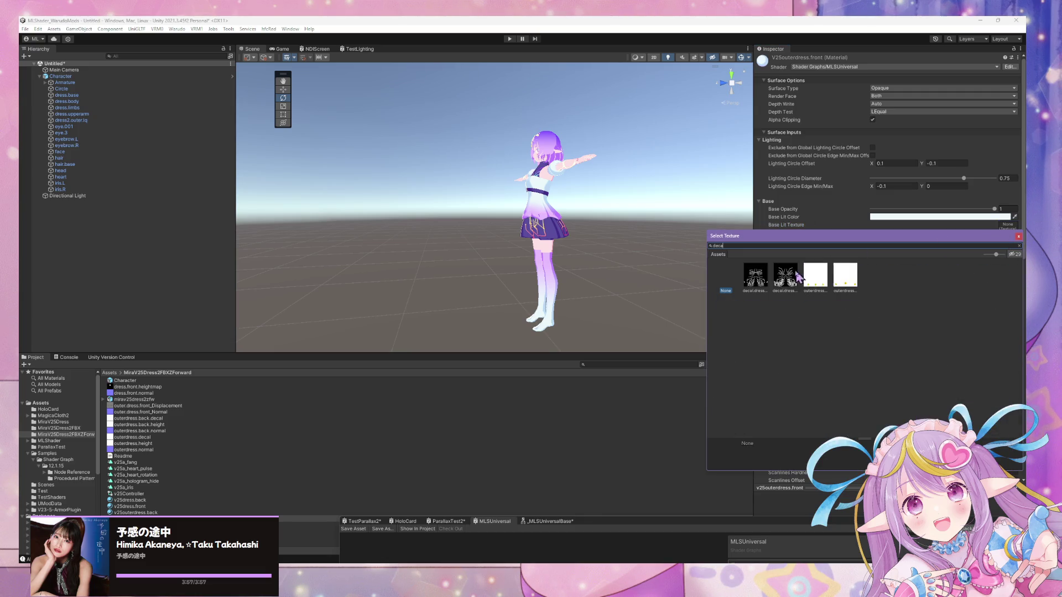
pyautogui.click(816, 277)
pyautogui.click(848, 278)
pyautogui.doubleClick(846, 281)
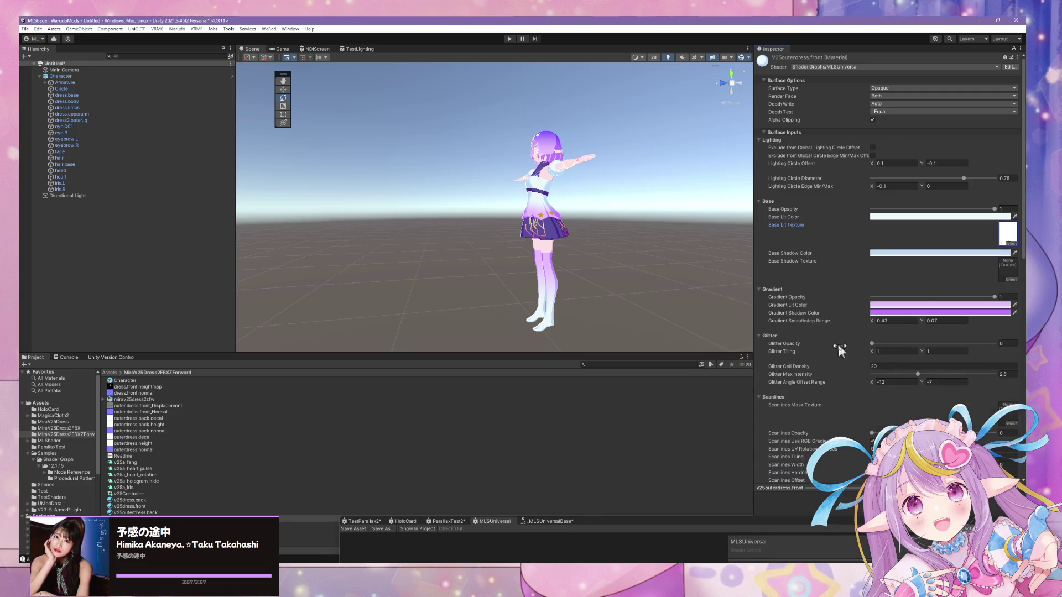
pyautogui.scroll(5, 656, 227)
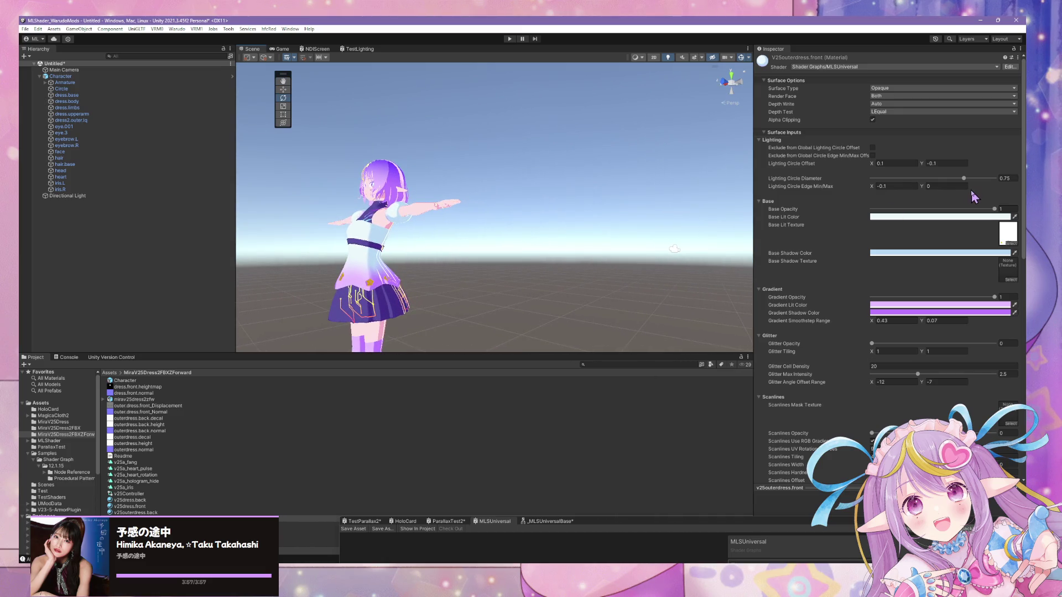
pyautogui.click(1009, 67)
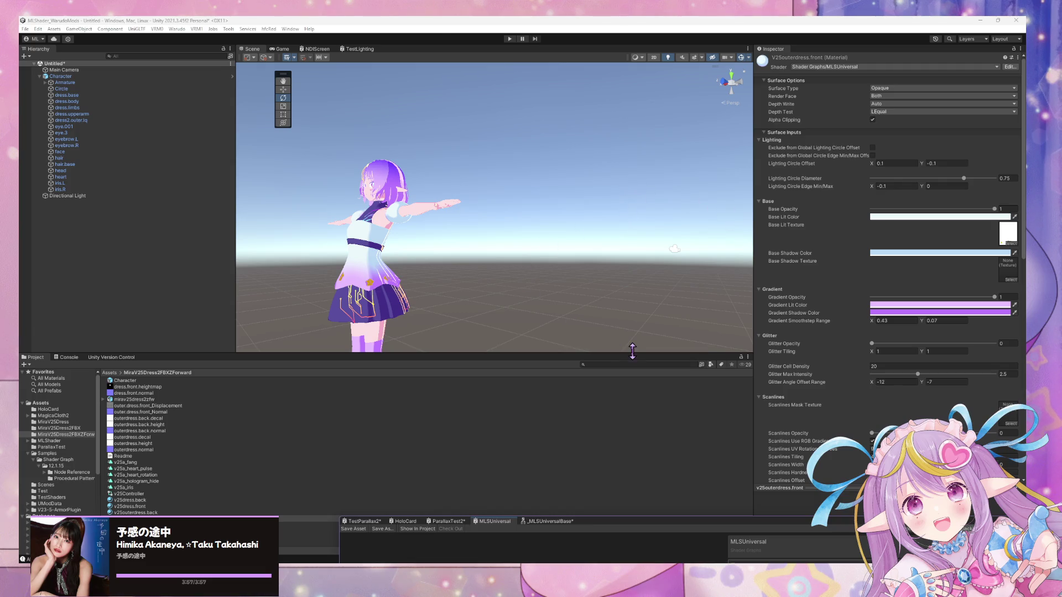
# Wire each Sample Texture 2D's alpha into its Blend node's Opacity in both groups
pyautogui.scroll(8, 348, 348)
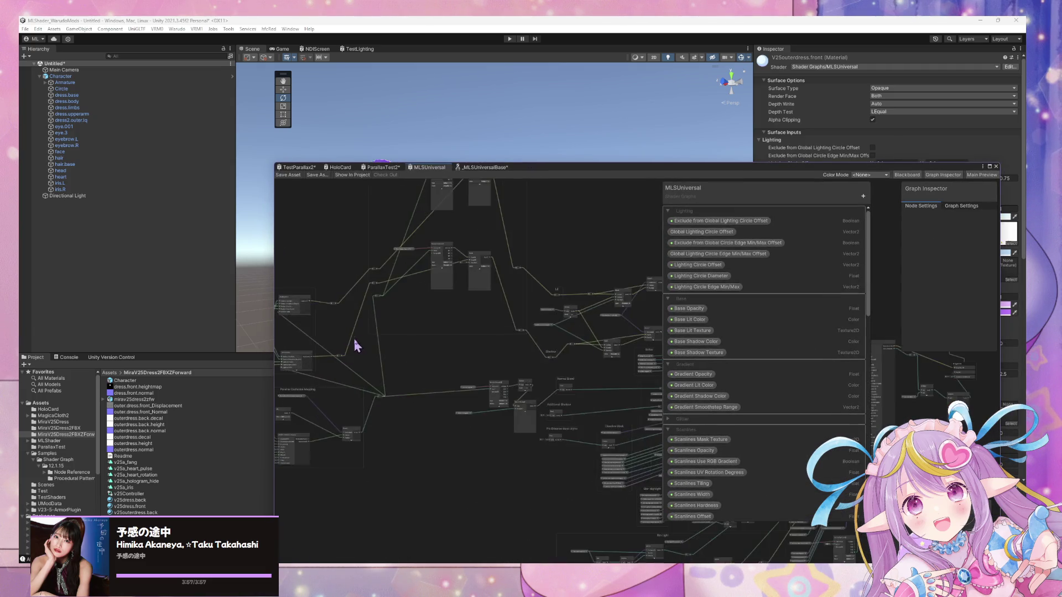
pyautogui.scroll(4, 506, 372)
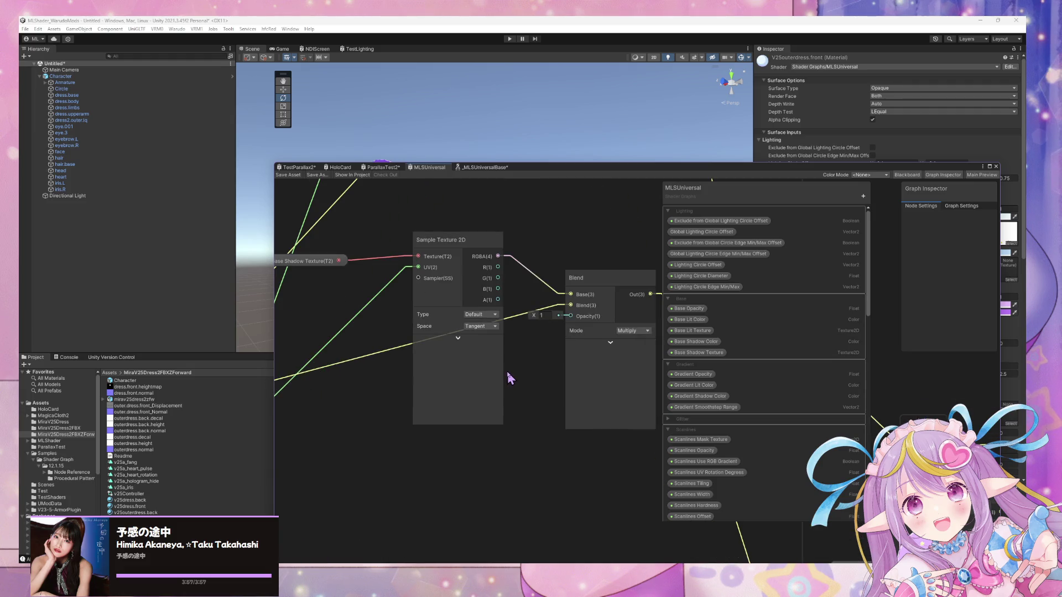
pyautogui.scroll(-5, 547, 360)
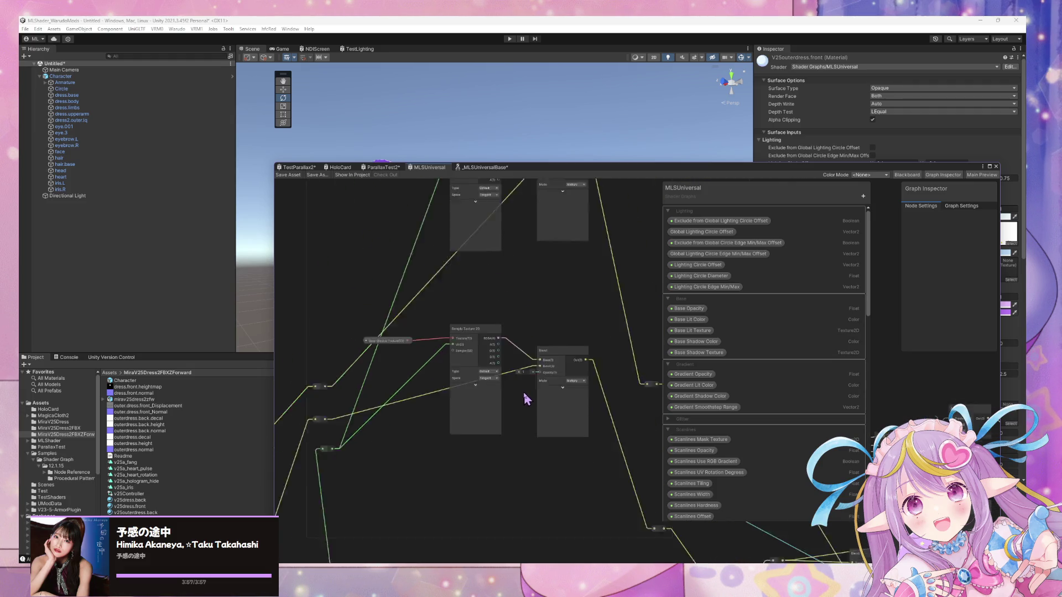
pyautogui.scroll(3, 517, 433)
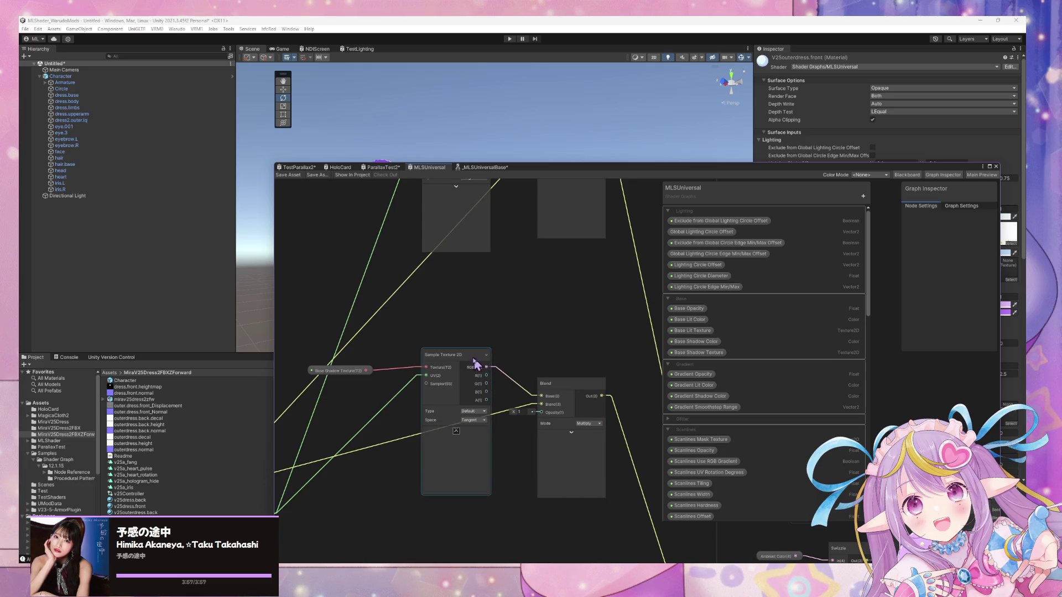
pyautogui.moveTo(476, 368); pyautogui.dragTo(476, 325)
pyautogui.moveTo(346, 371)
pyautogui.mouseDown()
pyautogui.moveTo(320, 307)
pyautogui.moveTo(315, 325)
pyautogui.mouseUp()
pyautogui.moveTo(541, 344); pyautogui.dragTo(516, 354, button='middle')
pyautogui.moveTo(472, 371)
pyautogui.mouseDown()
pyautogui.moveTo(498, 414)
pyautogui.moveTo(522, 422)
pyautogui.mouseUp()
pyautogui.moveTo(547, 320); pyautogui.dragTo(560, 409, button='middle')
pyautogui.moveTo(473, 256)
pyautogui.mouseDown()
pyautogui.moveTo(506, 267)
pyautogui.moveTo(536, 252)
pyautogui.mouseUp()
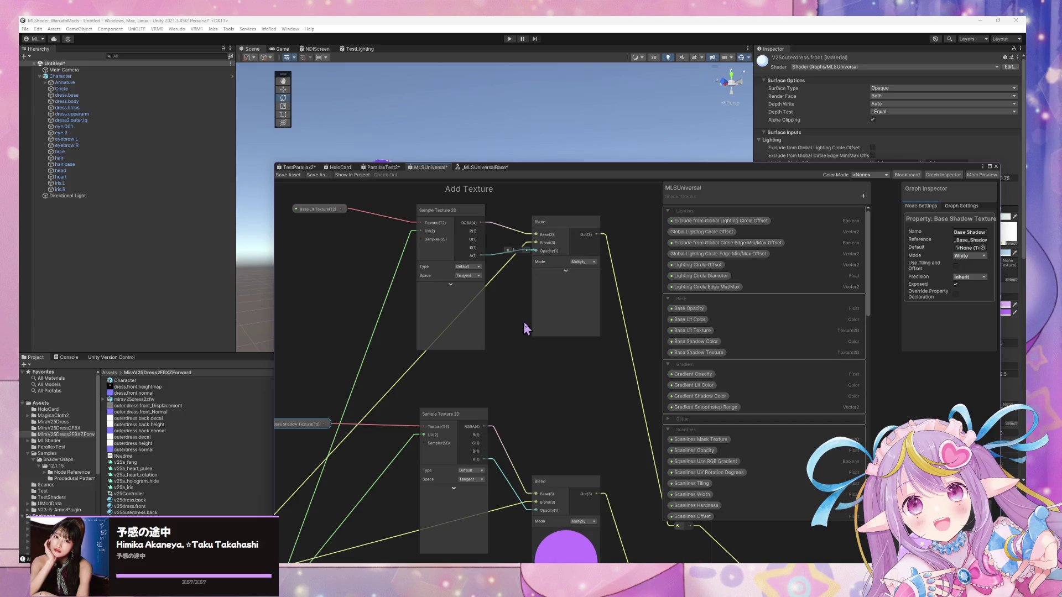
pyautogui.moveTo(526, 328); pyautogui.dragTo(461, 242, button='middle')
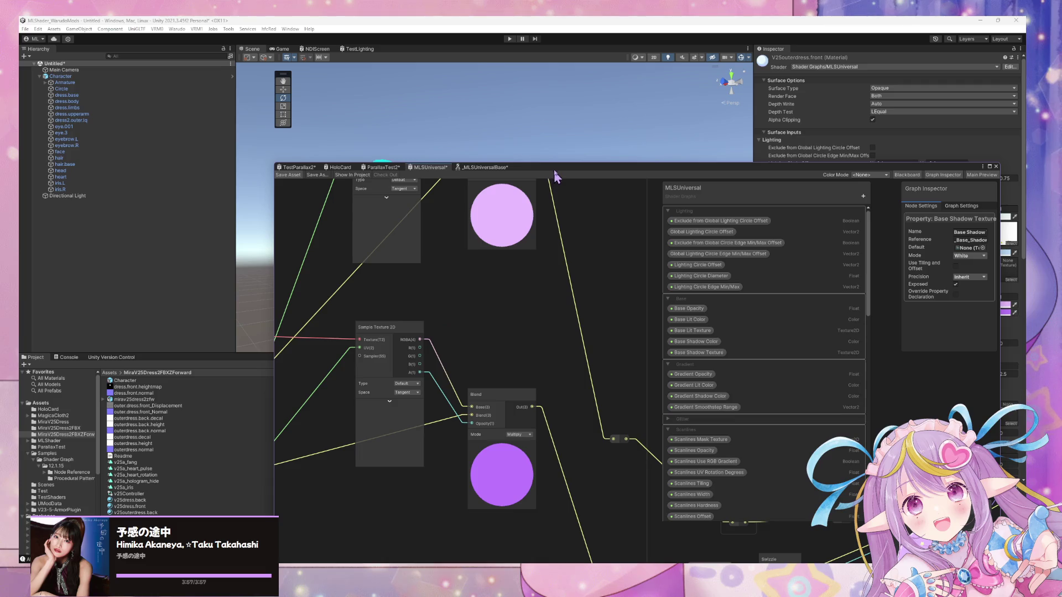
pyautogui.moveTo(510, 245)
pyautogui.mouseDown(button='right')
pyautogui.moveTo(614, 291)
pyautogui.moveTo(544, 287)
pyautogui.moveTo(550, 276)
pyautogui.moveTo(571, 294)
pyautogui.mouseUp(button='right')
pyautogui.moveTo(571, 294)
pyautogui.mouseDown()
pyautogui.moveTo(616, 323)
pyautogui.moveTo(619, 136)
pyautogui.mouseUp()
# Change both Blend nodes' mode from Multiply to Overwrite
pyautogui.click(550, 398)
pyautogui.click(570, 404)
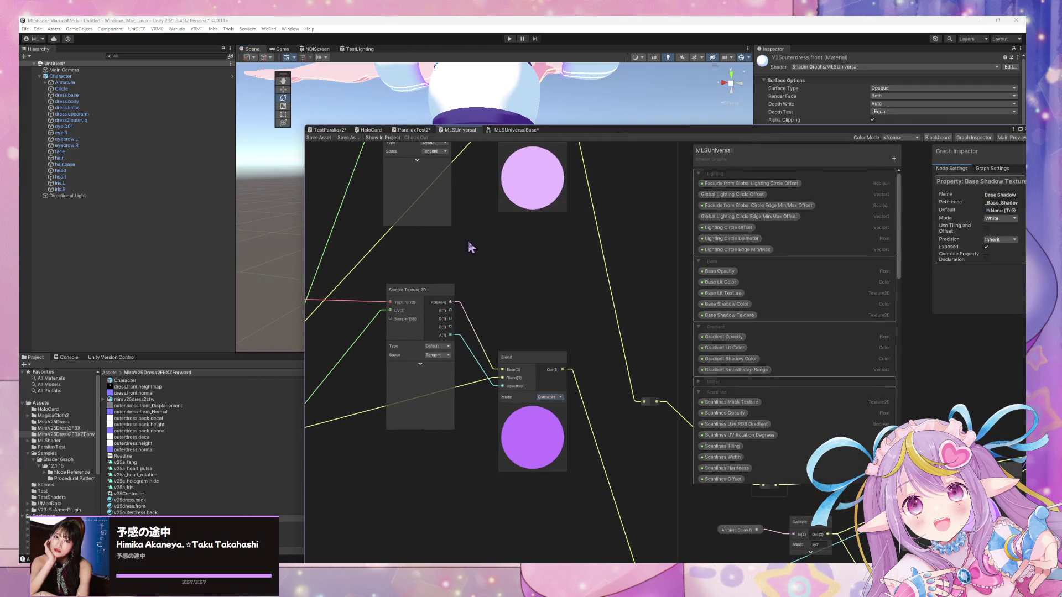
pyautogui.moveTo(495, 223); pyautogui.dragTo(532, 287, button='middle')
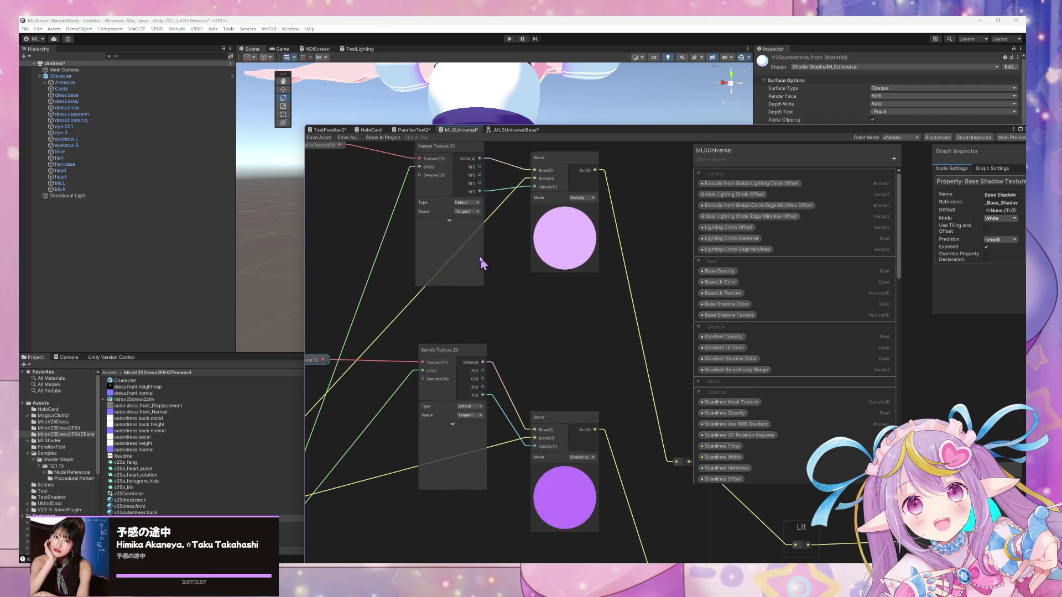
pyautogui.click(573, 196)
pyautogui.click(590, 197)
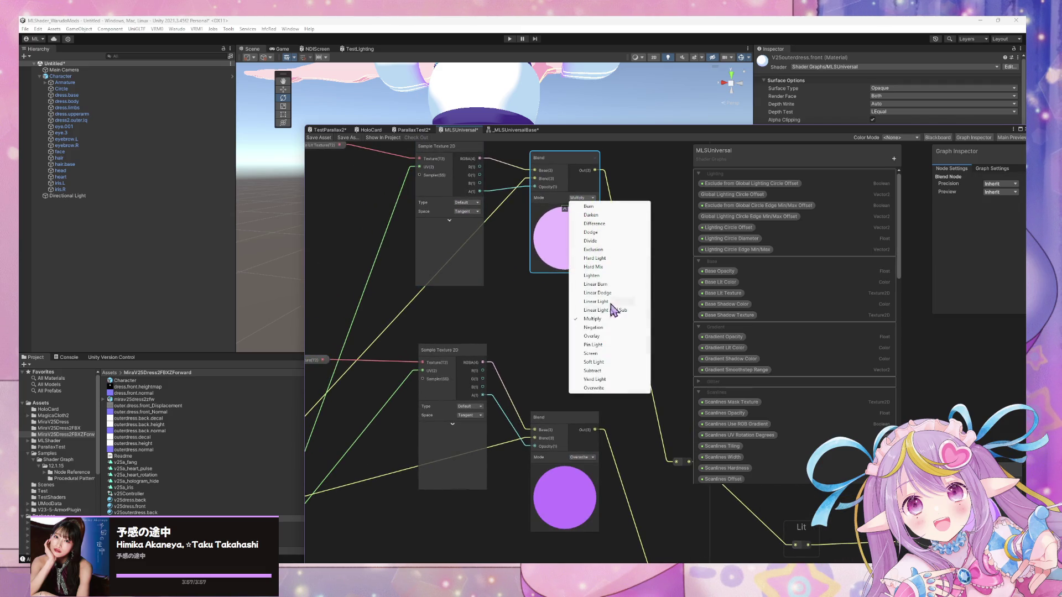
pyautogui.click(605, 390)
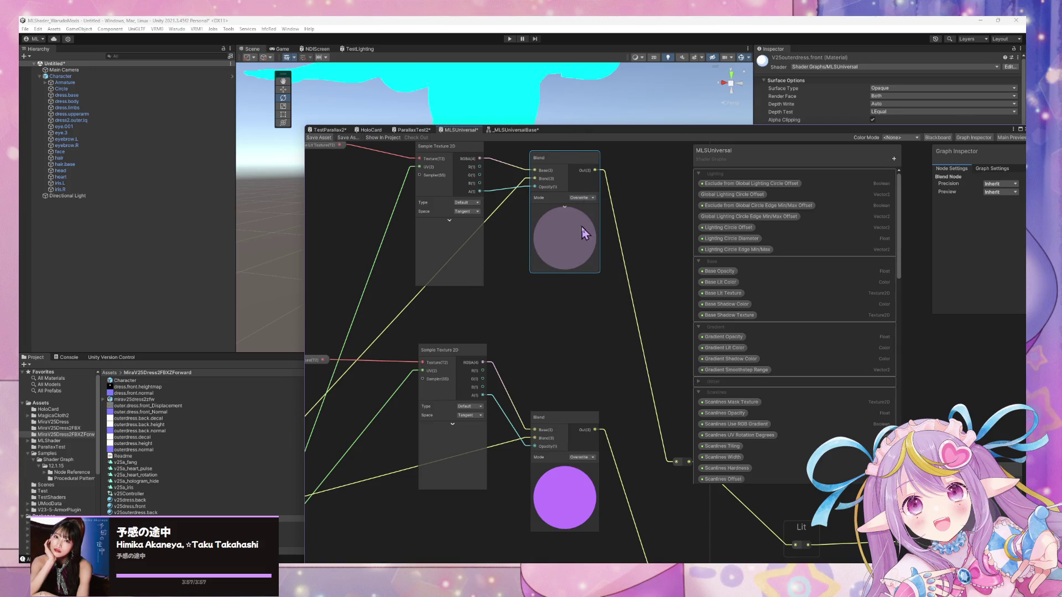
pyautogui.moveTo(596, 237); pyautogui.dragTo(566, 333)
pyautogui.scroll(-5, 486, 221)
pyautogui.keyDown('alt'); pyautogui.moveTo(487, 221); pyautogui.dragTo(454, 219); pyautogui.keyUp('alt')
pyautogui.moveTo(453, 219)
pyautogui.mouseDown(button='right')
pyautogui.moveTo(372, 200)
pyautogui.moveTo(420, 221)
pyautogui.moveTo(479, 228)
pyautogui.mouseUp(button='right')
pyautogui.scroll(-5, 479, 228)
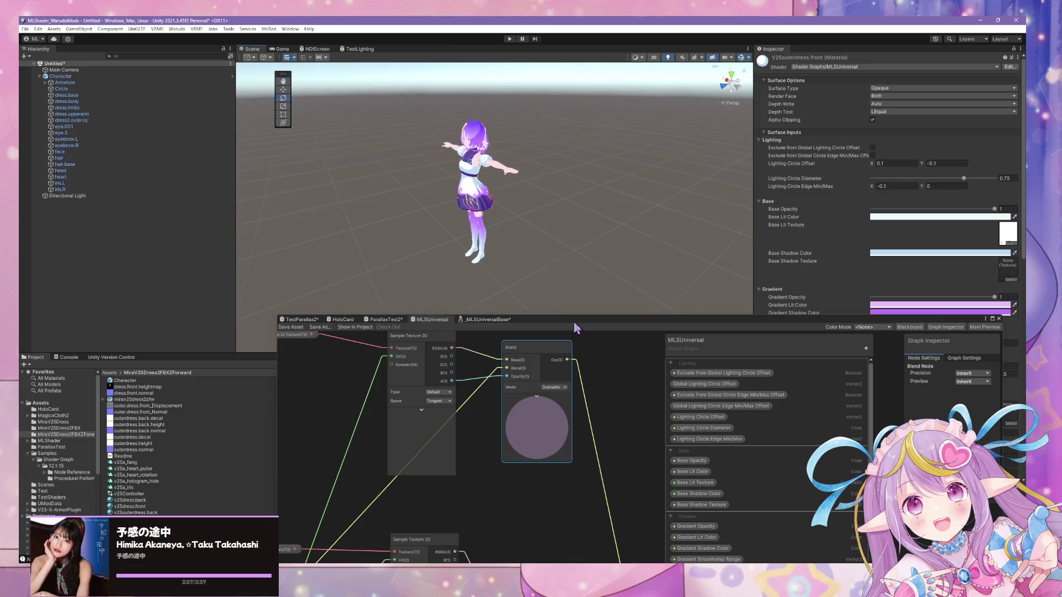
# Delete the reroute points and wire Sample Texture RGBA directly into the Blend node's Blend input
pyautogui.click(645, 403)
pyautogui.moveTo(486, 356); pyautogui.dragTo(509, 387, button='middle')
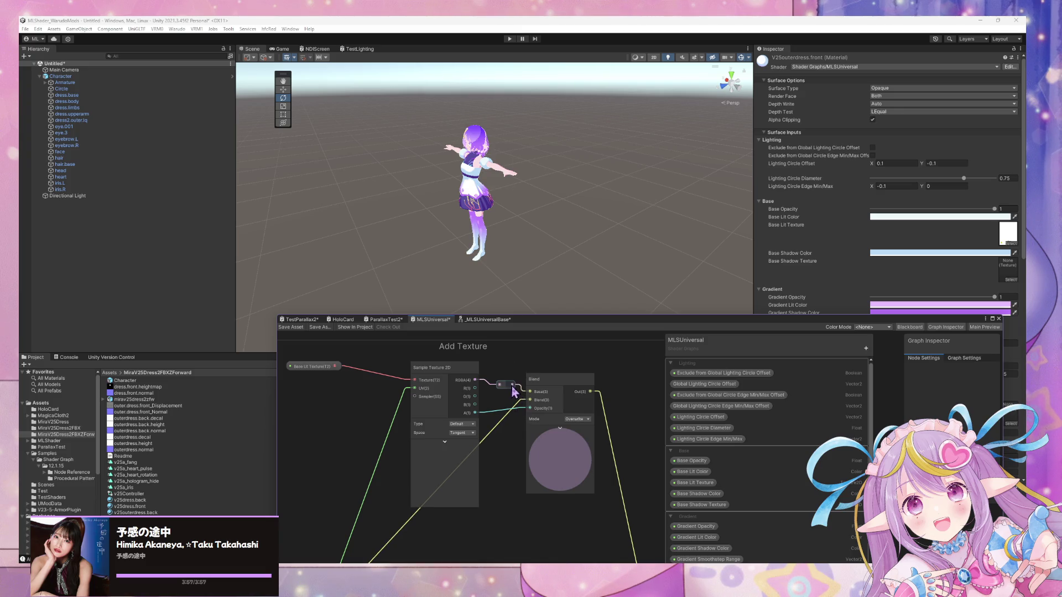
pyautogui.moveTo(514, 393); pyautogui.dragTo(513, 371, button='middle')
pyautogui.doubleClick(504, 395)
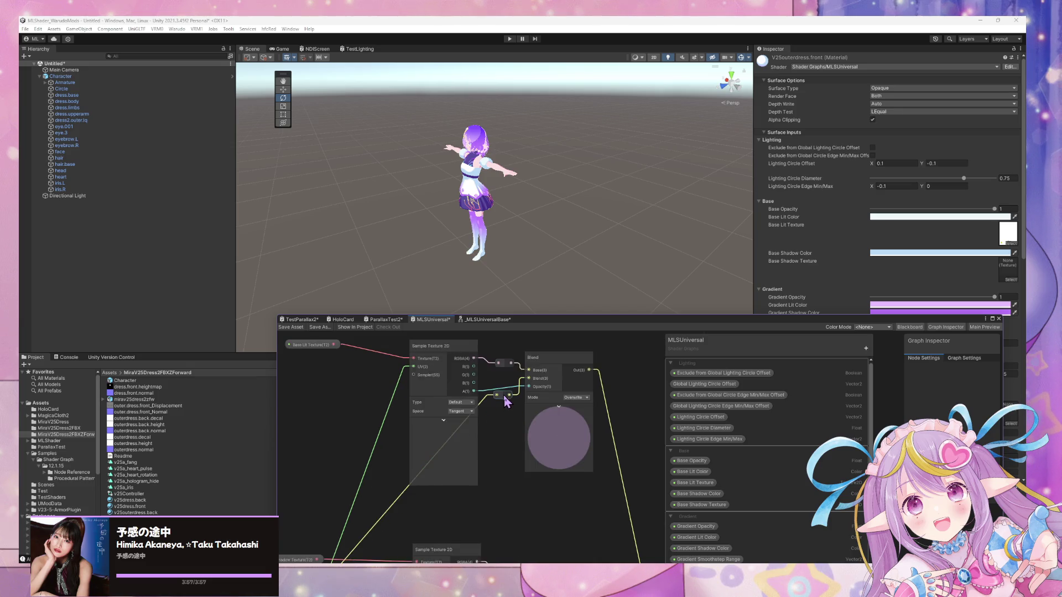
pyautogui.click(530, 375)
pyautogui.moveTo(529, 376); pyautogui.dragTo(527, 392, button='middle')
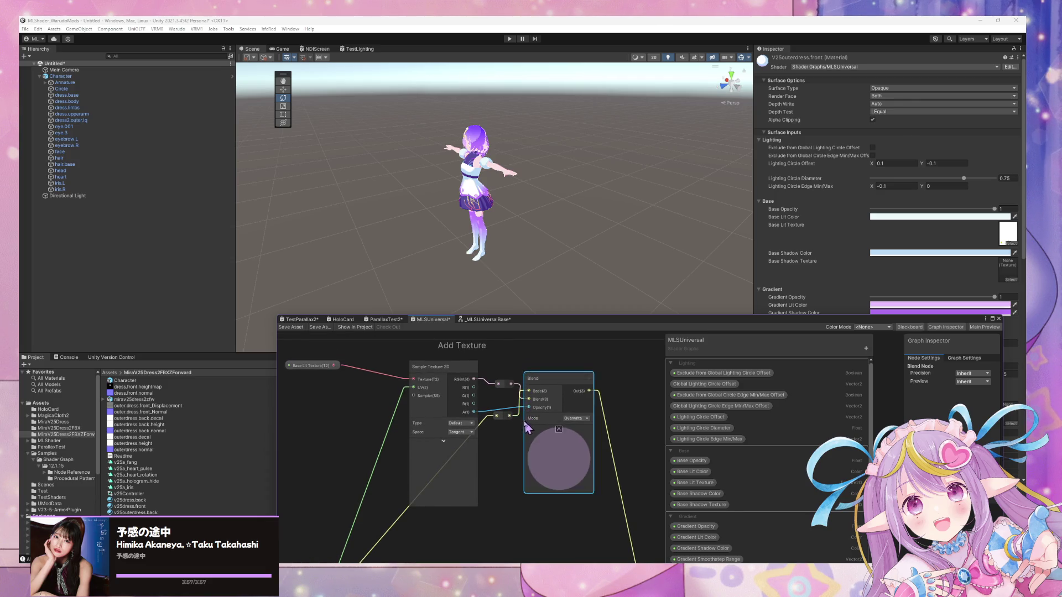
pyautogui.moveTo(556, 379); pyautogui.dragTo(588, 399)
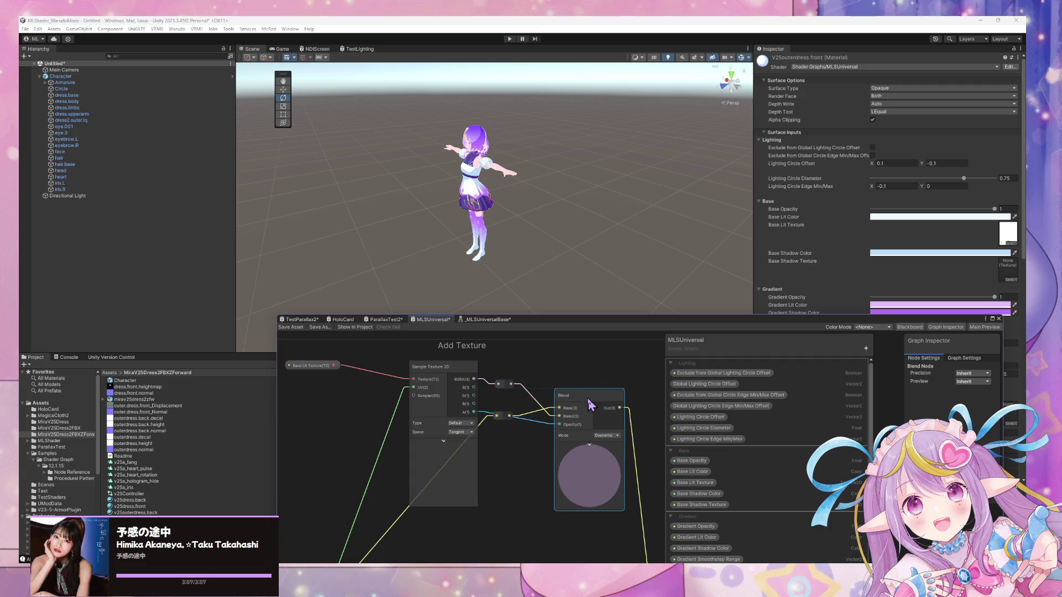
pyautogui.click(509, 385)
pyautogui.press('Delete')
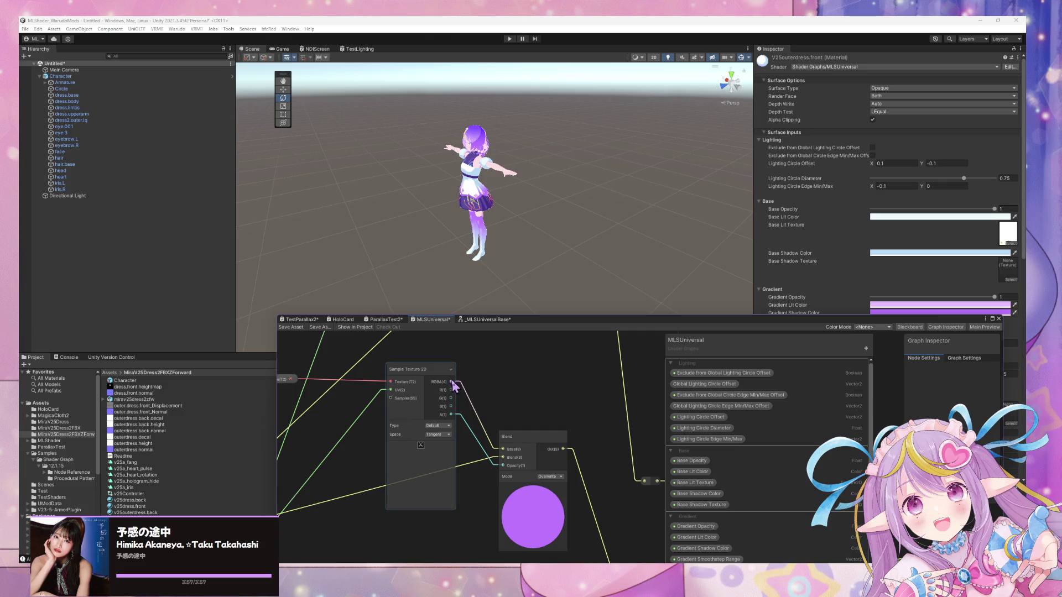
pyautogui.moveTo(452, 385); pyautogui.dragTo(502, 457)
pyautogui.moveTo(479, 453)
pyautogui.mouseDown(button='middle')
pyautogui.moveTo(540, 387)
pyautogui.moveTo(628, 368)
pyautogui.mouseUp(button='middle')
pyautogui.moveTo(495, 473); pyautogui.dragTo(479, 482, button='middle')
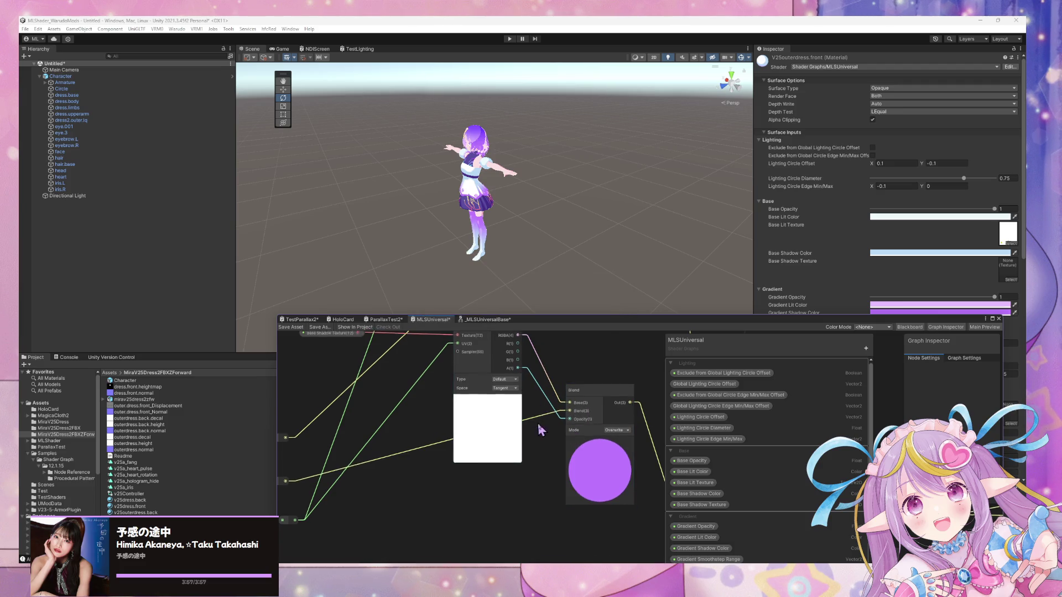
# Disconnect the texture's RGBA wire from the Blend node's Base input
pyautogui.moveTo(541, 429); pyautogui.dragTo(535, 463, button='middle')
pyautogui.moveTo(514, 374)
pyautogui.mouseDown()
pyautogui.moveTo(562, 451)
pyautogui.moveTo(549, 423)
pyautogui.moveTo(565, 436)
pyautogui.mouseUp()
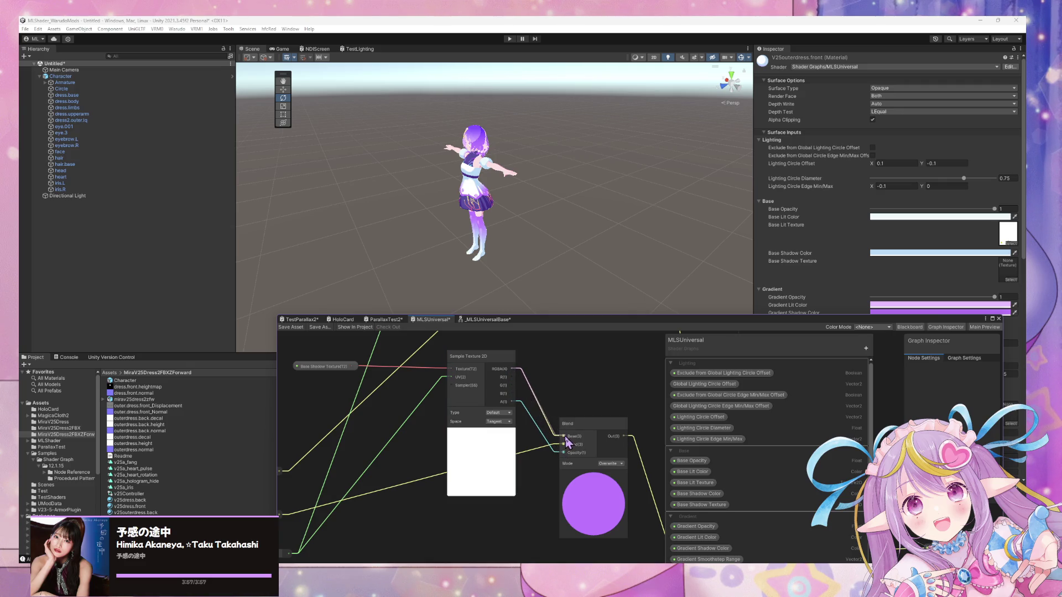
pyautogui.doubleClick(529, 452)
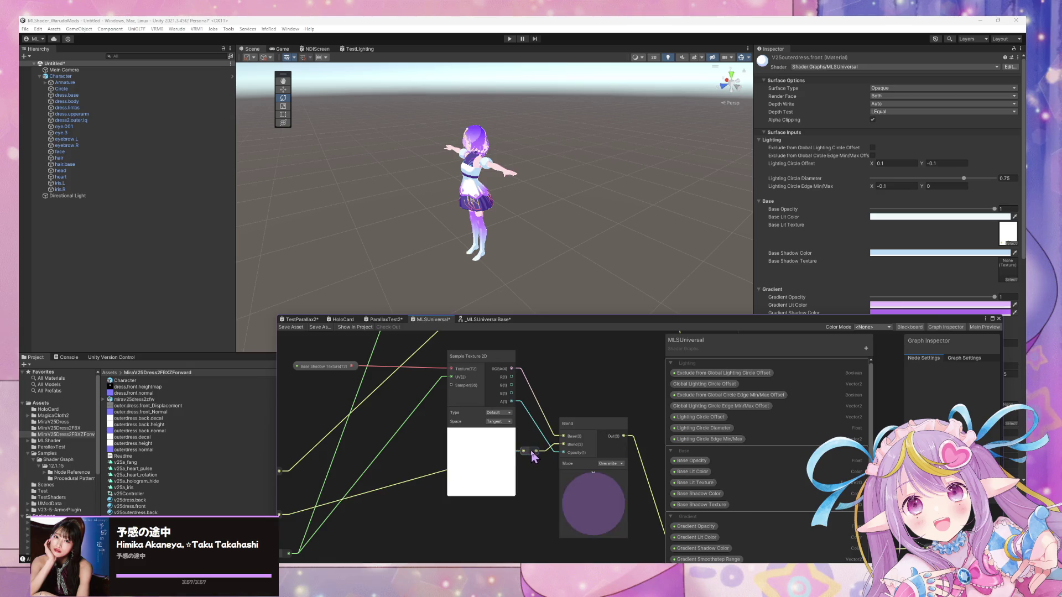
pyautogui.moveTo(564, 437)
pyautogui.mouseDown()
pyautogui.moveTo(510, 370)
pyautogui.moveTo(564, 437)
pyautogui.moveTo(534, 456)
pyautogui.mouseUp()
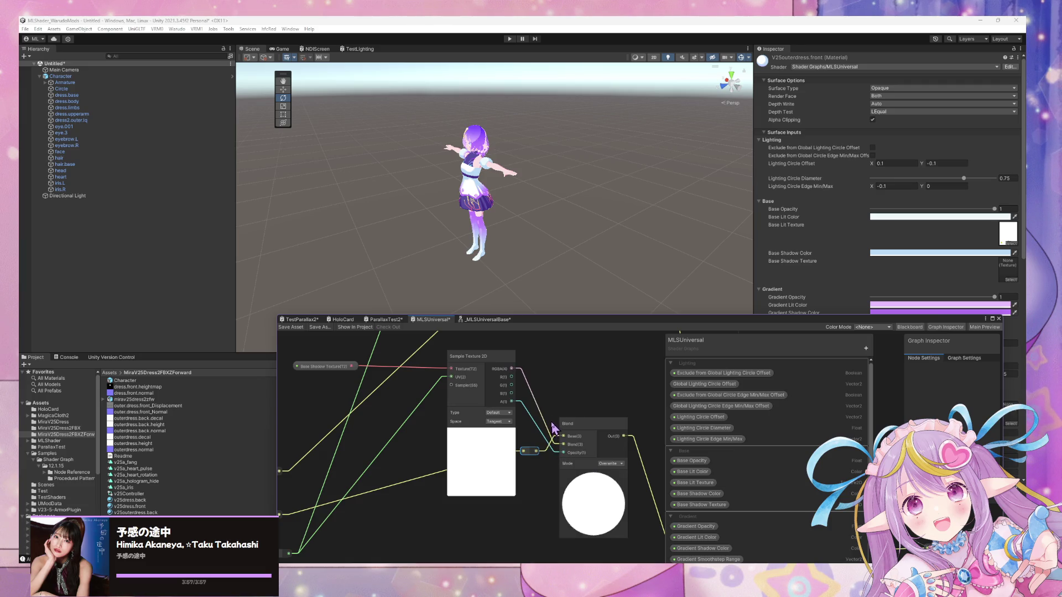
# Save the MLSUniversal shader graph and check the mostly white character
pyautogui.moveTo(555, 351)
pyautogui.mouseDown(button='middle')
pyautogui.moveTo(555, 418)
pyautogui.moveTo(543, 393)
pyautogui.mouseUp(button='middle')
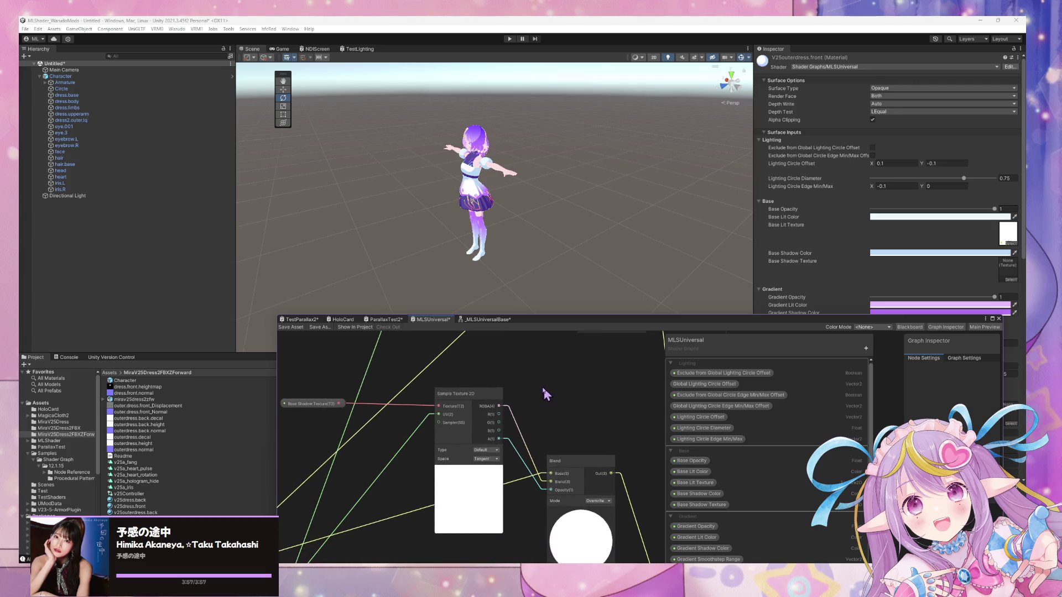
pyautogui.click(293, 328)
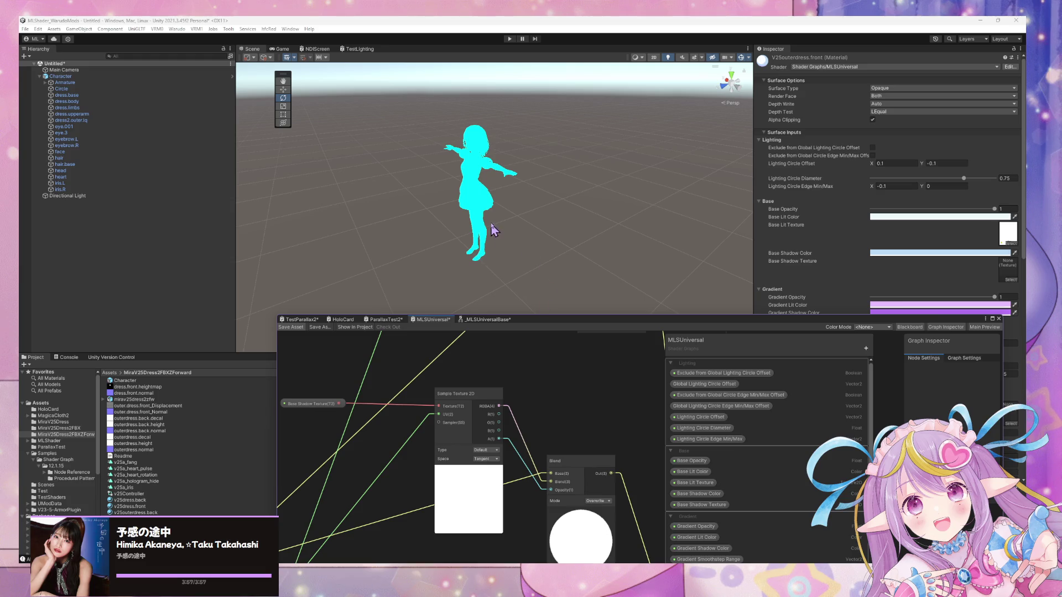
pyautogui.moveTo(529, 222)
pyautogui.mouseDown(button='right')
pyautogui.moveTo(533, 203)
pyautogui.moveTo(612, 166)
pyautogui.mouseUp(button='right')
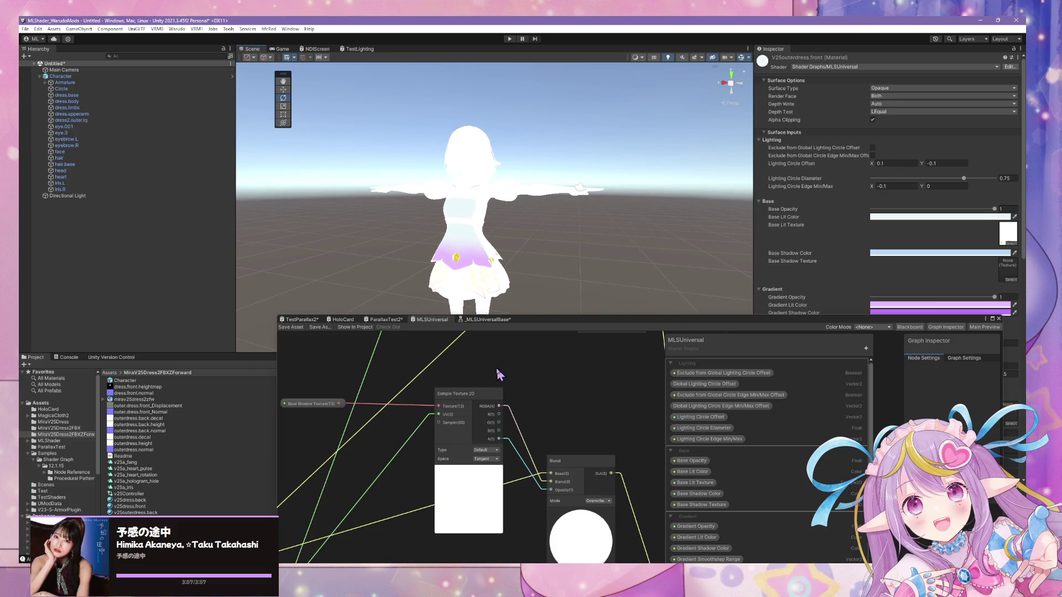
# Rearrange the Sample Texture 2D and Base Lit Texture nodes so both samples are visible
pyautogui.moveTo(483, 408)
pyautogui.mouseDown()
pyautogui.moveTo(495, 407)
pyautogui.moveTo(466, 404)
pyautogui.mouseUp()
pyautogui.moveTo(523, 379); pyautogui.dragTo(485, 347, button='middle')
pyautogui.scroll(2, 514, 369)
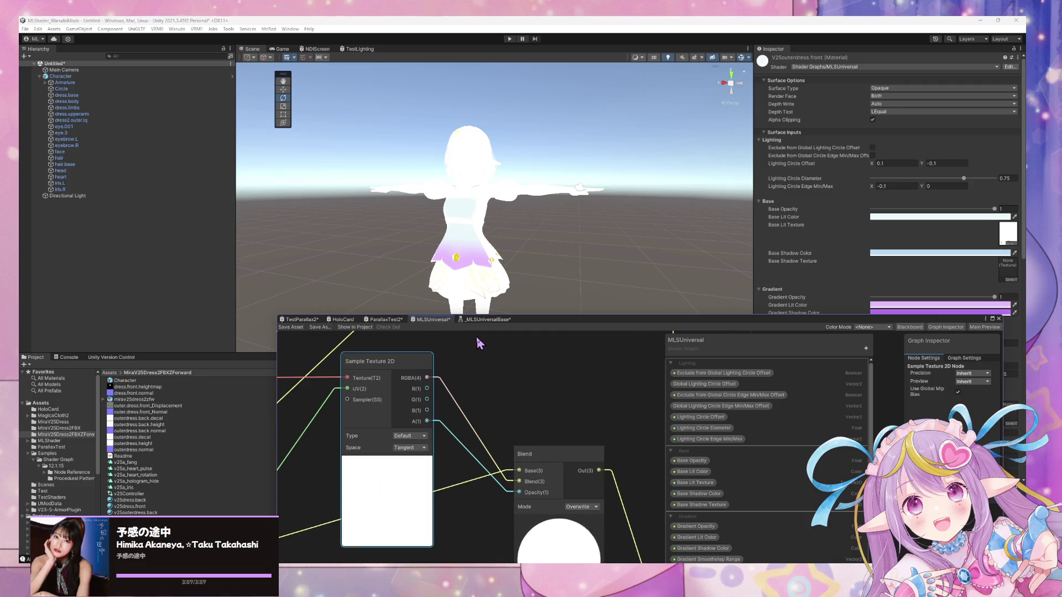
pyautogui.scroll(-3, 479, 343)
pyautogui.scroll(1, 481, 360)
pyautogui.scroll(1, 481, 403)
pyautogui.moveTo(459, 450); pyautogui.dragTo(479, 480, button='middle')
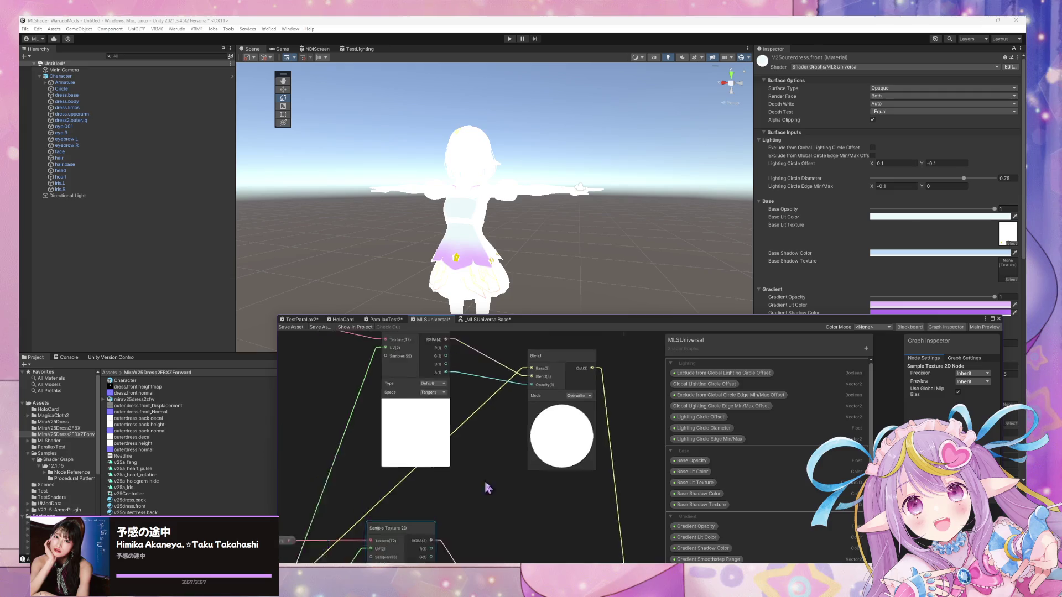
pyautogui.moveTo(344, 372); pyautogui.dragTo(325, 400)
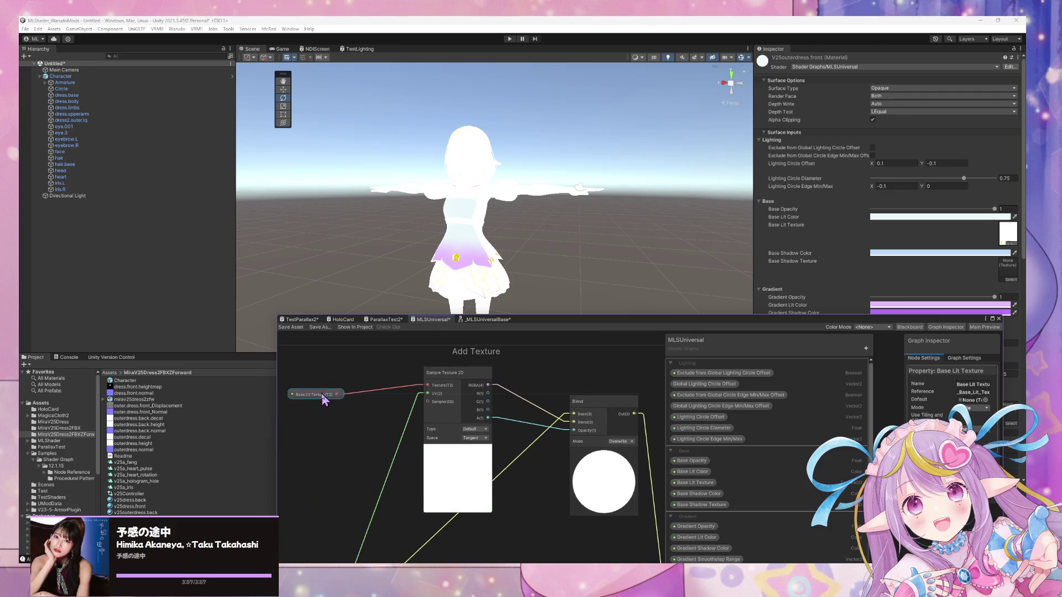
pyautogui.click(360, 420)
# In Create Node, try the searches 'if conn', 'connec' and 'nu', then clear the search box
pyautogui.press('space')
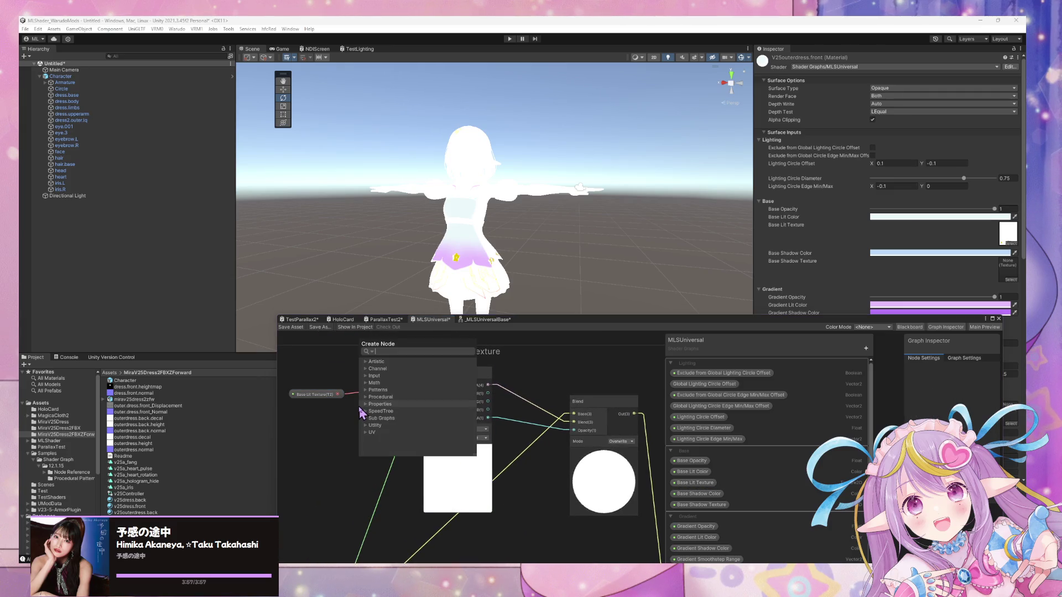
pyautogui.write('if conn')
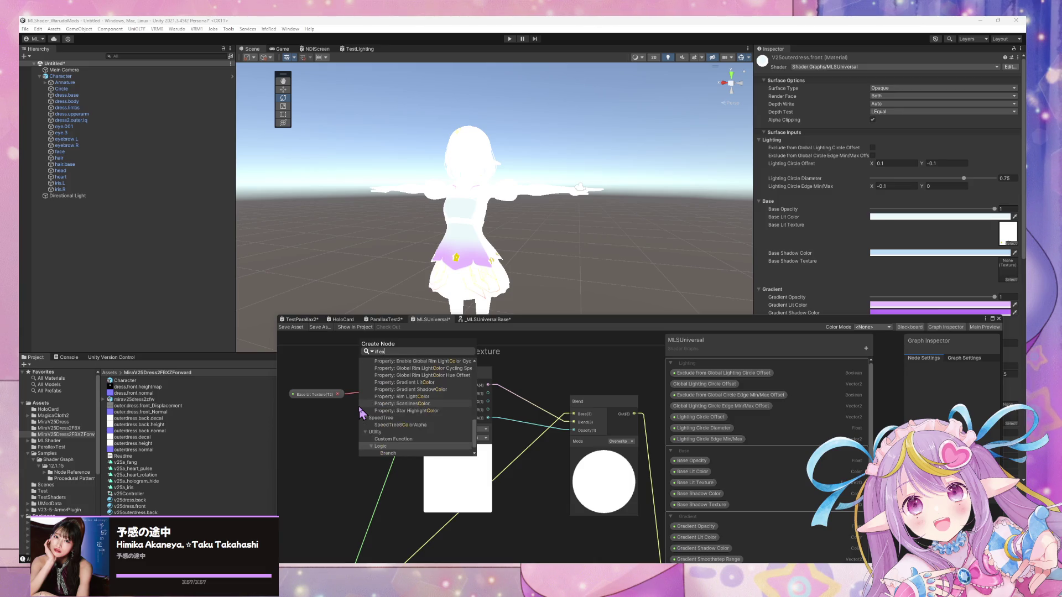
pyautogui.press('BackSpace')
pyautogui.press('BackSpace')
pyautogui.press('BackSpace')
pyautogui.write('connec')
pyautogui.press('BackSpace')
pyautogui.press('BackSpace')
pyautogui.press('BackSpace')
pyautogui.write('nu')
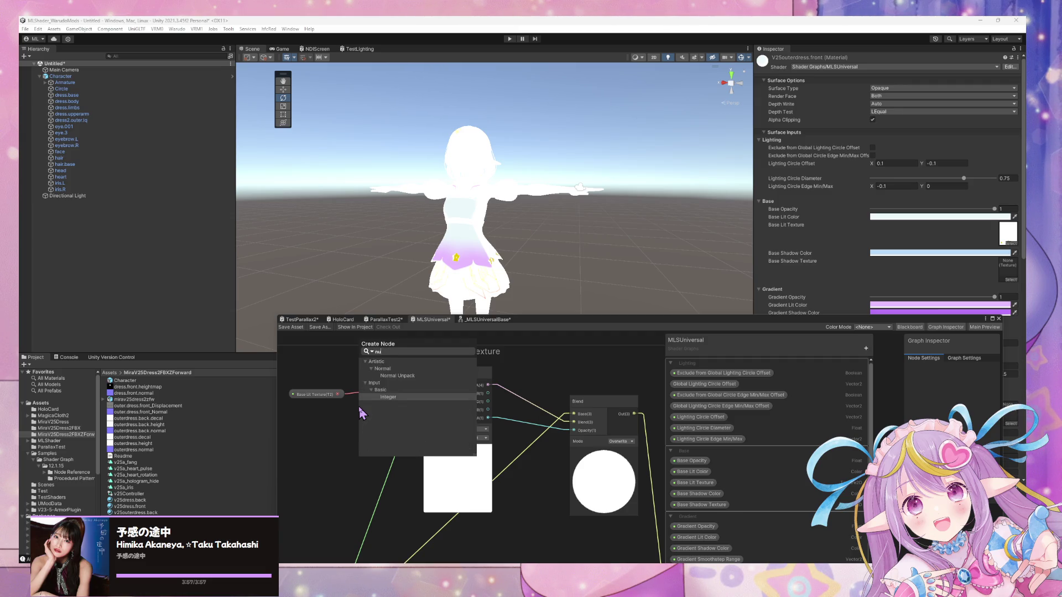
pyautogui.press('BackSpace')
pyautogui.press('BackSpace')
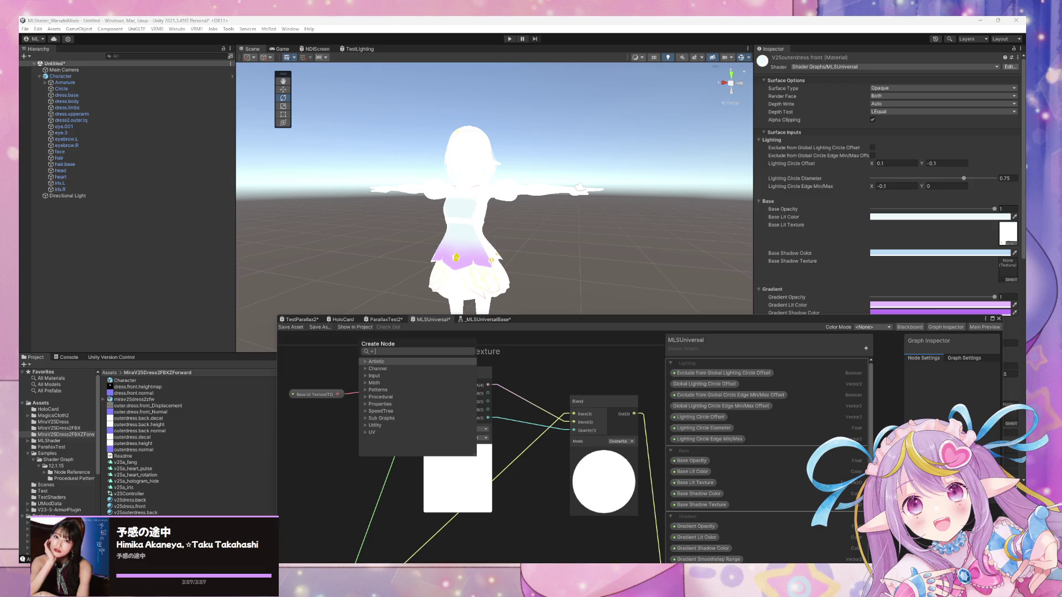
# Google 'unity shader graph check if texture is null' from Chrome's suggestions, then return to Unity
pyautogui.hotkey('alt', 'Tab')
pyautogui.click(407, 73)
pyautogui.write('shader graph')
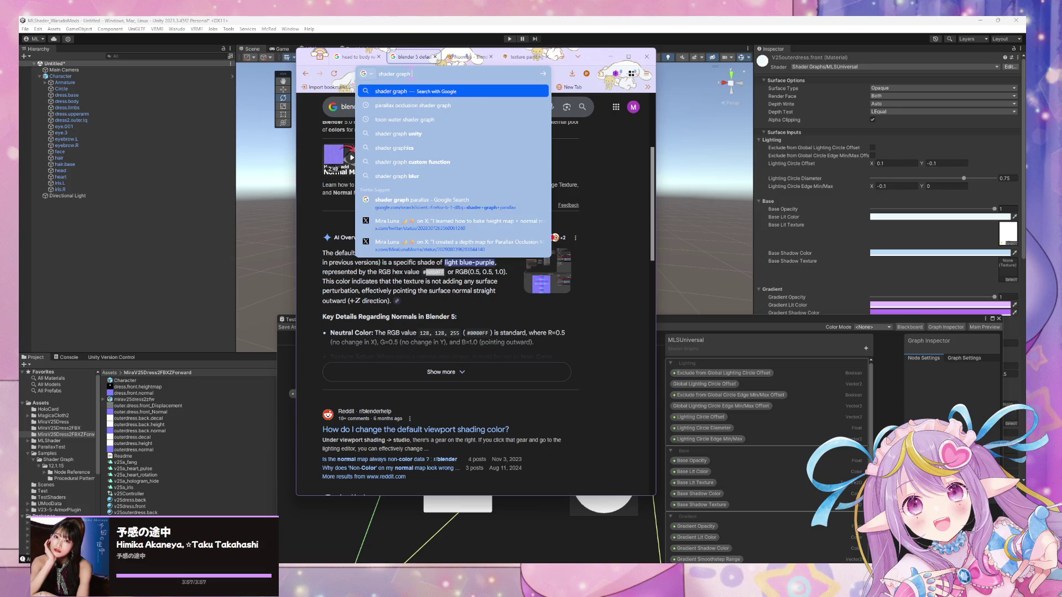
pyautogui.write(' unity check if textu')
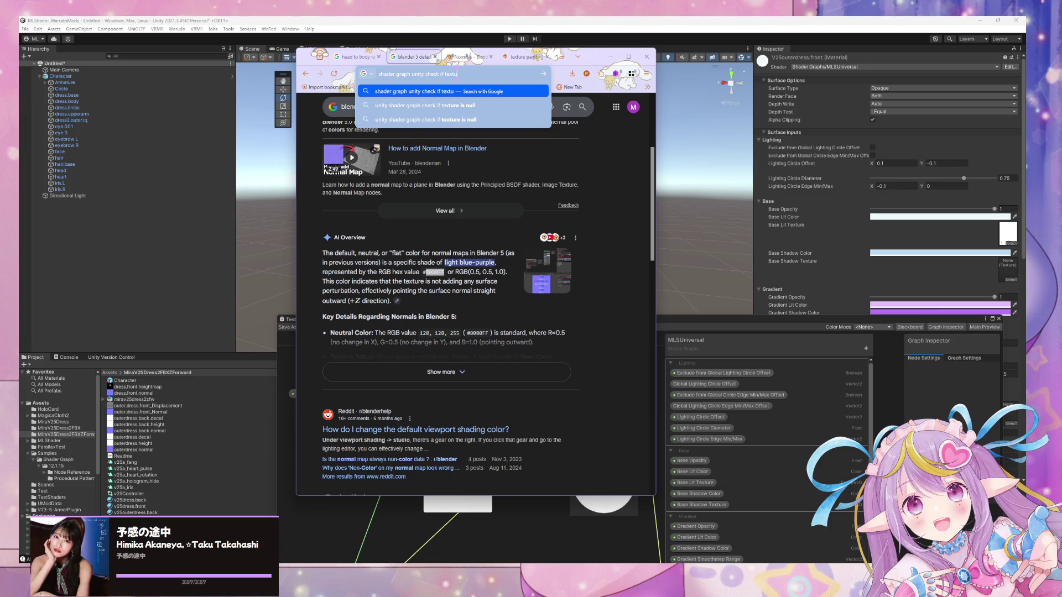
pyautogui.press('Down')
pyautogui.press('Return')
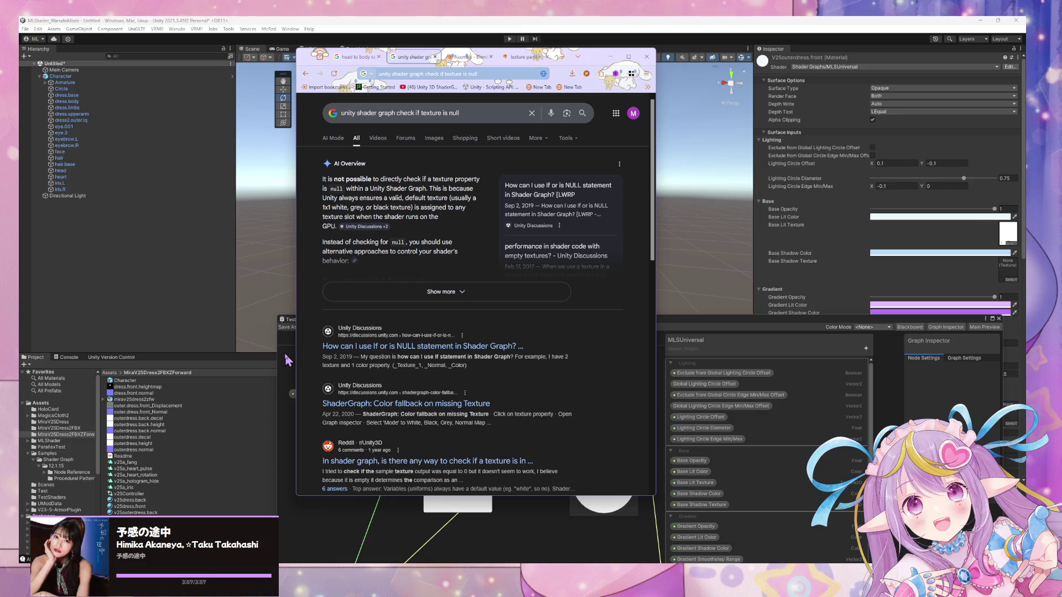
pyautogui.click(292, 359)
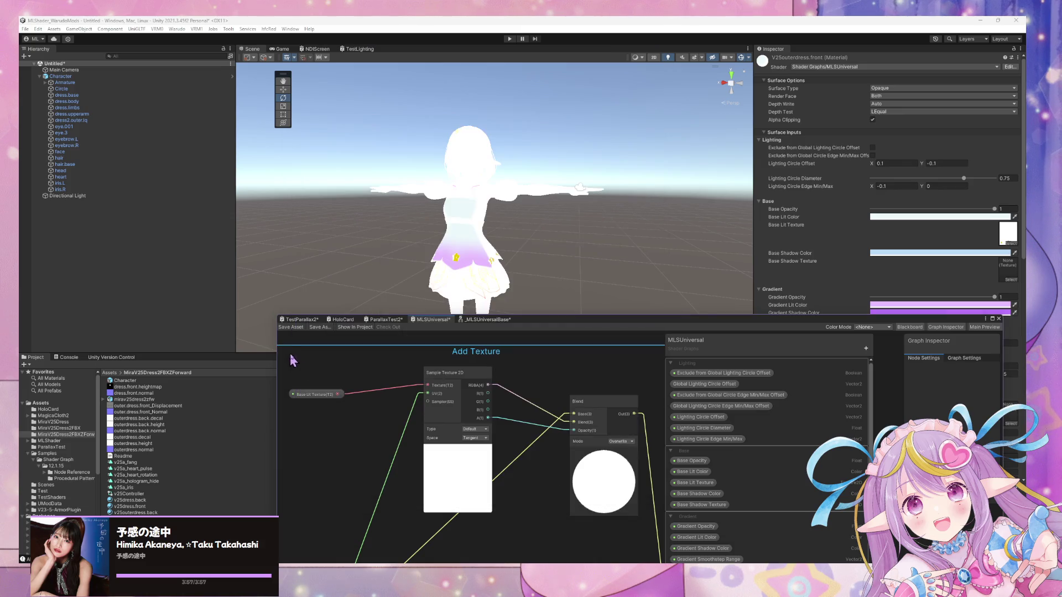
# Move the Base Lit Texture node left and reframe the scene camera on the character
pyautogui.scroll(2, 474, 445)
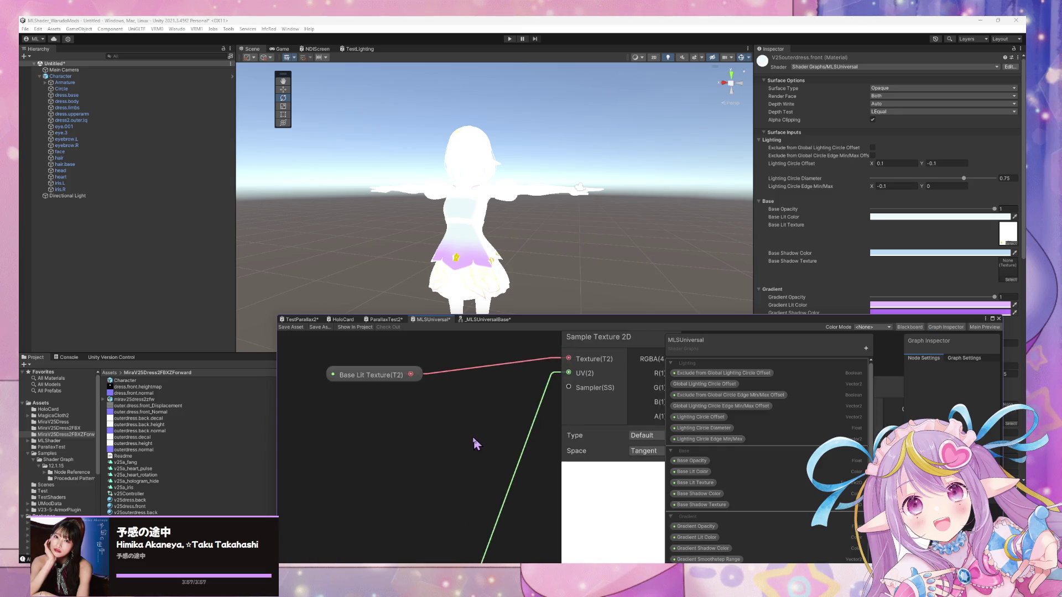
pyautogui.moveTo(443, 427); pyautogui.dragTo(433, 432, button='middle')
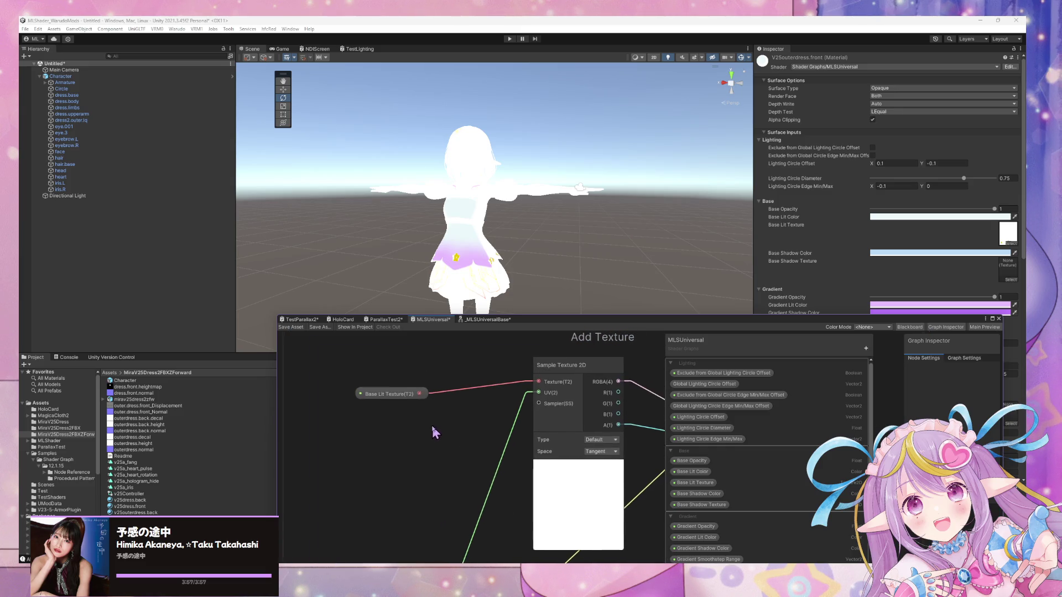
pyautogui.moveTo(393, 391); pyautogui.dragTo(370, 384)
pyautogui.moveTo(446, 415)
pyautogui.mouseDown(button='middle')
pyautogui.moveTo(358, 405)
pyautogui.moveTo(486, 428)
pyautogui.mouseUp(button='middle')
pyautogui.click(391, 399)
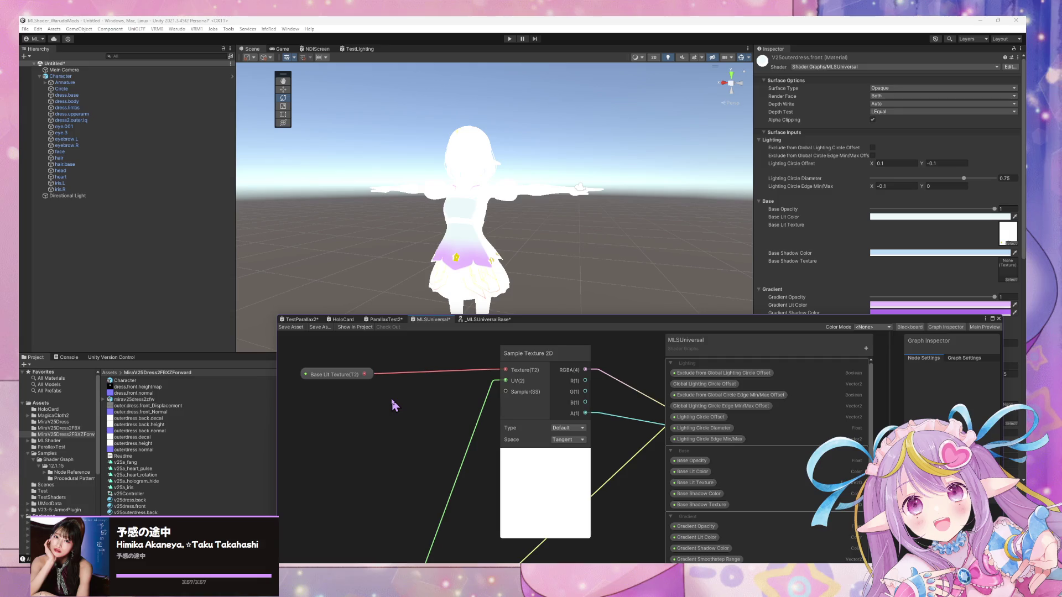
pyautogui.moveTo(523, 260)
pyautogui.mouseDown(button='right')
pyautogui.moveTo(517, 276)
pyautogui.moveTo(494, 263)
pyautogui.moveTo(486, 276)
pyautogui.mouseUp(button='right')
pyautogui.press('w')
pyautogui.press('s')
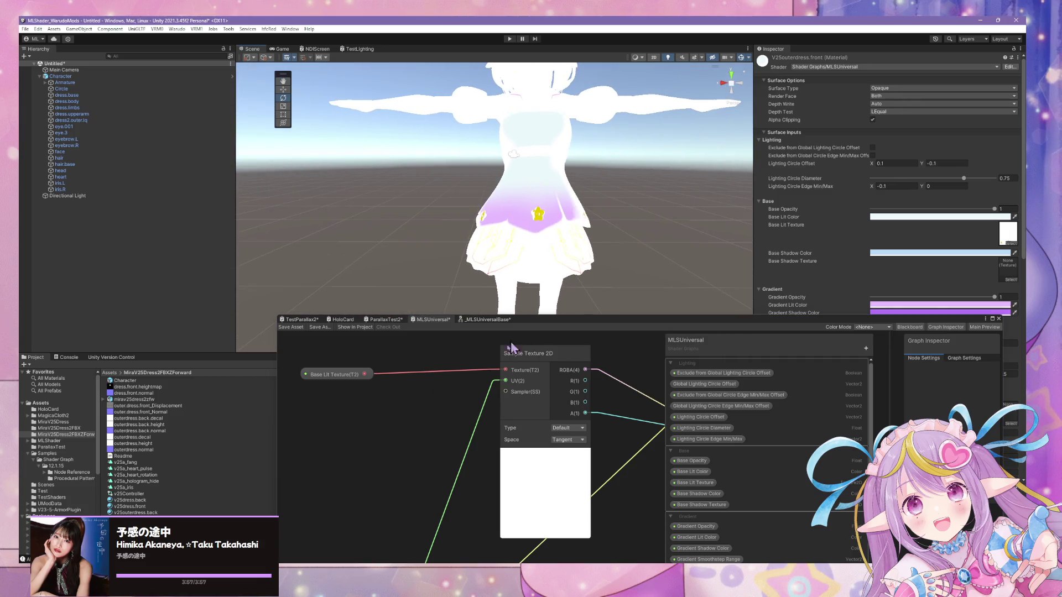
pyautogui.moveTo(412, 405); pyautogui.dragTo(401, 419, button='middle')
# Add a Branch node to the graph by searching 'if' in Create Node
pyautogui.press('space')
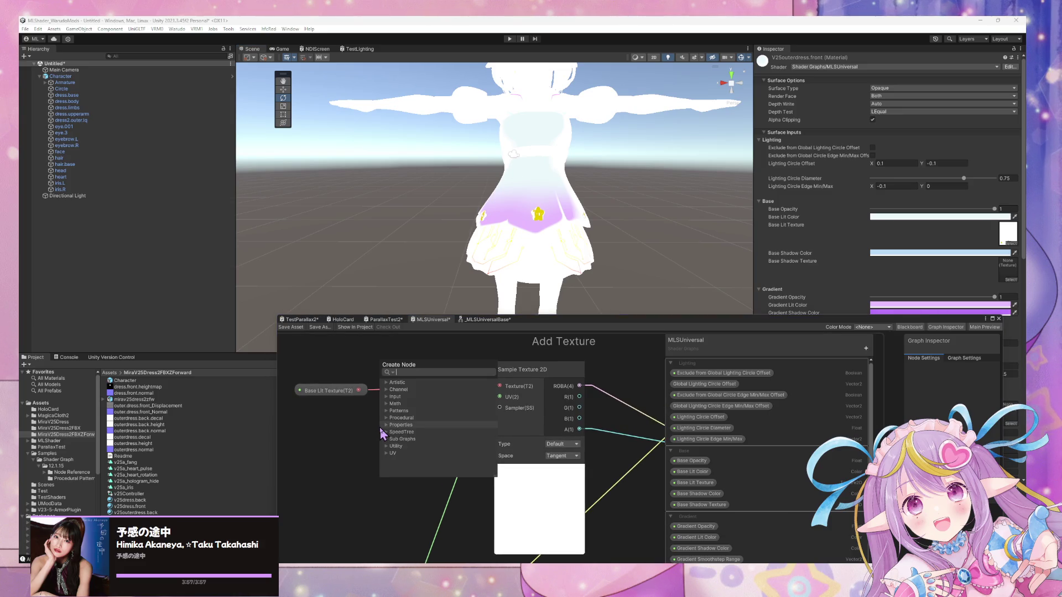
pyautogui.write('eis')
pyautogui.press('BackSpace')
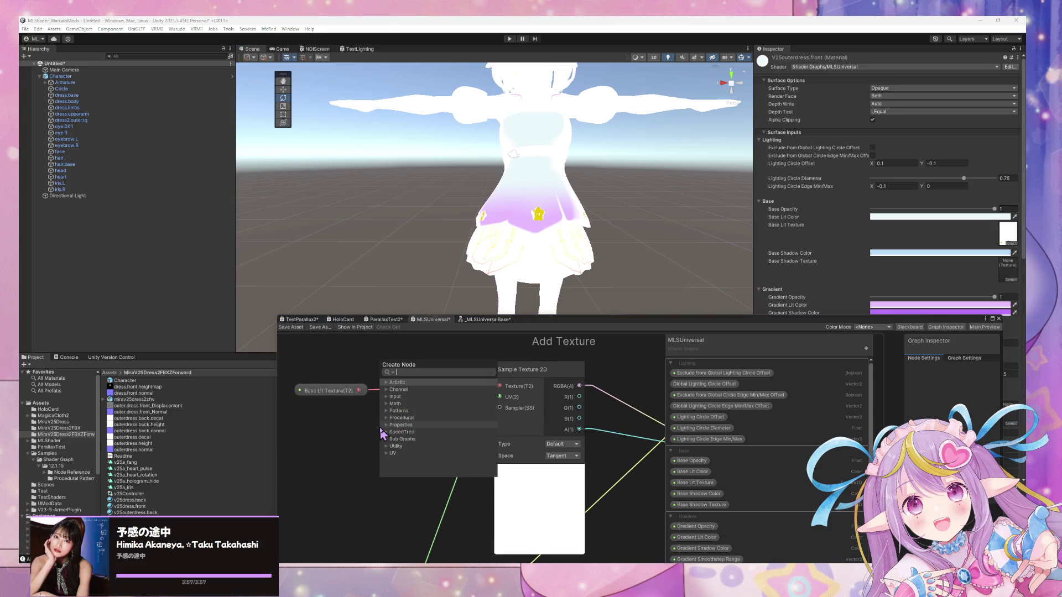
pyautogui.click(409, 354)
pyautogui.press('`')
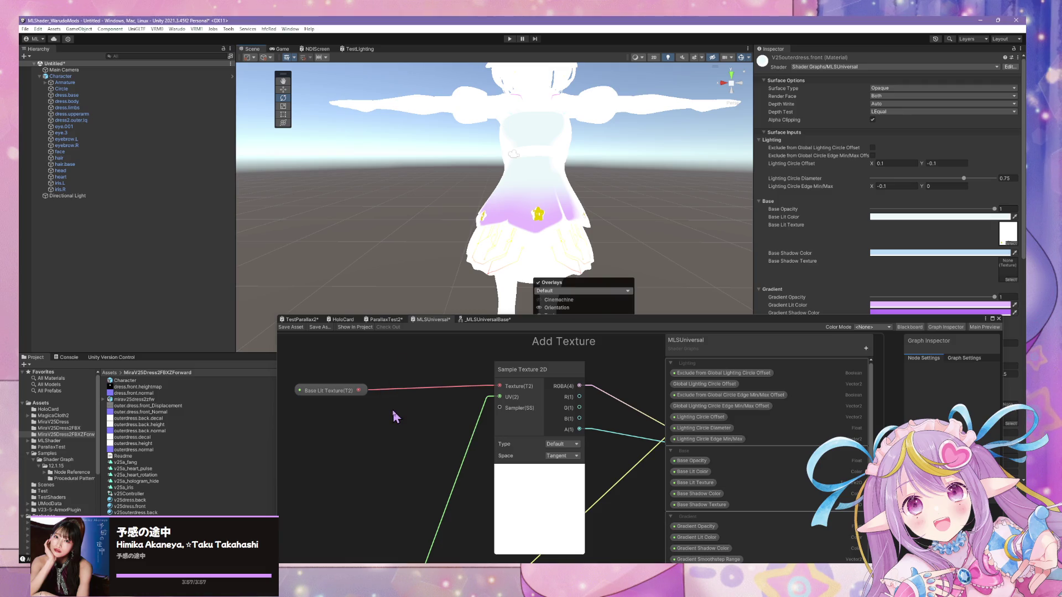
pyautogui.click(385, 417)
pyautogui.press('space')
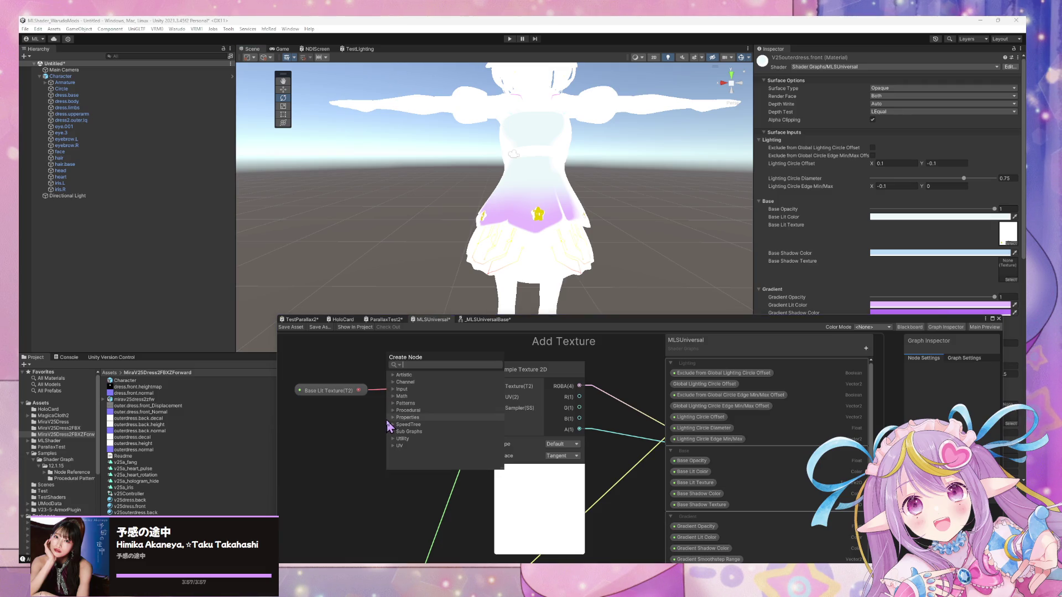
pyautogui.write('if')
pyautogui.press('Return')
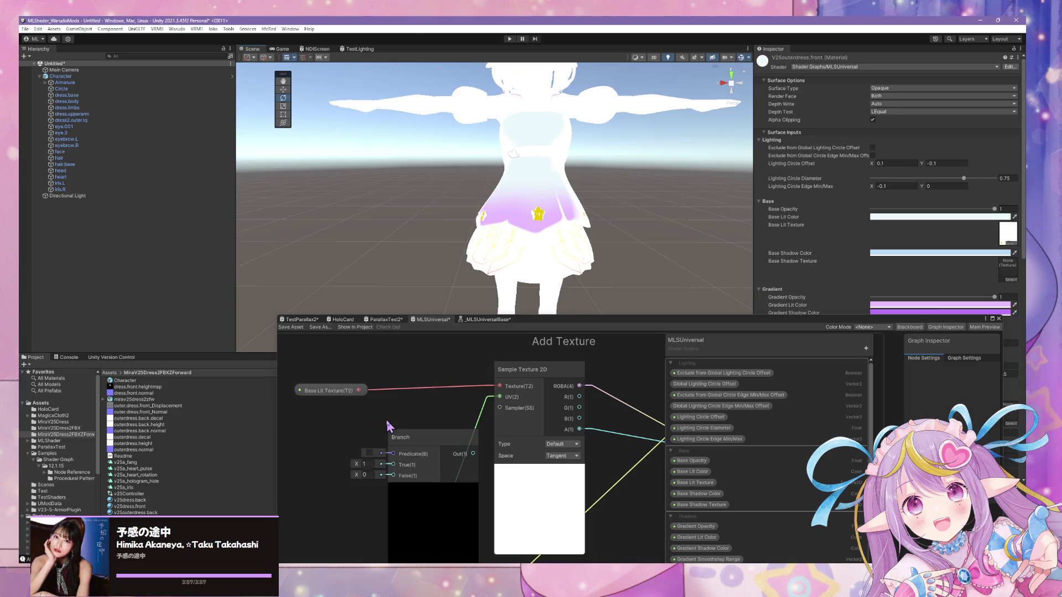
# Arrange the Branch, Base Lit Texture and Sample Texture 2D nodes side by side
pyautogui.moveTo(426, 451); pyautogui.dragTo(422, 420)
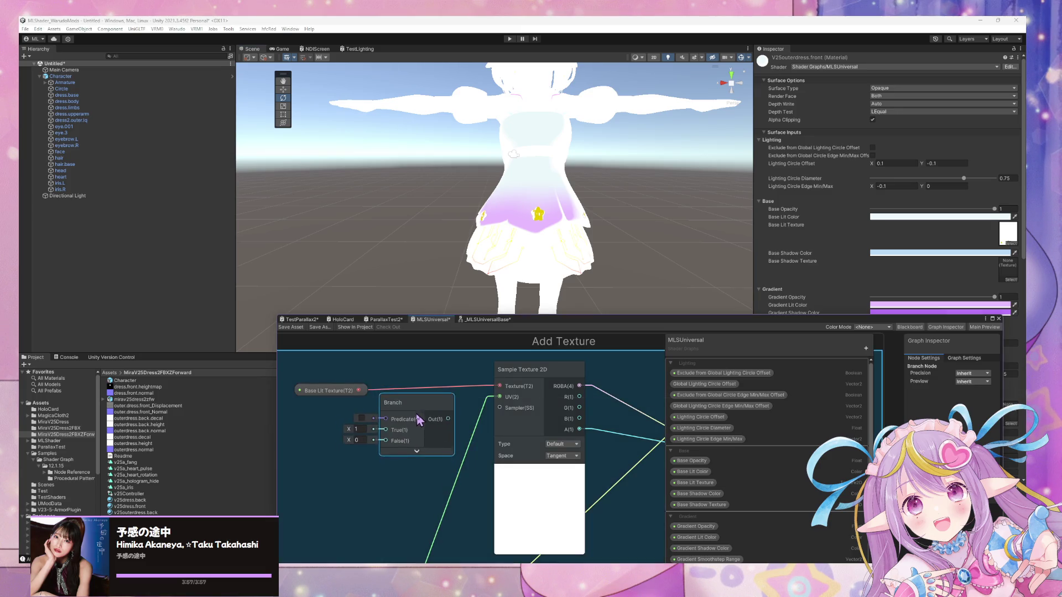
pyautogui.moveTo(357, 392)
pyautogui.mouseDown()
pyautogui.moveTo(343, 390)
pyautogui.moveTo(359, 382)
pyautogui.mouseUp()
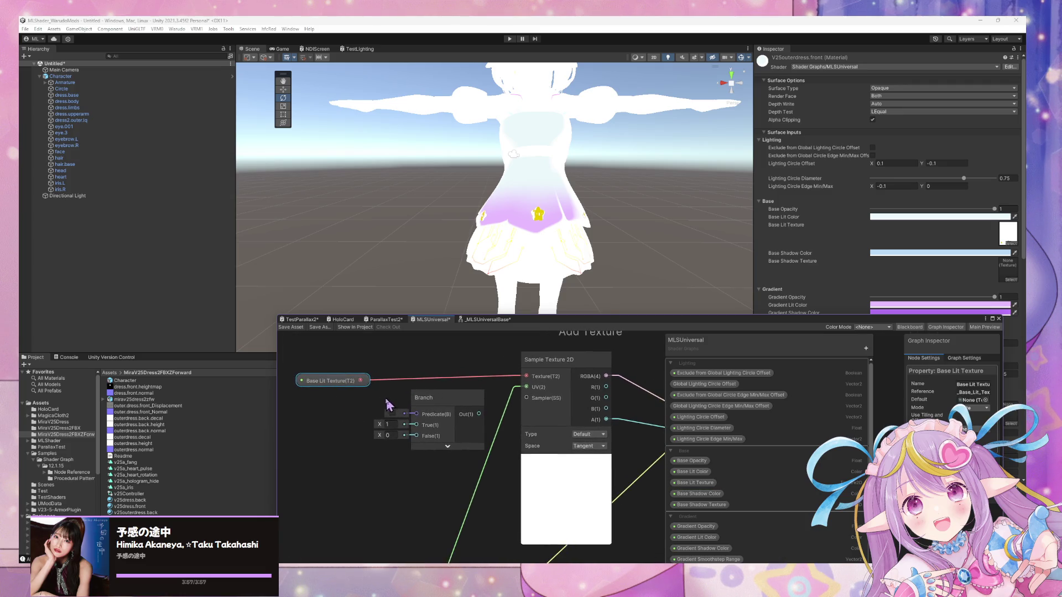
pyautogui.moveTo(460, 406)
pyautogui.mouseDown()
pyautogui.moveTo(619, 387)
pyautogui.moveTo(468, 387)
pyautogui.moveTo(465, 401)
pyautogui.moveTo(450, 401)
pyautogui.moveTo(658, 387)
pyautogui.mouseUp()
pyautogui.moveTo(565, 368)
pyautogui.mouseDown()
pyautogui.moveTo(462, 388)
pyautogui.moveTo(486, 392)
pyautogui.moveTo(450, 386)
pyautogui.mouseUp()
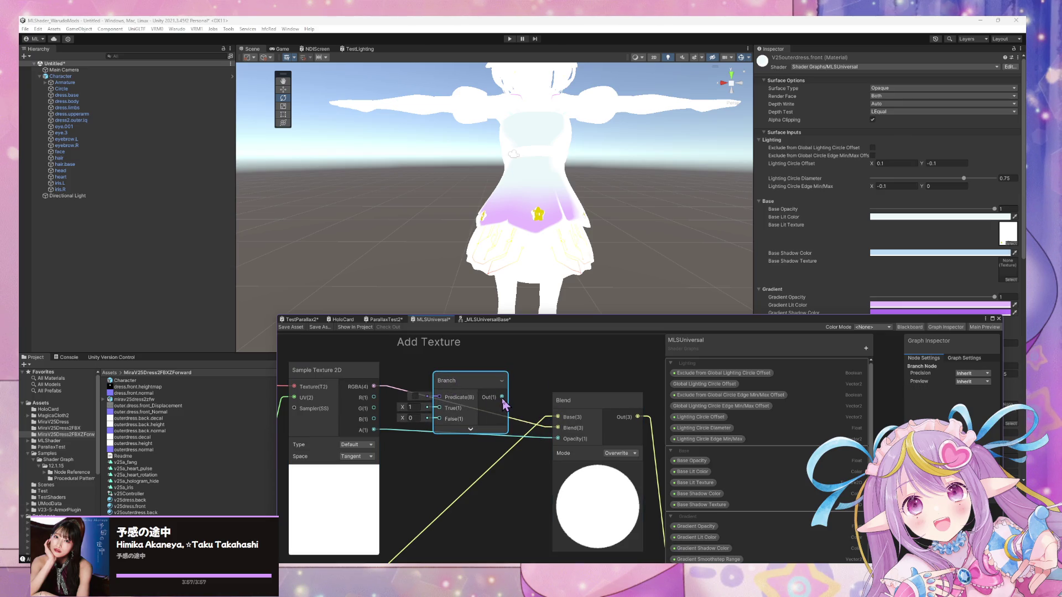
pyautogui.moveTo(502, 397); pyautogui.dragTo(555, 436)
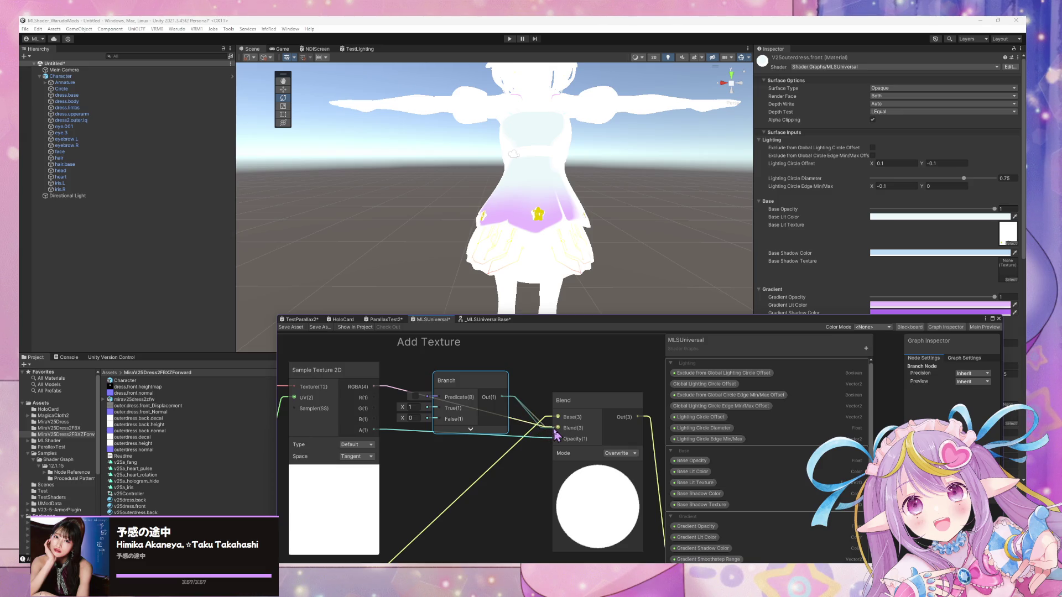
pyautogui.click(528, 368)
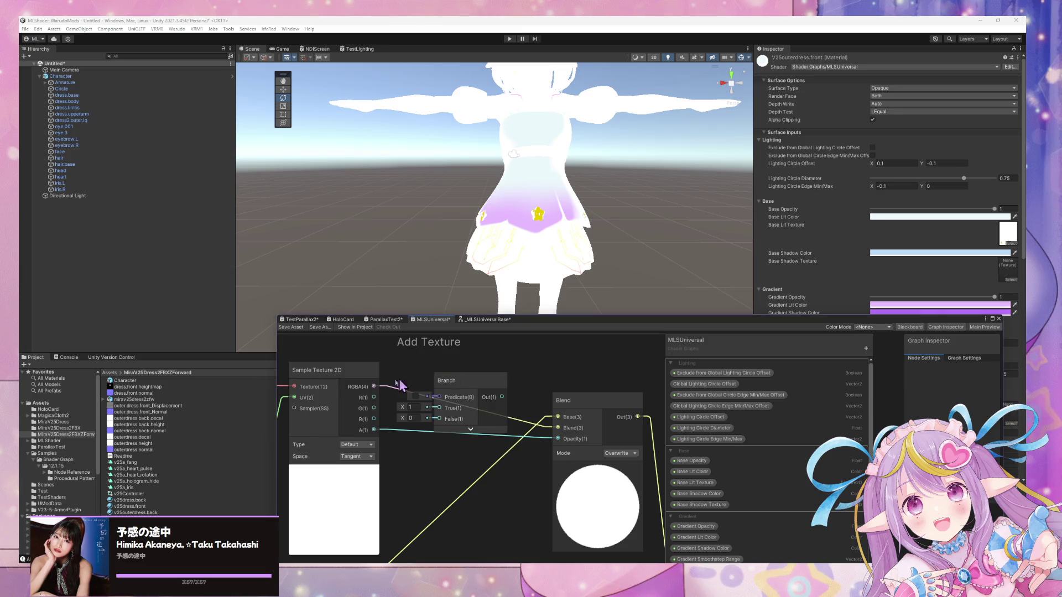
pyautogui.moveTo(470, 414)
pyautogui.mouseDown()
pyautogui.moveTo(493, 362)
pyautogui.moveTo(474, 354)
pyautogui.moveTo(491, 390)
pyautogui.mouseUp()
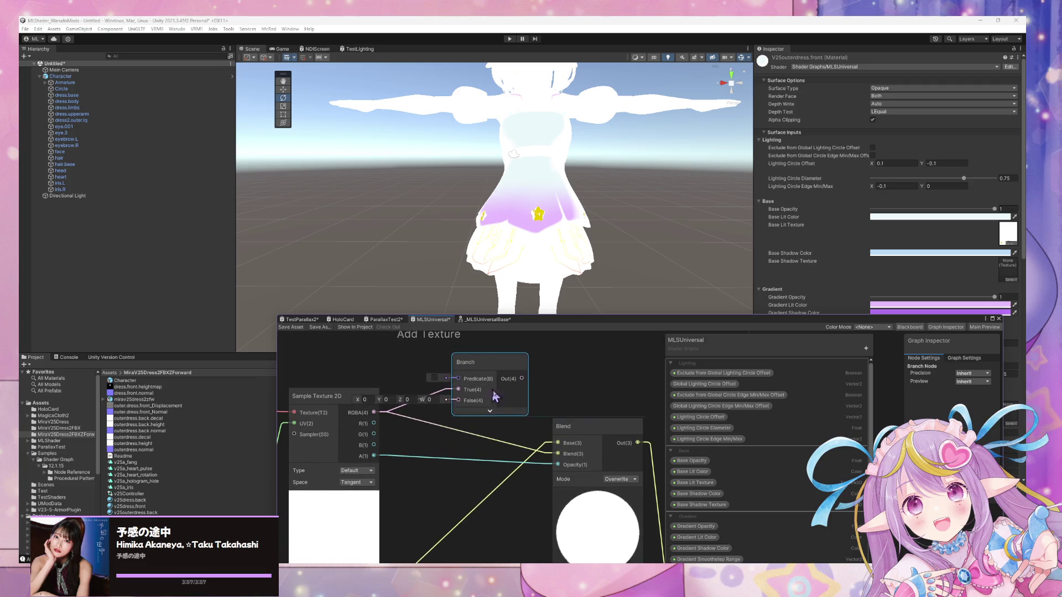
pyautogui.scroll(-2, 421, 423)
pyautogui.scroll(2, 421, 423)
pyautogui.moveTo(309, 389); pyautogui.dragTo(298, 386)
pyautogui.scroll(2, 421, 426)
pyautogui.scroll(-2, 419, 426)
pyautogui.scroll(2, 417, 438)
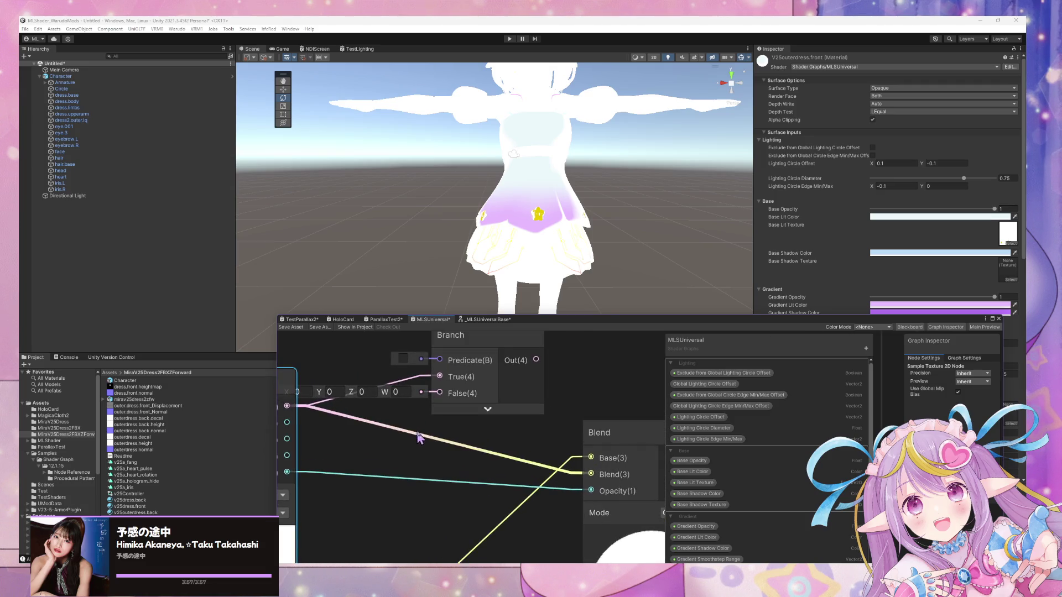
# Wire the Branch output into the Blend node's Blend input and tidy the Branch position
pyautogui.moveTo(536, 360)
pyautogui.mouseDown()
pyautogui.moveTo(559, 450)
pyautogui.moveTo(585, 476)
pyautogui.moveTo(498, 427)
pyautogui.moveTo(550, 380)
pyautogui.moveTo(589, 481)
pyautogui.mouseUp()
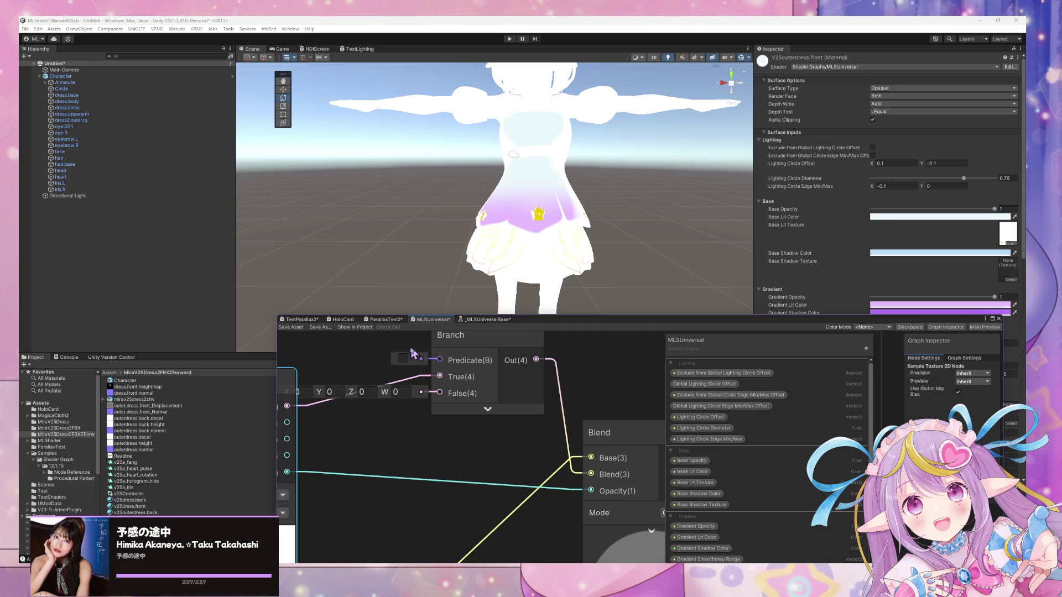
pyautogui.scroll(-2, 415, 357)
pyautogui.moveTo(478, 459)
pyautogui.mouseDown(button='middle')
pyautogui.moveTo(504, 453)
pyautogui.moveTo(511, 487)
pyautogui.mouseUp(button='middle')
pyautogui.moveTo(328, 377); pyautogui.dragTo(337, 381, button='middle')
pyautogui.moveTo(574, 402)
pyautogui.mouseDown()
pyautogui.moveTo(551, 398)
pyautogui.moveTo(524, 466)
pyautogui.mouseUp()
# Duplicate the Branch, wire alpha into its True input and its output into Blend Opacity
pyautogui.hotkey('ctrl', 'd')
pyautogui.moveTo(387, 447); pyautogui.dragTo(357, 422, button='middle')
pyautogui.moveTo(358, 421); pyautogui.dragTo(477, 470)
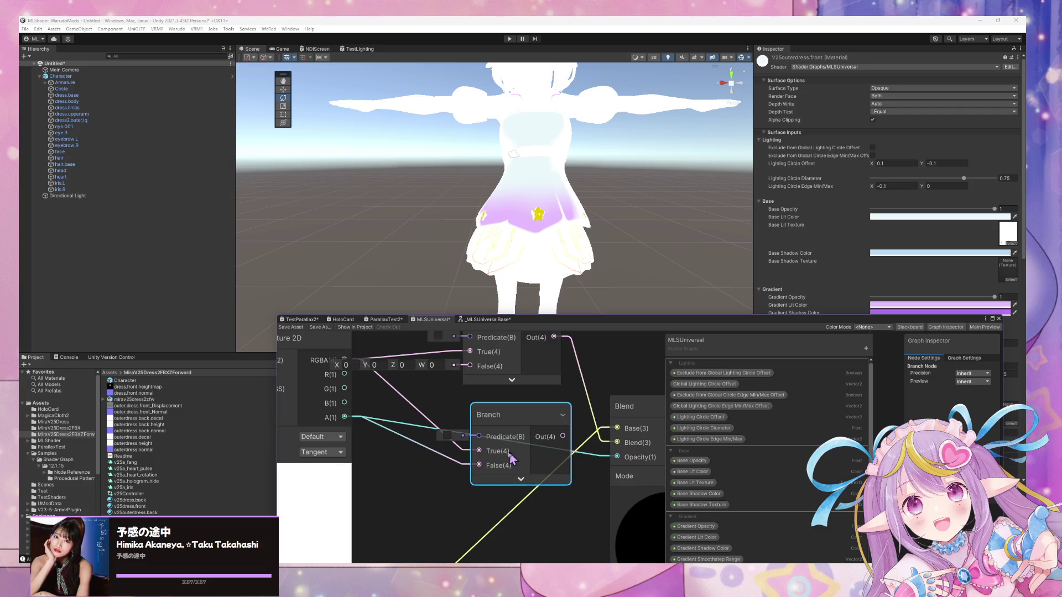
pyautogui.moveTo(344, 417)
pyautogui.mouseDown()
pyautogui.moveTo(479, 451)
pyautogui.moveTo(461, 472)
pyautogui.mouseUp()
pyautogui.click(461, 471)
pyautogui.press('Delete')
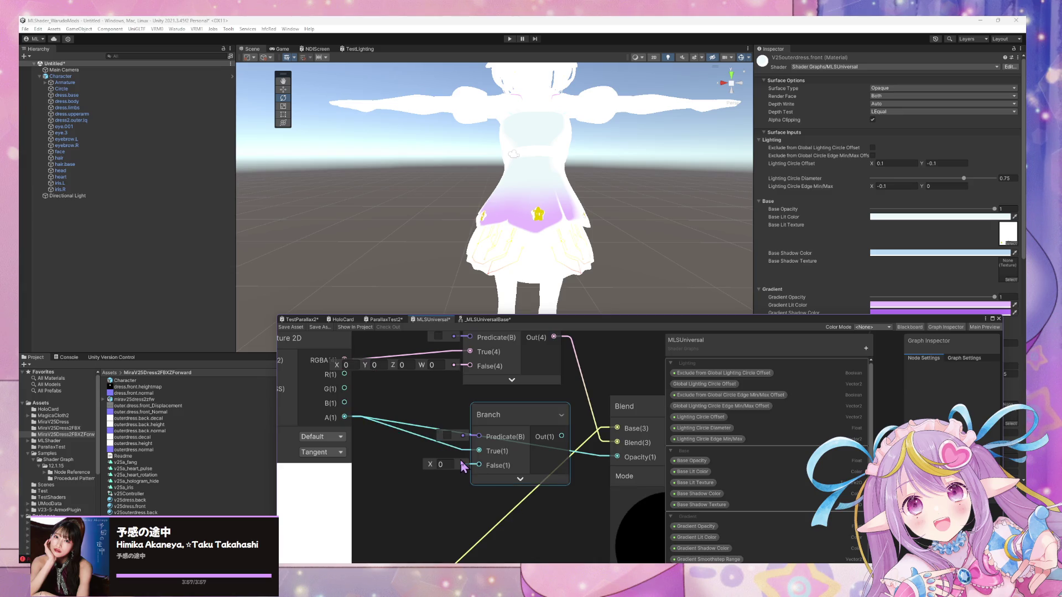
pyautogui.moveTo(558, 428); pyautogui.dragTo(534, 430, button='middle')
pyautogui.moveTo(577, 461); pyautogui.dragTo(593, 459)
# Move the lower Blend node up and bring the second Sample Texture 2D setup into view
pyautogui.moveTo(419, 387); pyautogui.dragTo(447, 427, button='middle')
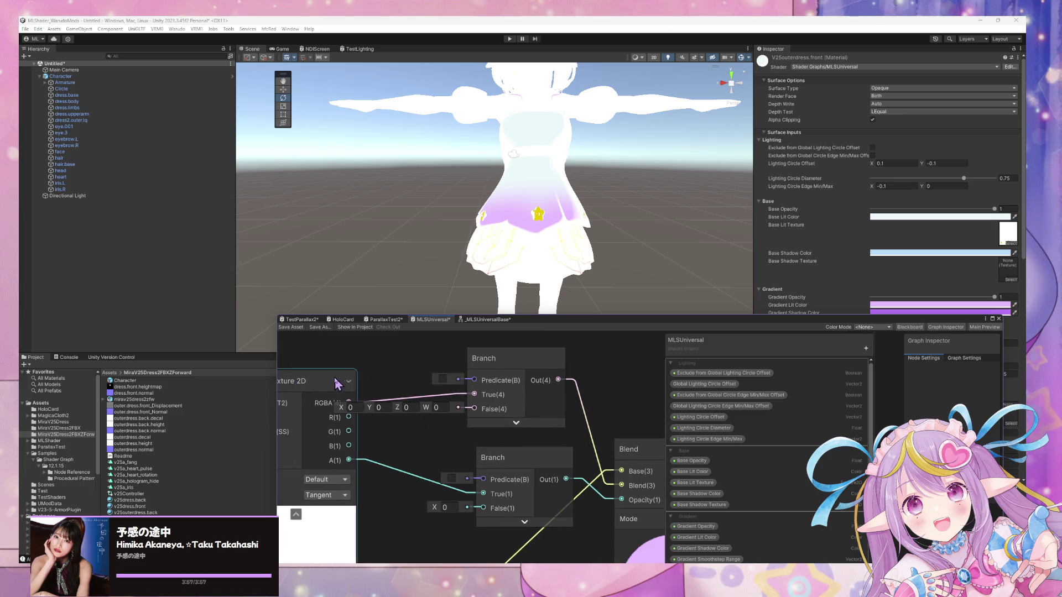
pyautogui.moveTo(337, 384); pyautogui.dragTo(365, 385)
pyautogui.scroll(-4, 470, 442)
pyautogui.moveTo(562, 399)
pyautogui.mouseDown(button='middle')
pyautogui.moveTo(491, 427)
pyautogui.moveTo(467, 332)
pyautogui.moveTo(452, 373)
pyautogui.moveTo(485, 502)
pyautogui.mouseUp(button='middle')
pyautogui.moveTo(485, 502)
pyautogui.mouseDown()
pyautogui.moveTo(528, 489)
pyautogui.moveTo(550, 447)
pyautogui.moveTo(520, 466)
pyautogui.mouseUp()
pyautogui.moveTo(451, 441); pyautogui.dragTo(476, 497, button='middle')
pyautogui.moveTo(476, 496); pyautogui.dragTo(415, 523)
pyautogui.moveTo(481, 471)
pyautogui.mouseDown(button='middle')
pyautogui.moveTo(446, 527)
pyautogui.moveTo(458, 440)
pyautogui.mouseUp(button='middle')
pyautogui.scroll(-1, 464, 420)
pyautogui.click(479, 366)
# Add a Branch node via the 'bran' search, collapse its preview and paste a copy below it
pyautogui.press('space')
pyautogui.write('bran')
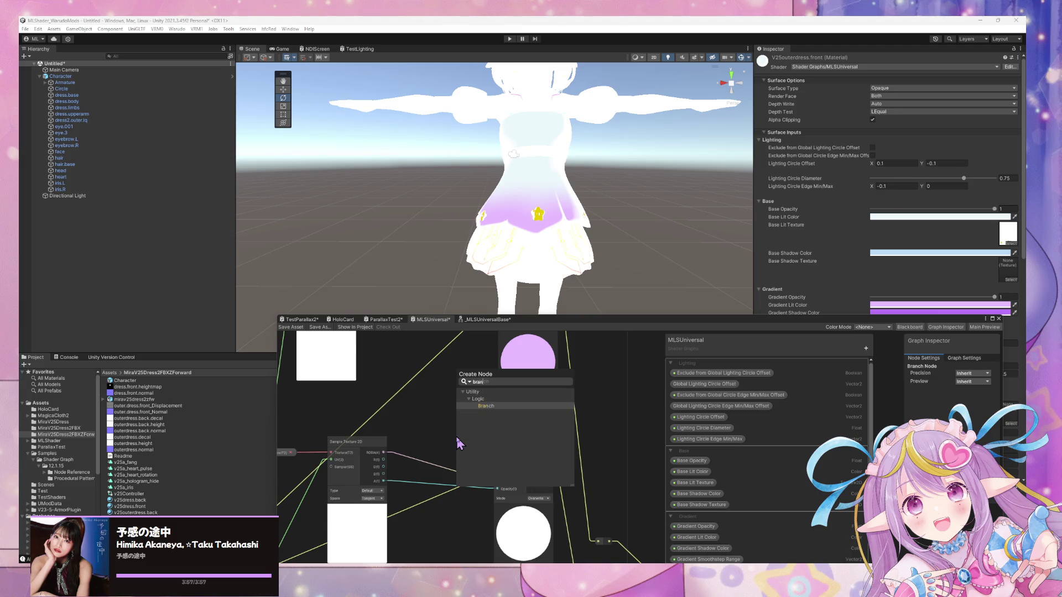
pyautogui.press('Return')
pyautogui.moveTo(496, 459); pyautogui.dragTo(470, 432)
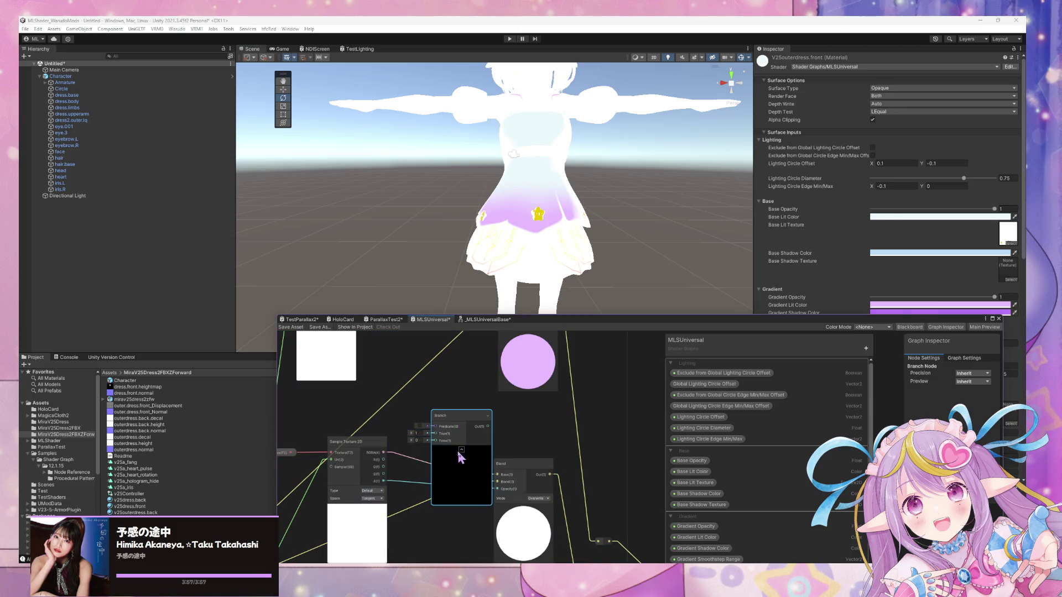
pyautogui.click(461, 449)
pyautogui.moveTo(490, 427); pyautogui.dragTo(512, 413, button='middle')
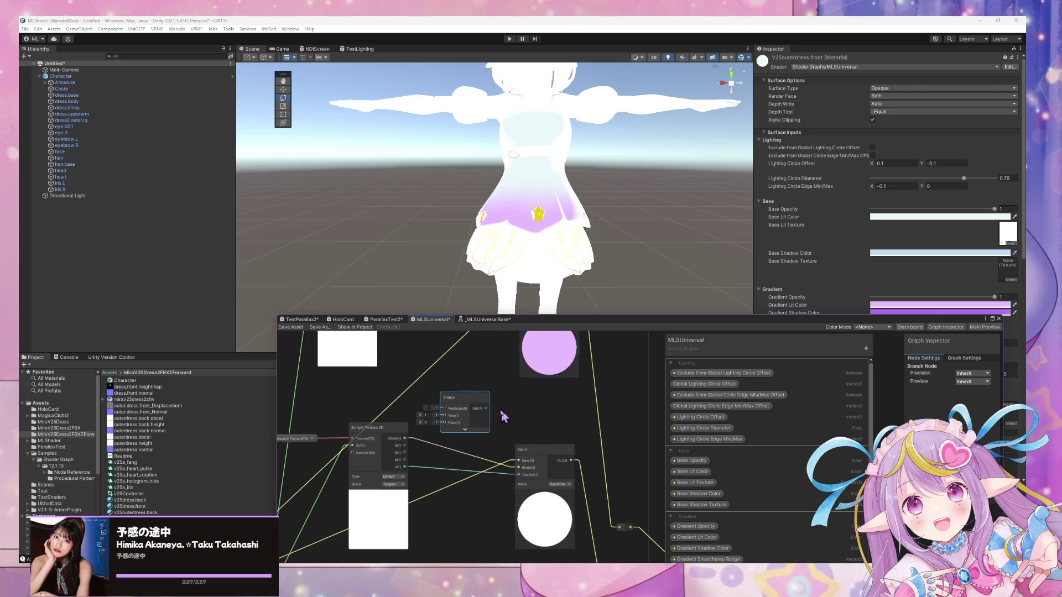
pyautogui.hotkey('ctrl', 'c')
pyautogui.hotkey('ctrl', 'v')
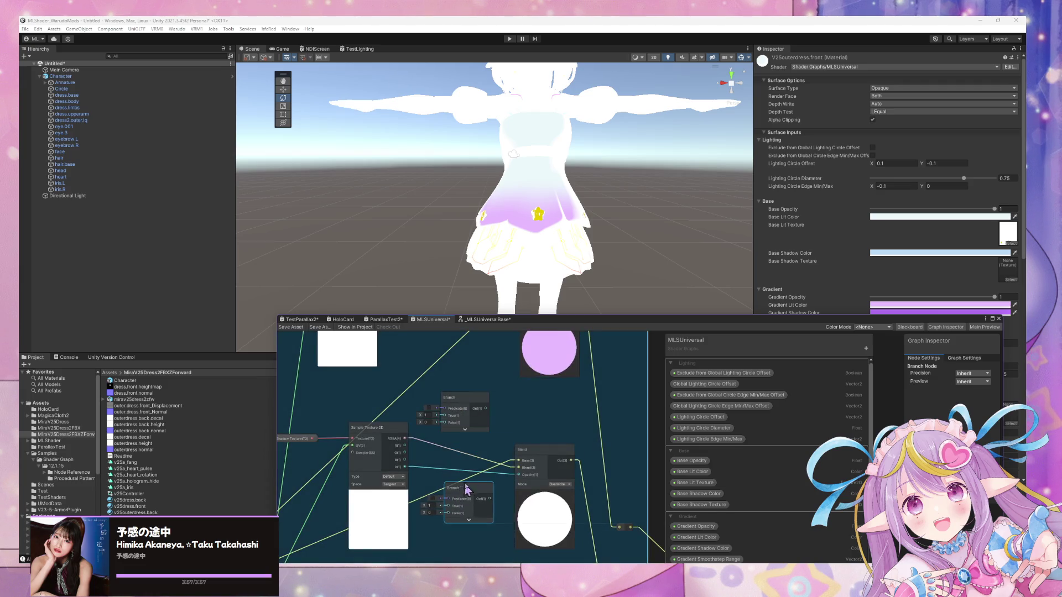
# Wire alpha into the lower Branch True, its output into Blend Opacity, and RGBA into the upper Branch True
pyautogui.moveTo(406, 467); pyautogui.dragTo(448, 506)
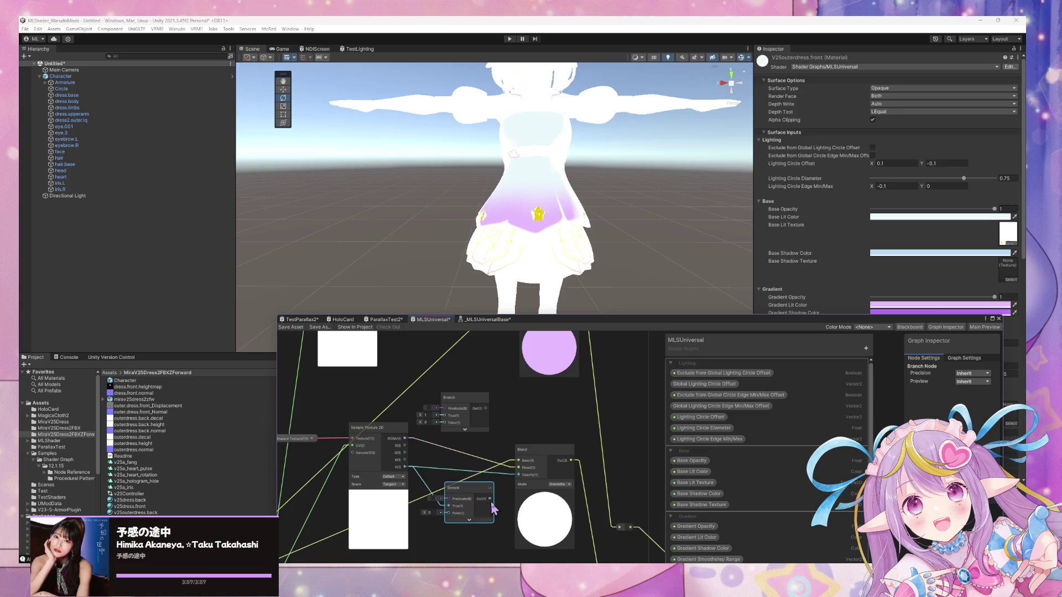
pyautogui.moveTo(512, 483); pyautogui.dragTo(518, 474)
pyautogui.moveTo(461, 405); pyautogui.dragTo(464, 416)
pyautogui.moveTo(406, 440)
pyautogui.mouseDown()
pyautogui.moveTo(448, 426)
pyautogui.moveTo(519, 473)
pyautogui.mouseUp()
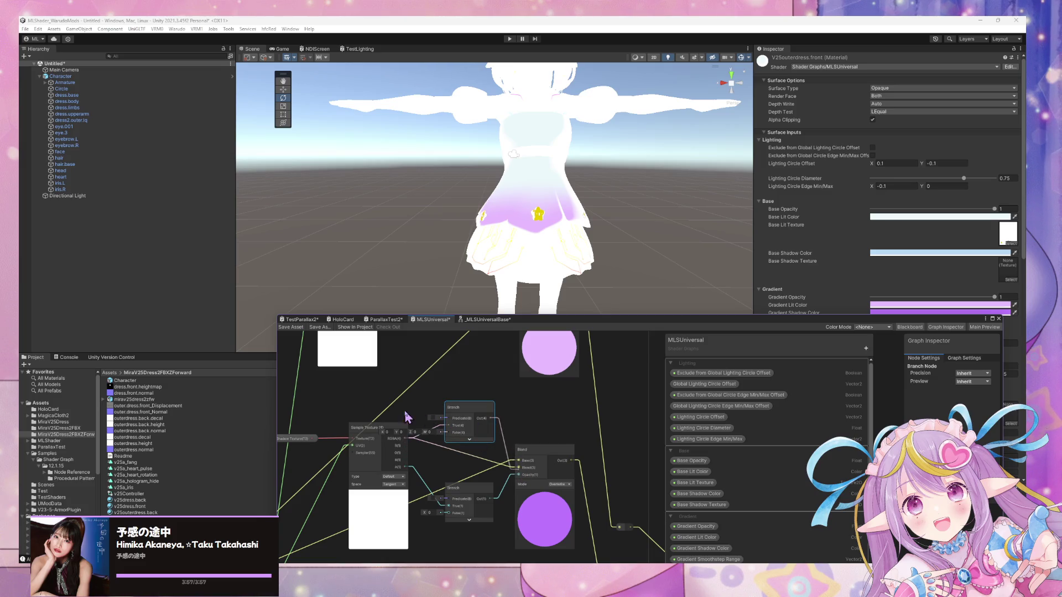
pyautogui.scroll(-5, 807, 437)
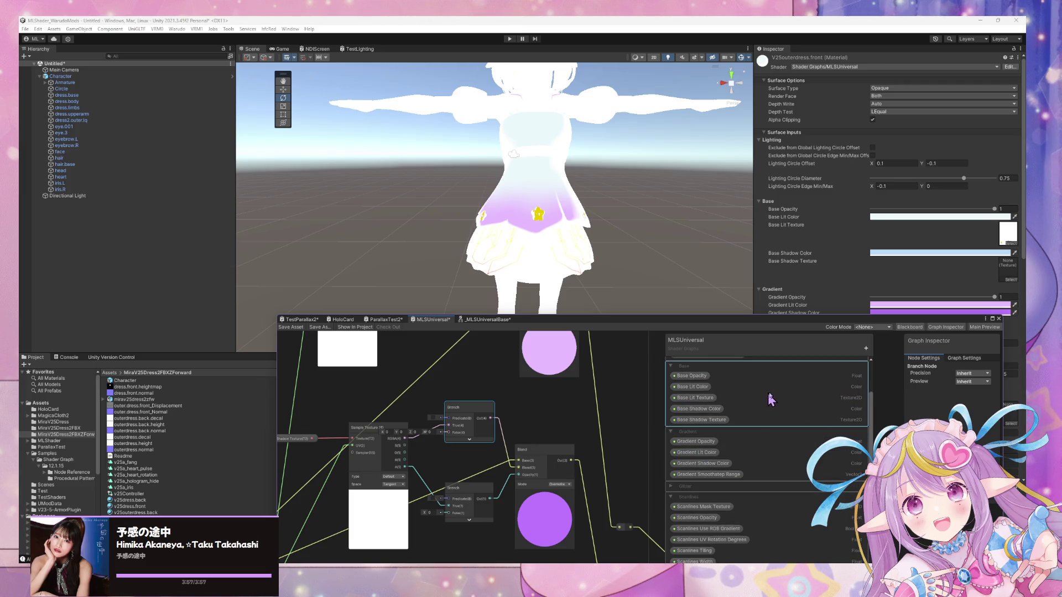
# Create Boolean 'Enable Base Lit Texture' and a duplicate renamed 'Enable Base Shadow Texture'
pyautogui.click(867, 349)
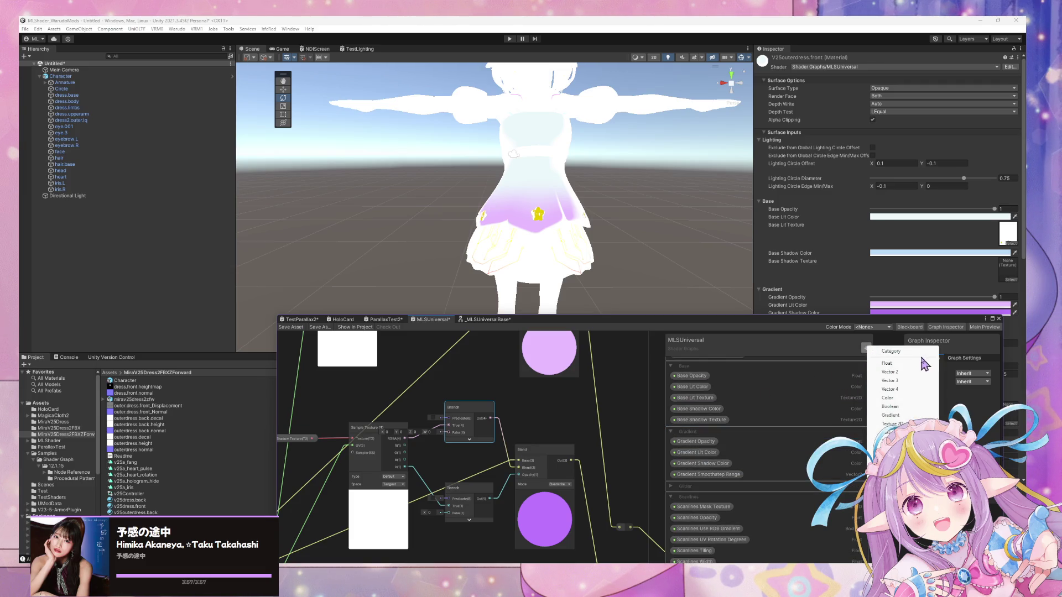
pyautogui.click(912, 407)
pyautogui.write('Enable Base Lit Texture')
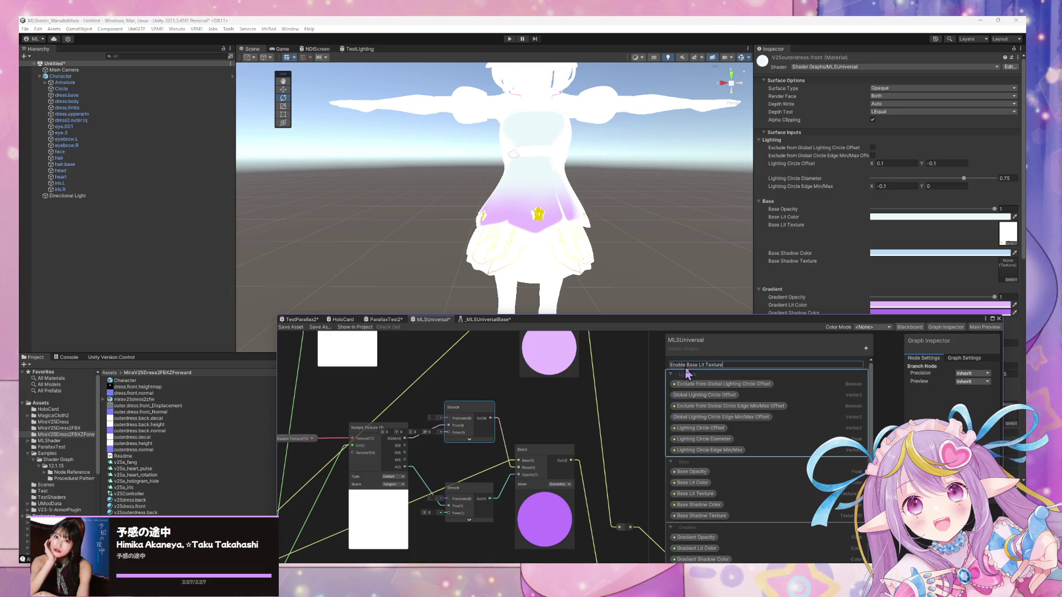
pyautogui.press('Return')
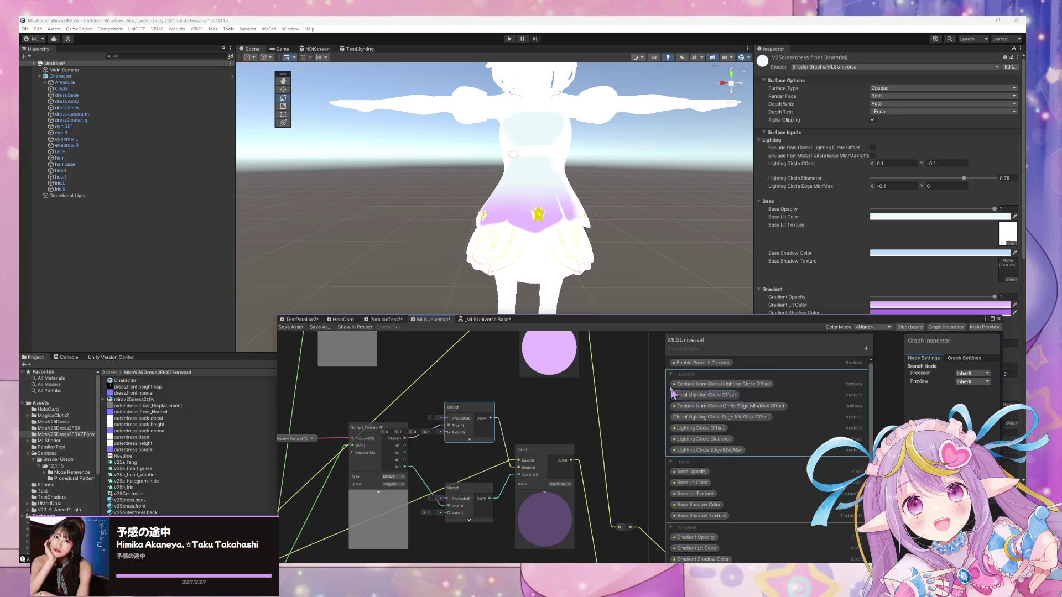
pyautogui.rightClick(709, 362)
pyautogui.click(739, 385)
pyautogui.doubleClick(712, 374)
pyautogui.write('Enable Base Shadow Texture')
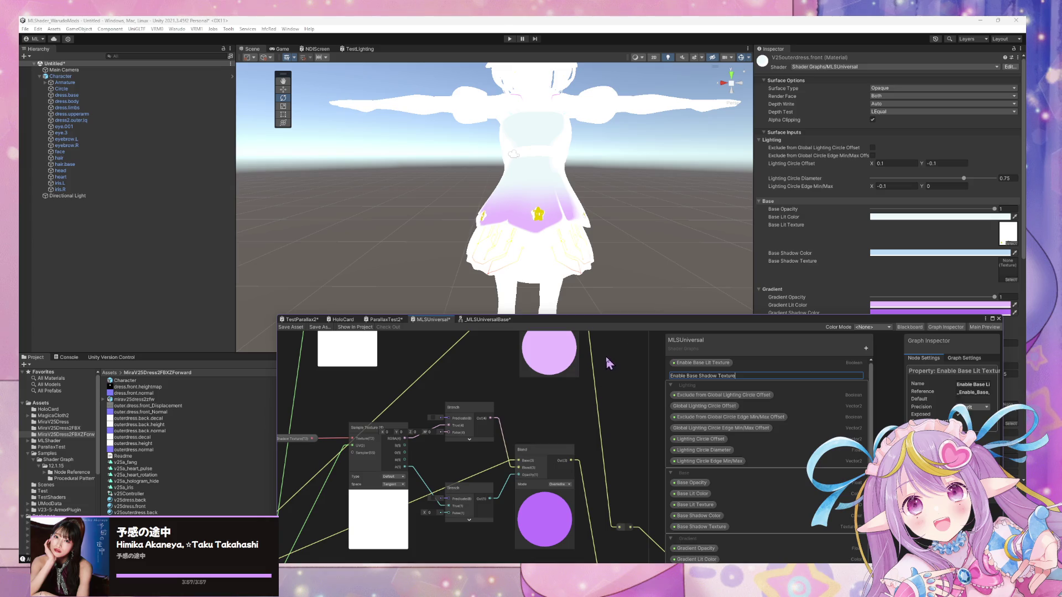
pyautogui.press('Return')
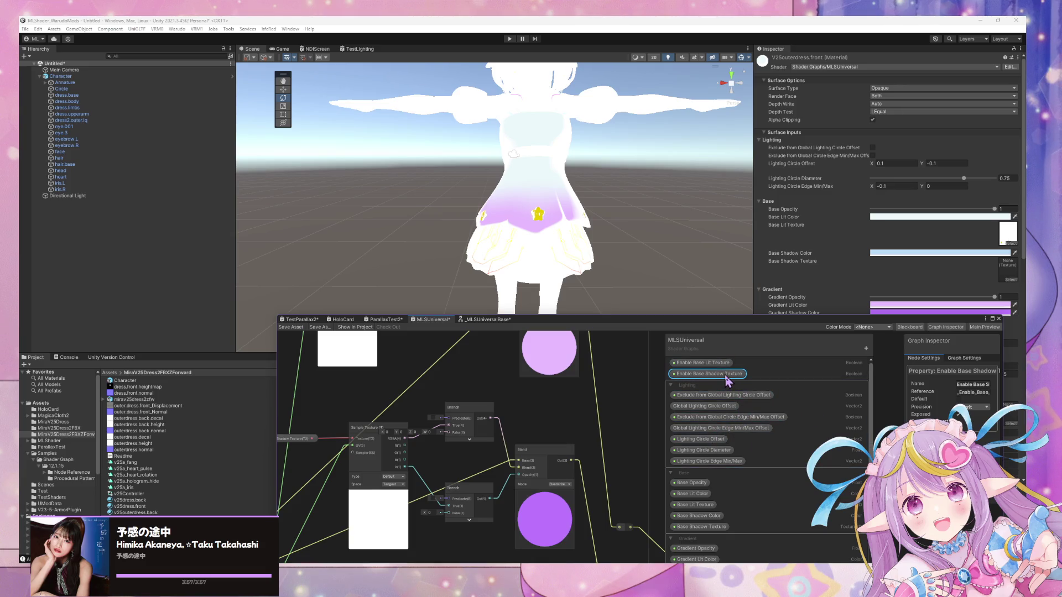
# Drag both Boolean properties into the Base category
pyautogui.moveTo(726, 378); pyautogui.dragTo(719, 533)
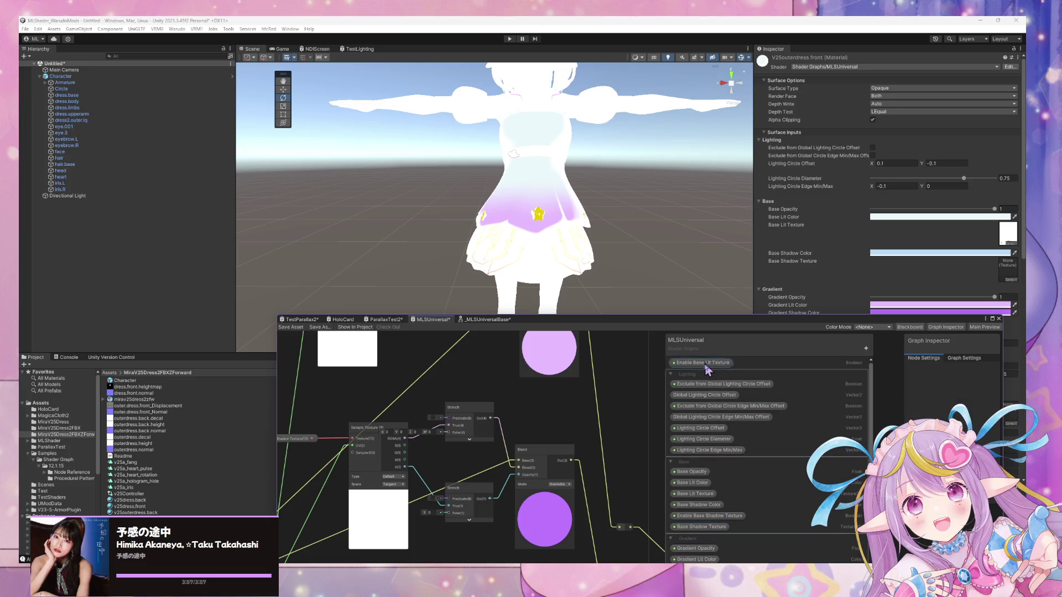
pyautogui.moveTo(713, 368)
pyautogui.mouseDown()
pyautogui.moveTo(689, 512)
pyautogui.moveTo(707, 502)
pyautogui.mouseUp()
pyautogui.click(716, 482)
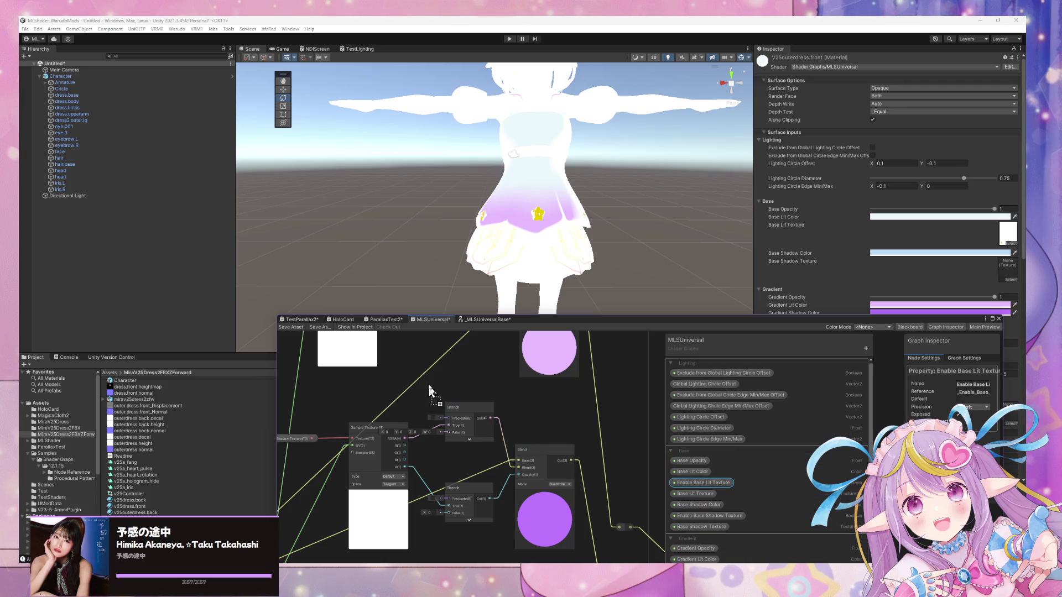
# Connect Enable Base Lit Texture and Enable Base Shadow Texture nodes to the two Branch Predicate ports
pyautogui.moveTo(440, 363); pyautogui.dragTo(427, 347)
pyautogui.moveTo(488, 386)
pyautogui.mouseDown(button='middle')
pyautogui.moveTo(495, 416)
pyautogui.moveTo(467, 458)
pyautogui.mouseUp(button='middle')
pyautogui.moveTo(467, 469)
pyautogui.mouseDown()
pyautogui.moveTo(441, 463)
pyautogui.moveTo(452, 369)
pyautogui.moveTo(457, 384)
pyautogui.mouseUp()
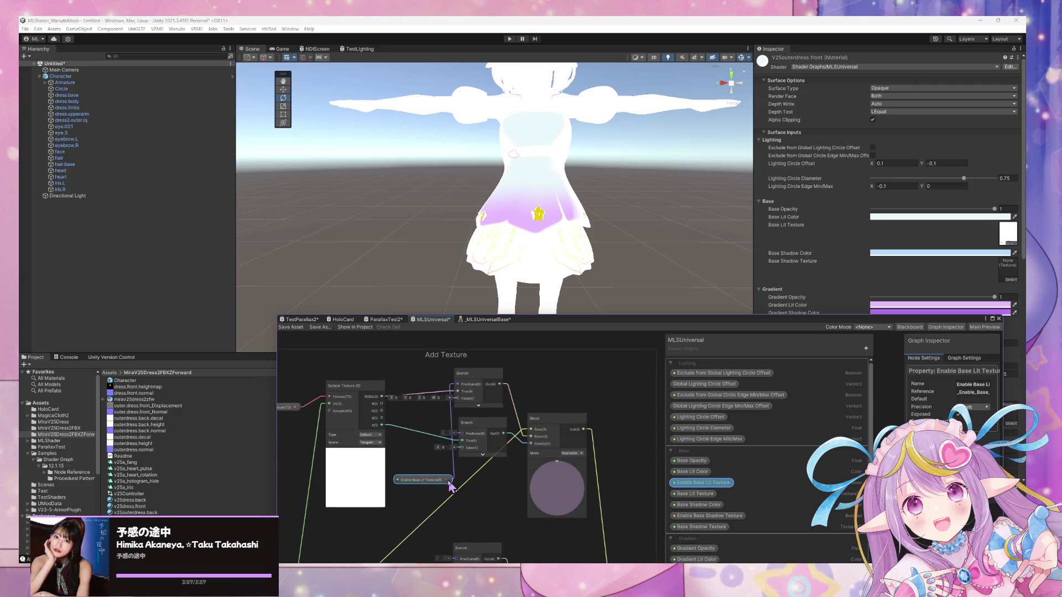
pyautogui.moveTo(461, 440); pyautogui.dragTo(460, 434)
pyautogui.moveTo(505, 493); pyautogui.dragTo(512, 368, button='middle')
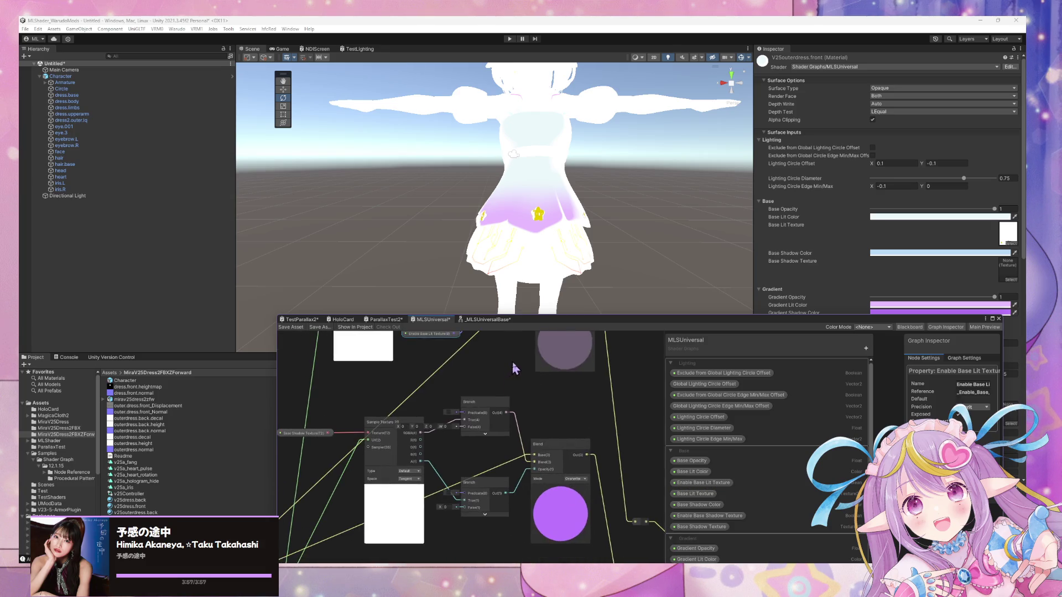
pyautogui.moveTo(714, 520)
pyautogui.mouseDown()
pyautogui.moveTo(560, 440)
pyautogui.moveTo(446, 435)
pyautogui.moveTo(449, 459)
pyautogui.moveTo(449, 428)
pyautogui.moveTo(463, 413)
pyautogui.mouseUp()
pyautogui.moveTo(505, 458); pyautogui.dragTo(464, 492)
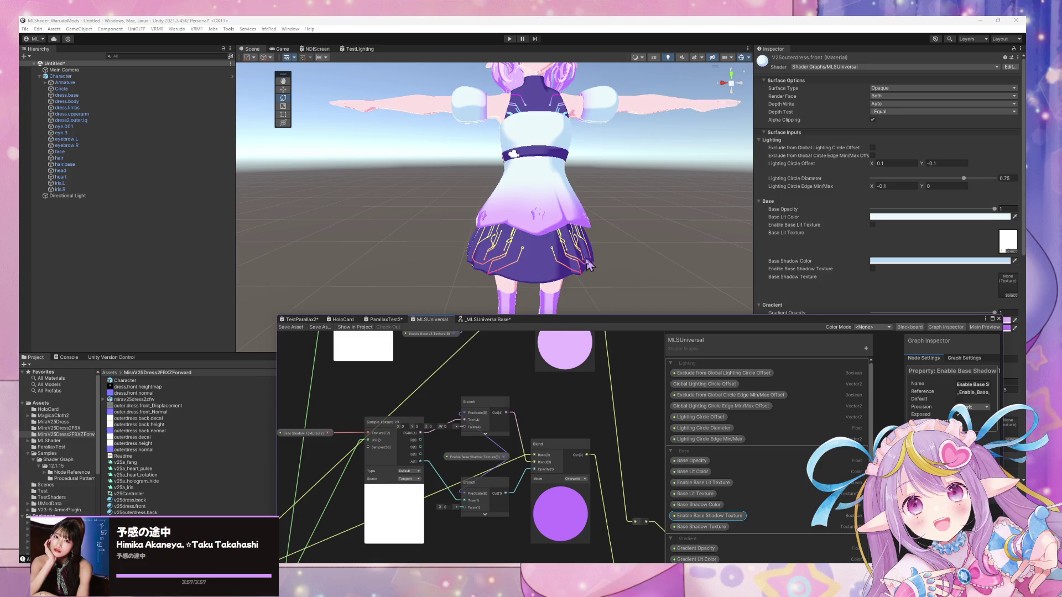
# Select both outer dress materials and tick Enable Base Lit Texture
pyautogui.moveTo(629, 321)
pyautogui.mouseDown()
pyautogui.moveTo(630, 403)
pyautogui.moveTo(676, 452)
pyautogui.mouseUp()
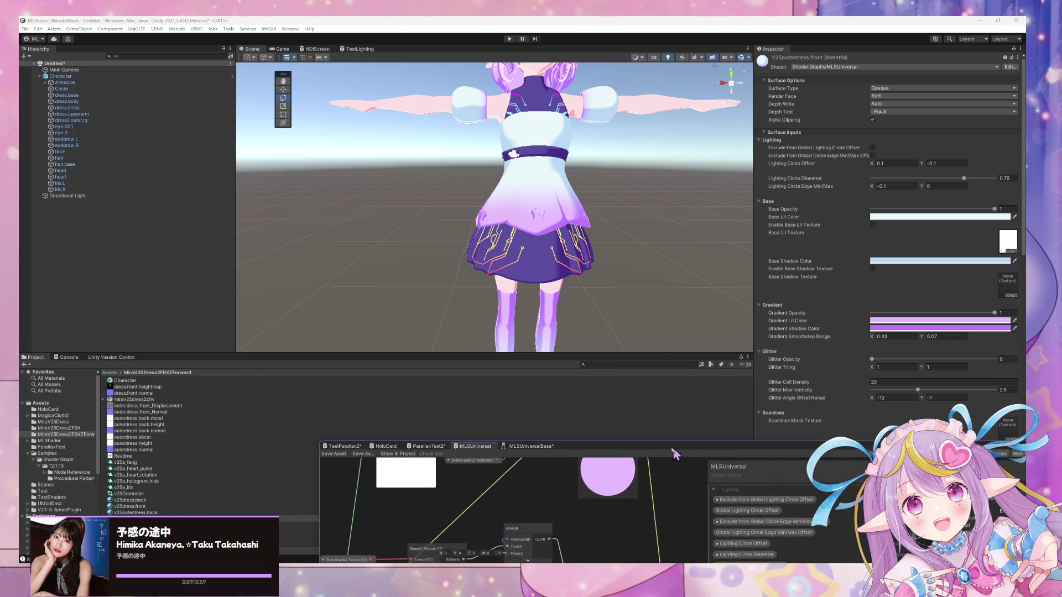
pyautogui.keyDown('ctrl'); pyautogui.click(192, 512); pyautogui.keyUp('ctrl')
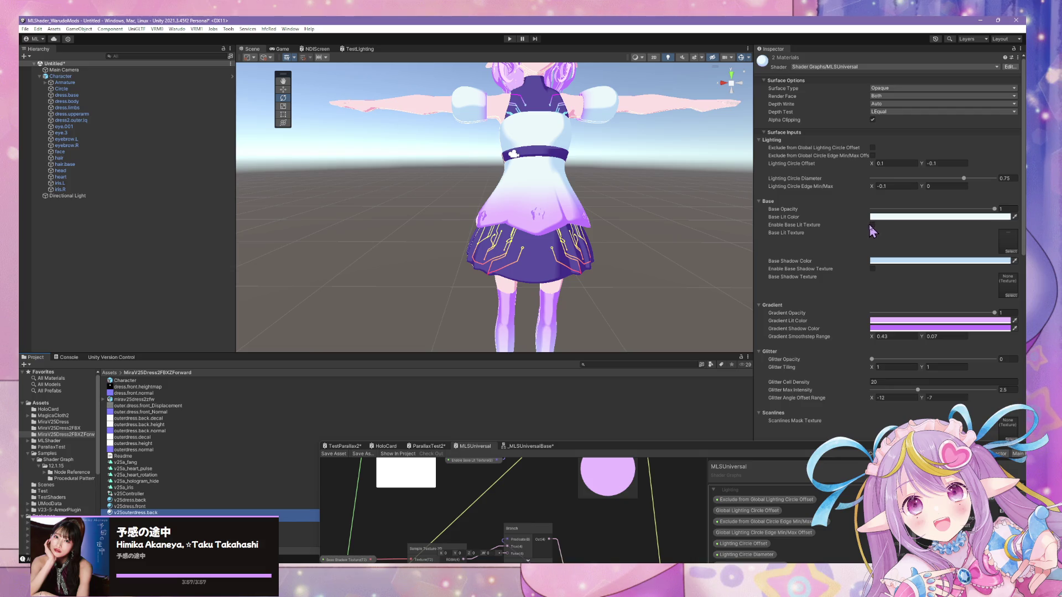
pyautogui.click(872, 225)
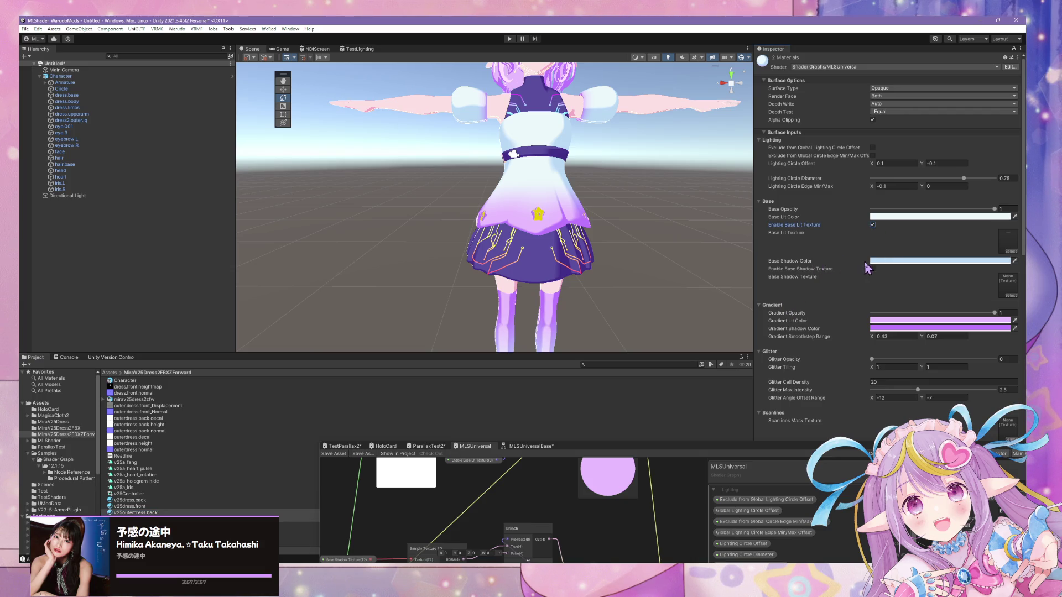
pyautogui.click(874, 270)
pyautogui.click(873, 270)
pyautogui.click(874, 270)
pyautogui.click(873, 270)
pyautogui.moveTo(713, 242)
pyautogui.keyDown('alt'); pyautogui.mouseDown()
pyautogui.moveTo(581, 273)
pyautogui.moveTo(410, 270)
pyautogui.moveTo(360, 282)
pyautogui.moveTo(660, 234)
pyautogui.moveTo(631, 239)
pyautogui.mouseUp(); pyautogui.keyUp('alt')
pyautogui.scroll(8, 667, 240)
pyautogui.scroll(-7, 689, 243)
pyautogui.scroll(3, 687, 240)
pyautogui.scroll(5, 642, 237)
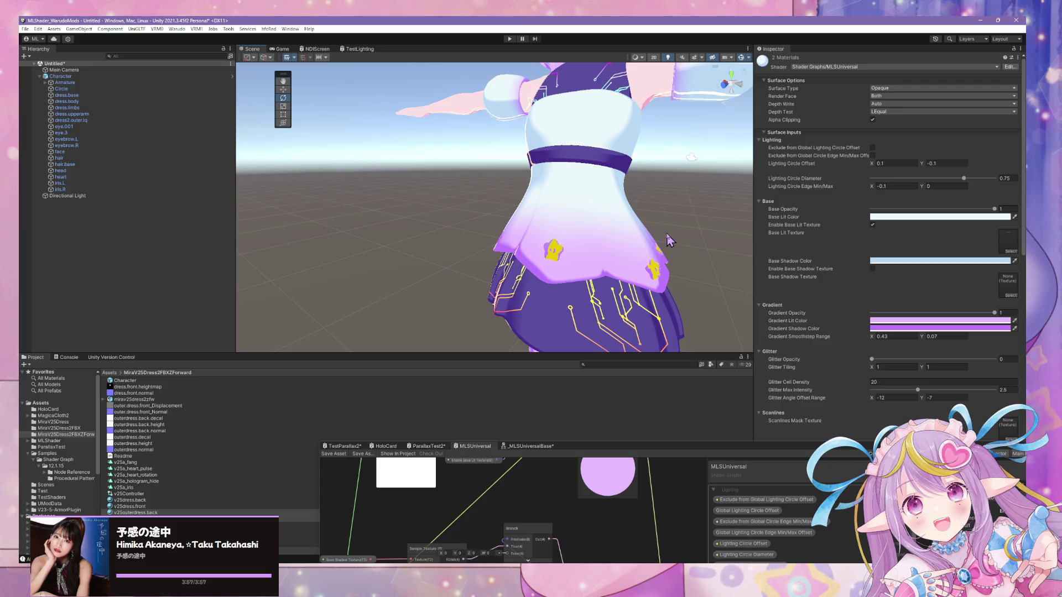
pyautogui.moveTo(666, 234)
pyautogui.keyDown('alt'); pyautogui.mouseDown()
pyautogui.moveTo(549, 261)
pyautogui.moveTo(500, 256)
pyautogui.moveTo(546, 260)
pyautogui.mouseUp(); pyautogui.keyUp('alt')
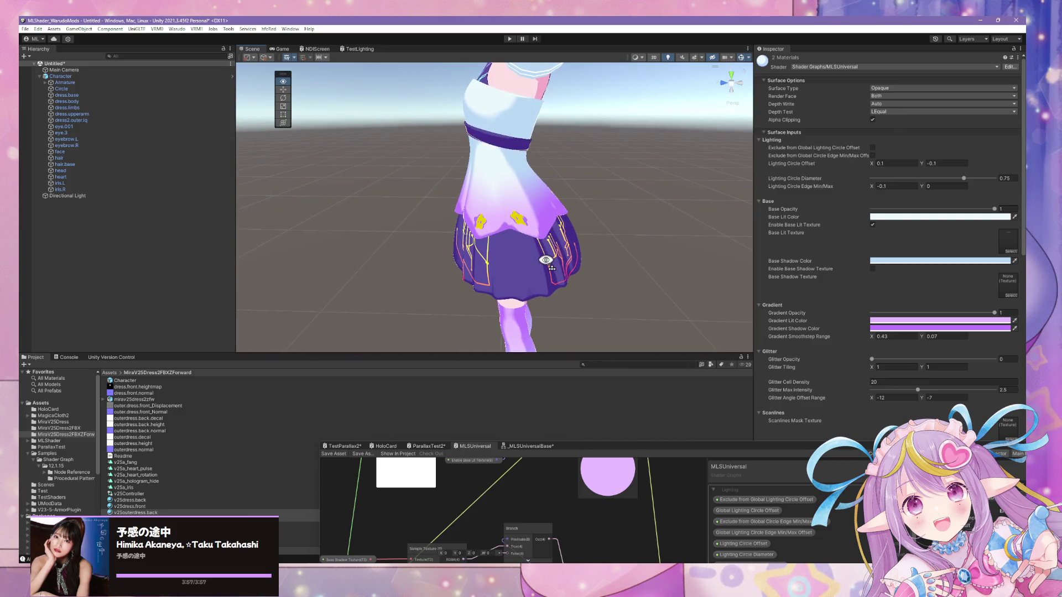
pyautogui.moveTo(736, 245)
pyautogui.keyDown('alt'); pyautogui.mouseDown()
pyautogui.moveTo(505, 240)
pyautogui.moveTo(520, 253)
pyautogui.mouseUp(); pyautogui.keyUp('alt')
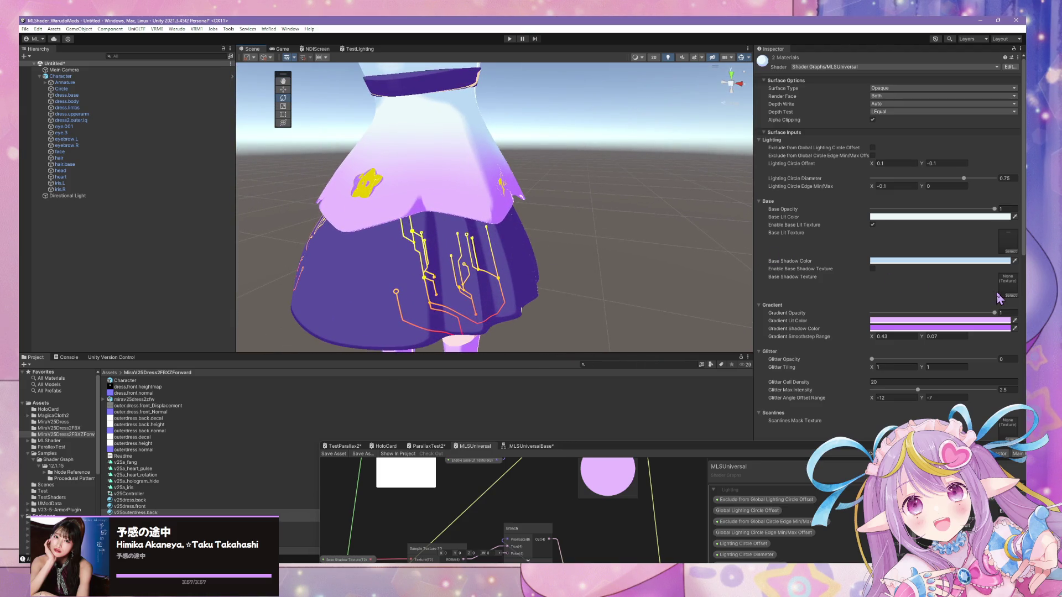
pyautogui.click(1017, 296)
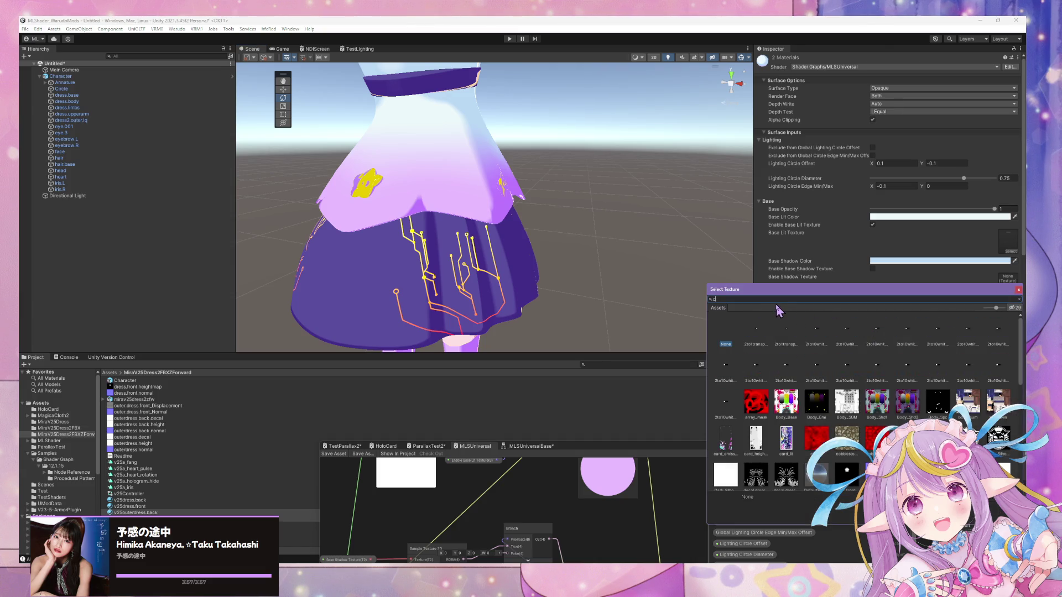
# Search 'outer' in the Select Texture picker and assign an outerdress decal texture as Base Shadow Texture
pyautogui.write('p;pr')
pyautogui.press('BackSpace')
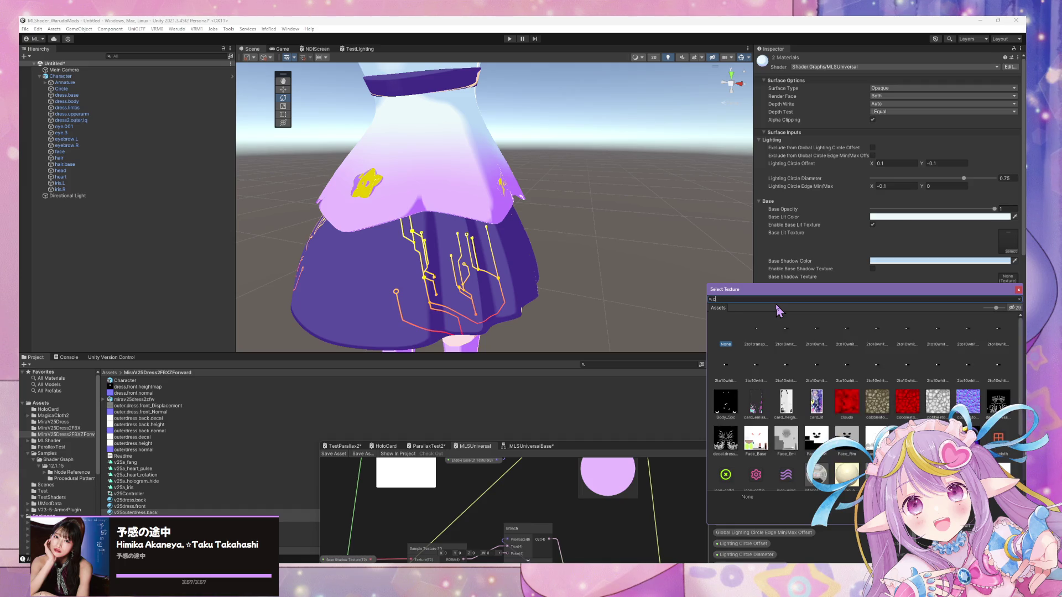
pyautogui.write('r')
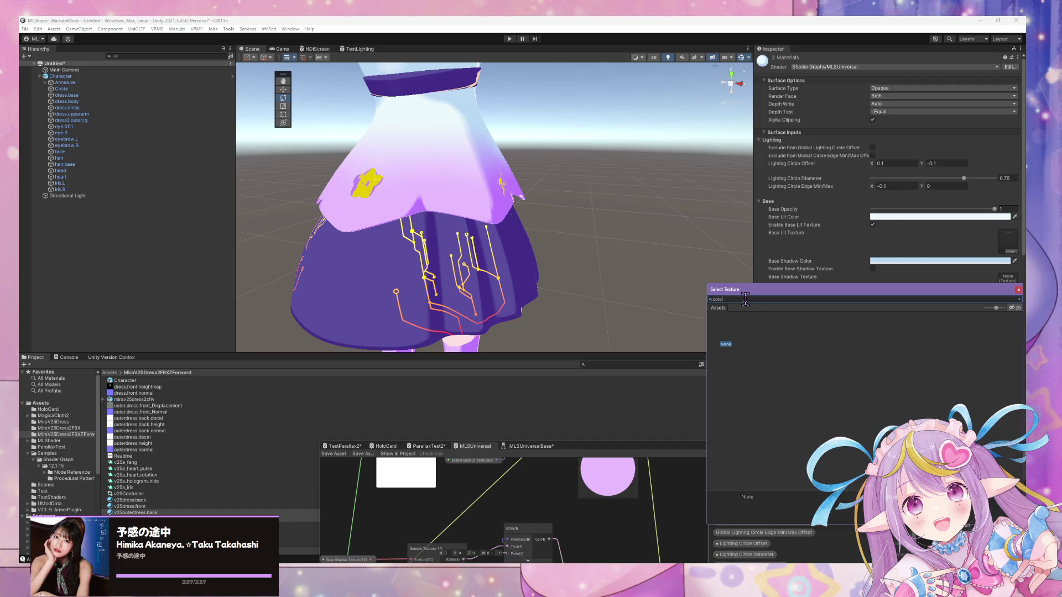
pyautogui.press('BackSpace')
pyautogui.scroll(-5, 866, 390)
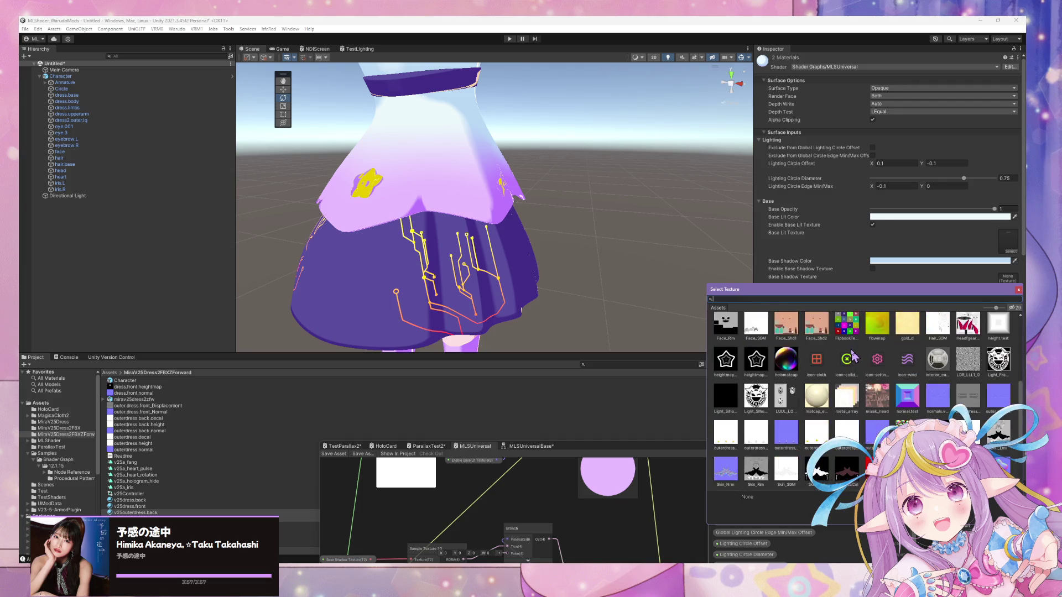
pyautogui.scroll(5, 863, 386)
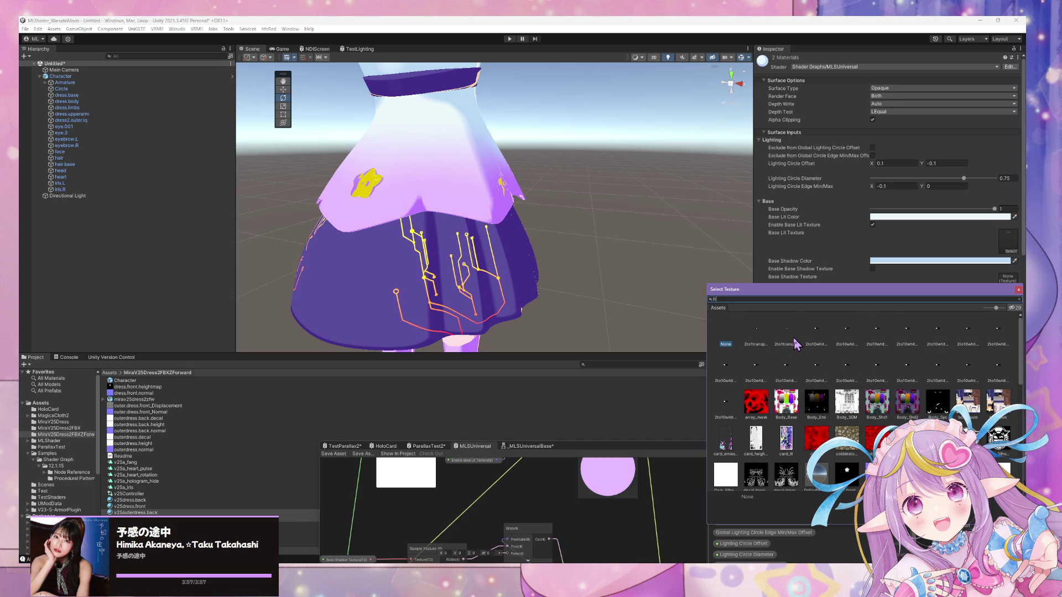
pyautogui.press('BackSpace')
pyautogui.press('BackSpace')
pyautogui.write('er')
pyautogui.click(759, 332)
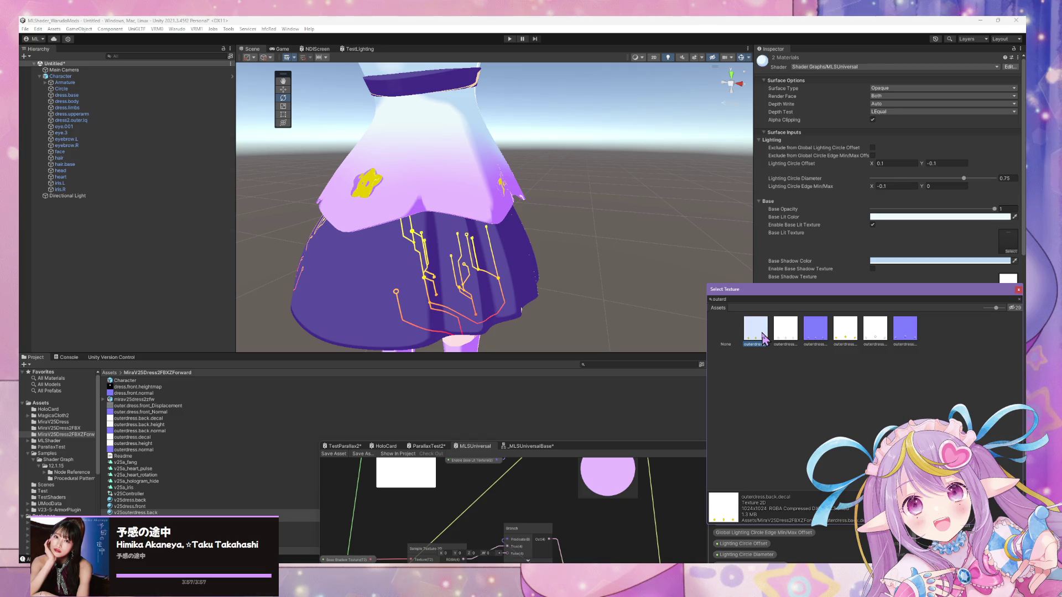
pyautogui.click(846, 342)
pyautogui.click(753, 340)
pyautogui.doubleClick(839, 339)
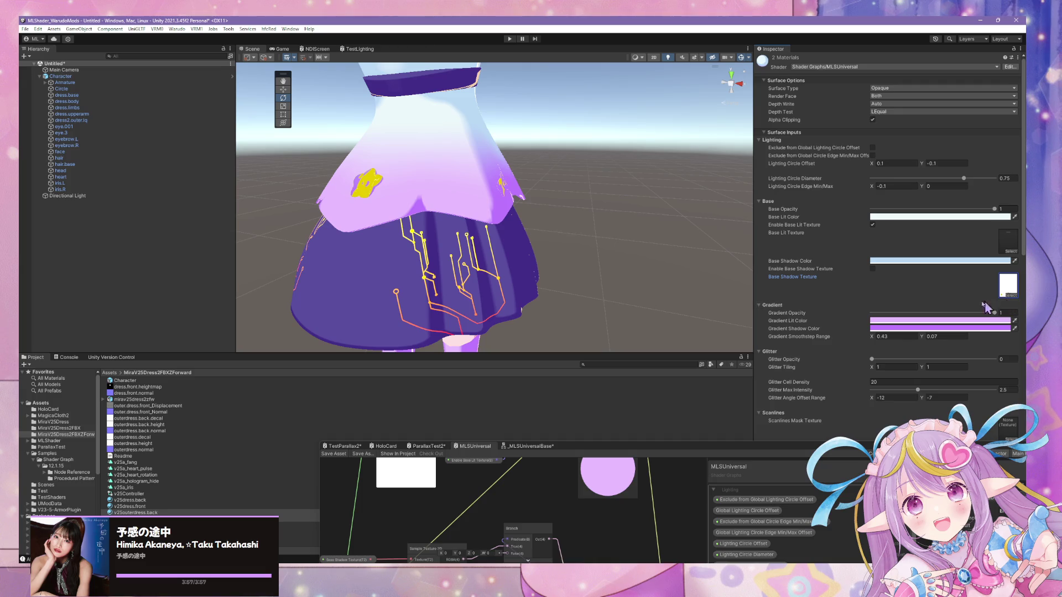
# Tick Enable Base Shadow Texture, check the dress shading, and select only the back material
pyautogui.click(872, 268)
pyautogui.keyDown('alt'); pyautogui.moveTo(524, 269); pyautogui.dragTo(661, 266); pyautogui.keyUp('alt')
pyautogui.scroll(5, 654, 263)
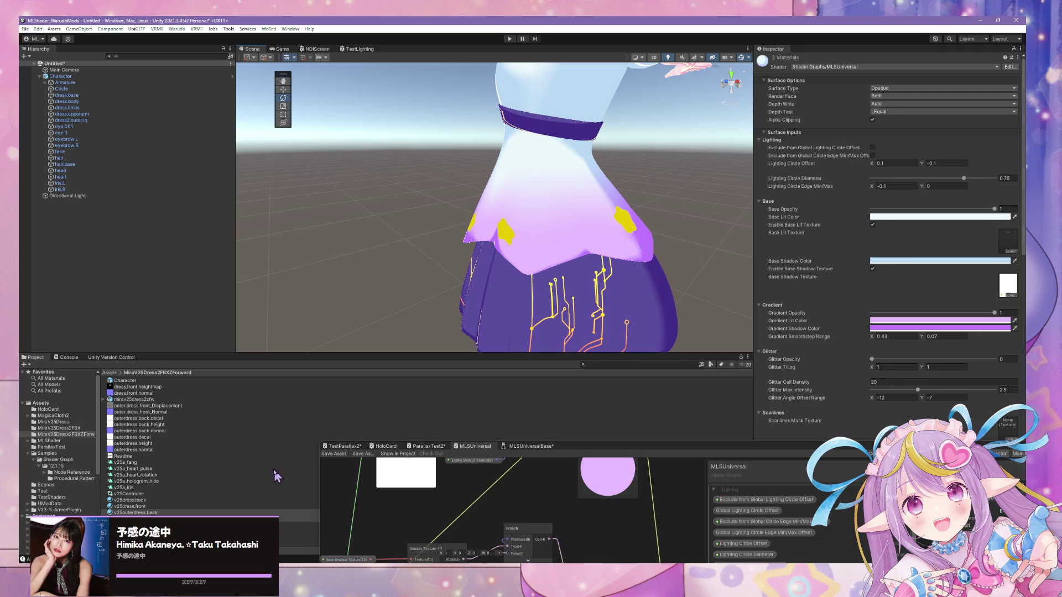
pyautogui.click(136, 513)
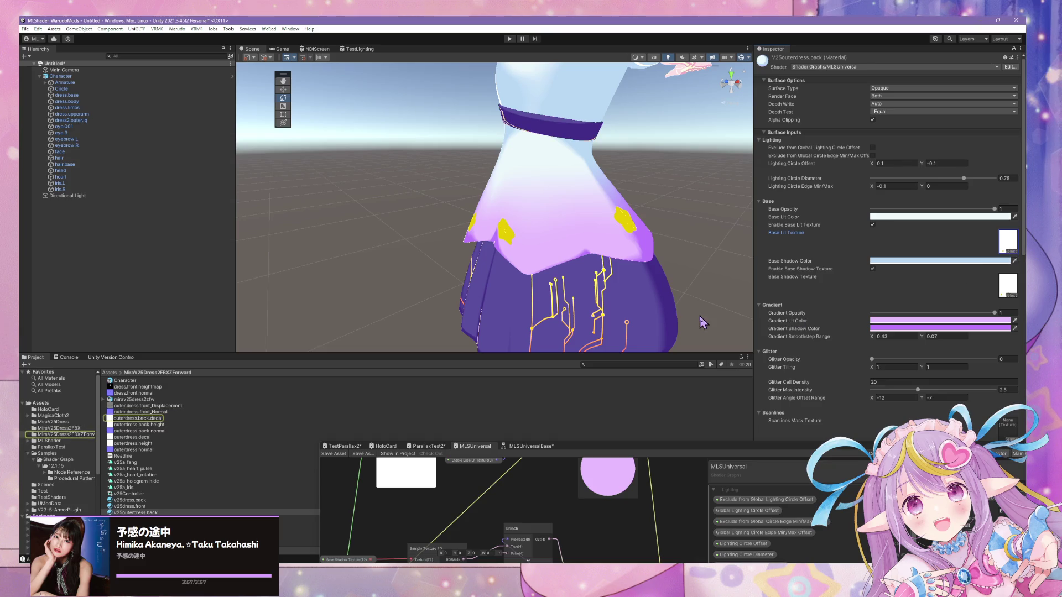
# Compare outerdress textures for the back material, keeping outerdress.back.decal as the shadow texture
pyautogui.click(1012, 252)
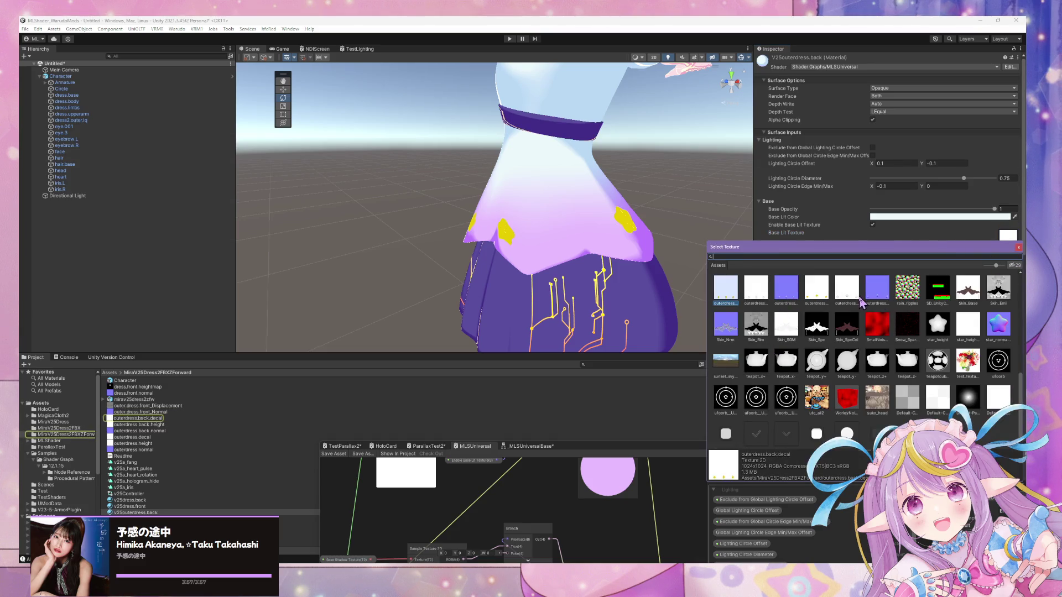
pyautogui.click(757, 290)
pyautogui.click(816, 288)
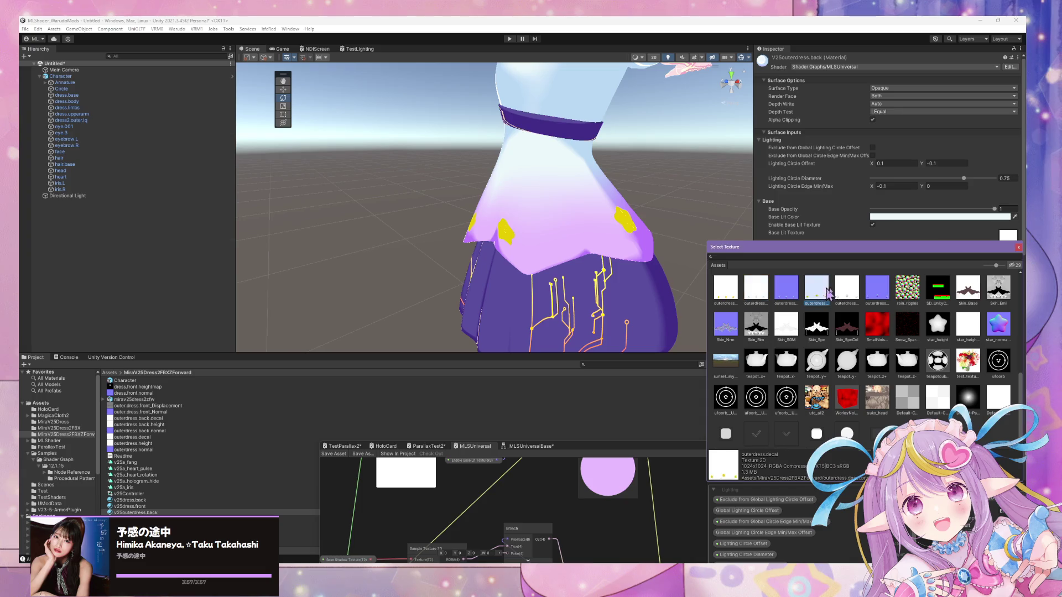
pyautogui.click(850, 296)
pyautogui.click(832, 297)
pyautogui.click(757, 297)
pyautogui.click(729, 295)
pyautogui.click(755, 294)
pyautogui.click(725, 293)
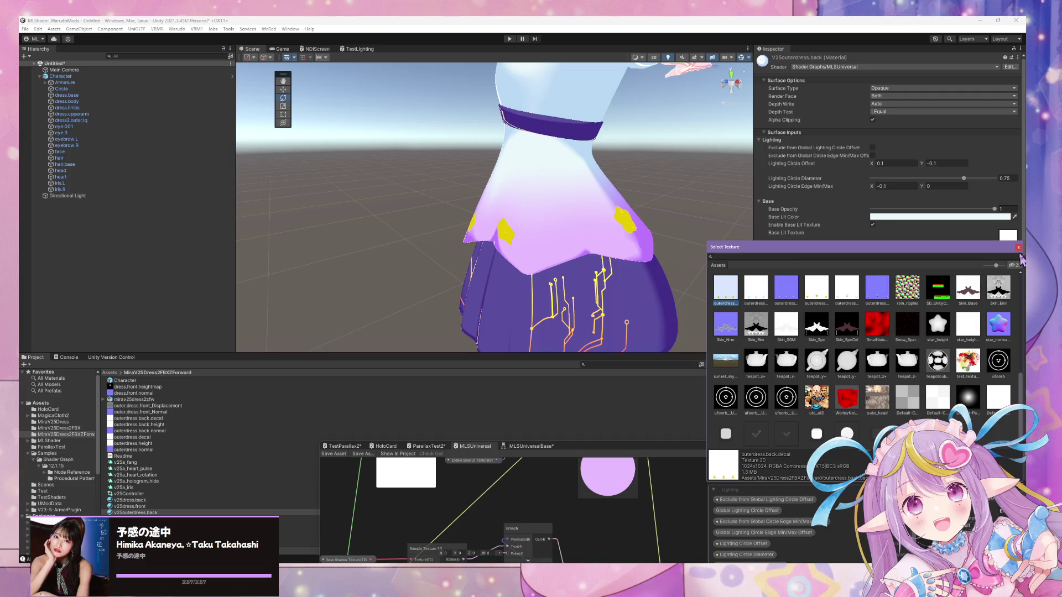
pyautogui.click(1019, 247)
pyautogui.click(1011, 251)
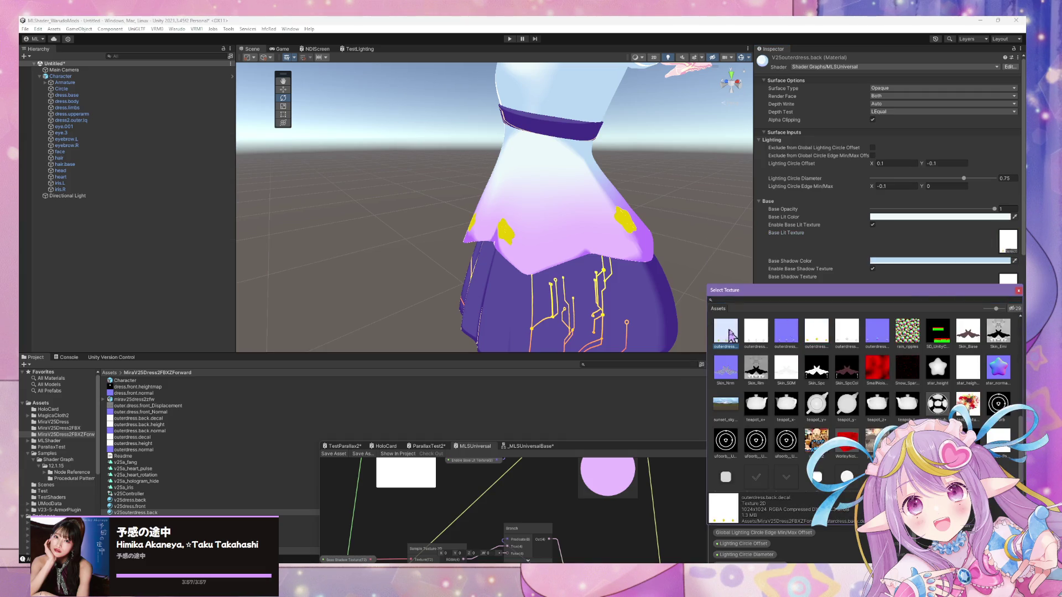
pyautogui.click(1019, 292)
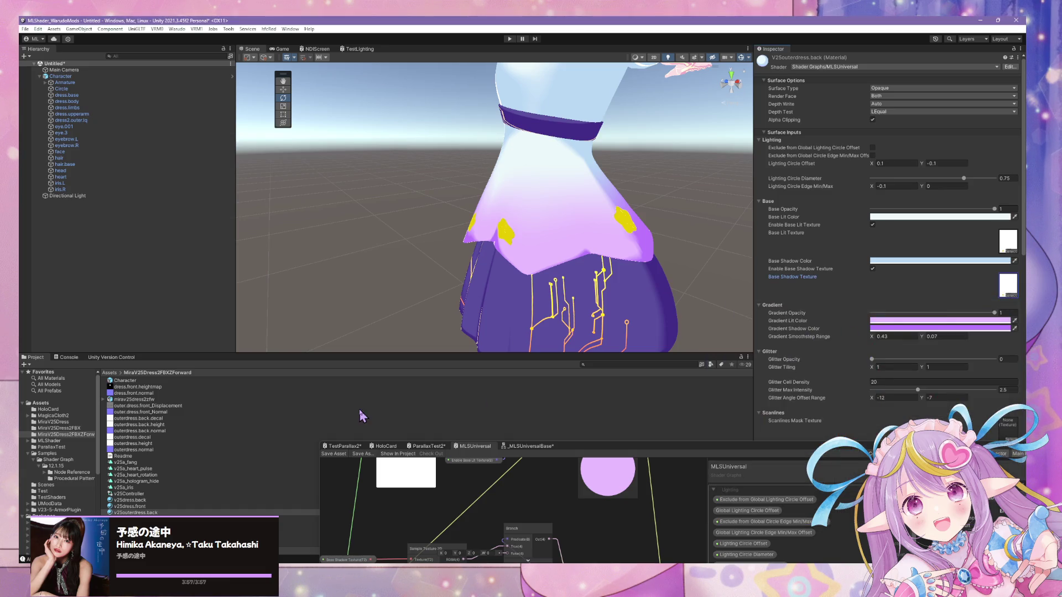
# View the character from behind and enlarge the shader graph window below the scene
pyautogui.moveTo(449, 303)
pyautogui.keyDown('alt'); pyautogui.mouseDown()
pyautogui.moveTo(636, 263)
pyautogui.moveTo(531, 289)
pyautogui.moveTo(435, 280)
pyautogui.moveTo(697, 260)
pyautogui.mouseUp(); pyautogui.keyUp('alt')
pyautogui.scroll(5, 697, 260)
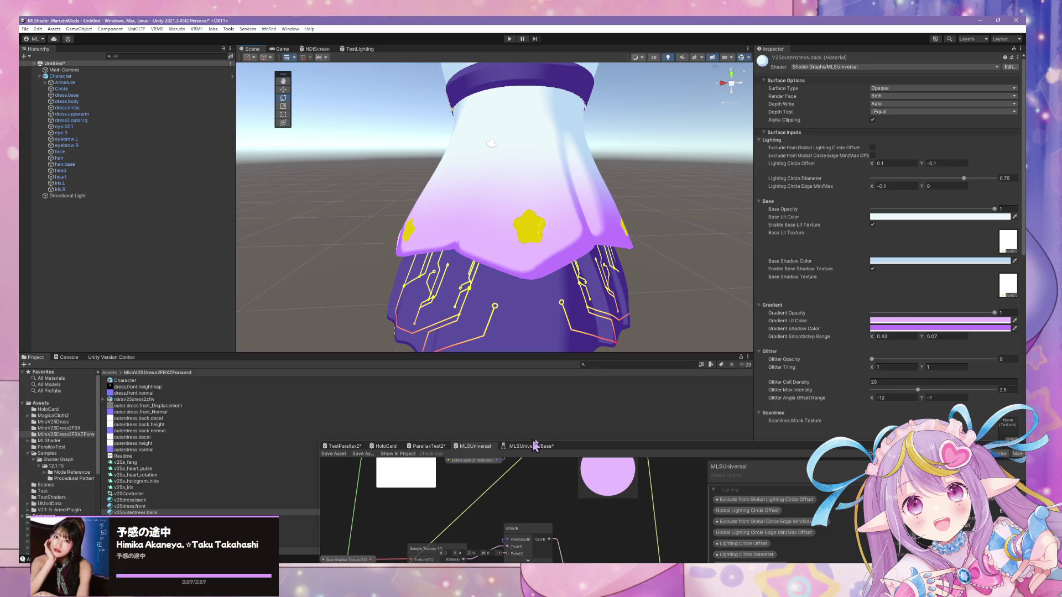
pyautogui.moveTo(549, 453)
pyautogui.mouseDown()
pyautogui.moveTo(479, 355)
pyautogui.moveTo(389, 157)
pyautogui.mouseUp()
# Nudge the lower Blend node down and pan the graph over to the texture samplers
pyautogui.scroll(3, 474, 402)
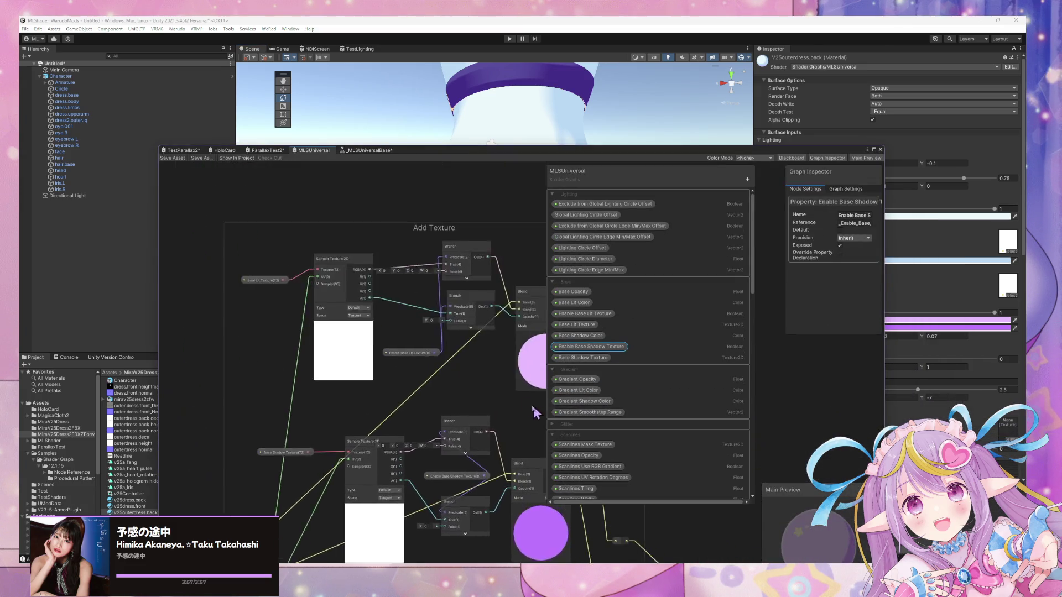
pyautogui.moveTo(474, 402)
pyautogui.mouseDown(button='middle')
pyautogui.moveTo(388, 391)
pyautogui.moveTo(389, 356)
pyautogui.moveTo(412, 362)
pyautogui.mouseUp(button='middle')
pyautogui.click(407, 420)
pyautogui.moveTo(407, 420); pyautogui.dragTo(412, 431)
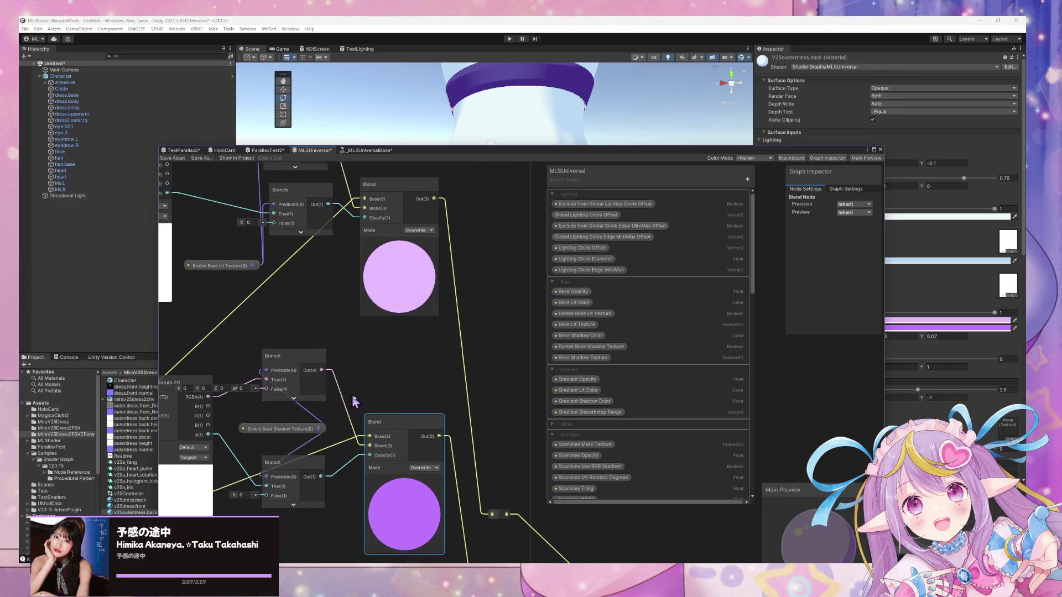
pyautogui.moveTo(180, 391); pyautogui.dragTo(320, 403, button='middle')
pyautogui.click(330, 399)
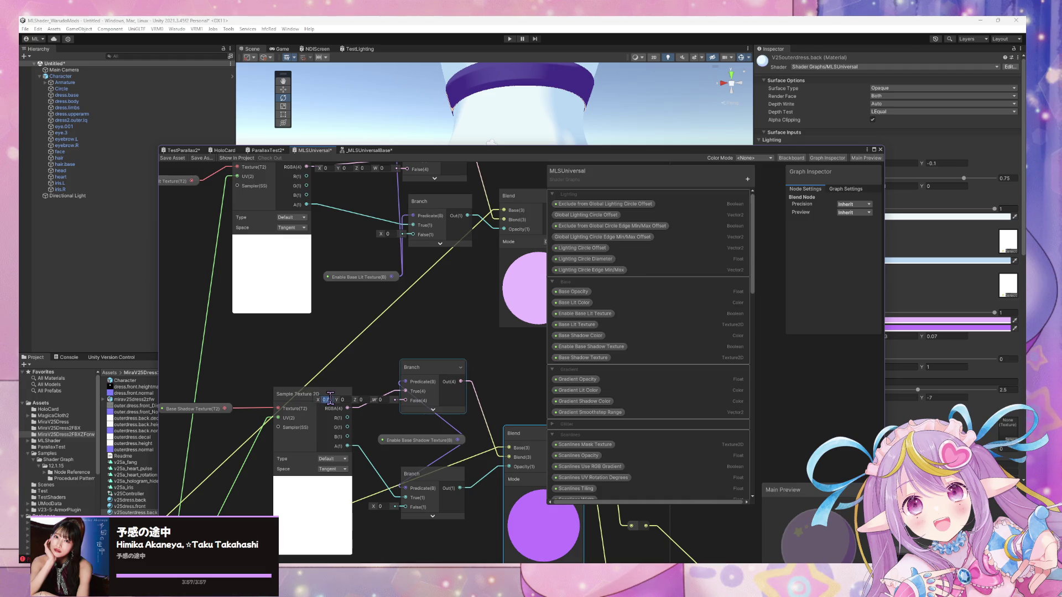
pyautogui.click(356, 329)
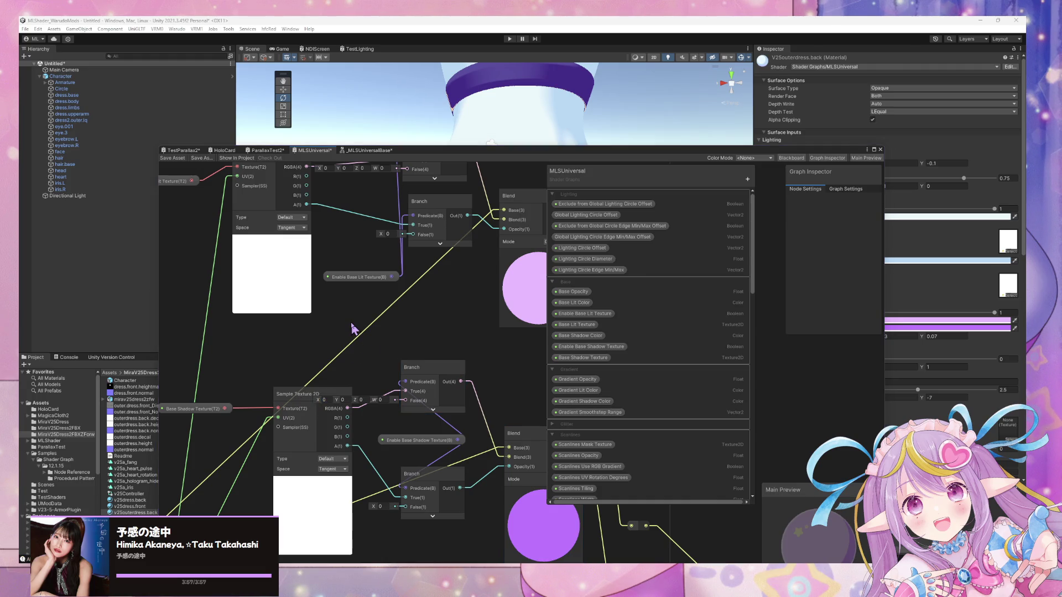
# Add a collapsed Hue node, shifting Sample Texture 2D left and Branch right to fit it
pyautogui.press('space')
pyautogui.write('hu')
pyautogui.press('Return')
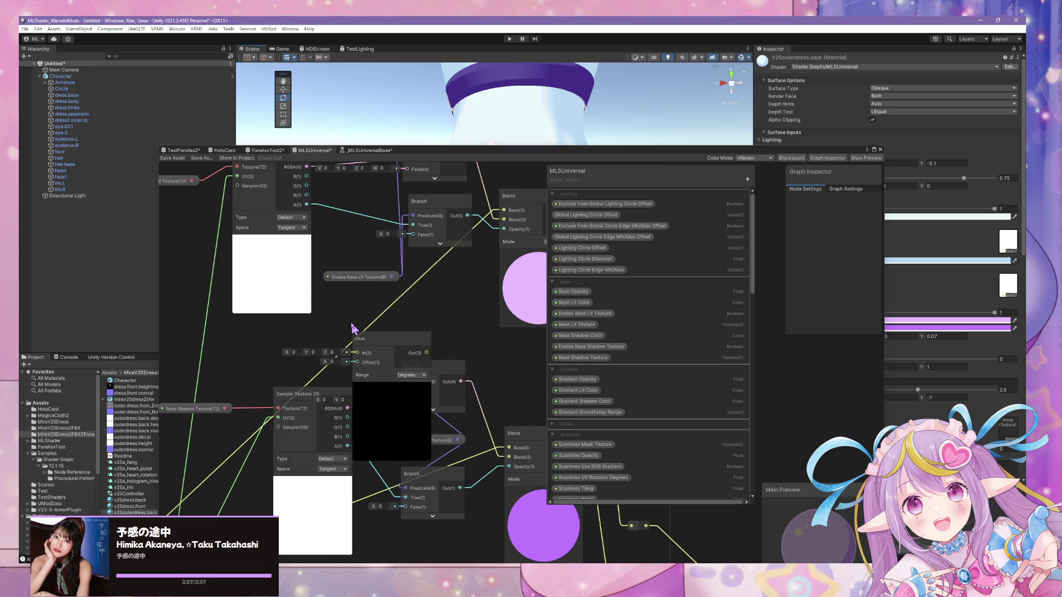
pyautogui.click(382, 385)
pyautogui.moveTo(384, 348); pyautogui.dragTo(377, 324)
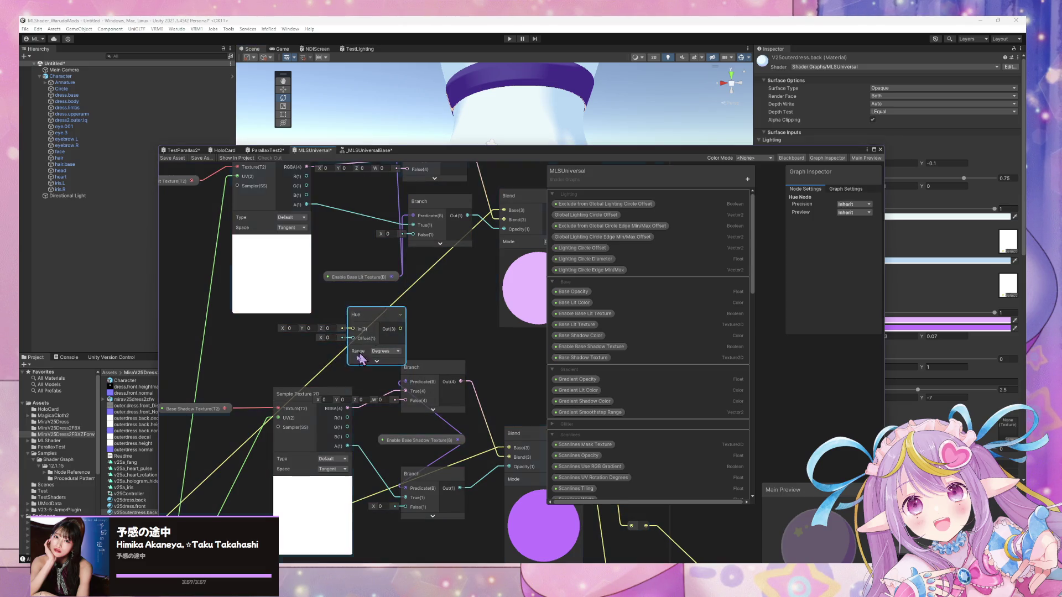
pyautogui.moveTo(301, 393); pyautogui.dragTo(275, 392)
pyautogui.moveTo(444, 392); pyautogui.dragTo(480, 392)
pyautogui.click(452, 339)
# Add a collapsed Saturation node (not Saturate) and stack it below the Hue node
pyautogui.press('space')
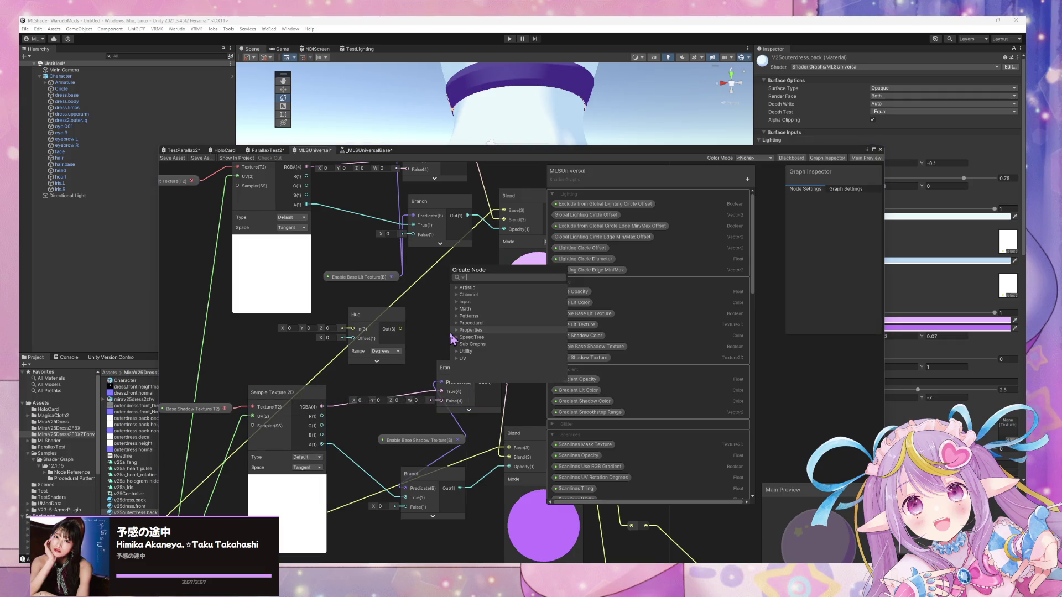
pyautogui.write('sat')
pyautogui.press('Up')
pyautogui.press('Up')
pyautogui.press('Up')
pyautogui.press('Return')
pyautogui.moveTo(475, 349)
pyautogui.mouseDown()
pyautogui.moveTo(410, 308)
pyautogui.moveTo(473, 276)
pyautogui.mouseUp()
pyautogui.click(461, 357)
pyautogui.moveTo(464, 333); pyautogui.dragTo(455, 347)
pyautogui.click(493, 354)
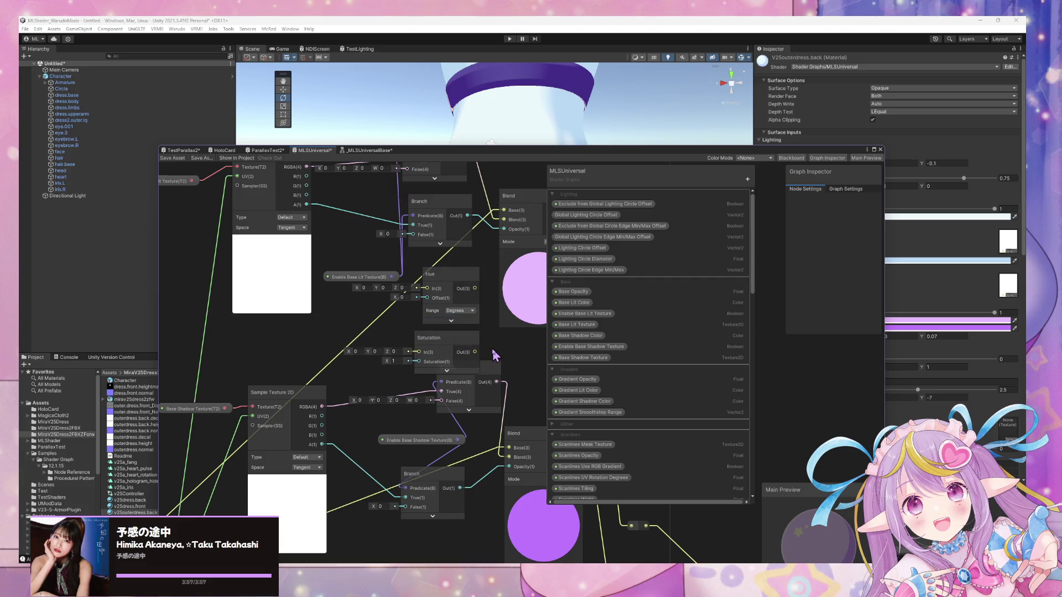
# Search the node list for 'val' and 'adj' nodes, then bring the White Balance node into view
pyautogui.press('space')
pyautogui.write('v')
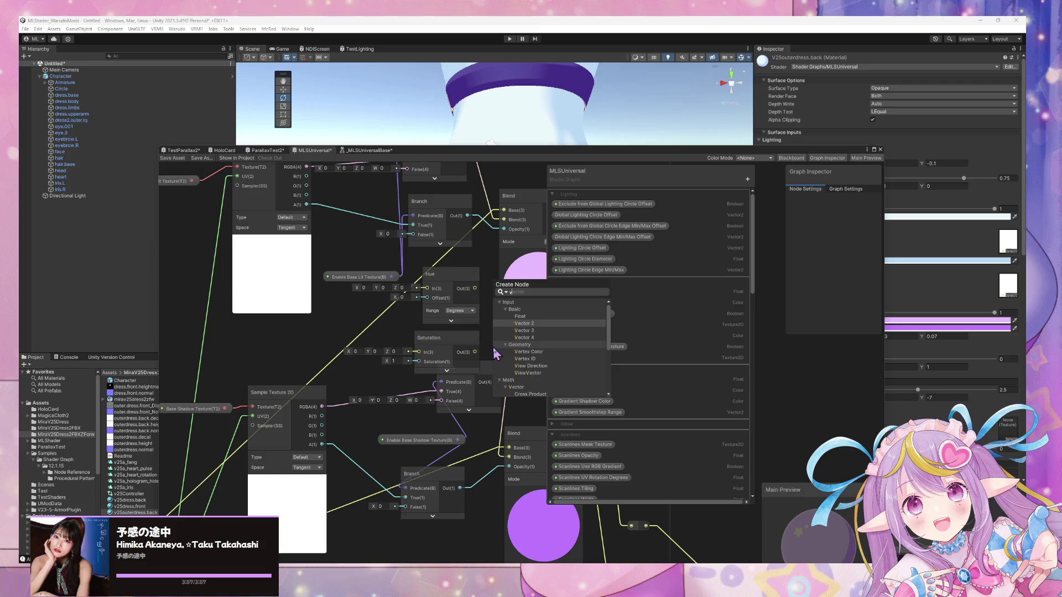
pyautogui.write('al')
pyautogui.press('BackSpace')
pyautogui.press('BackSpace')
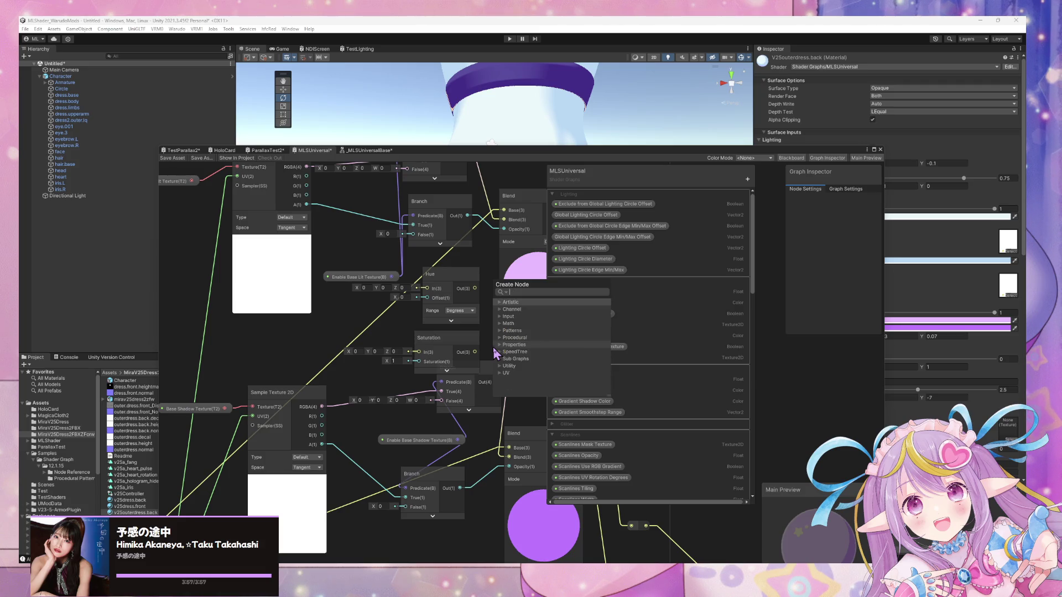
pyautogui.press('BackSpace')
pyautogui.press('BackSpace')
pyautogui.write('adj')
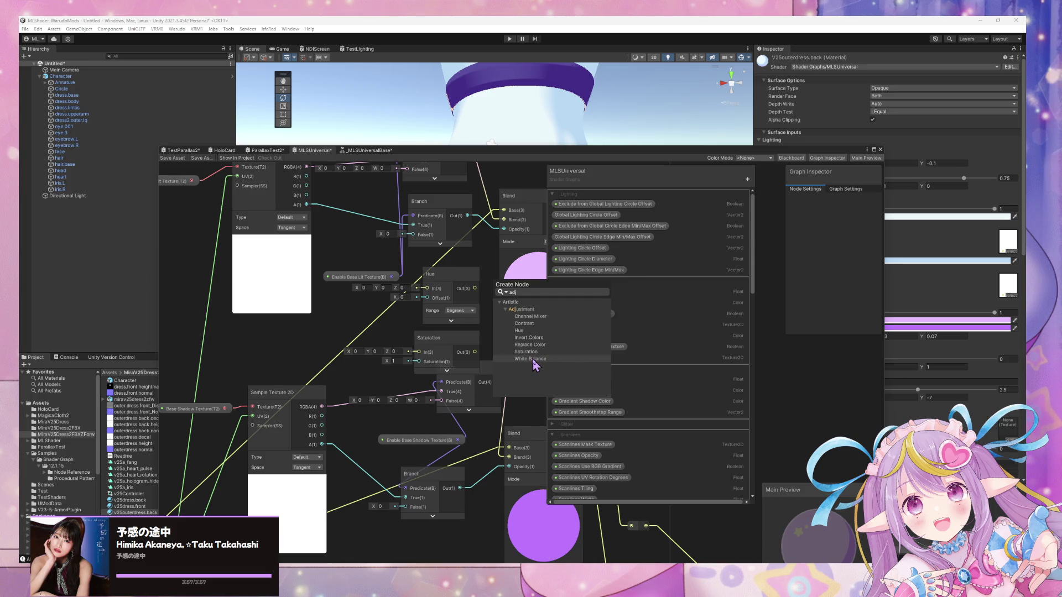
pyautogui.press('Escape')
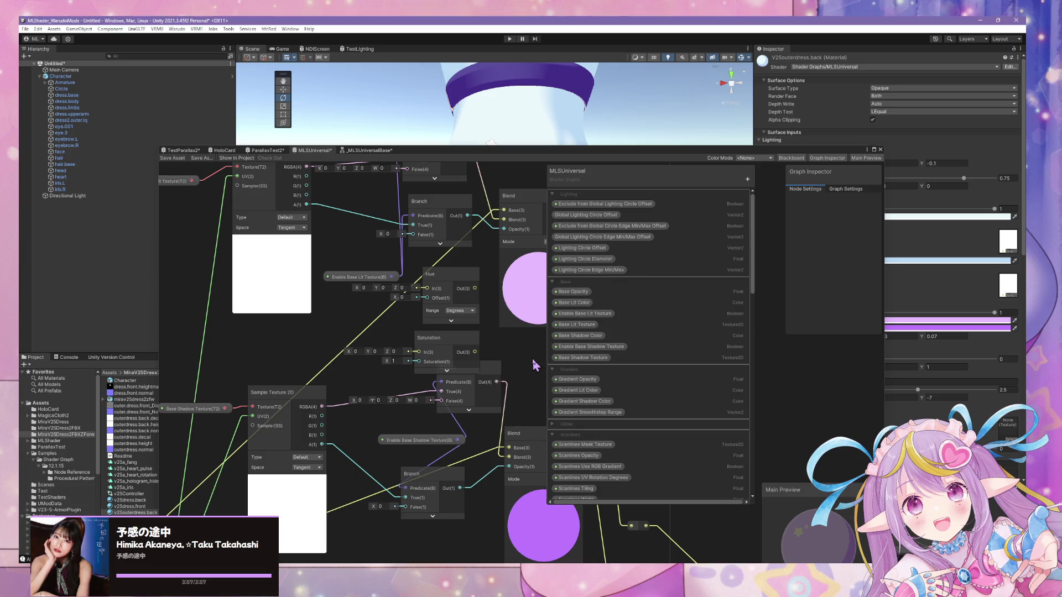
pyautogui.moveTo(519, 367); pyautogui.dragTo(481, 373, button='middle')
# Position White Balance, then wire a new Color node set to magenta FF3DAA into its input
pyautogui.moveTo(481, 373); pyautogui.dragTo(506, 376)
pyautogui.moveTo(506, 376); pyautogui.dragTo(431, 412, button='middle')
pyautogui.moveTo(471, 400)
pyautogui.mouseDown()
pyautogui.moveTo(491, 381)
pyautogui.moveTo(568, 369)
pyautogui.mouseUp()
pyautogui.click(512, 333)
pyautogui.click(513, 333)
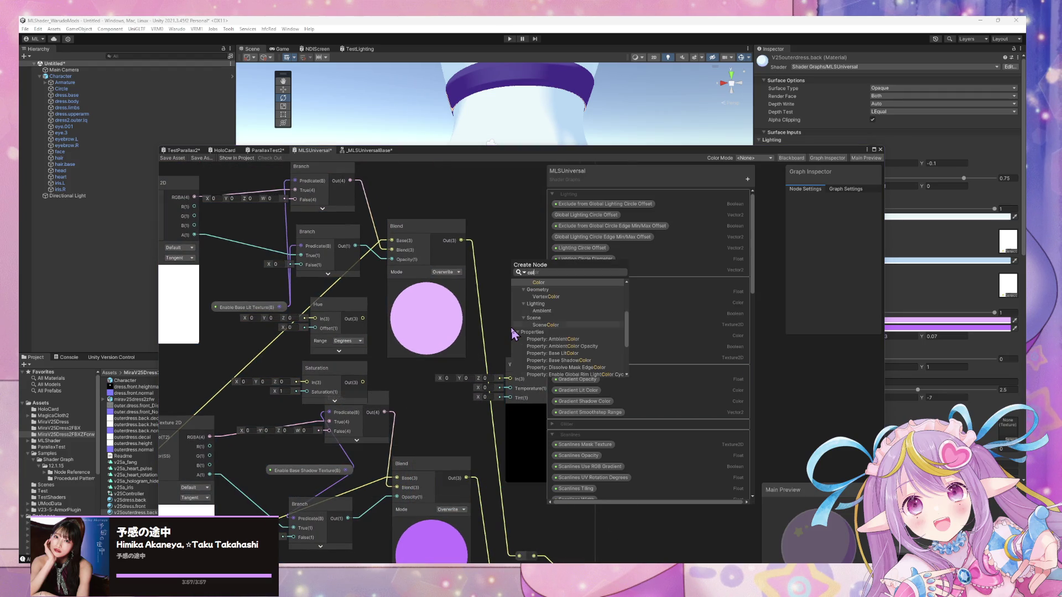
pyautogui.click(515, 335)
pyautogui.moveTo(521, 355); pyautogui.dragTo(401, 416)
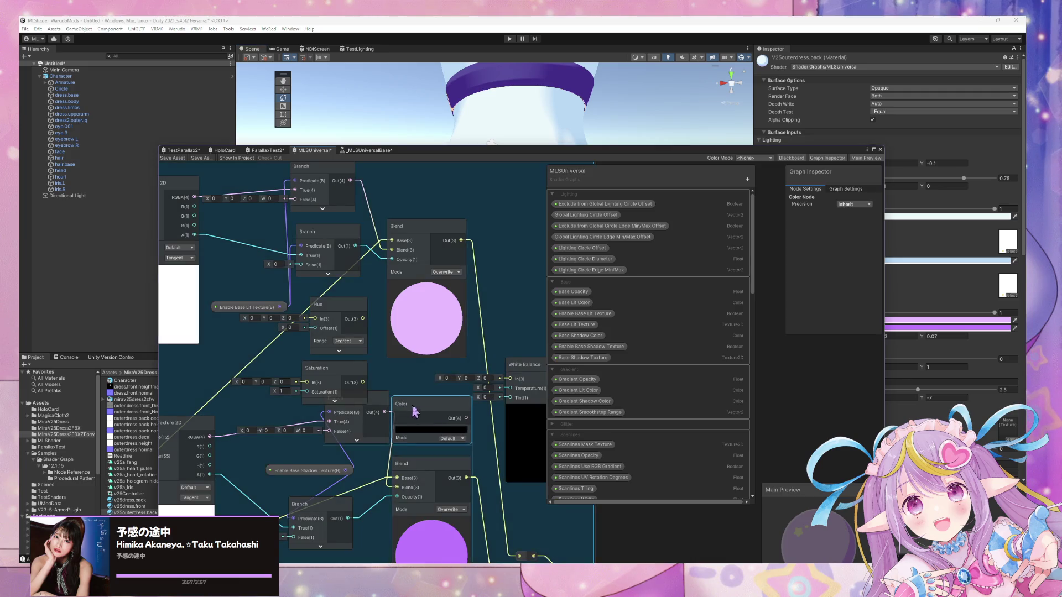
pyautogui.moveTo(467, 418); pyautogui.dragTo(510, 379)
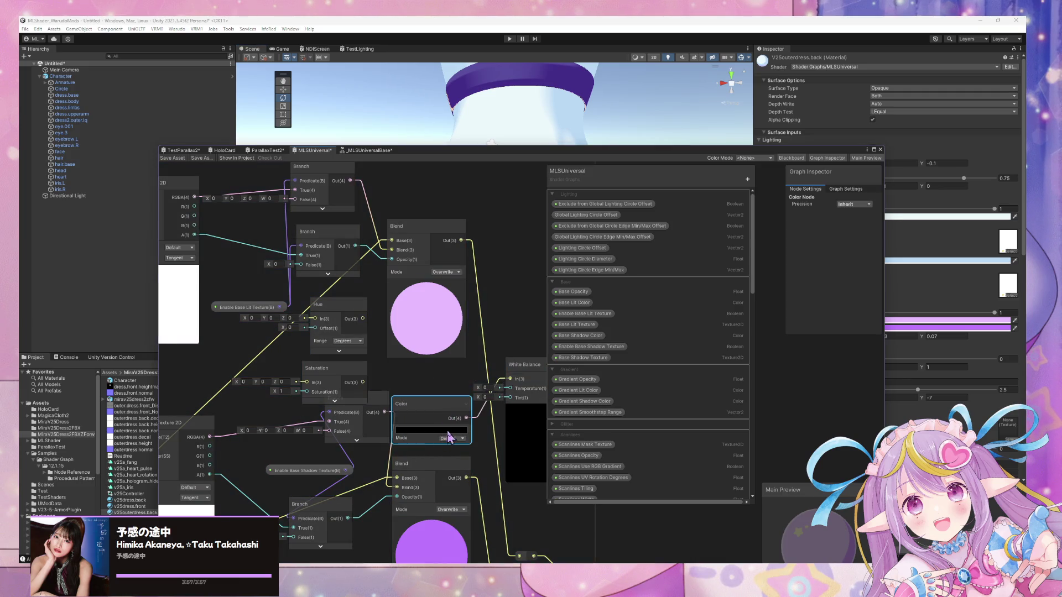
pyautogui.click(448, 429)
pyautogui.click(494, 549)
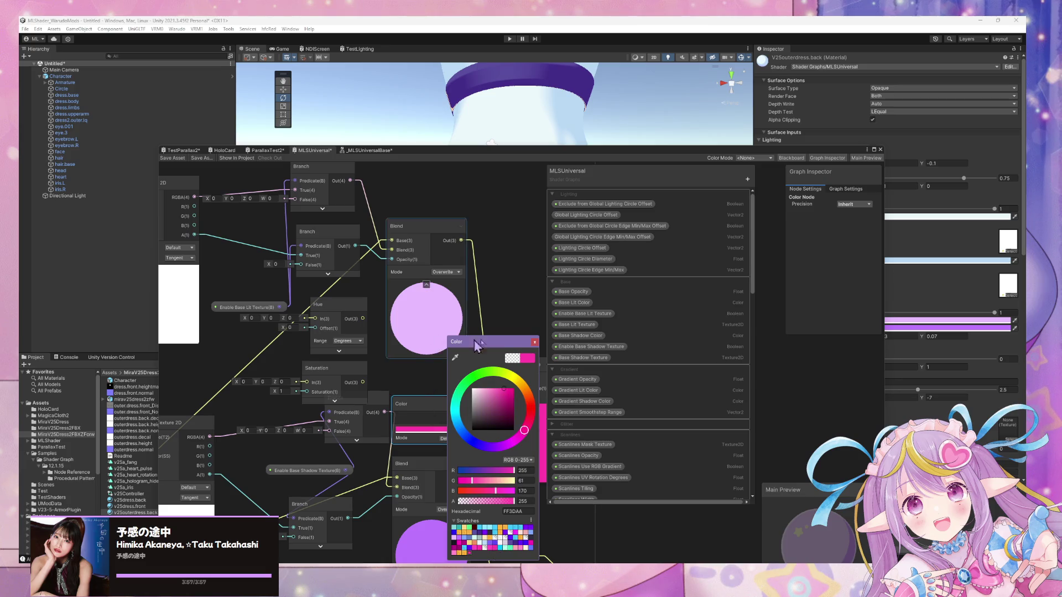
pyautogui.click(534, 342)
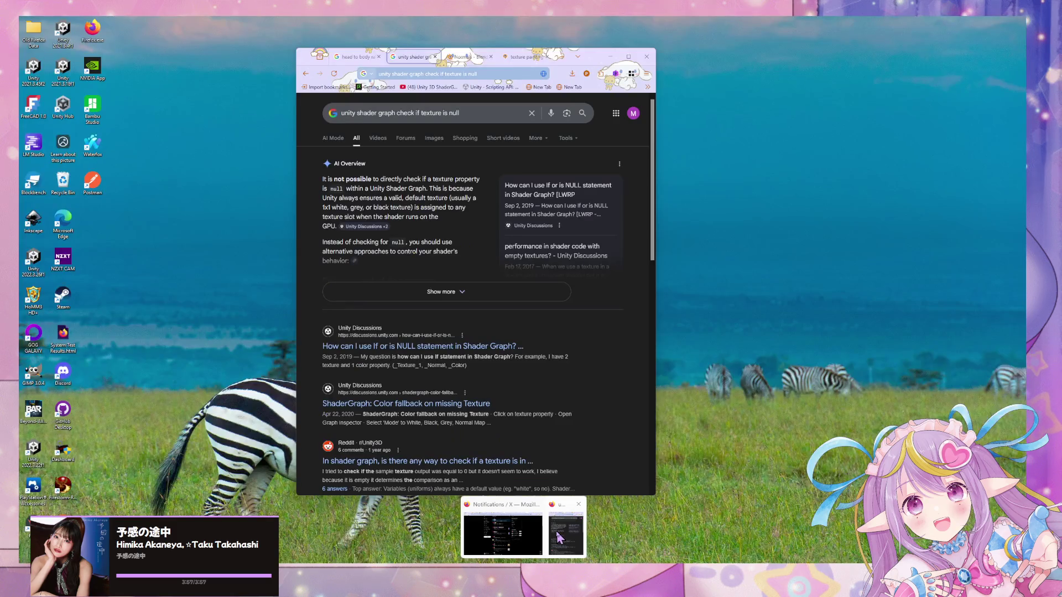
# Search Google for 'hsv value adjustment shader graph'
pyautogui.click(560, 538)
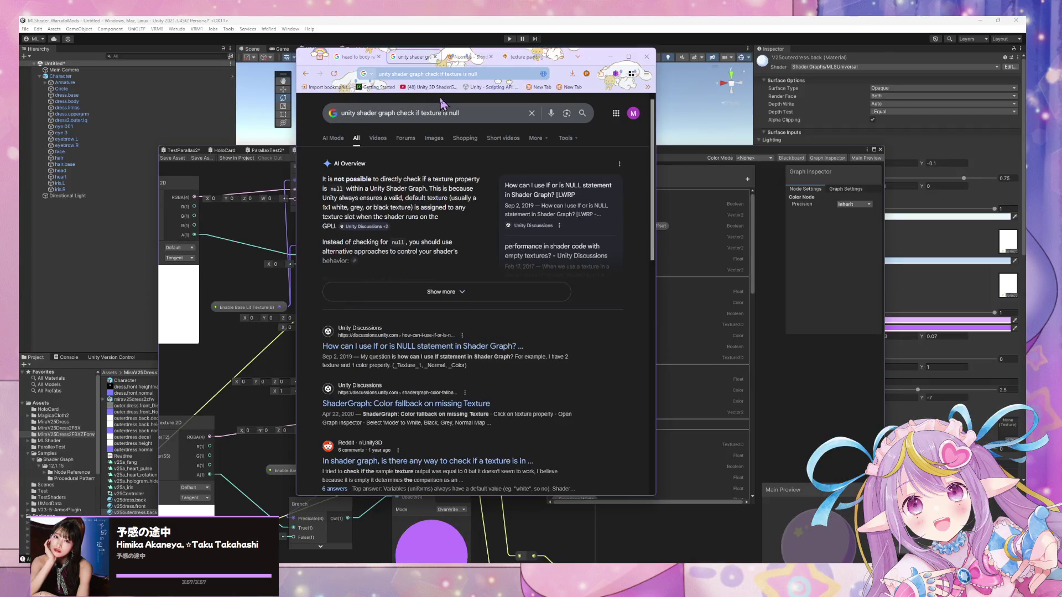
pyautogui.tripleClick(355, 109)
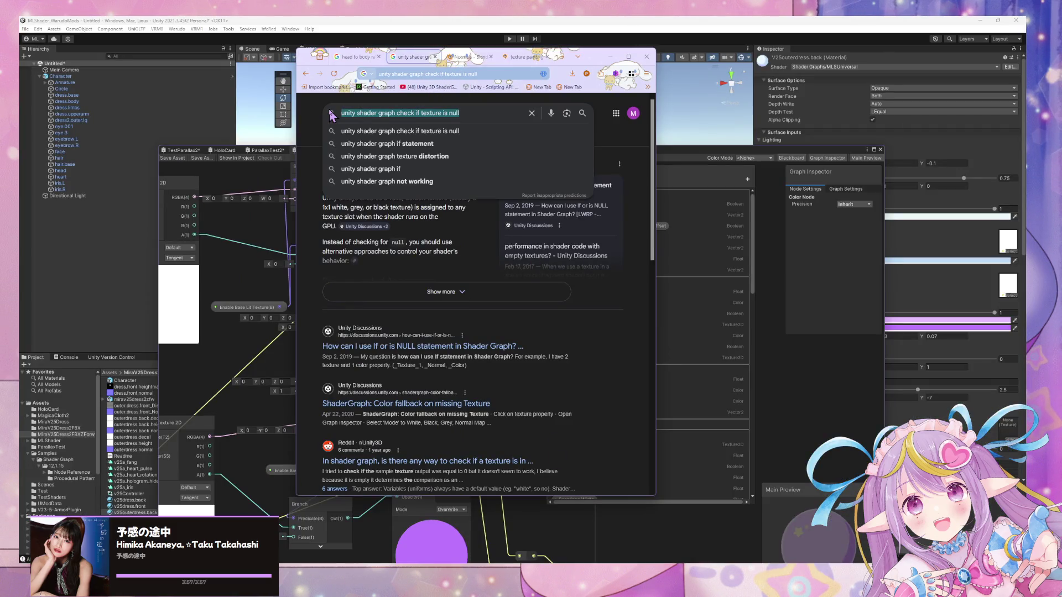
pyautogui.write('hs')
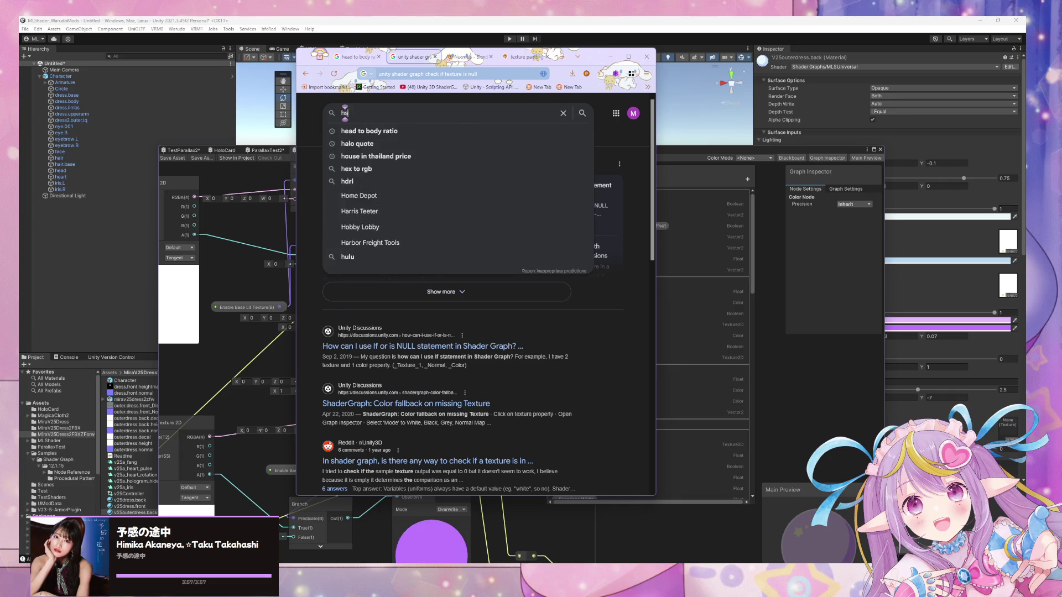
pyautogui.write('v value a')
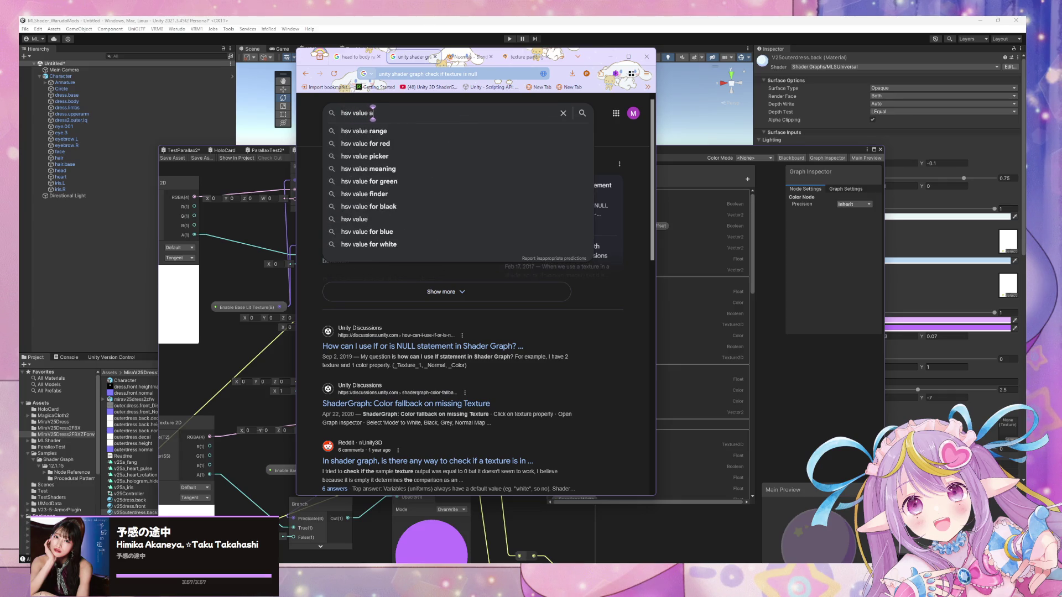
pyautogui.write('djustment')
pyautogui.press('Down')
pyautogui.press('Down')
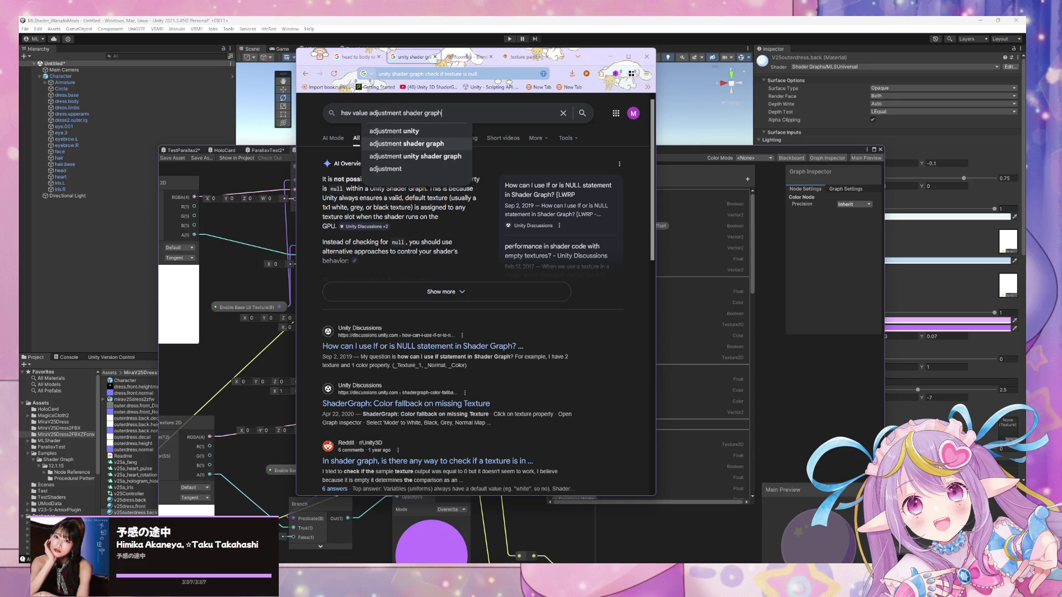
pyautogui.press('Return')
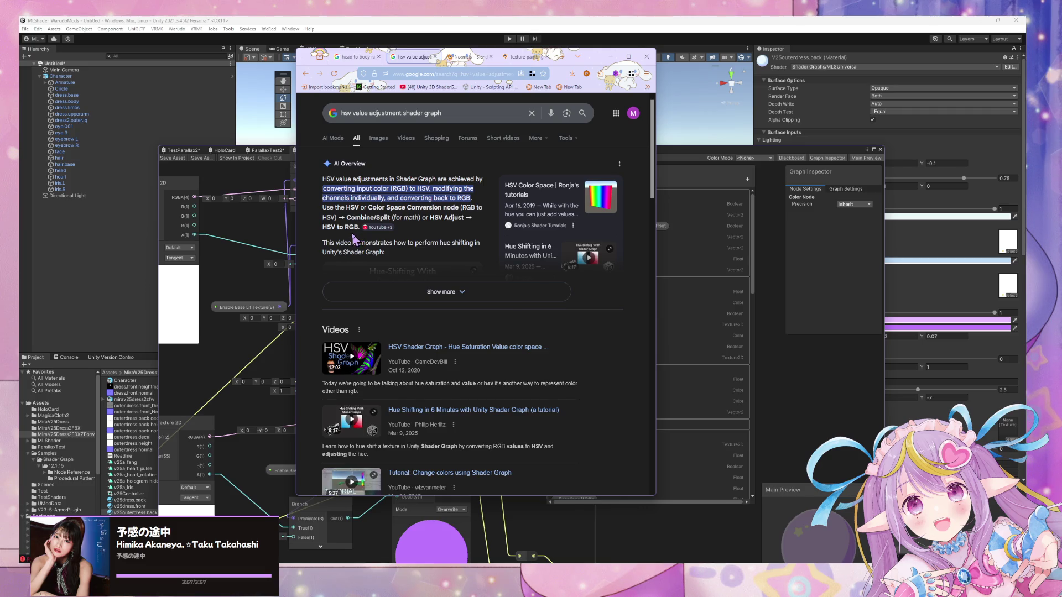
pyautogui.click(247, 277)
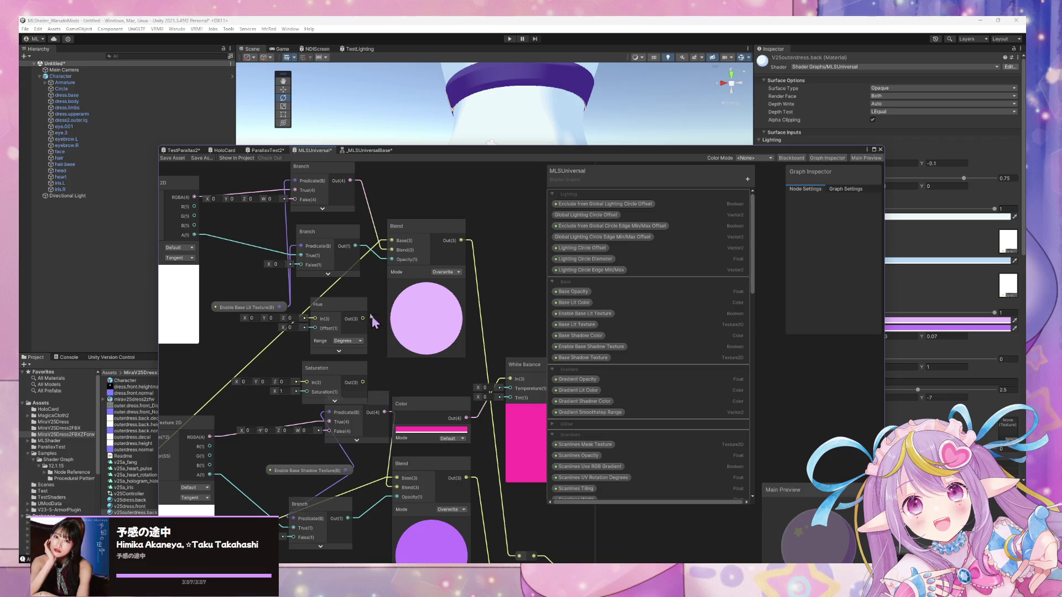
# Delete the Hue node and select the Saturation node beside White Balance
pyautogui.click(346, 309)
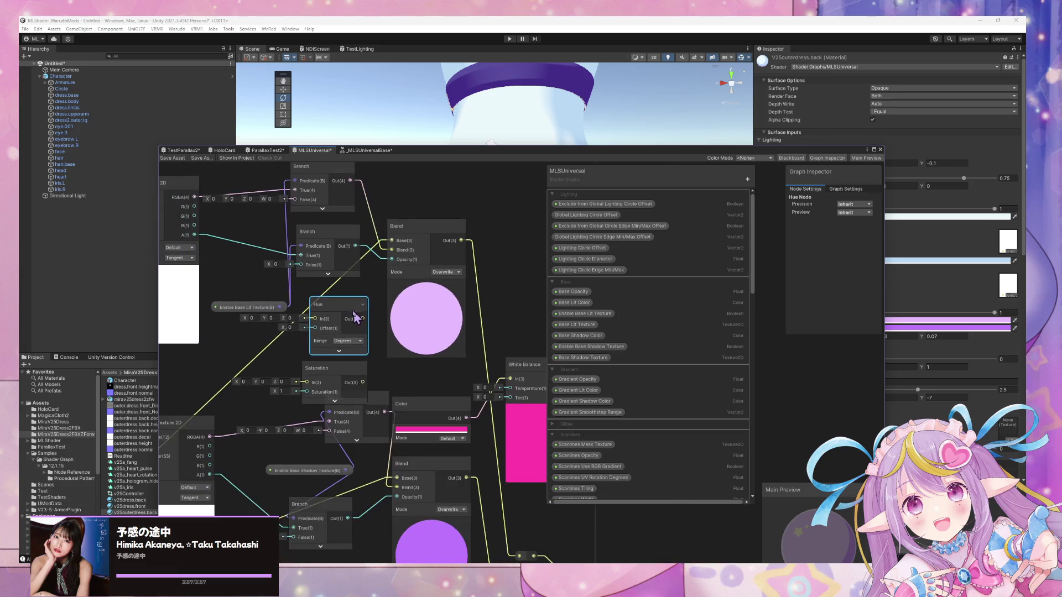
pyautogui.press('Delete')
pyautogui.click(337, 368)
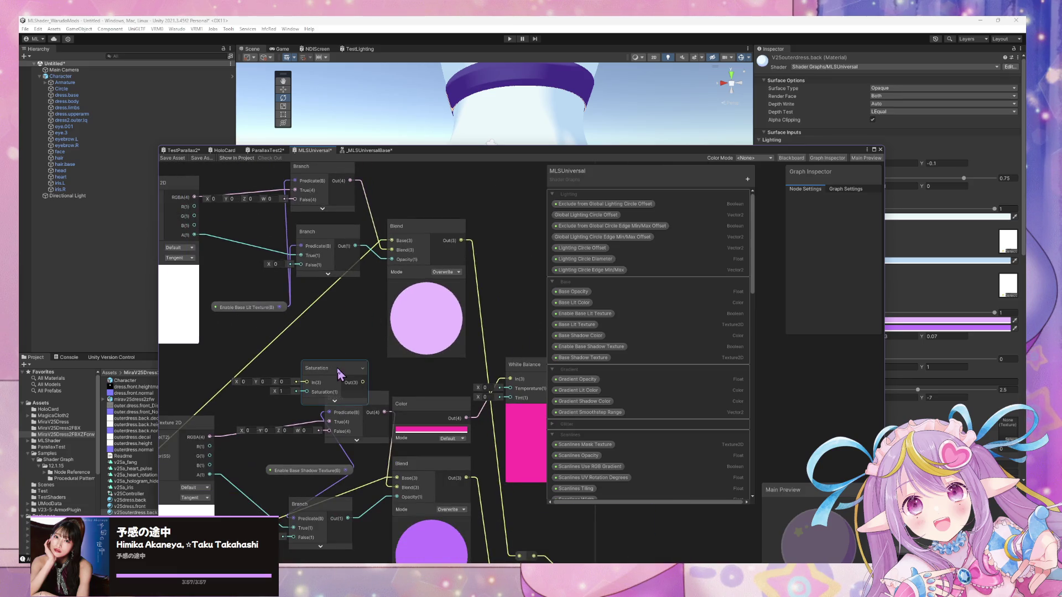
# Delete the Saturation node and add a Colorspace Conversion node with output set to HSV
pyautogui.press('Delete')
pyautogui.press('space')
pyautogui.write('hs')
pyautogui.press('BackSpace')
pyautogui.press('BackSpace')
pyautogui.write('colo')
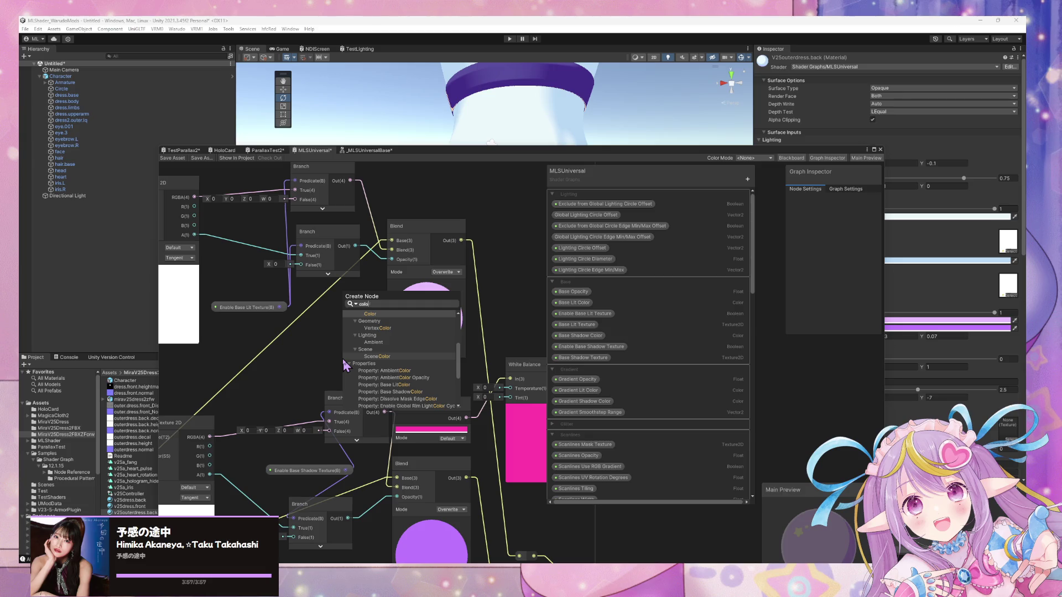
pyautogui.write('rspace')
pyautogui.press('Return')
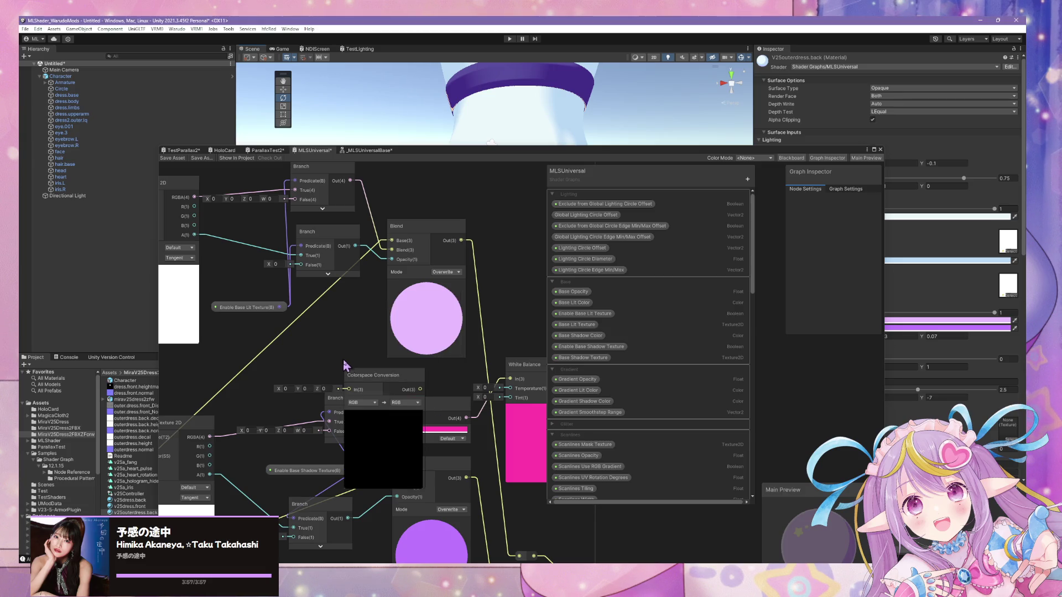
pyautogui.moveTo(396, 393); pyautogui.dragTo(336, 336)
pyautogui.click(364, 375)
pyautogui.click(377, 401)
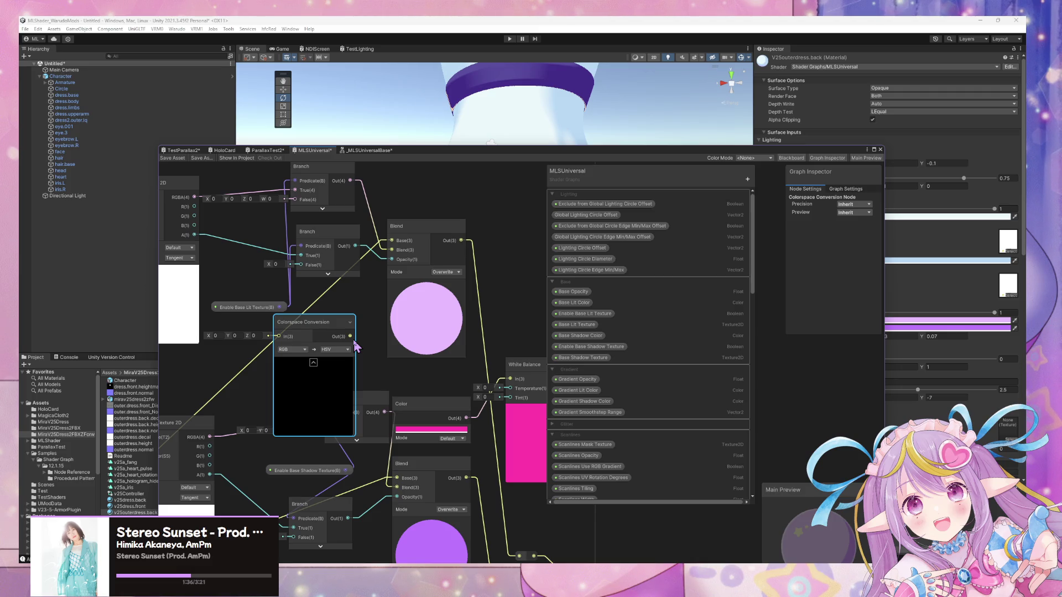
# Move the Colorspace Conversion node toward Add Texture, keeping its target colour space HSV
pyautogui.moveTo(339, 332)
pyautogui.mouseDown()
pyautogui.moveTo(344, 319)
pyautogui.moveTo(361, 341)
pyautogui.moveTo(442, 318)
pyautogui.moveTo(526, 204)
pyautogui.moveTo(513, 209)
pyautogui.mouseUp()
pyautogui.moveTo(410, 217)
pyautogui.mouseDown()
pyautogui.moveTo(416, 313)
pyautogui.moveTo(379, 236)
pyautogui.mouseUp()
pyautogui.click(428, 259)
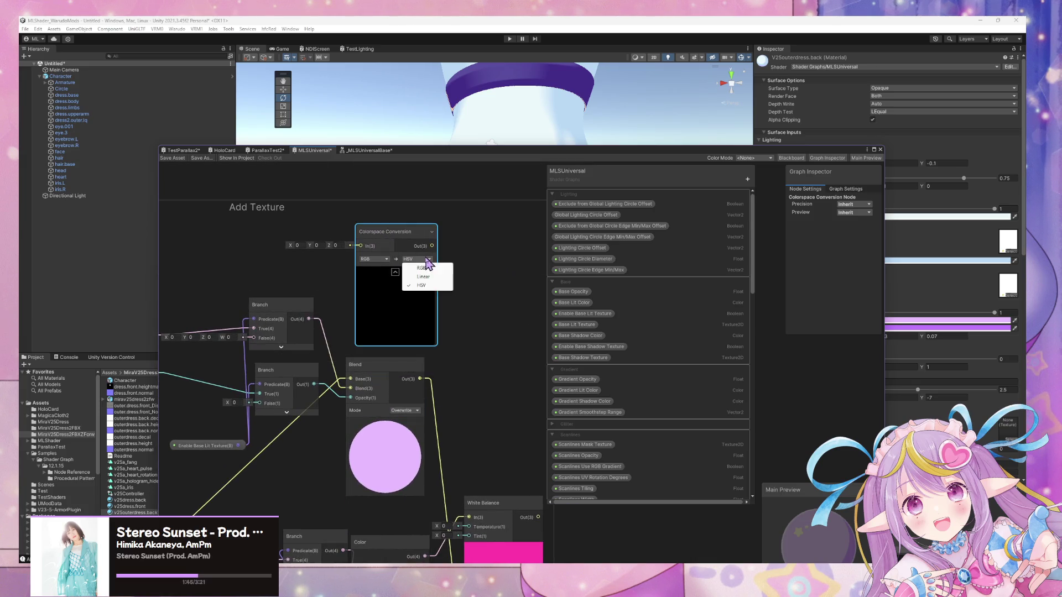
pyautogui.click(463, 268)
pyautogui.moveTo(523, 560)
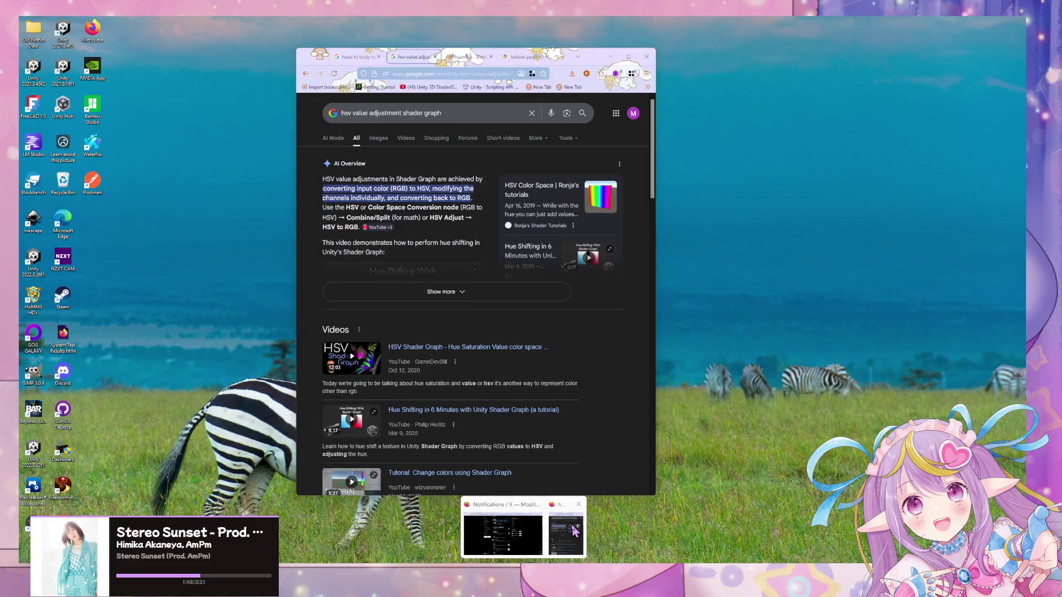
pyautogui.click(564, 528)
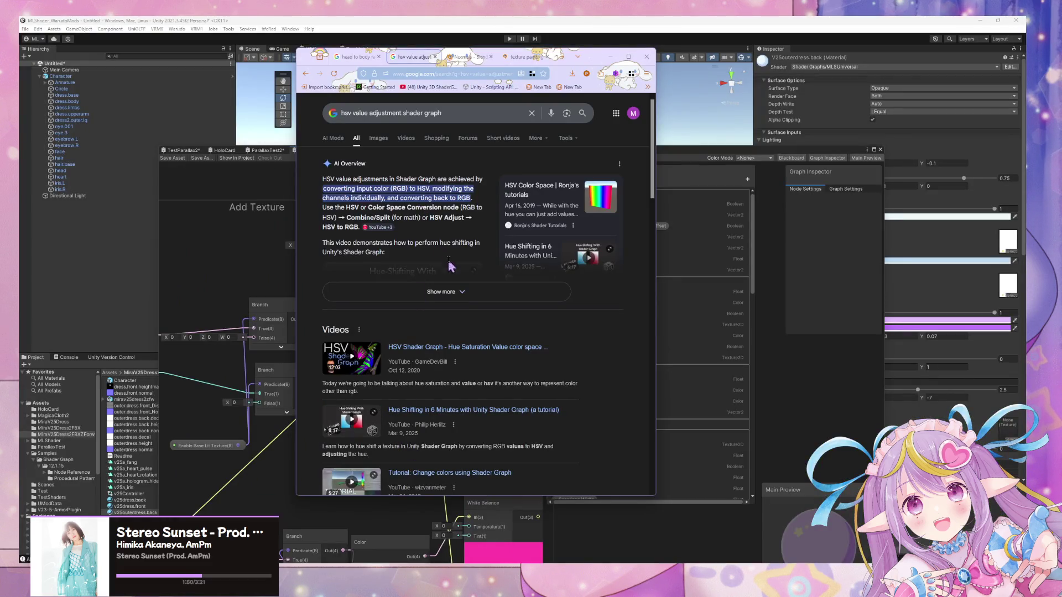
# Add 'unity' to the search and open the Unity Colorspace Conversion docs from the AI overview
pyautogui.scroll(-5, 442, 260)
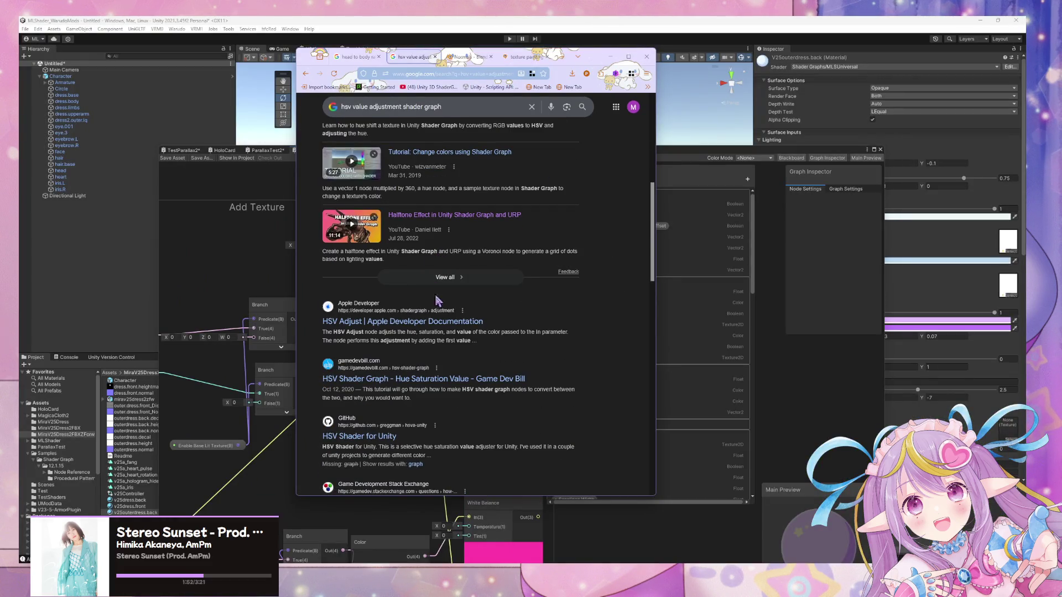
pyautogui.scroll(5, 452, 340)
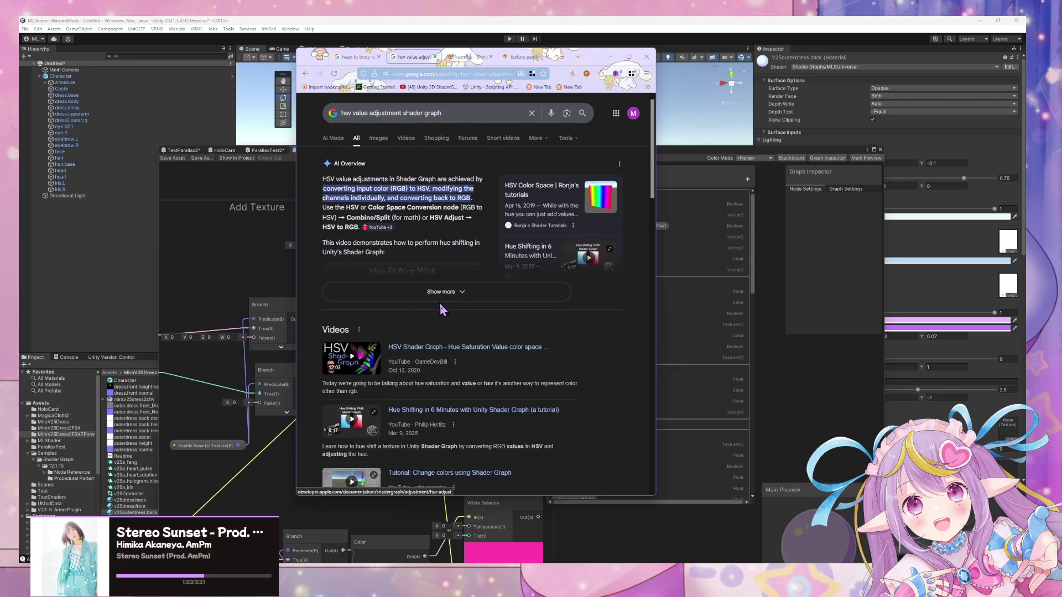
pyautogui.click(472, 113)
pyautogui.write('unity')
pyautogui.press('Return')
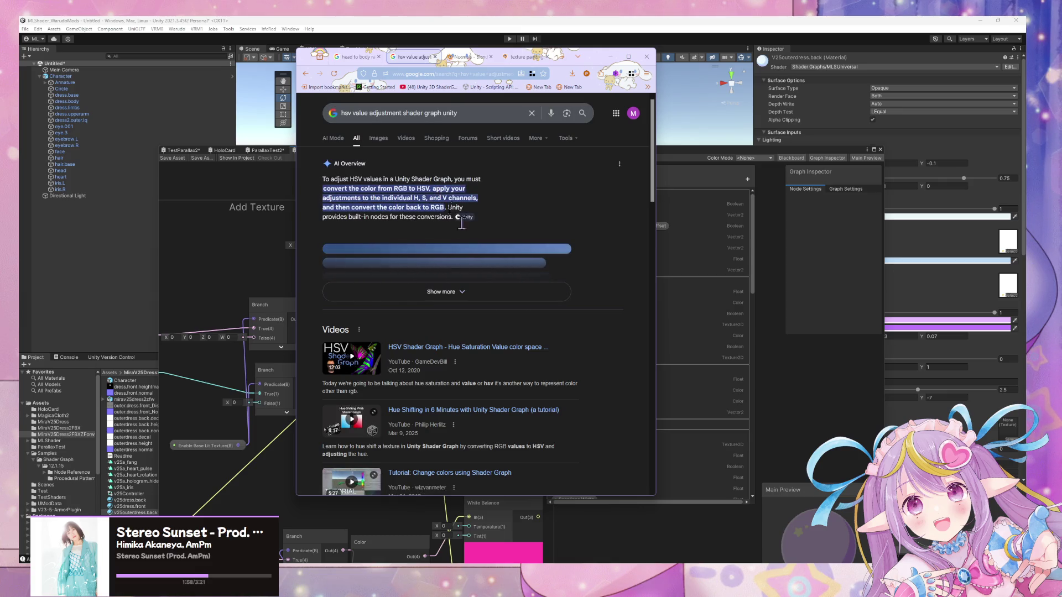
pyautogui.click(481, 299)
pyautogui.scroll(-3, 404, 213)
pyautogui.click(398, 246)
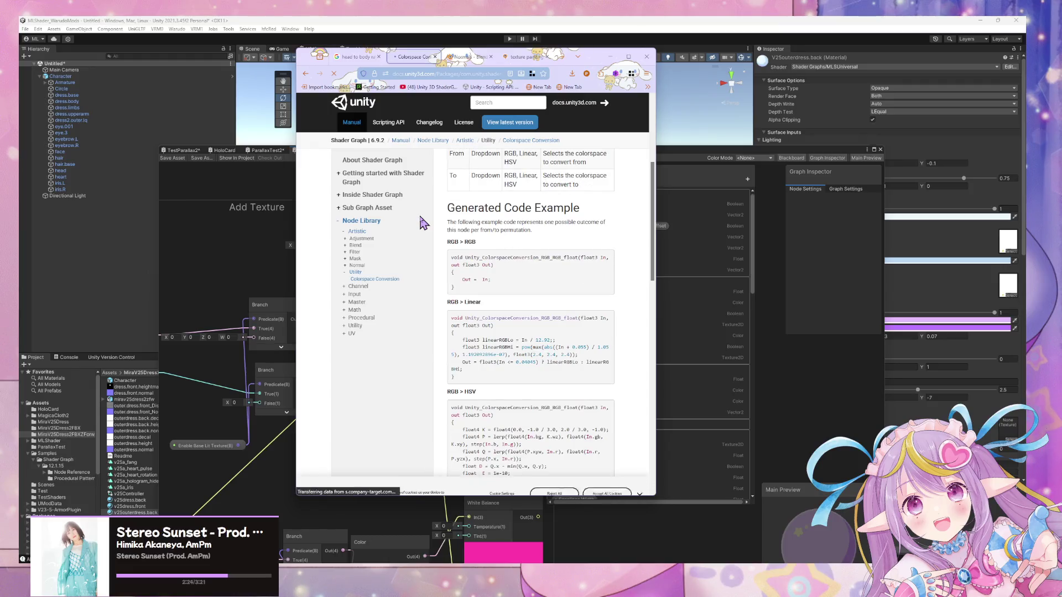
# Read the Colorspace Conversion page's ports, controls and RGB/Linear/HSV code examples, then return to Unity
pyautogui.scroll(3, 635, 242)
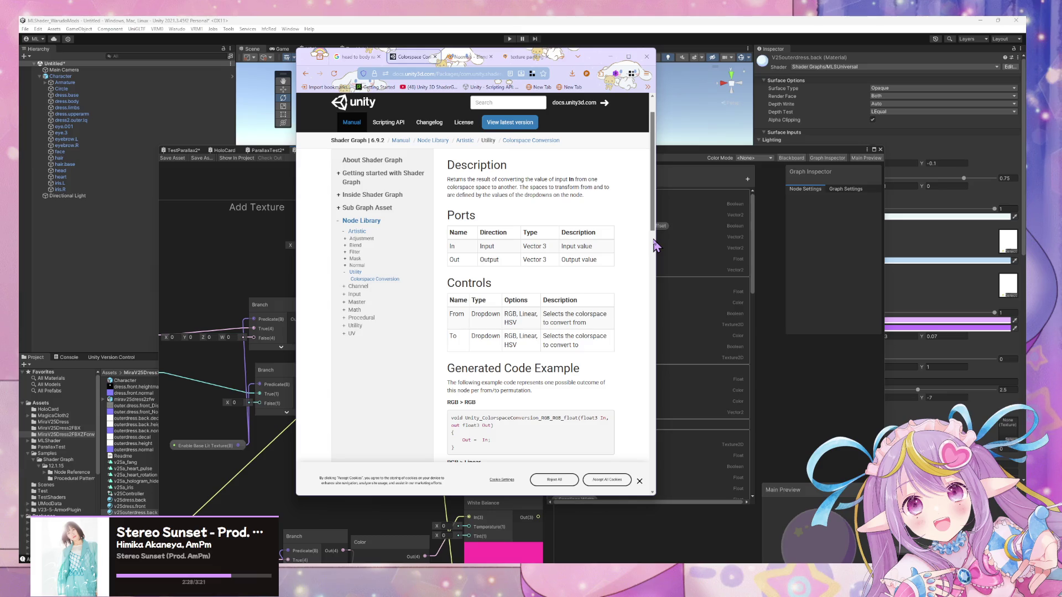
pyautogui.scroll(-5, 594, 224)
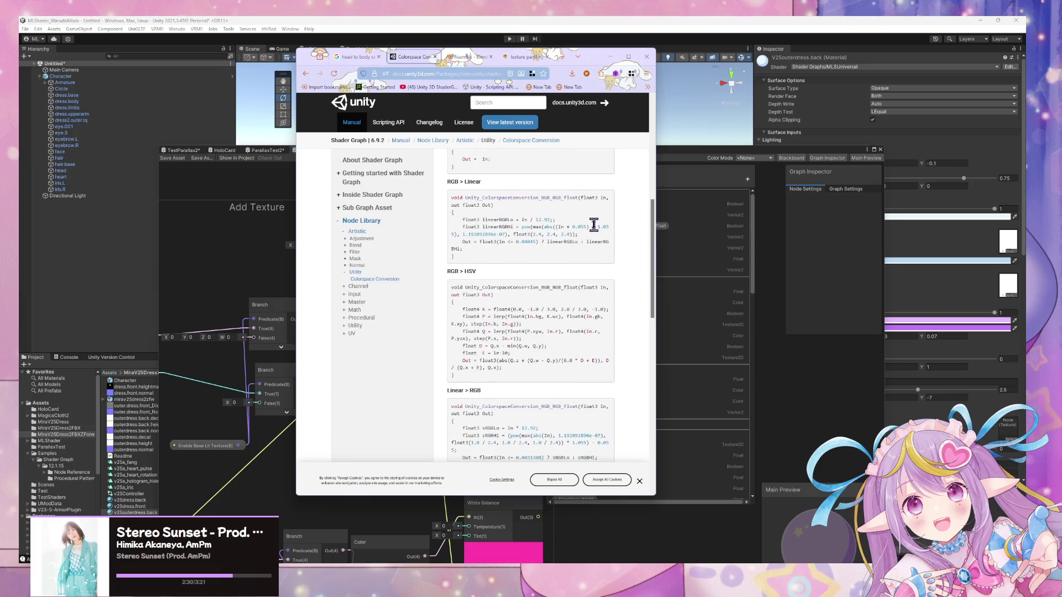
pyautogui.scroll(-4, 593, 224)
pyautogui.scroll(-5, 593, 230)
pyautogui.scroll(14, 592, 226)
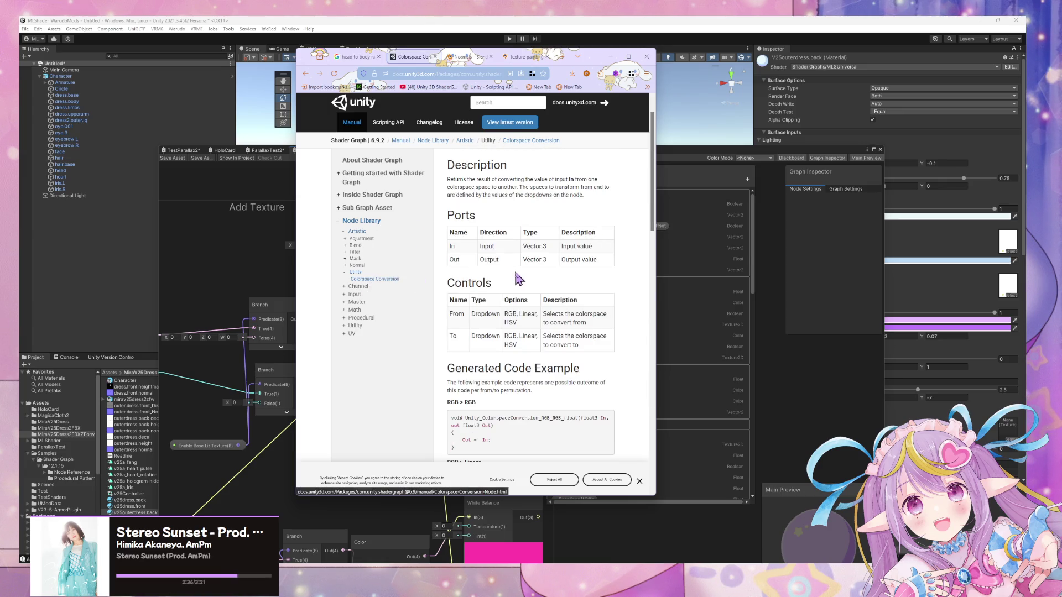
pyautogui.scroll(-5, 515, 232)
pyautogui.scroll(-5, 515, 234)
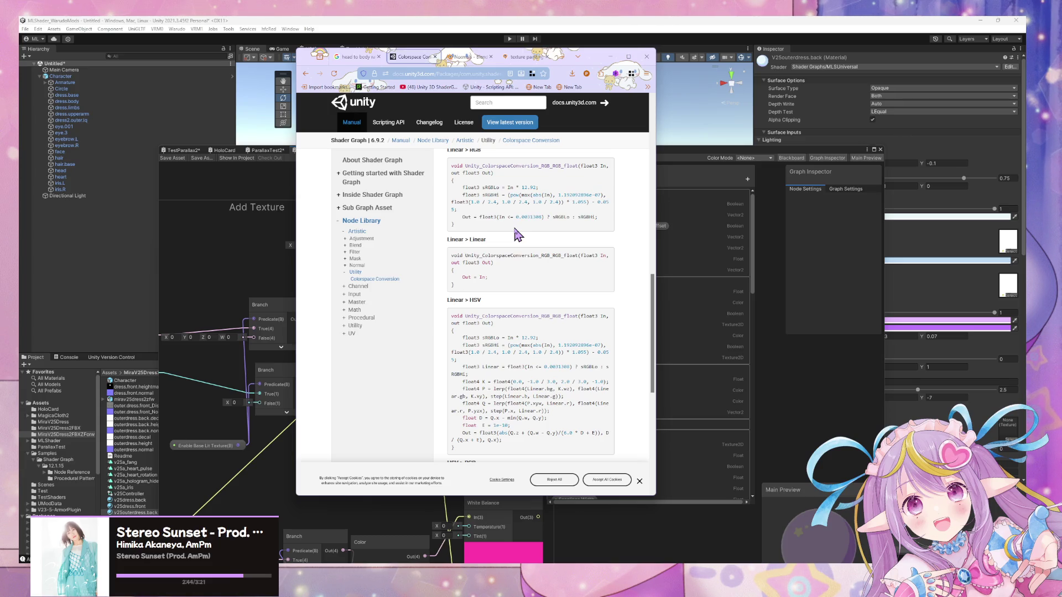
pyautogui.scroll(-4, 517, 235)
pyautogui.scroll(5, 517, 234)
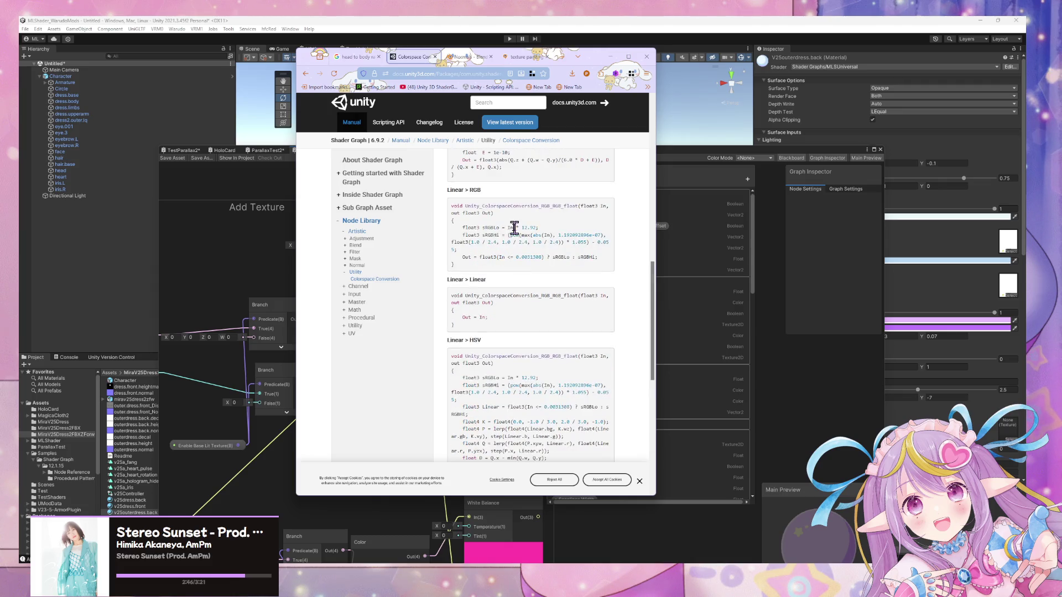
pyautogui.scroll(2, 515, 228)
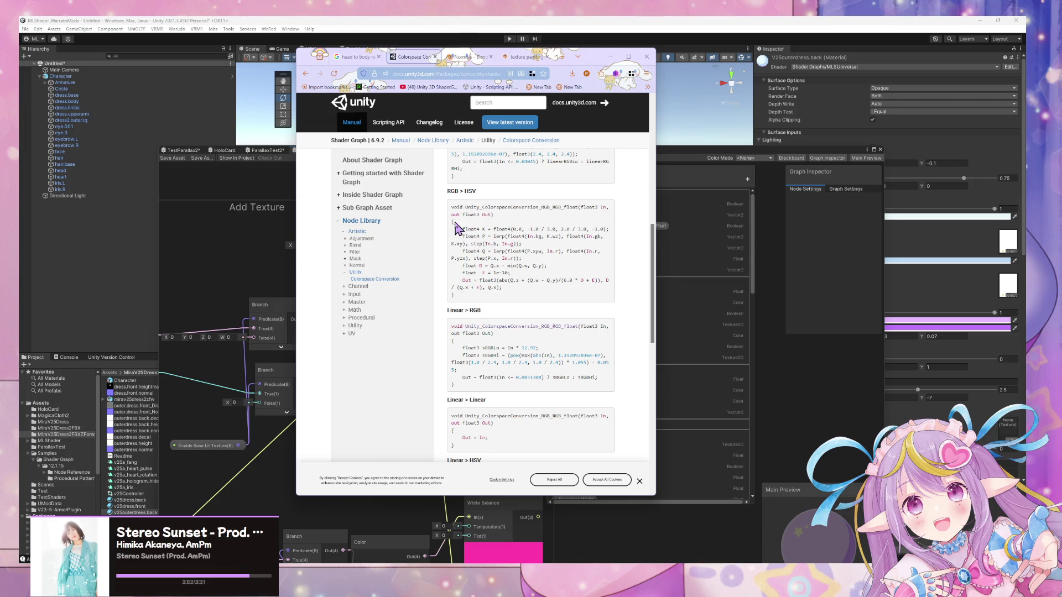
pyautogui.scroll(-1, 456, 227)
pyautogui.scroll(-2, 502, 253)
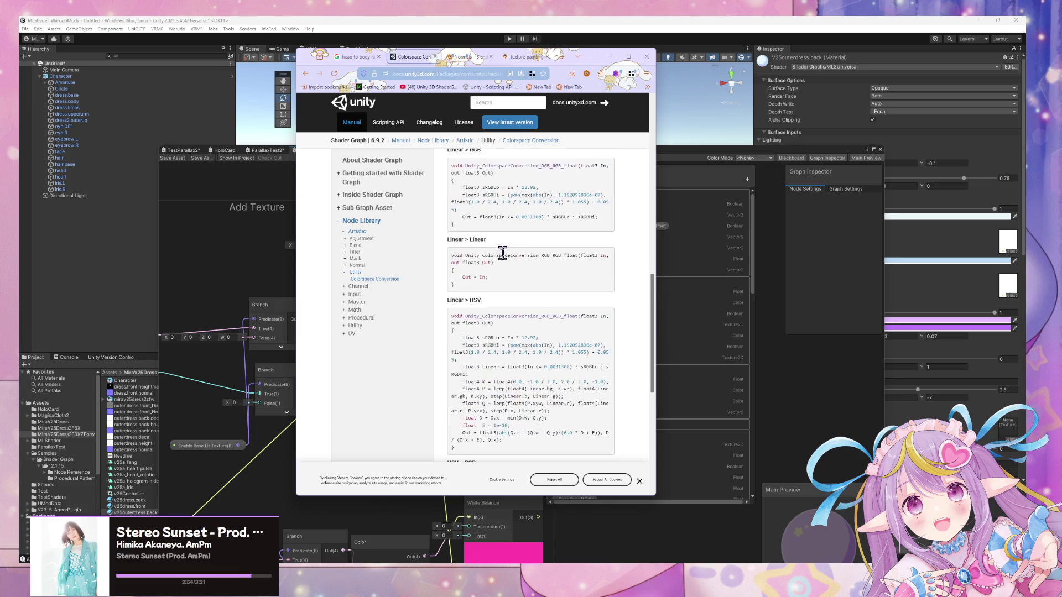
pyautogui.scroll(1, 503, 246)
pyautogui.scroll(9, 504, 255)
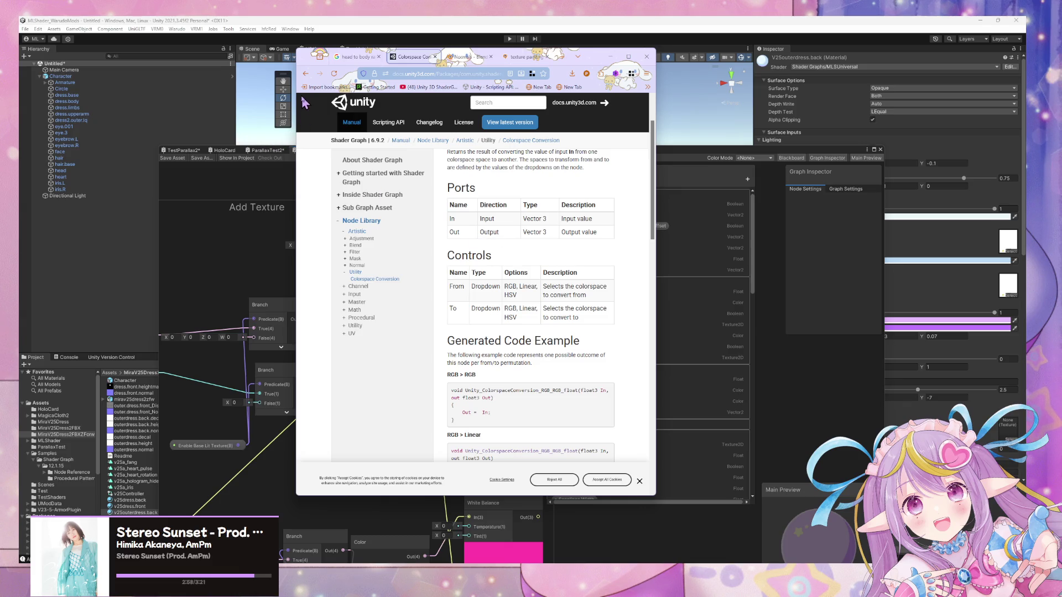
pyautogui.click(247, 274)
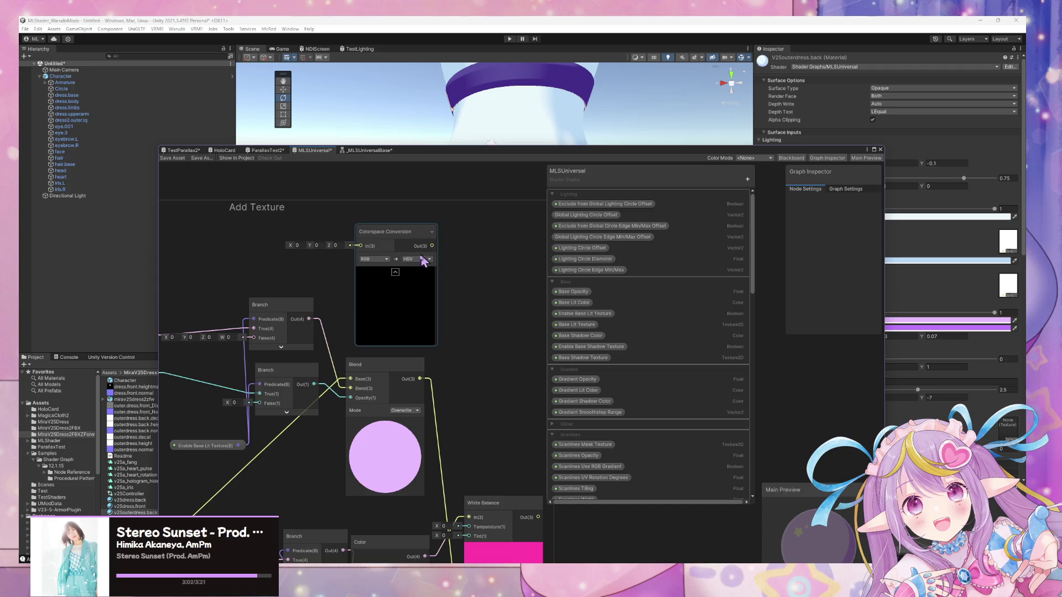
# Leave the source colour space unchanged and shift Colorspace Conversion right and the upper Branch up
pyautogui.click(381, 259)
pyautogui.click(490, 265)
pyautogui.moveTo(403, 235); pyautogui.dragTo(448, 240)
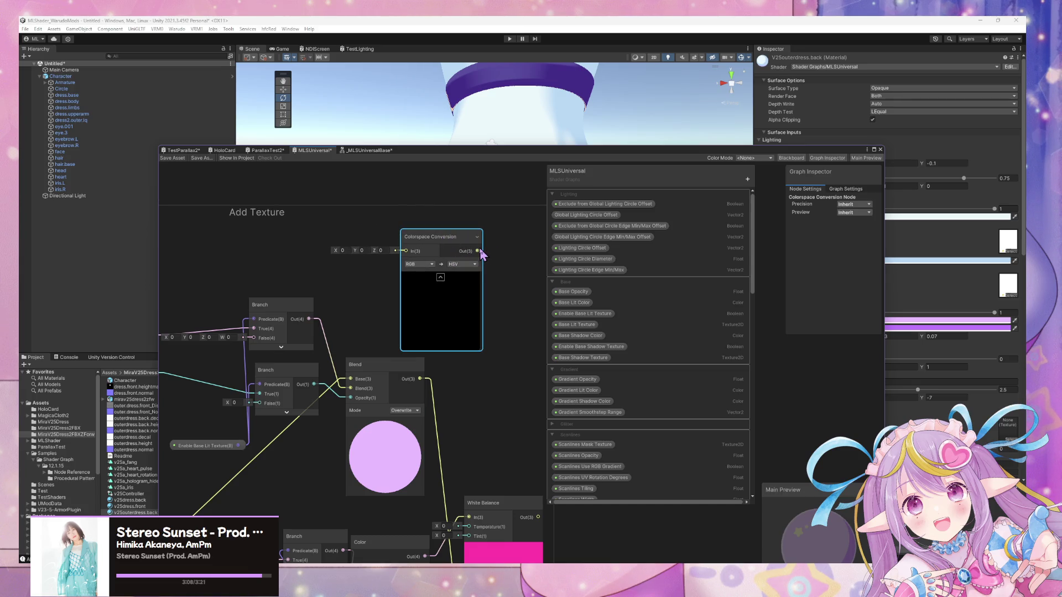
pyautogui.moveTo(296, 307); pyautogui.dragTo(296, 295)
pyautogui.moveTo(285, 271); pyautogui.dragTo(348, 250, button='middle')
pyautogui.click(401, 281)
pyautogui.moveTo(400, 280); pyautogui.dragTo(388, 232, button='middle')
# Add a collapsed Swizzle node with mask xyz and connect its output to Colorspace Conversion In
pyautogui.press('space')
pyautogui.write('sw')
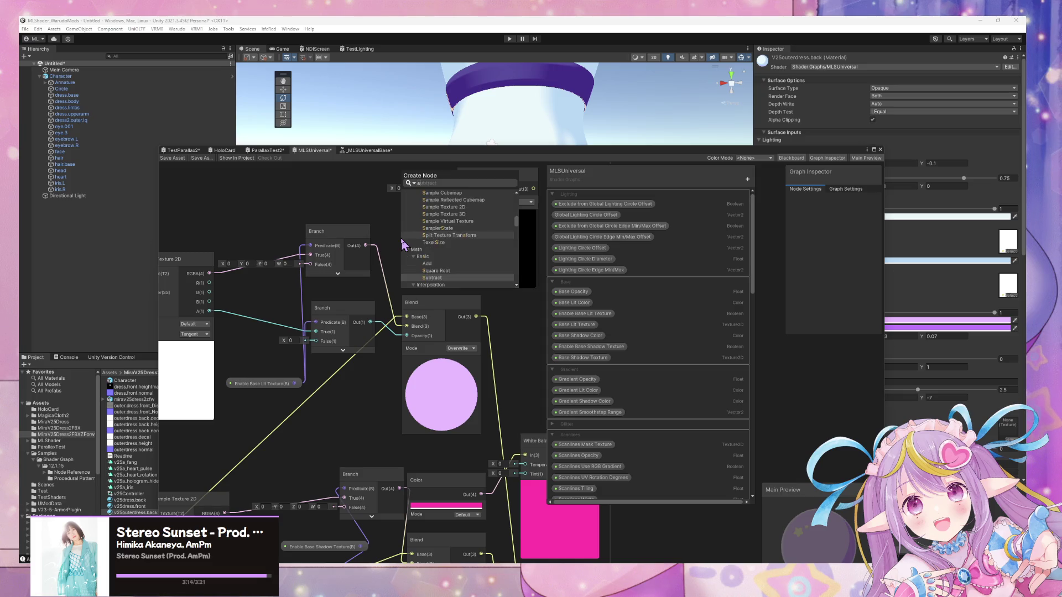
pyautogui.press('Return')
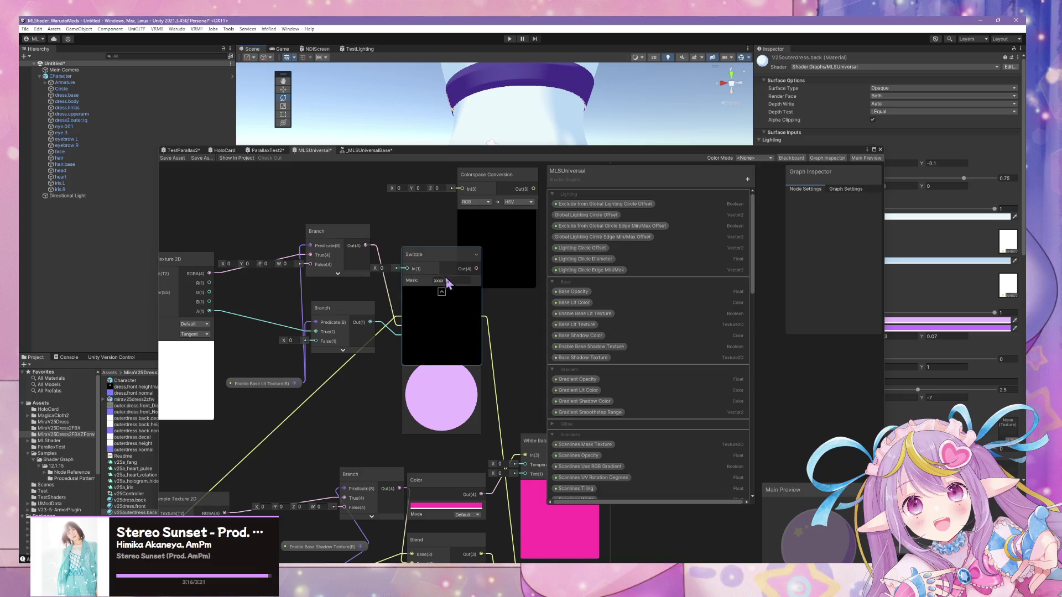
pyautogui.click(447, 280)
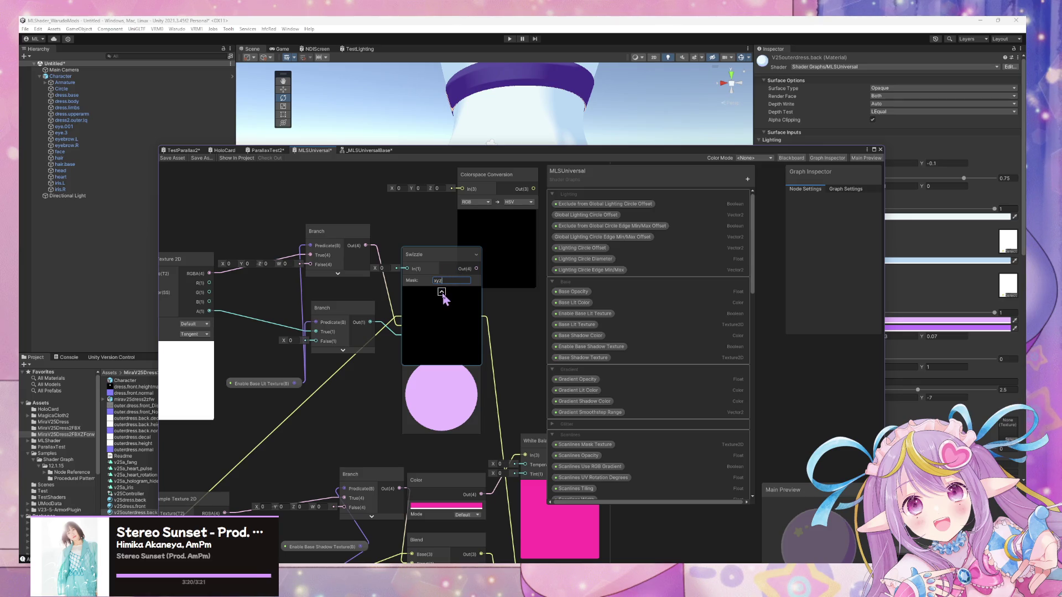
pyautogui.click(441, 292)
pyautogui.moveTo(430, 258); pyautogui.dragTo(430, 227)
pyautogui.moveTo(365, 249)
pyautogui.mouseDown()
pyautogui.moveTo(353, 252)
pyautogui.moveTo(365, 250)
pyautogui.mouseUp()
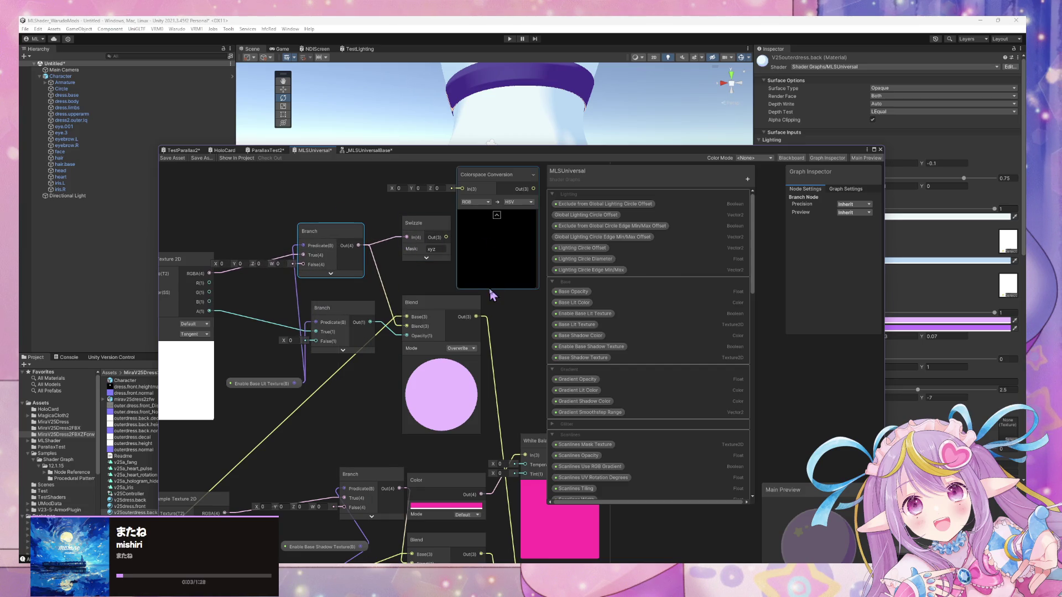
pyautogui.moveTo(489, 282); pyautogui.dragTo(439, 320, button='middle')
pyautogui.moveTo(396, 275)
pyautogui.mouseDown()
pyautogui.moveTo(421, 235)
pyautogui.moveTo(434, 248)
pyautogui.moveTo(415, 227)
pyautogui.mouseUp()
# Collapse the Colorspace Conversion preview and place the node beside the Swizzle node
pyautogui.moveTo(456, 227); pyautogui.dragTo(427, 220, button='middle')
pyautogui.moveTo(426, 220); pyautogui.dragTo(482, 229)
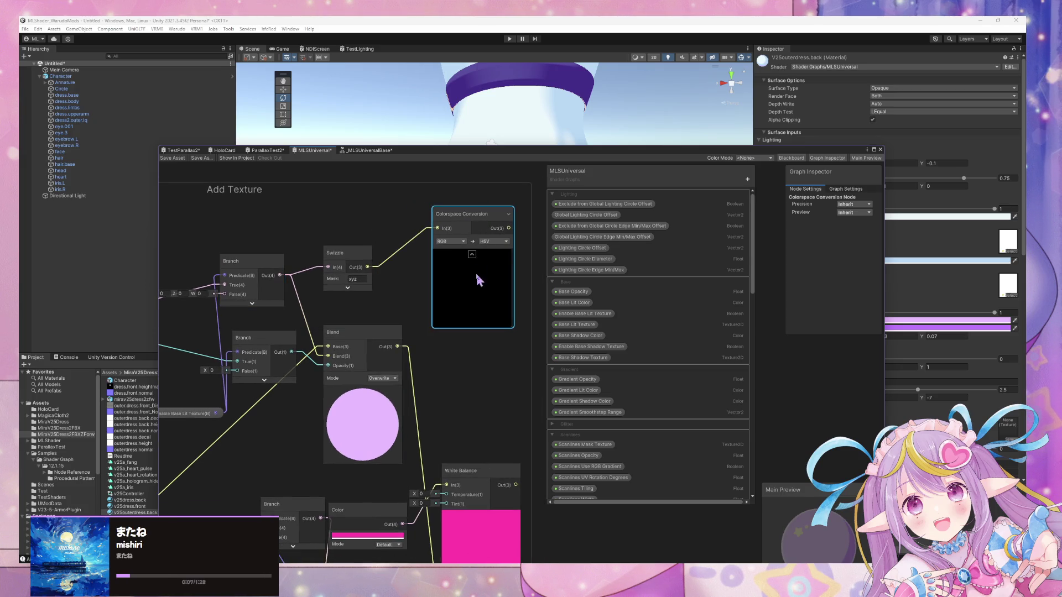
pyautogui.click(472, 254)
pyautogui.moveTo(437, 337); pyautogui.dragTo(368, 339, button='middle')
pyautogui.moveTo(418, 220)
pyautogui.mouseDown()
pyautogui.moveTo(407, 253)
pyautogui.moveTo(375, 260)
pyautogui.moveTo(396, 260)
pyautogui.mouseUp()
pyautogui.scroll(2, 364, 307)
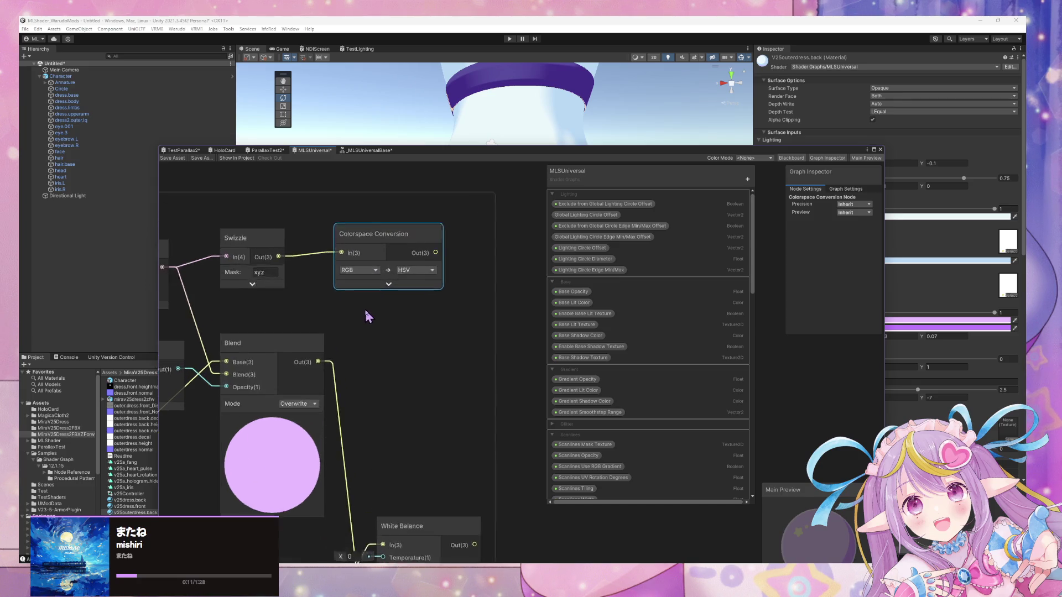
pyautogui.scroll(-3, 364, 307)
pyautogui.scroll(4, 379, 304)
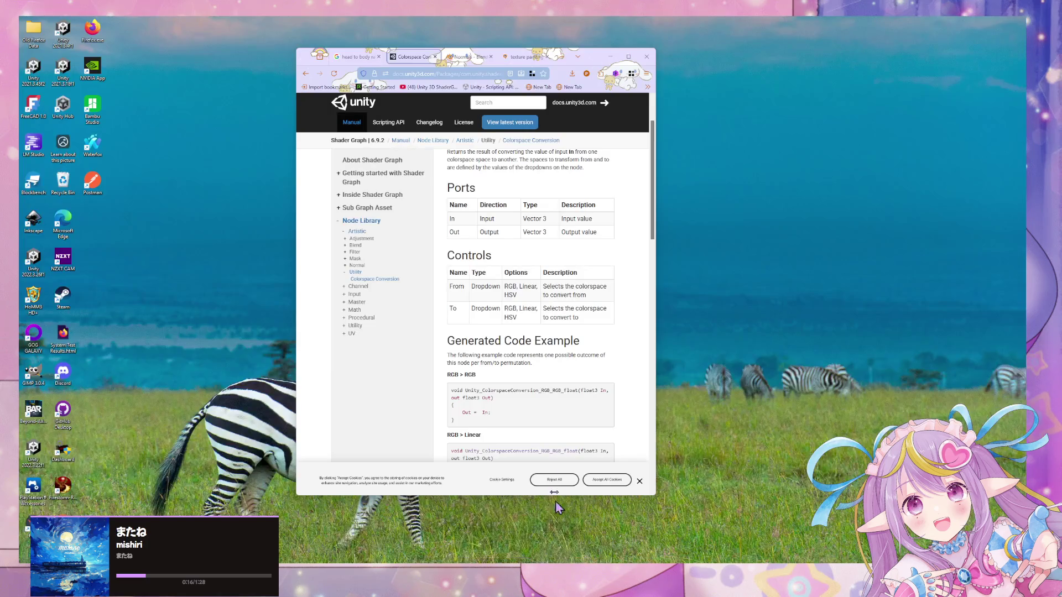
pyautogui.click(525, 522)
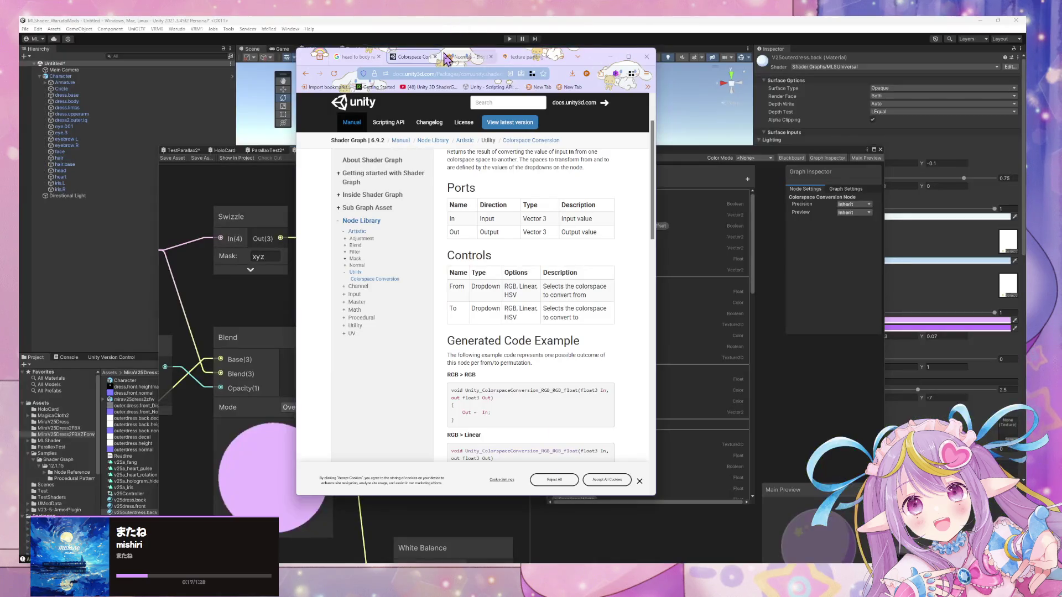
# Run a new Google search for 'shader graph hsv range unity'
pyautogui.click(468, 56)
pyautogui.click(470, 74)
pyautogui.write('shader')
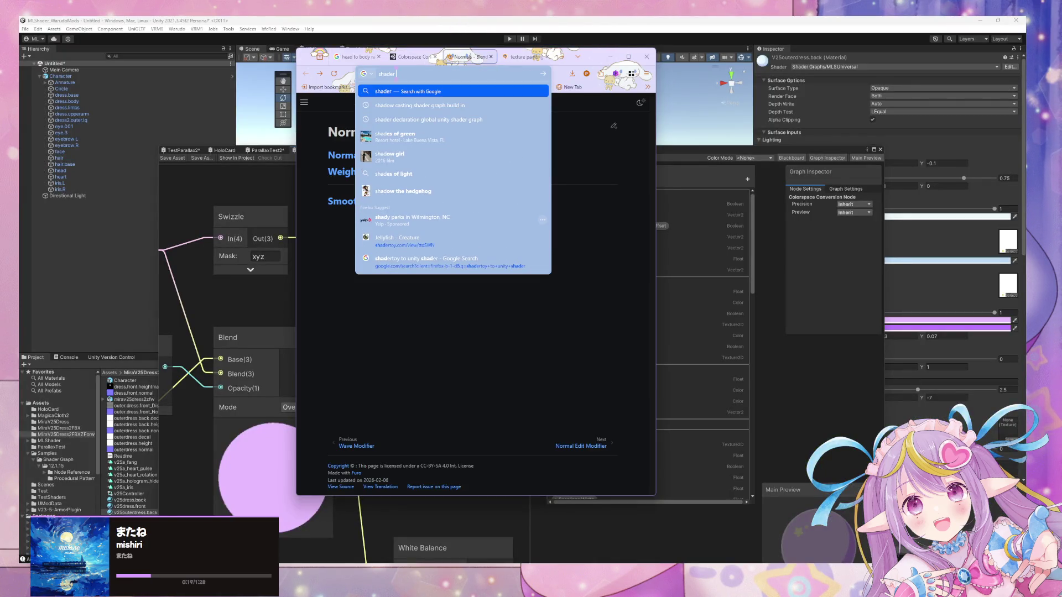
pyautogui.write(' graph hsv')
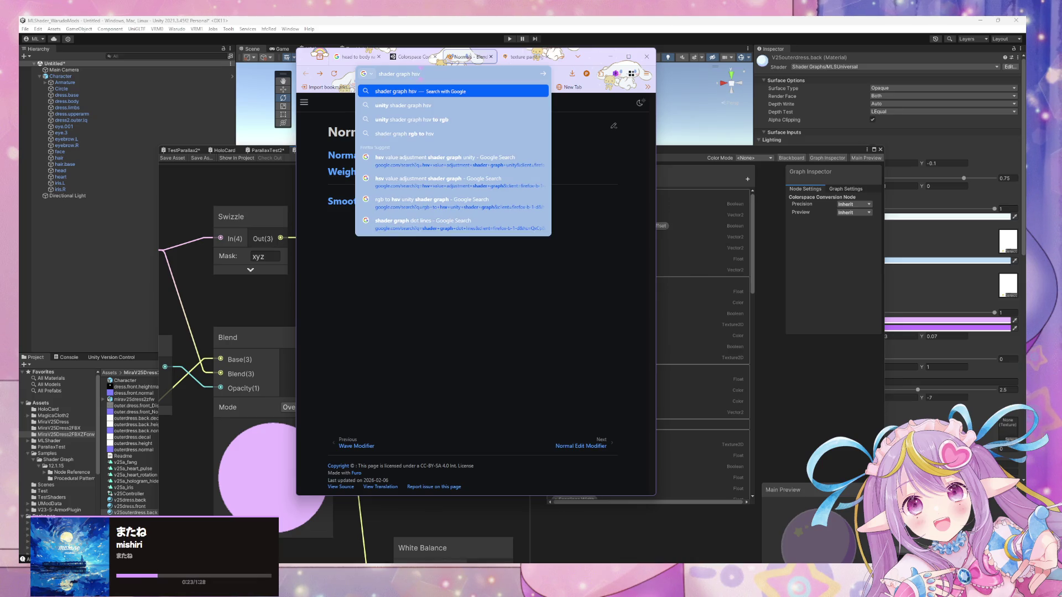
pyautogui.write(' range')
pyautogui.press('Return')
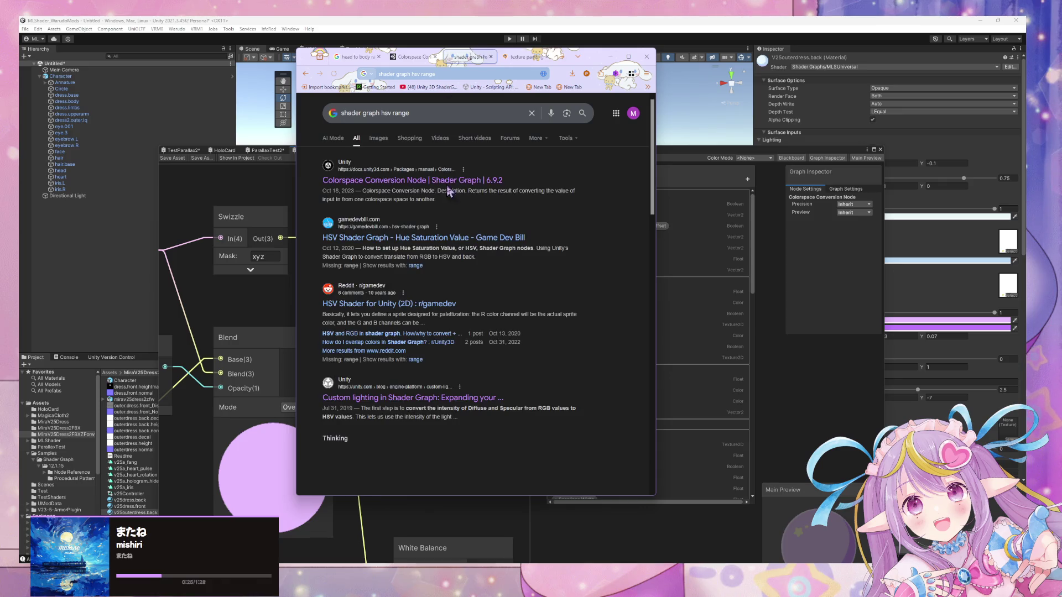
pyautogui.click(410, 113)
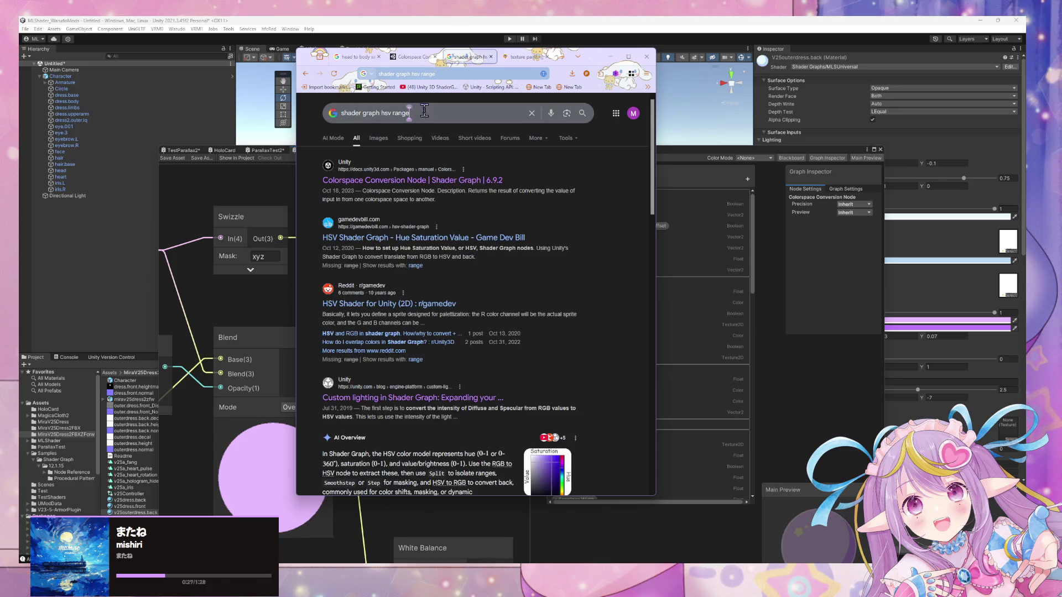
pyautogui.write(' unity')
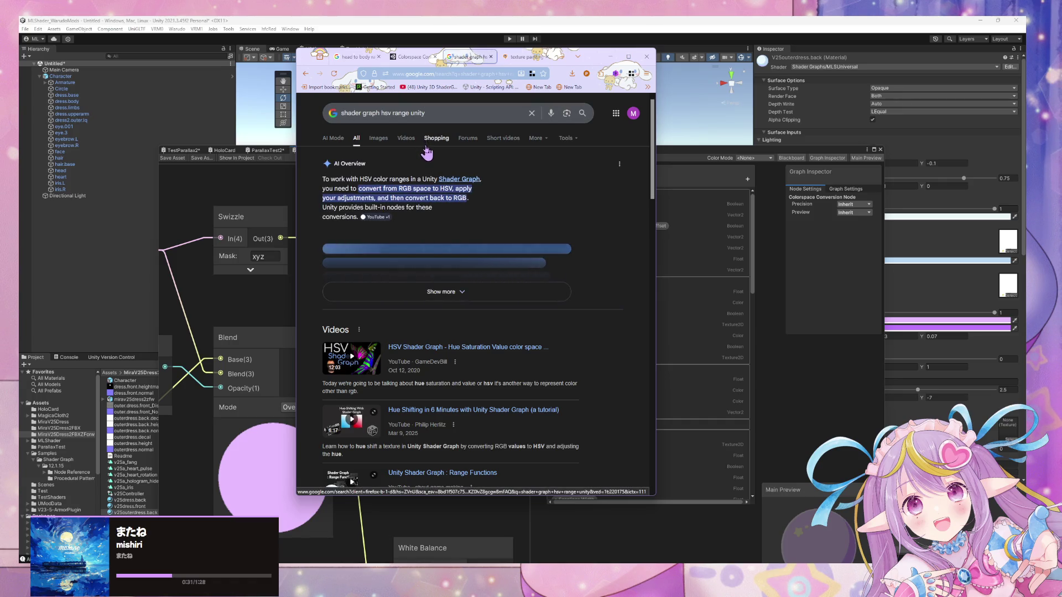
# Expand and read the AI overview's HSV range explanation, then return to Unity
pyautogui.scroll(-3, 535, 206)
pyautogui.click(492, 219)
pyautogui.scroll(-5, 525, 215)
pyautogui.scroll(5, 553, 209)
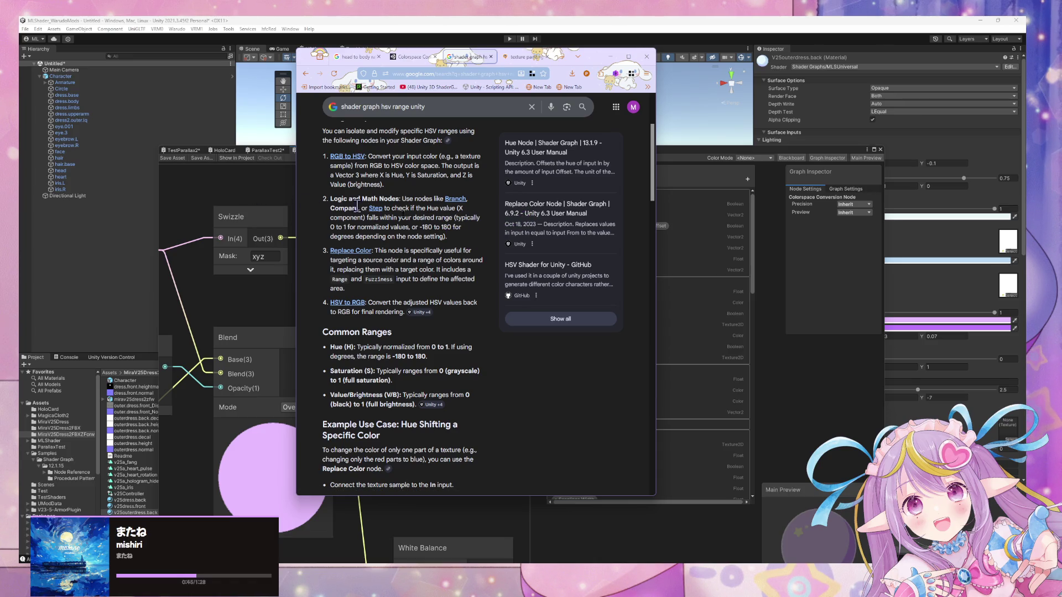
pyautogui.scroll(-15, 357, 206)
pyautogui.scroll(3, 460, 235)
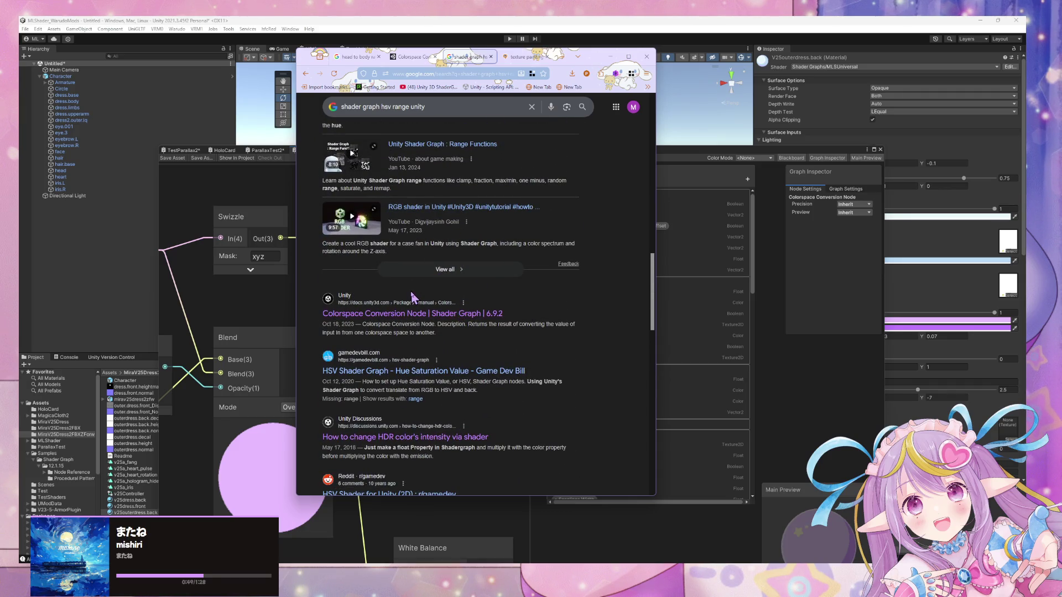
pyautogui.click(276, 187)
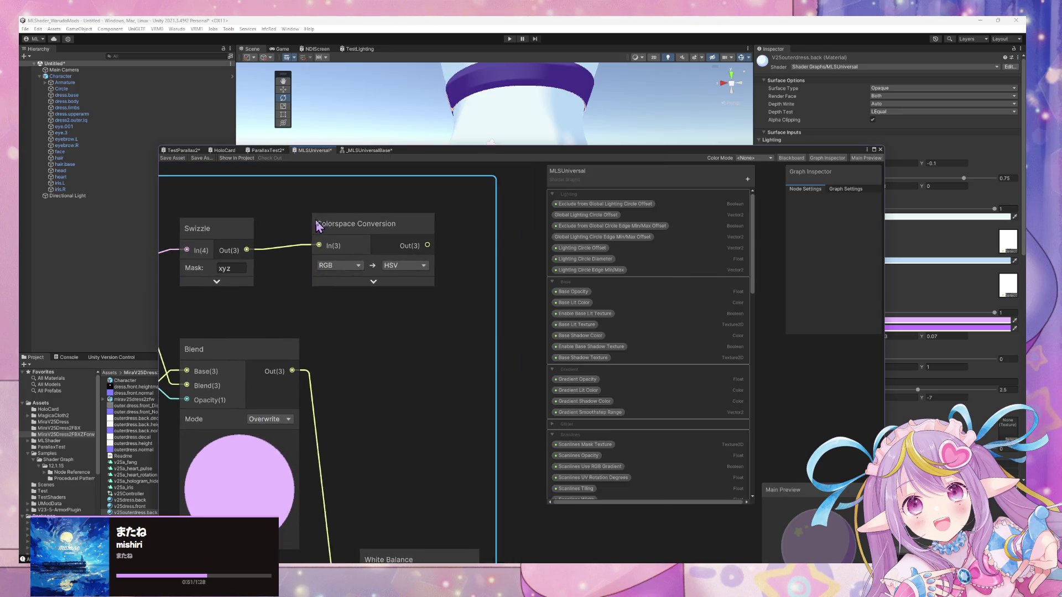
# Expand the Colorspace Conversion preview and add a Color node beside it
pyautogui.click(364, 285)
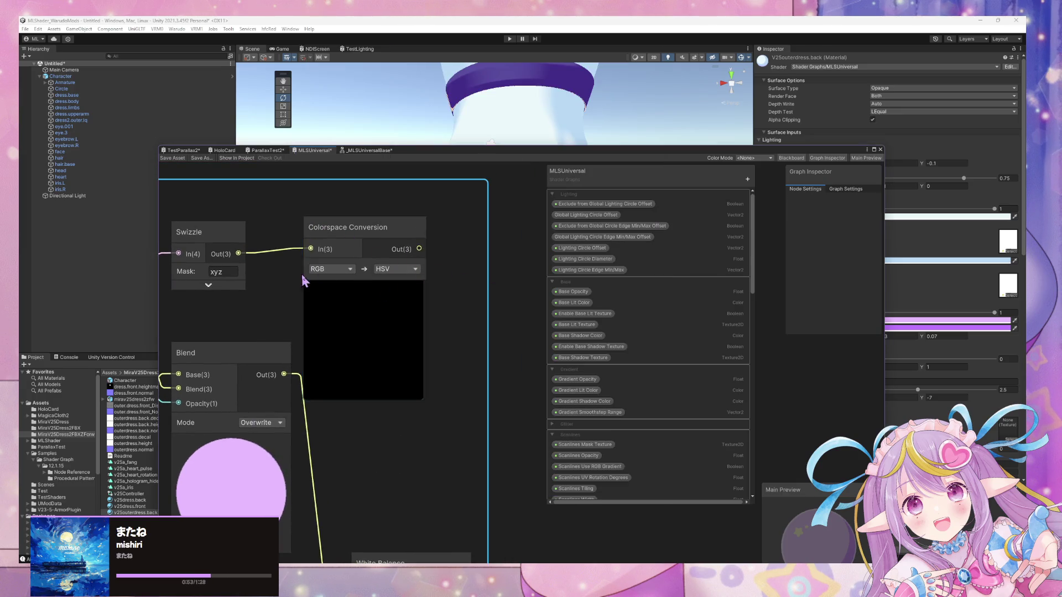
pyautogui.moveTo(315, 254); pyautogui.dragTo(390, 260)
pyautogui.press('space')
pyautogui.write('col')
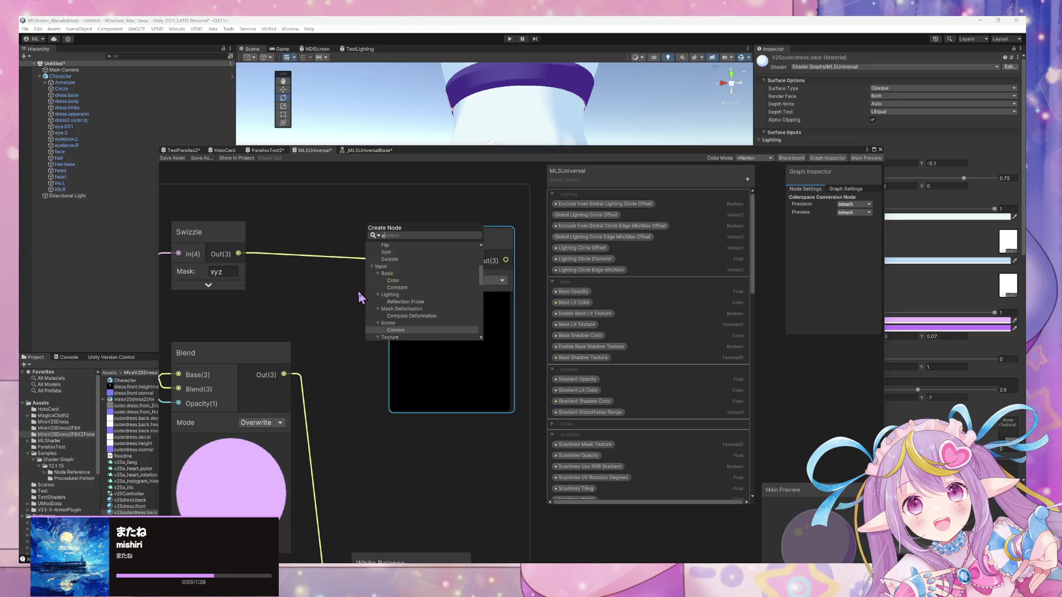
pyautogui.press('Return')
pyautogui.moveTo(376, 299); pyautogui.dragTo(273, 277)
# Set the Color node to pure red FF0000, with the picker showing HSV values
pyautogui.click(312, 330)
pyautogui.click(383, 375)
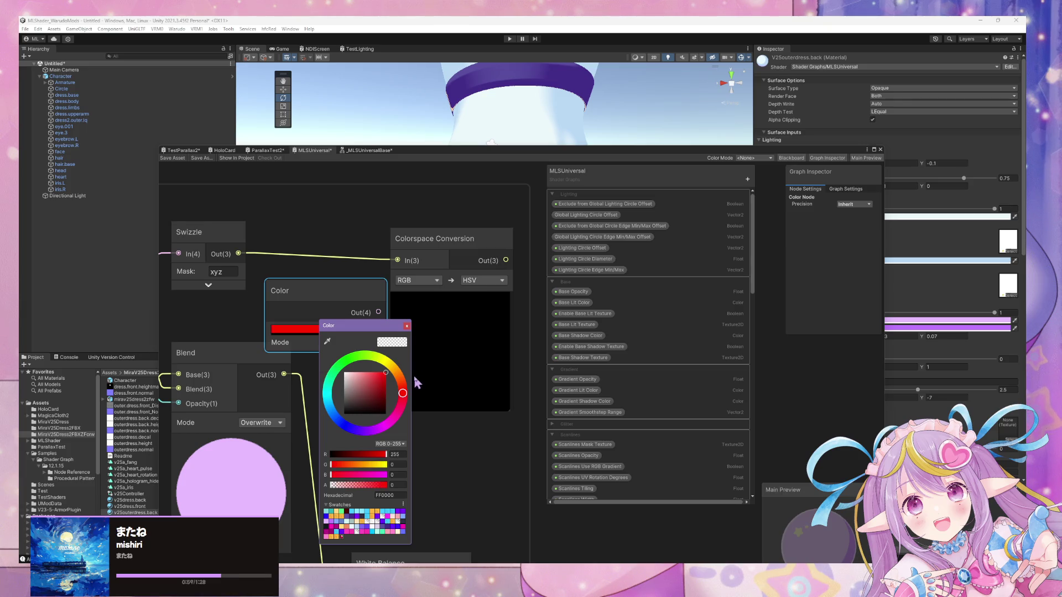
pyautogui.click(398, 444)
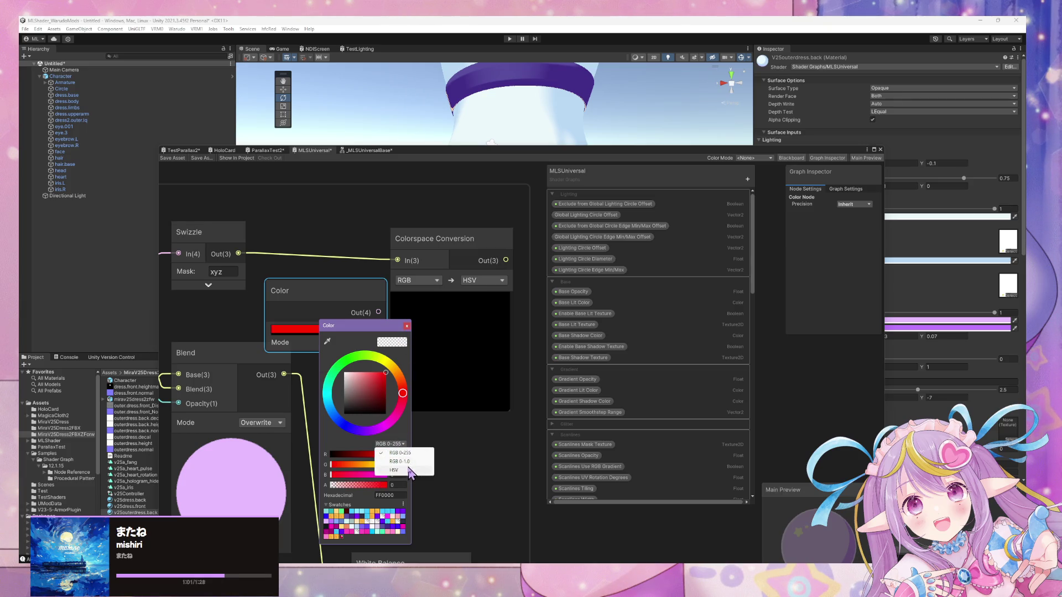
pyautogui.click(409, 470)
pyautogui.click(351, 294)
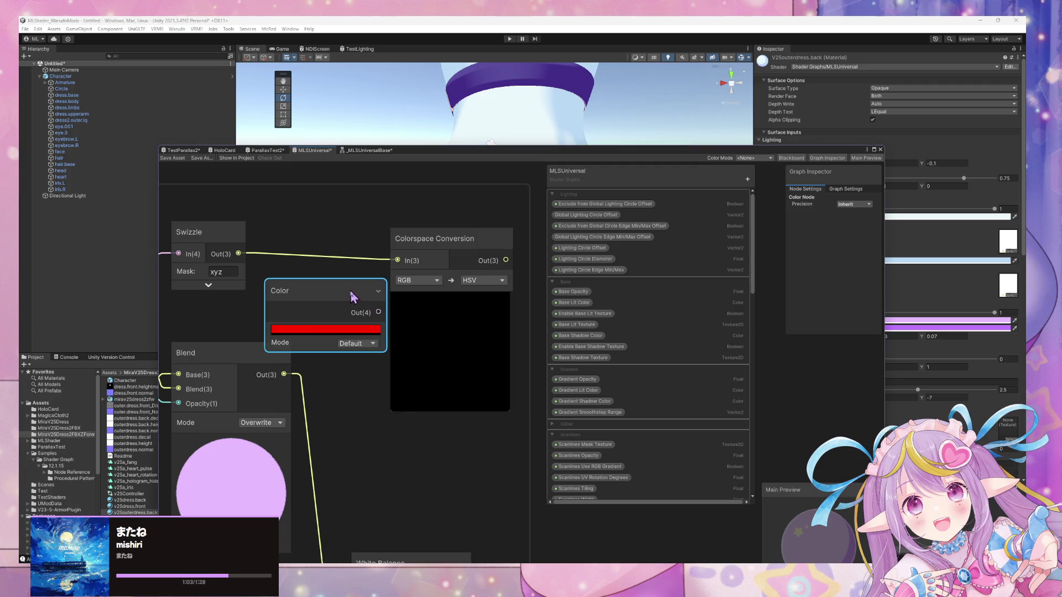
# Wire the red Color output into the conversion's input so its preview shows cyan
pyautogui.moveTo(355, 298); pyautogui.dragTo(397, 260)
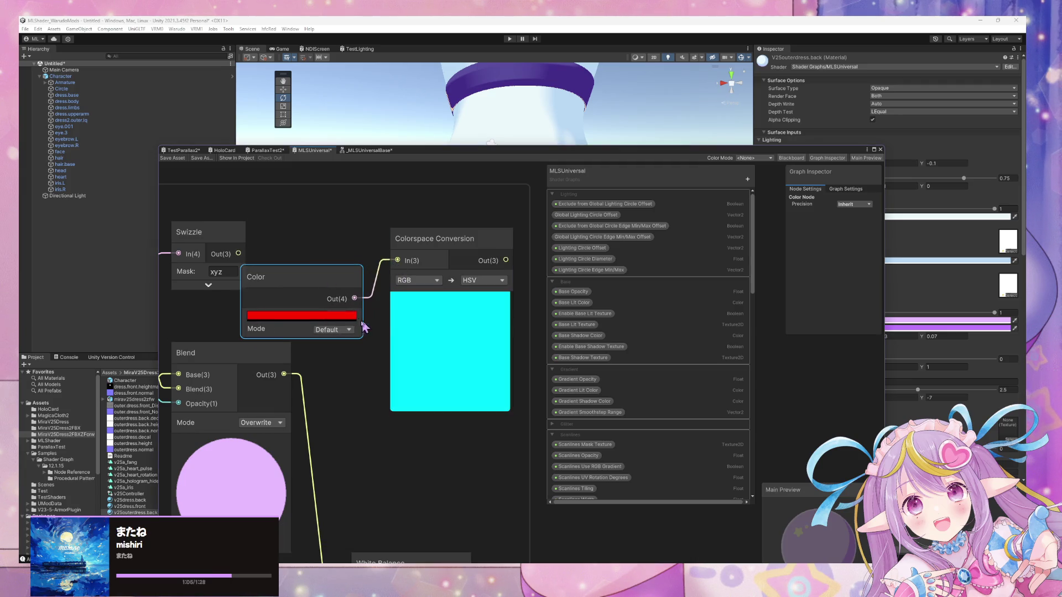
pyautogui.moveTo(397, 260); pyautogui.dragTo(341, 287, button='middle')
pyautogui.click(470, 286)
pyautogui.press('space')
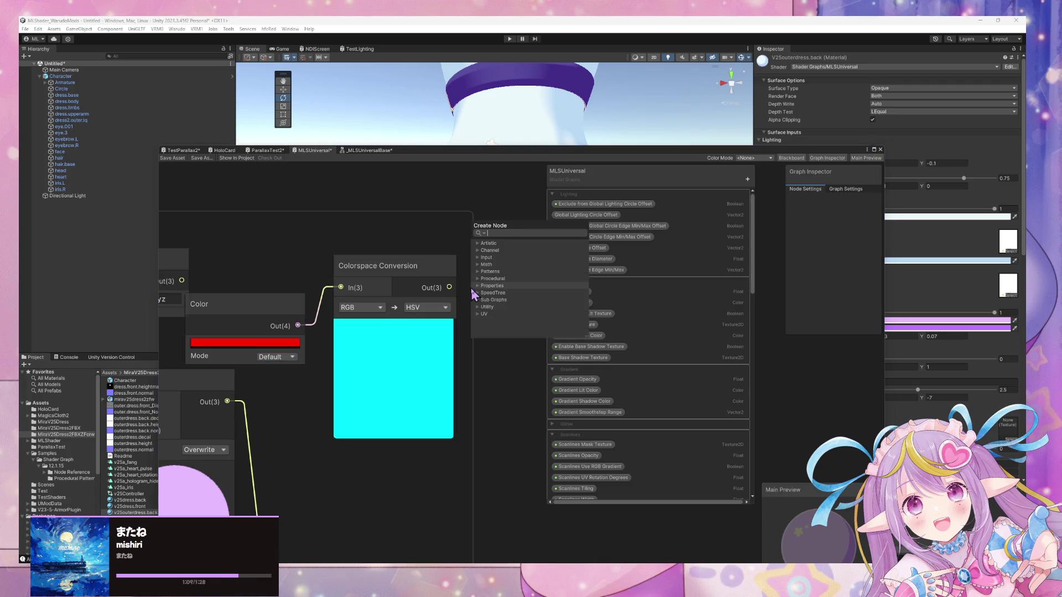
pyautogui.press('Escape')
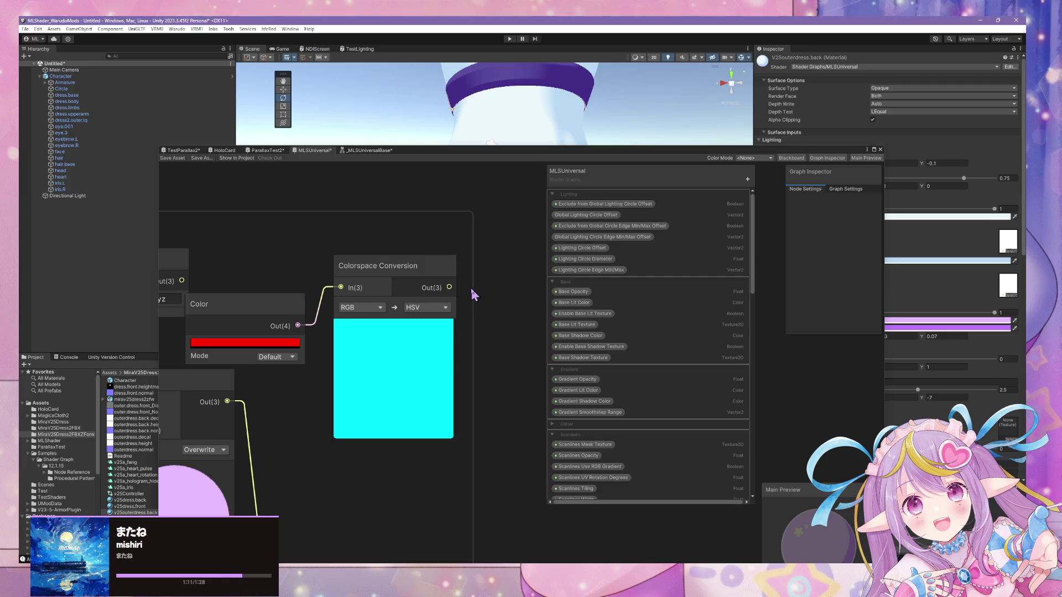
pyautogui.moveTo(449, 287); pyautogui.dragTo(488, 332)
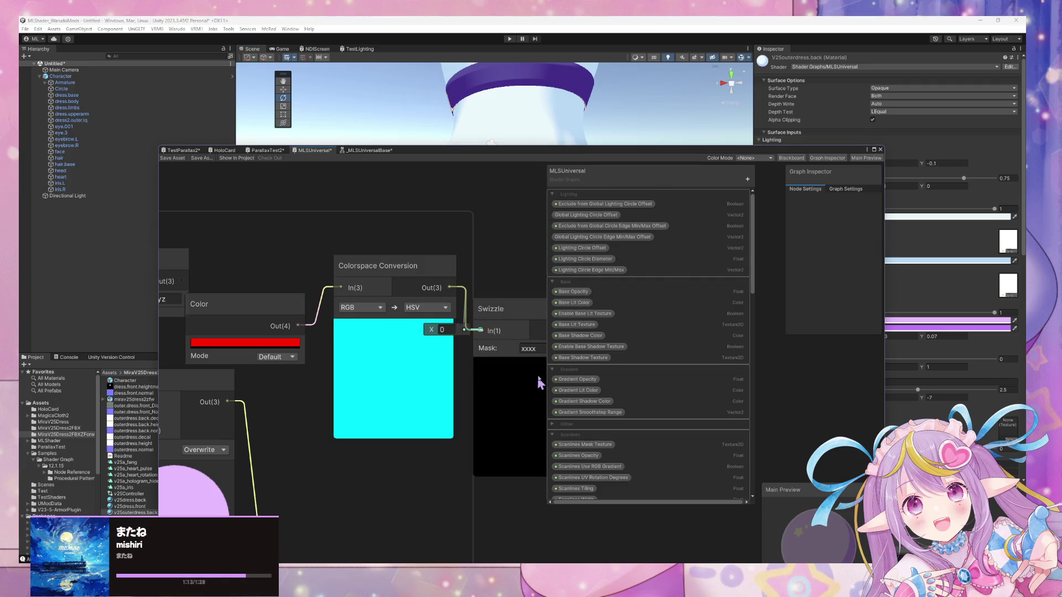
pyautogui.write('x')
pyautogui.press('Return')
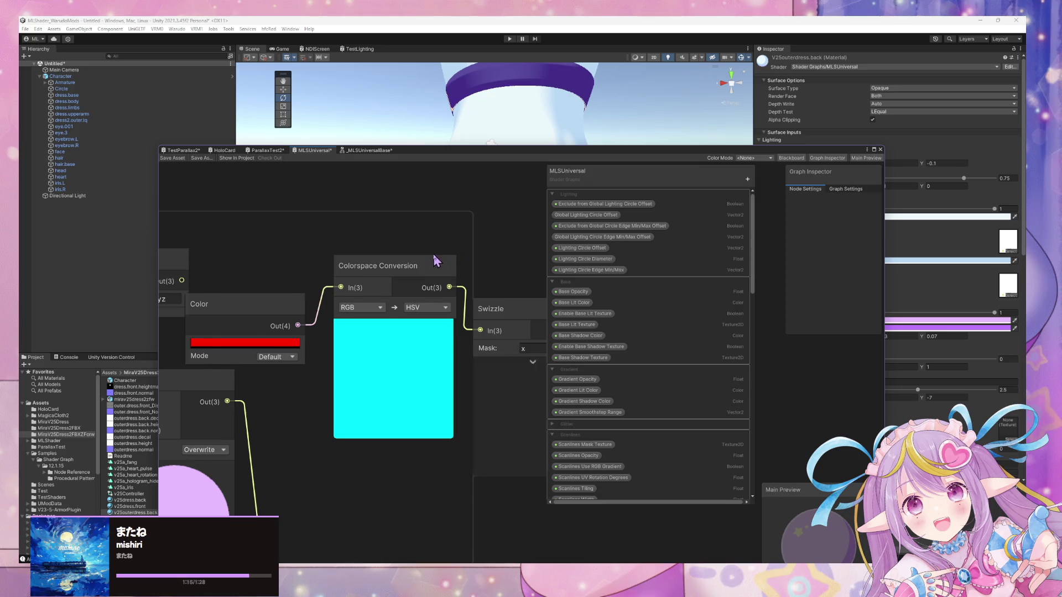
pyautogui.moveTo(537, 336); pyautogui.dragTo(487, 329, button='middle')
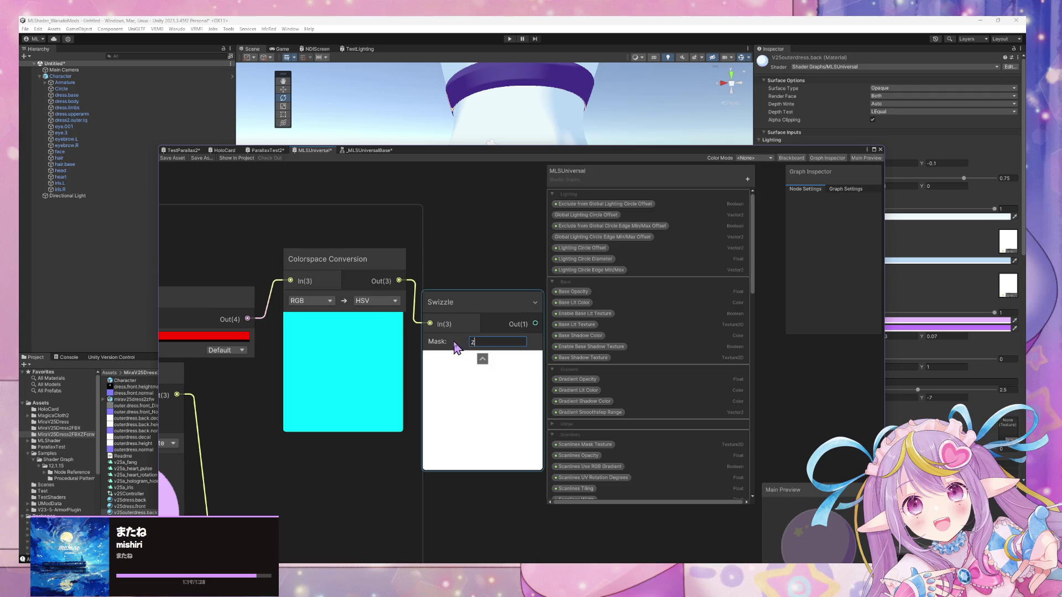
pyautogui.write('z')
pyautogui.click(236, 336)
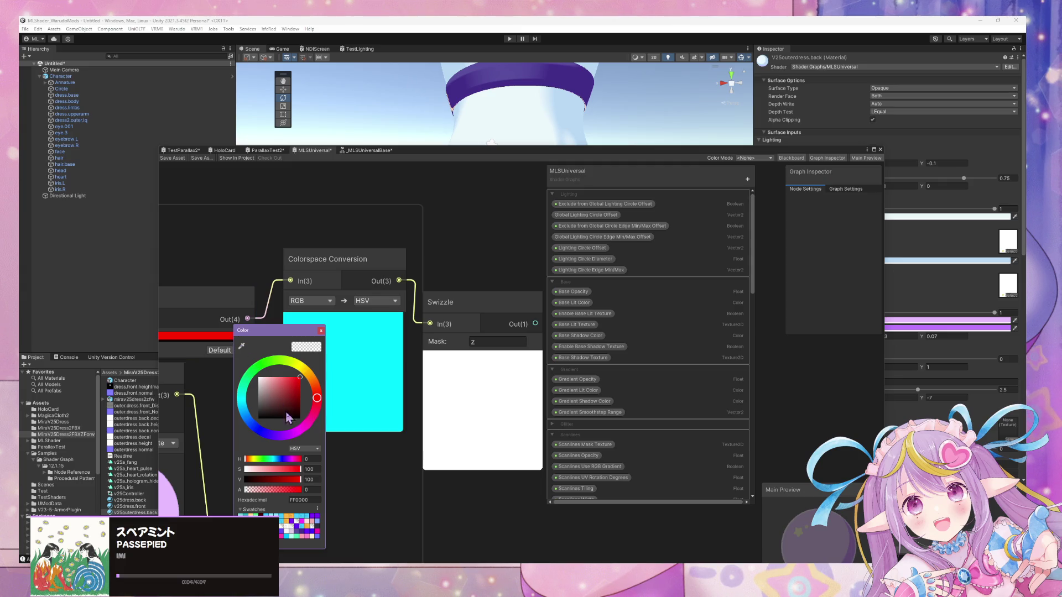
pyautogui.moveTo(302, 475)
pyautogui.mouseDown()
pyautogui.moveTo(247, 470)
pyautogui.moveTo(323, 479)
pyautogui.moveTo(239, 476)
pyautogui.moveTo(355, 485)
pyautogui.mouseUp()
pyautogui.click(507, 298)
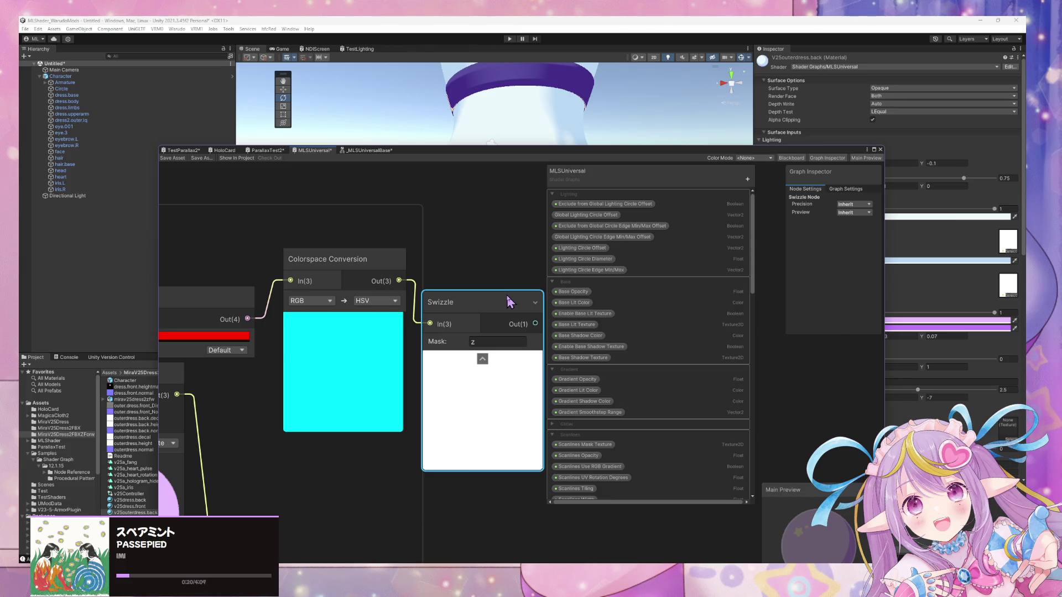
pyautogui.press('Delete')
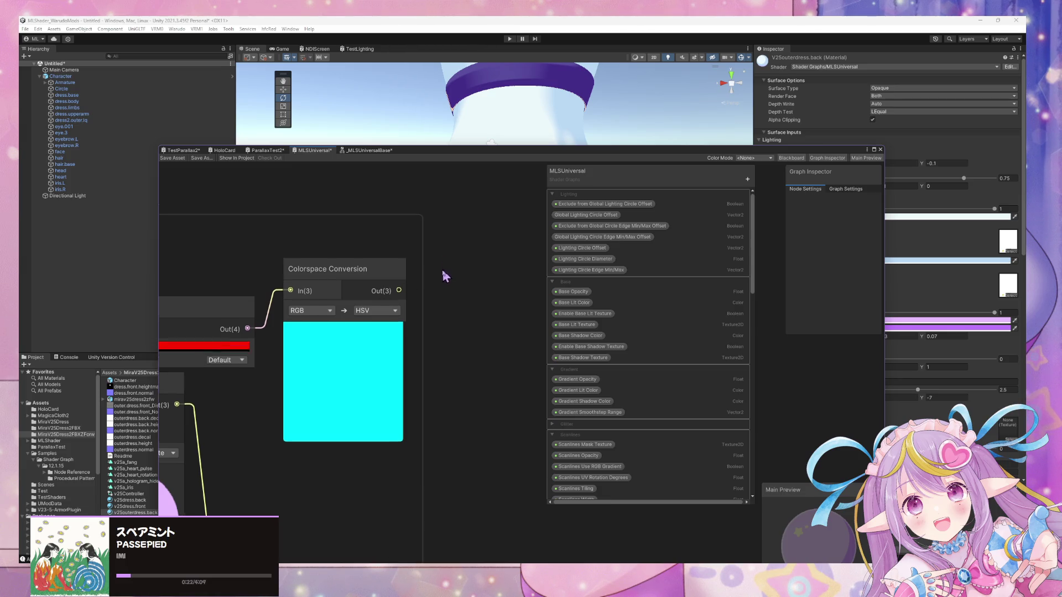
# Delete the pink Color and White Balance nodes from the graph
pyautogui.moveTo(443, 275); pyautogui.dragTo(452, 313, button='middle')
pyautogui.press('space')
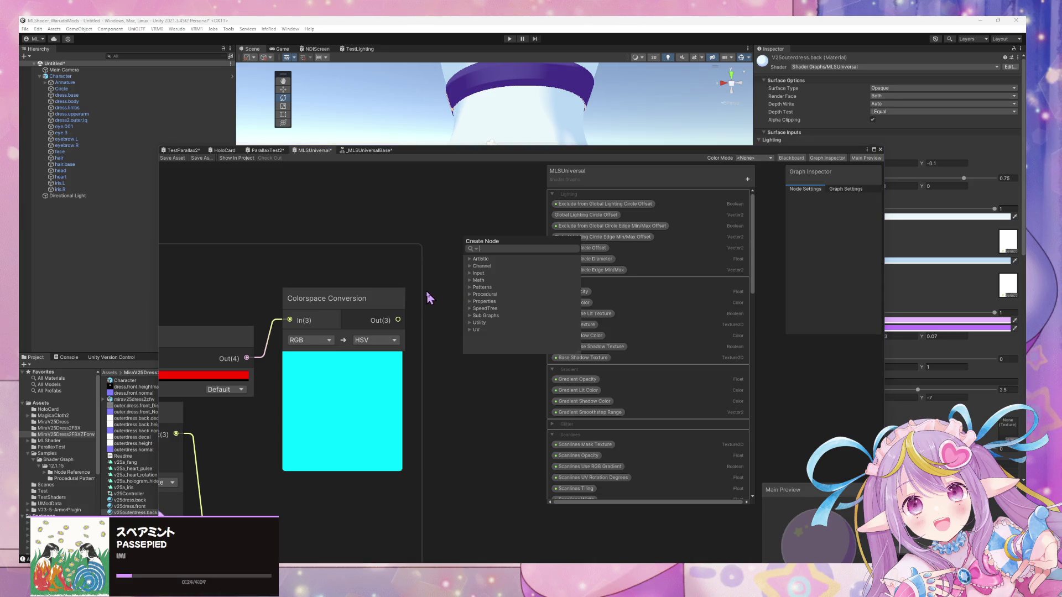
pyautogui.press('Escape')
pyautogui.scroll(-5, 437, 307)
pyautogui.click(378, 291)
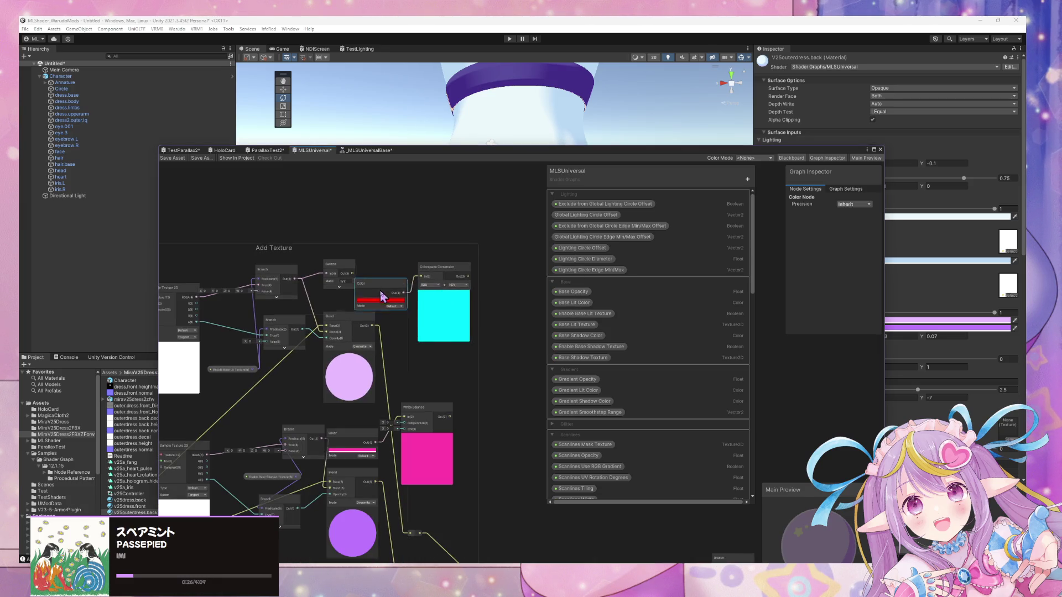
pyautogui.moveTo(448, 271)
pyautogui.mouseDown()
pyautogui.moveTo(516, 348)
pyautogui.moveTo(519, 367)
pyautogui.mouseUp()
pyautogui.moveTo(454, 374); pyautogui.dragTo(420, 311, button='middle')
pyautogui.scroll(3, 379, 355)
pyautogui.click(316, 379)
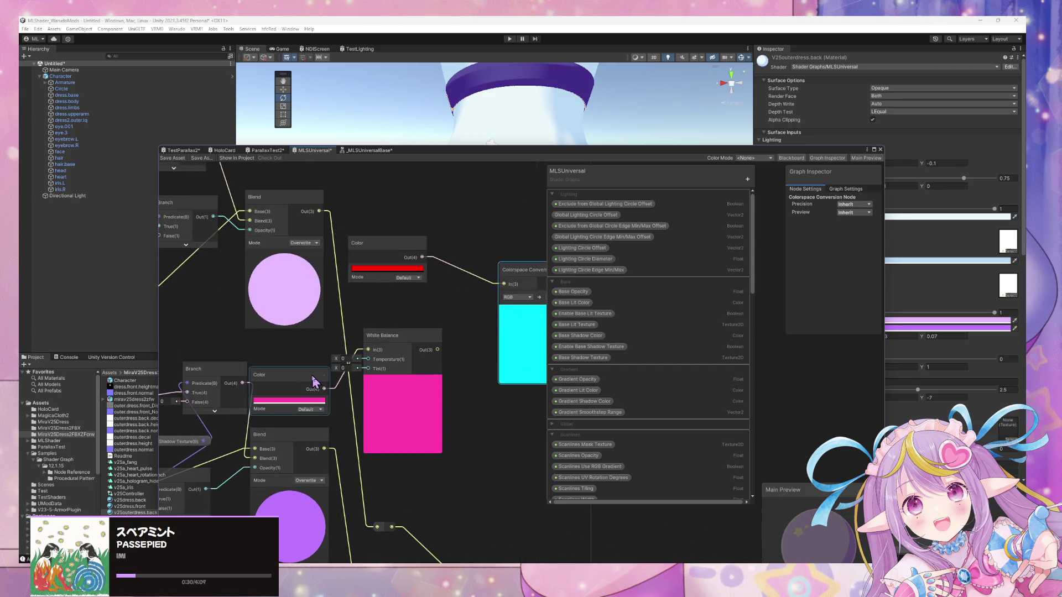
pyautogui.press('Delete')
pyautogui.click(411, 334)
pyautogui.press('Delete')
# Bring the Blend node into view alongside the Colorspace Conversion node
pyautogui.moveTo(409, 336)
pyautogui.mouseDown(button='middle')
pyautogui.moveTo(409, 290)
pyautogui.moveTo(455, 415)
pyautogui.moveTo(420, 351)
pyautogui.mouseUp(button='middle')
pyautogui.click(507, 272)
pyautogui.moveTo(377, 387)
pyautogui.mouseDown(button='middle')
pyautogui.moveTo(377, 360)
pyautogui.moveTo(422, 273)
pyautogui.moveTo(364, 169)
pyautogui.moveTo(362, 232)
pyautogui.mouseUp(button='middle')
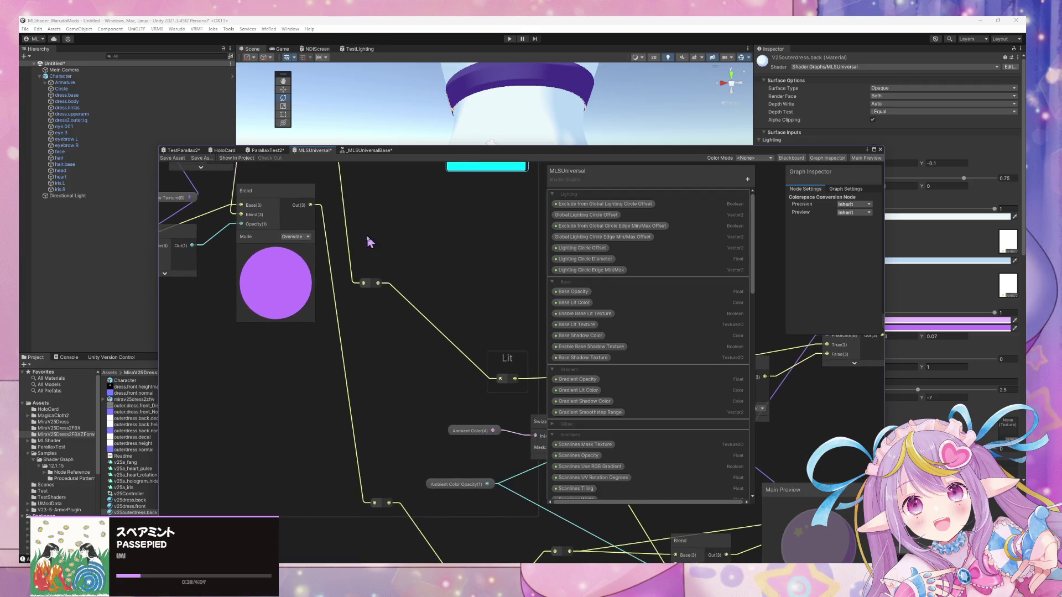
pyautogui.scroll(-2, 387, 277)
pyautogui.moveTo(386, 277); pyautogui.dragTo(427, 384, button='middle')
pyautogui.scroll(3, 338, 328)
pyautogui.moveTo(338, 328); pyautogui.dragTo(403, 359, button='middle')
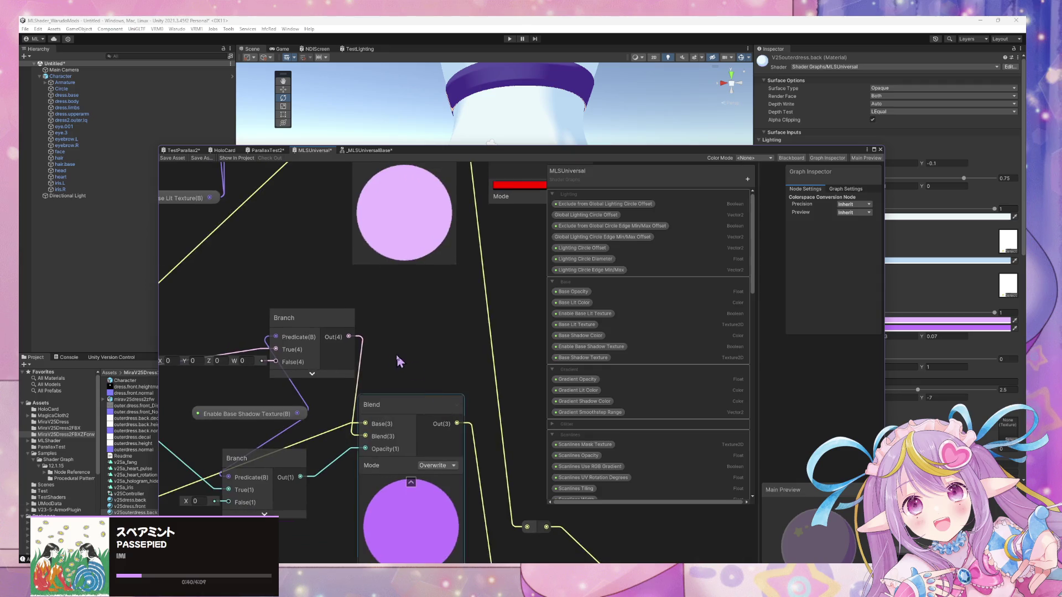
pyautogui.moveTo(438, 415); pyautogui.dragTo(331, 247, button='middle')
pyautogui.click(330, 247)
# Rearrange the reroute point, Branch, Blend and Colorspace Conversion nodes, collapsing the conversion preview
pyautogui.moveTo(386, 347); pyautogui.dragTo(486, 367)
pyautogui.moveTo(486, 367); pyautogui.dragTo(594, 450, button='middle')
pyautogui.moveTo(315, 256); pyautogui.dragTo(277, 257)
pyautogui.moveTo(415, 343); pyautogui.dragTo(427, 348)
pyautogui.moveTo(427, 348)
pyautogui.mouseDown(button='middle')
pyautogui.moveTo(472, 356)
pyautogui.moveTo(376, 332)
pyautogui.moveTo(443, 282)
pyautogui.moveTo(437, 323)
pyautogui.mouseUp(button='middle')
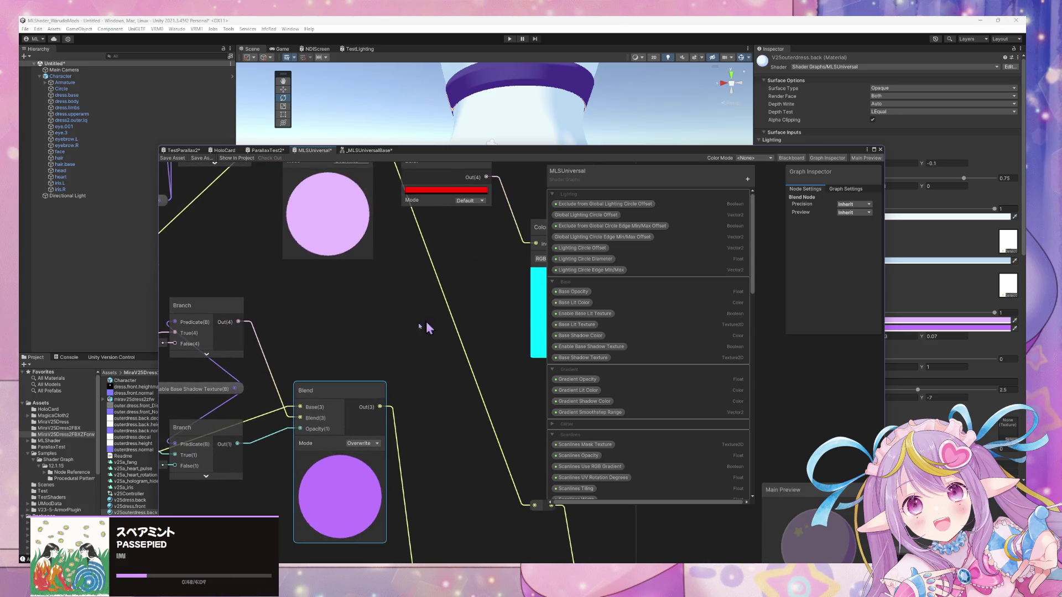
pyautogui.moveTo(332, 390); pyautogui.dragTo(373, 412)
pyautogui.moveTo(550, 234); pyautogui.dragTo(499, 261, button='middle')
pyautogui.moveTo(499, 261)
pyautogui.mouseDown()
pyautogui.moveTo(323, 308)
pyautogui.moveTo(344, 355)
pyautogui.mouseUp()
pyautogui.click(347, 352)
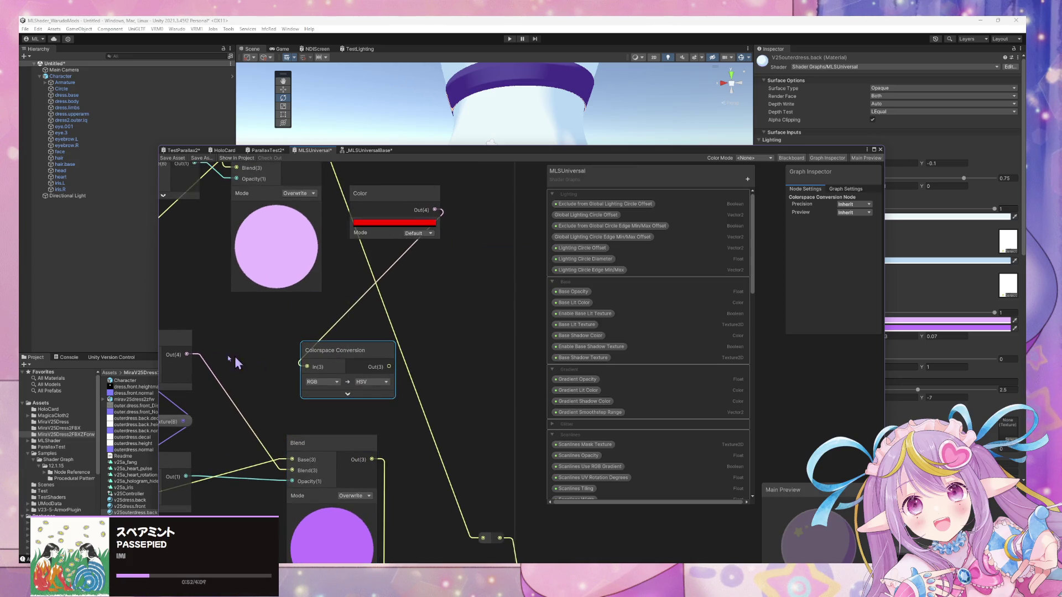
# Wire the Out(4) colour into the Colorspace Conversion input
pyautogui.moveTo(188, 354); pyautogui.dragTo(307, 368)
pyautogui.moveTo(389, 367)
pyautogui.mouseDown()
pyautogui.moveTo(298, 473)
pyautogui.moveTo(386, 396)
pyautogui.mouseUp()
pyautogui.moveTo(451, 365)
pyautogui.mouseDown()
pyautogui.moveTo(428, 347)
pyautogui.moveTo(460, 341)
pyautogui.mouseUp()
pyautogui.click(373, 347)
# Duplicate the Colorspace Conversion node and connect the copy to the Blend node's Base input
pyautogui.hotkey('ctrl', 'd')
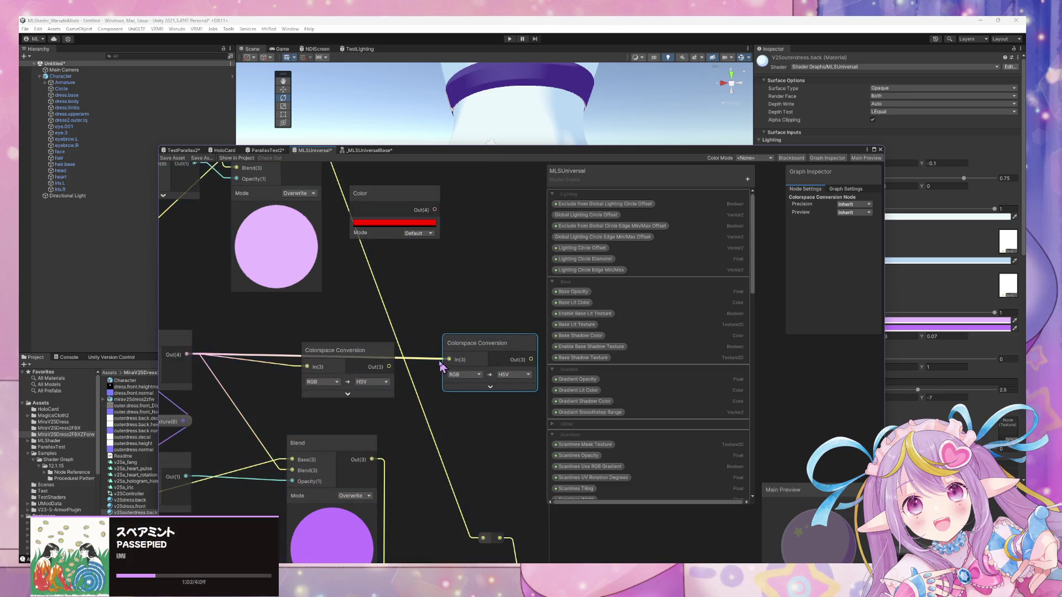
pyautogui.moveTo(531, 360); pyautogui.dragTo(292, 461)
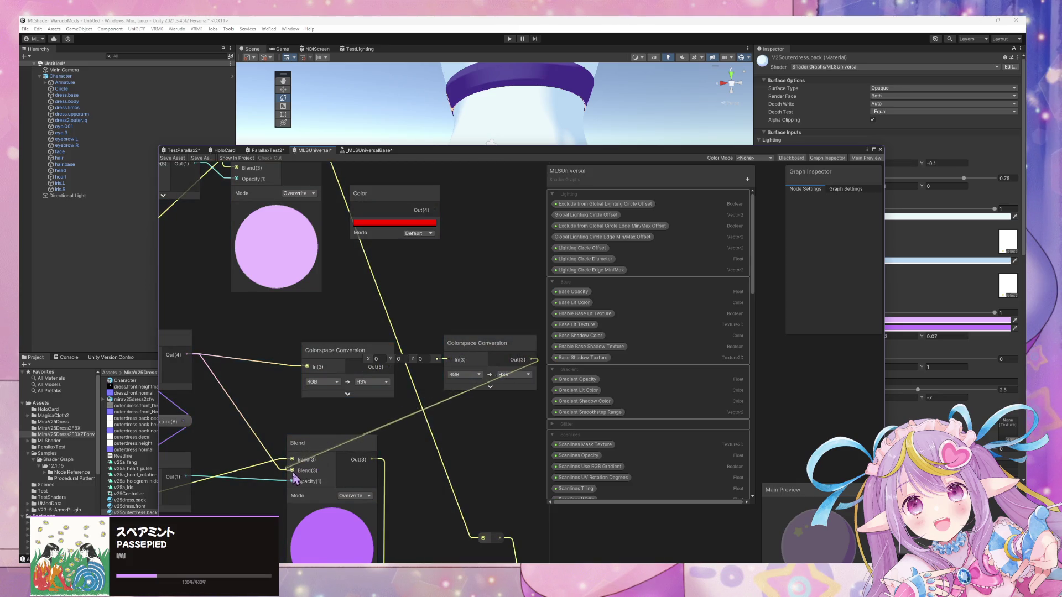
pyautogui.moveTo(372, 354); pyautogui.dragTo(317, 342)
pyautogui.moveTo(471, 350); pyautogui.dragTo(496, 352)
pyautogui.moveTo(459, 374); pyautogui.dragTo(404, 345, button='middle')
pyautogui.click(318, 334)
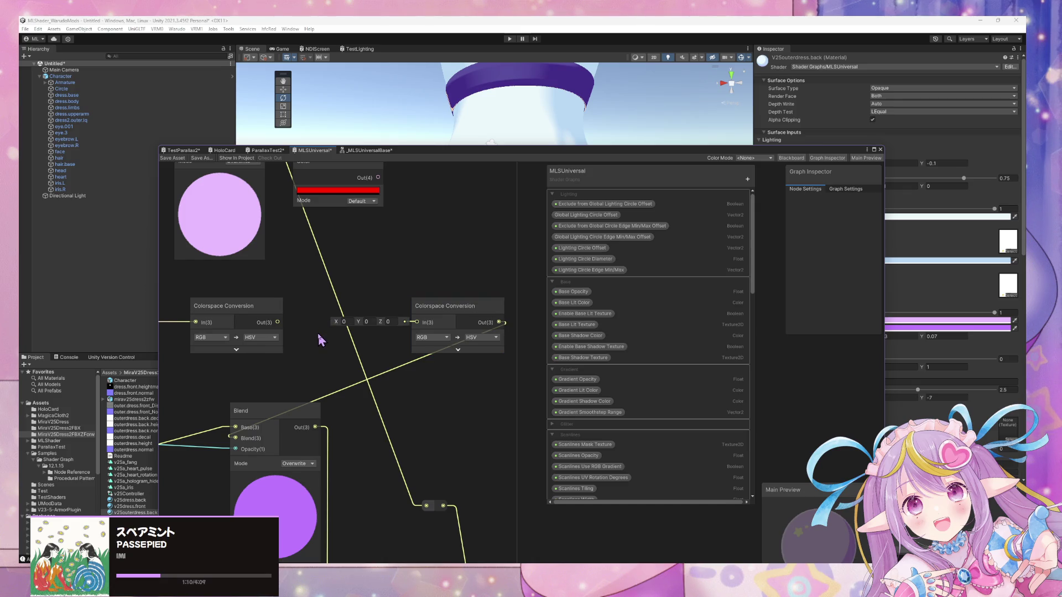
pyautogui.press('space')
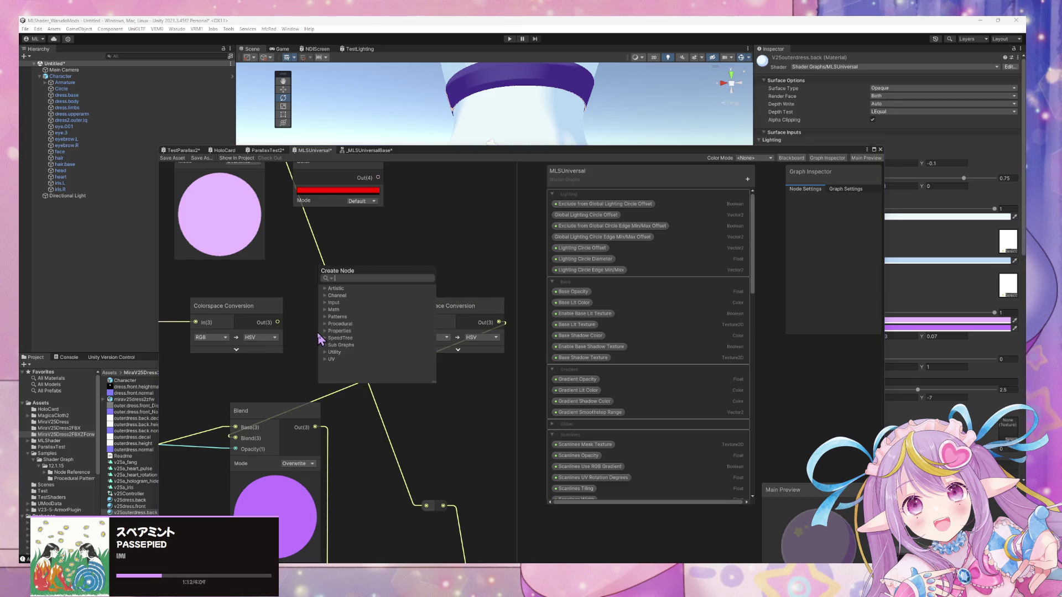
# Add a Vector 3 node feeding the second Colorspace Conversion node
pyautogui.press('Escape')
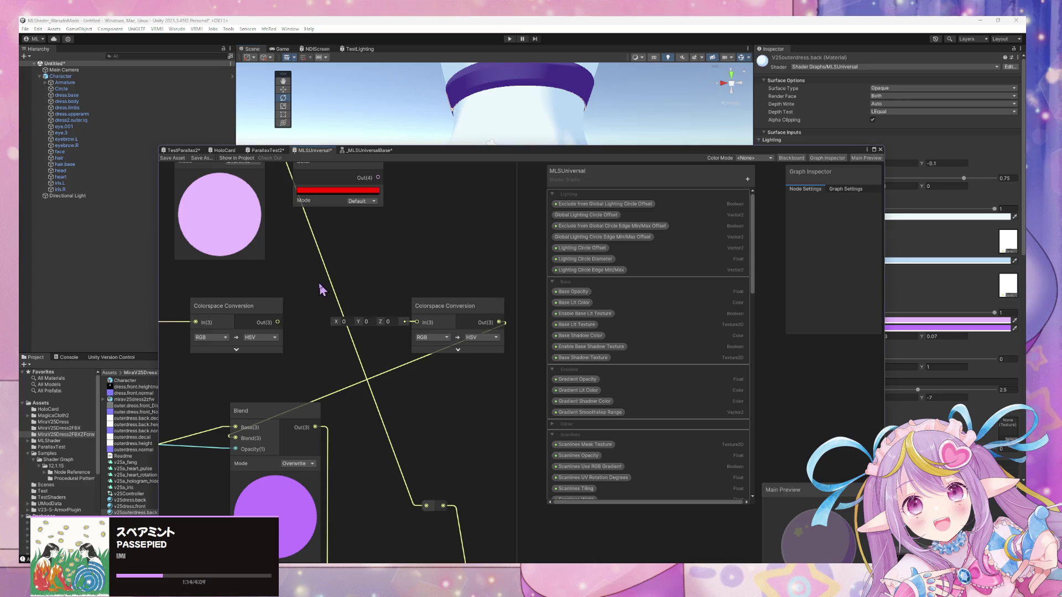
pyautogui.press('space')
pyautogui.write('vect')
pyautogui.press('Up')
pyautogui.press('Up')
pyautogui.press('Up')
pyautogui.press('Return')
pyautogui.moveTo(374, 324)
pyautogui.mouseDown()
pyautogui.moveTo(357, 321)
pyautogui.moveTo(487, 332)
pyautogui.mouseUp()
# Move the Blend node, Add Texture group and Enable Base Shadow Texture node to make room
pyautogui.moveTo(304, 411); pyautogui.dragTo(365, 459)
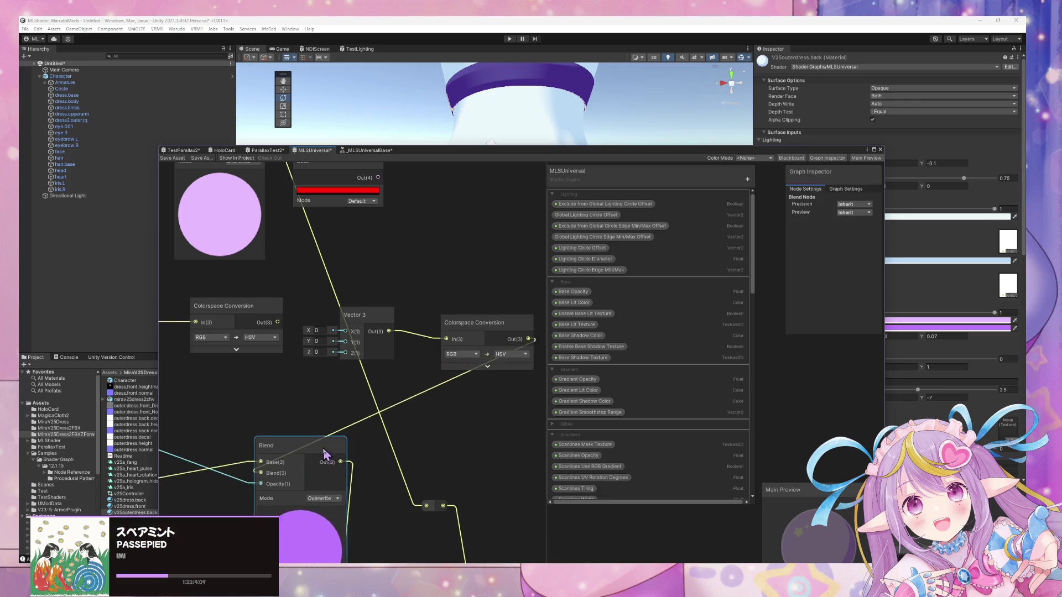
pyautogui.scroll(-5, 379, 413)
pyautogui.moveTo(320, 220)
pyautogui.mouseDown()
pyautogui.moveTo(290, 180)
pyautogui.moveTo(277, 181)
pyautogui.mouseUp()
pyautogui.moveTo(329, 382)
pyautogui.mouseDown()
pyautogui.moveTo(327, 368)
pyautogui.moveTo(371, 384)
pyautogui.mouseUp()
pyautogui.scroll(4, 294, 376)
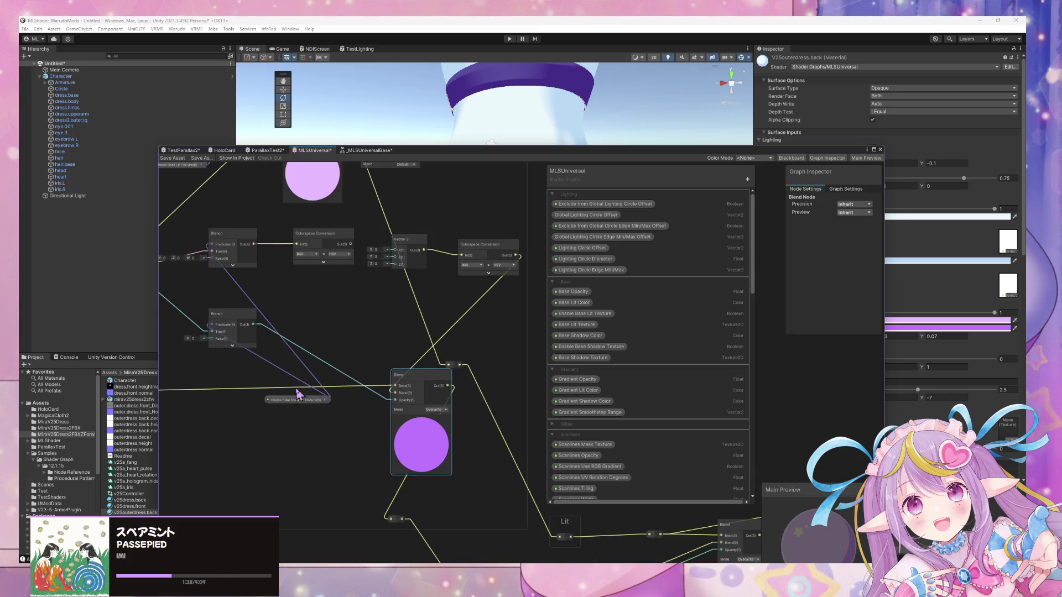
pyautogui.moveTo(277, 403)
pyautogui.mouseDown()
pyautogui.moveTo(173, 287)
pyautogui.moveTo(213, 290)
pyautogui.mouseUp()
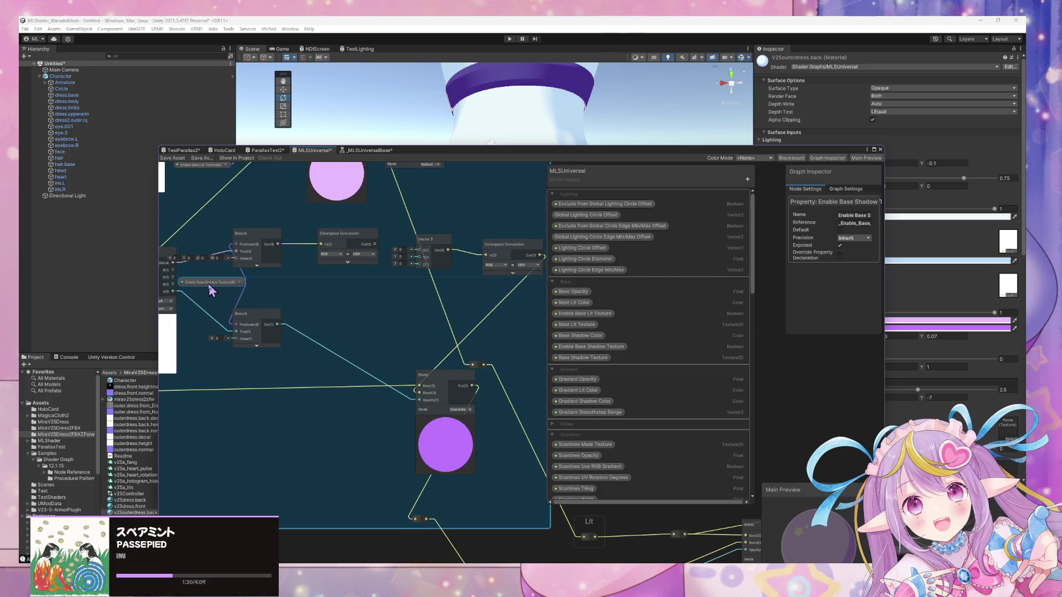
# Reposition the Blend node, yellow wire's reroute point and Colorspace Conversion node
pyautogui.moveTo(376, 396); pyautogui.dragTo(316, 397)
pyautogui.moveTo(418, 385); pyautogui.dragTo(479, 394)
pyautogui.moveTo(363, 545); pyautogui.dragTo(422, 543)
pyautogui.click(328, 440)
pyautogui.moveTo(332, 412); pyautogui.dragTo(376, 429)
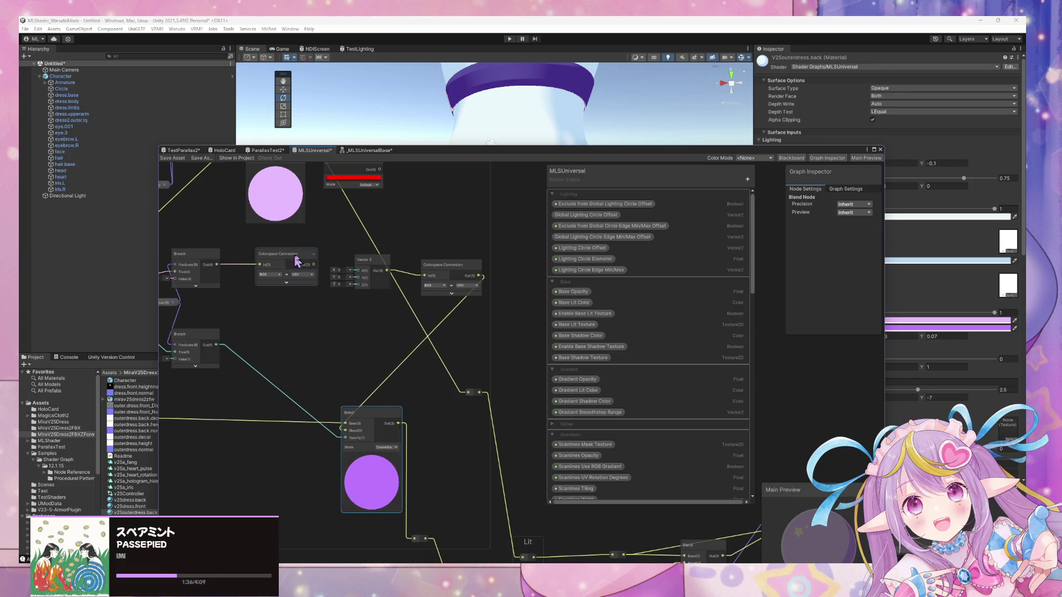
pyautogui.scroll(1, 315, 257)
pyautogui.moveTo(288, 256); pyautogui.dragTo(254, 317)
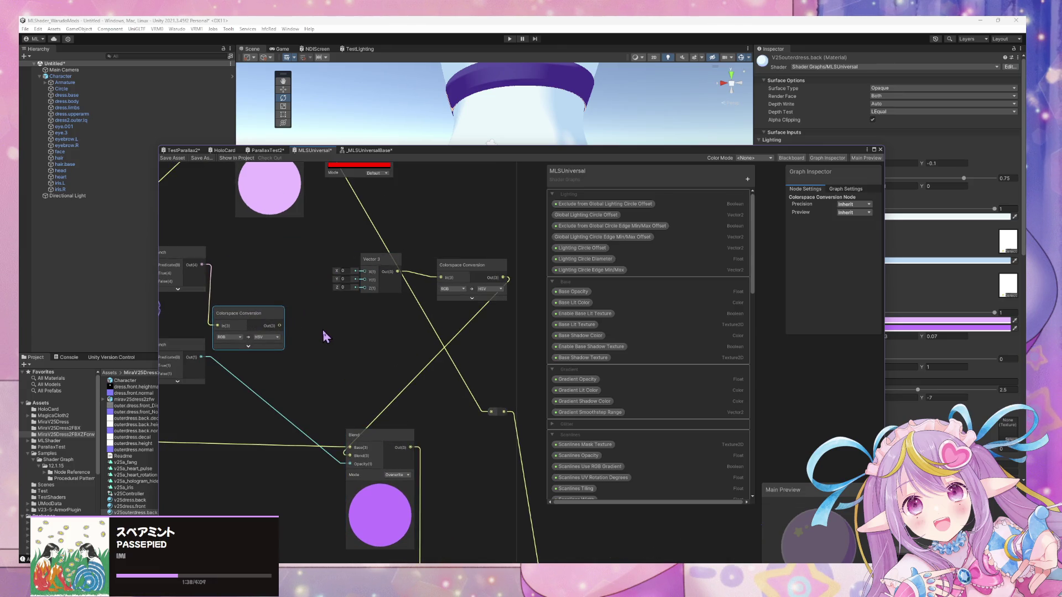
# Create an Add node with collapsed preview and wire it into Vector 3's X input
pyautogui.press('space')
pyautogui.write('add')
pyautogui.press('Return')
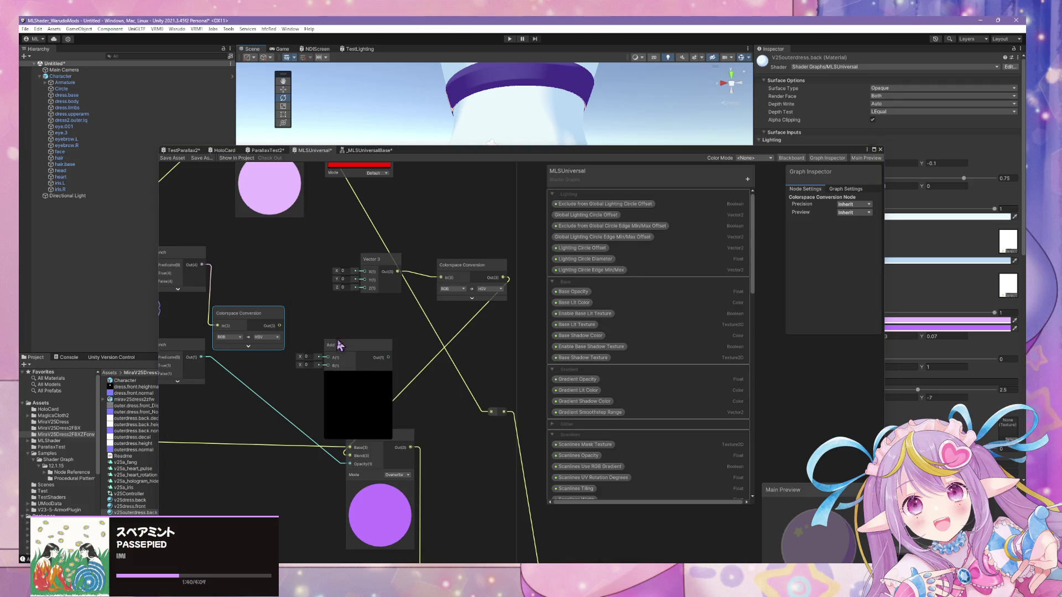
pyautogui.click(355, 372)
pyautogui.moveTo(360, 357)
pyautogui.mouseDown()
pyautogui.moveTo(382, 266)
pyautogui.moveTo(364, 272)
pyautogui.mouseUp()
pyautogui.moveTo(353, 345); pyautogui.dragTo(310, 260)
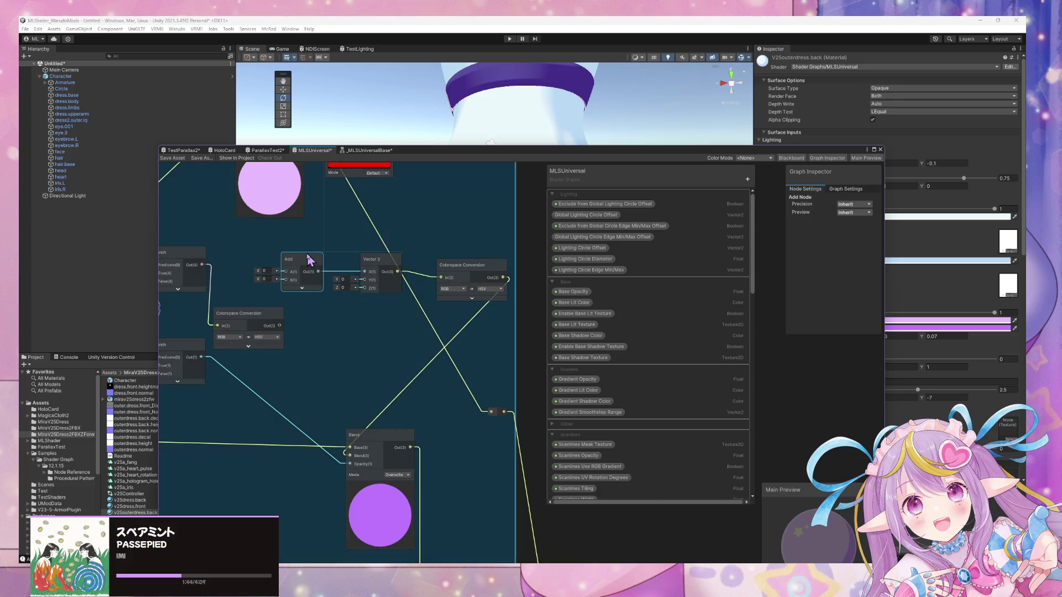
pyautogui.moveTo(363, 284); pyautogui.dragTo(380, 281)
pyautogui.moveTo(305, 259)
pyautogui.mouseDown()
pyautogui.moveTo(326, 245)
pyautogui.moveTo(349, 325)
pyautogui.mouseUp()
pyautogui.rightClick(333, 242)
pyautogui.press('Escape')
# Duplicate the Add node twice, wiring the copies into Vector 3's Y and Z inputs
pyautogui.hotkey('ctrl', 'd')
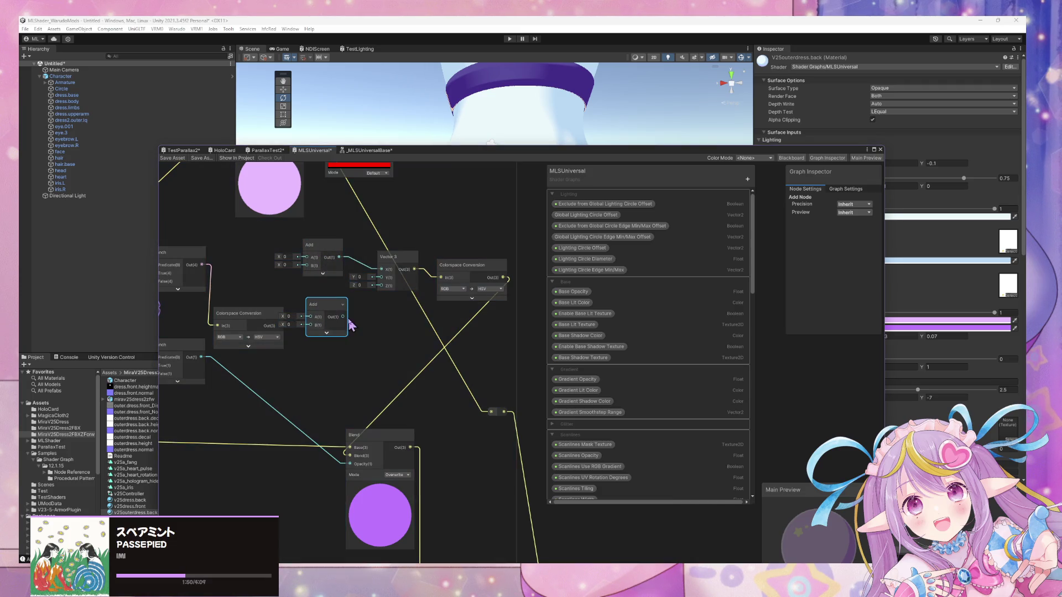
pyautogui.moveTo(386, 286); pyautogui.dragTo(385, 283)
pyautogui.hotkey('ctrl', 'd')
pyautogui.moveTo(356, 316)
pyautogui.mouseDown()
pyautogui.moveTo(332, 360)
pyautogui.moveTo(381, 286)
pyautogui.mouseUp()
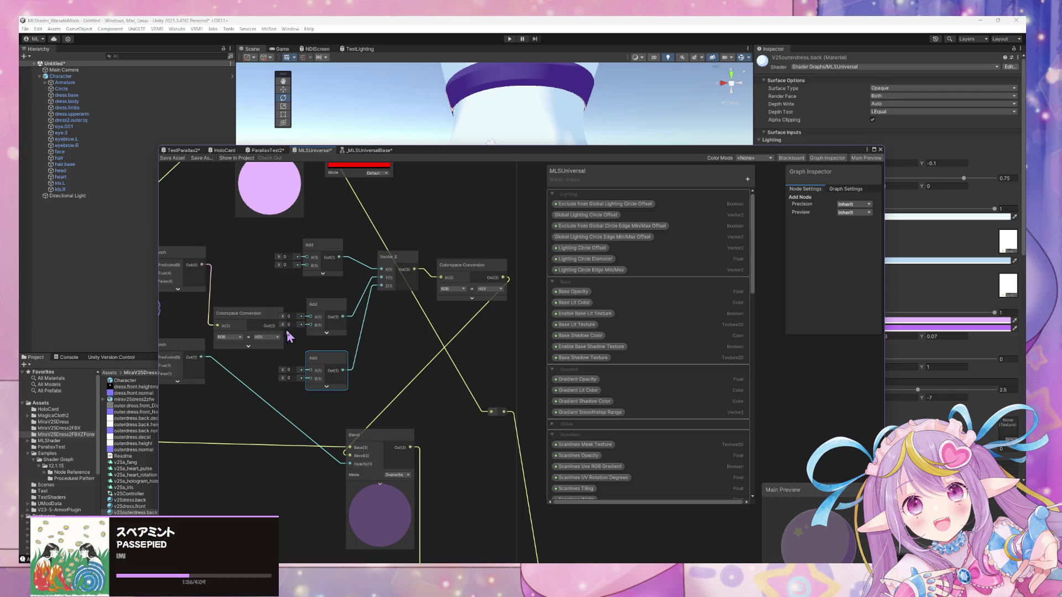
pyautogui.moveTo(279, 331); pyautogui.dragTo(270, 331)
pyautogui.moveTo(397, 268)
pyautogui.mouseDown()
pyautogui.moveTo(404, 295)
pyautogui.moveTo(489, 294)
pyautogui.mouseUp()
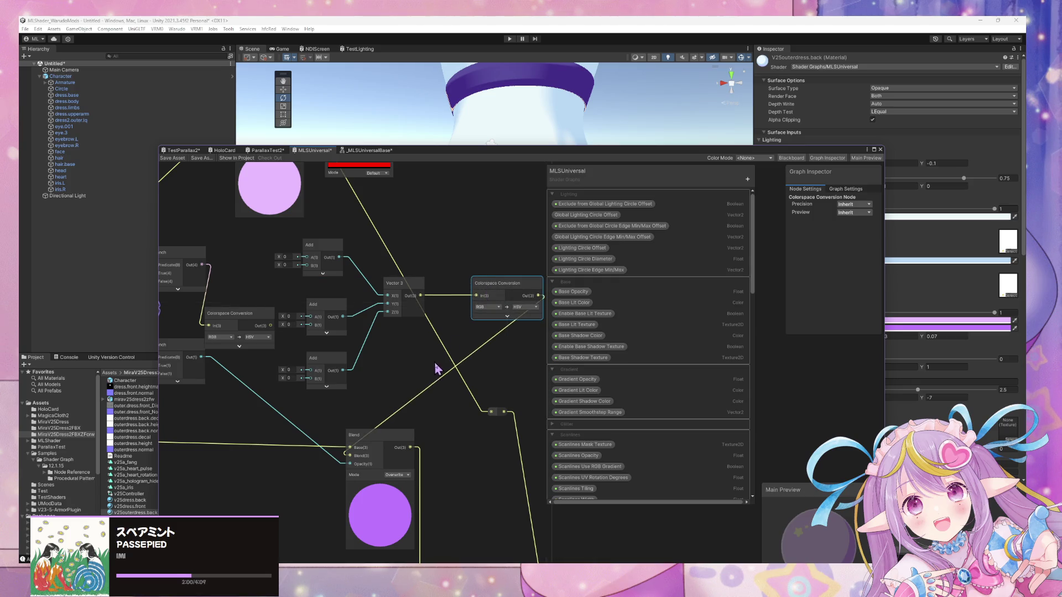
pyautogui.moveTo(447, 370); pyautogui.dragTo(510, 386, button='middle')
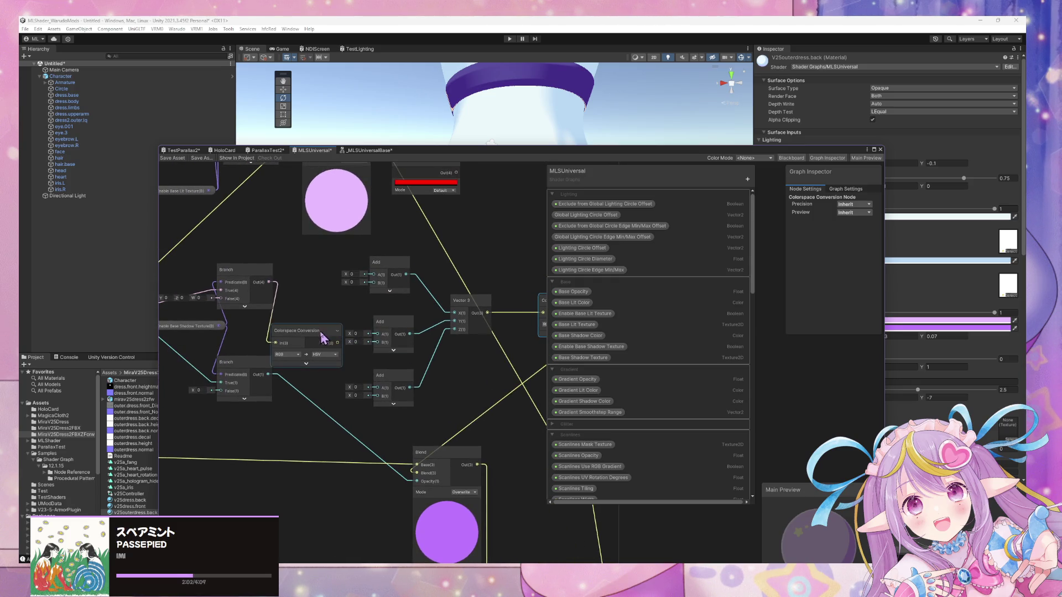
# Set the final Colorspace Conversion's From to HSV and spread the Vector 3 and Add nodes rightward
pyautogui.moveTo(471, 344); pyautogui.dragTo(375, 332, button='middle')
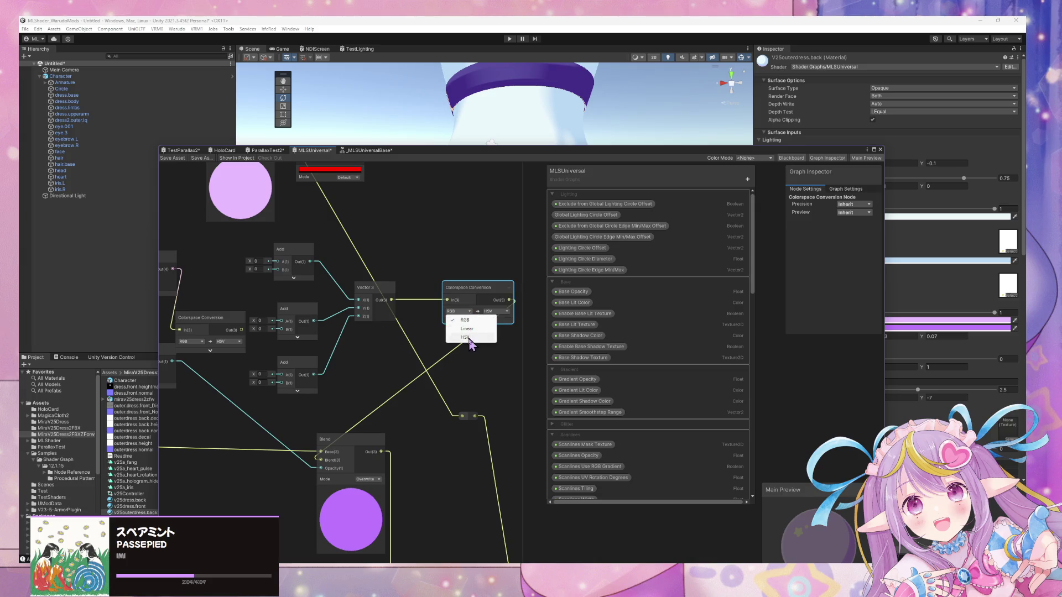
pyautogui.click(470, 341)
pyautogui.click(496, 311)
pyautogui.click(500, 320)
pyautogui.moveTo(350, 328); pyautogui.dragTo(423, 329, button='middle')
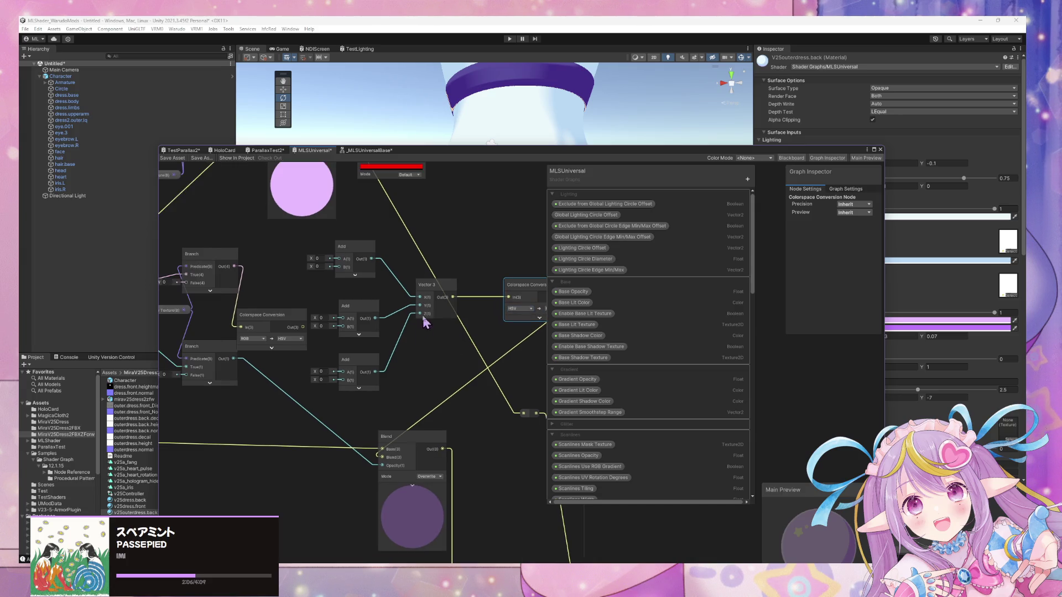
pyautogui.moveTo(429, 286); pyautogui.dragTo(453, 287)
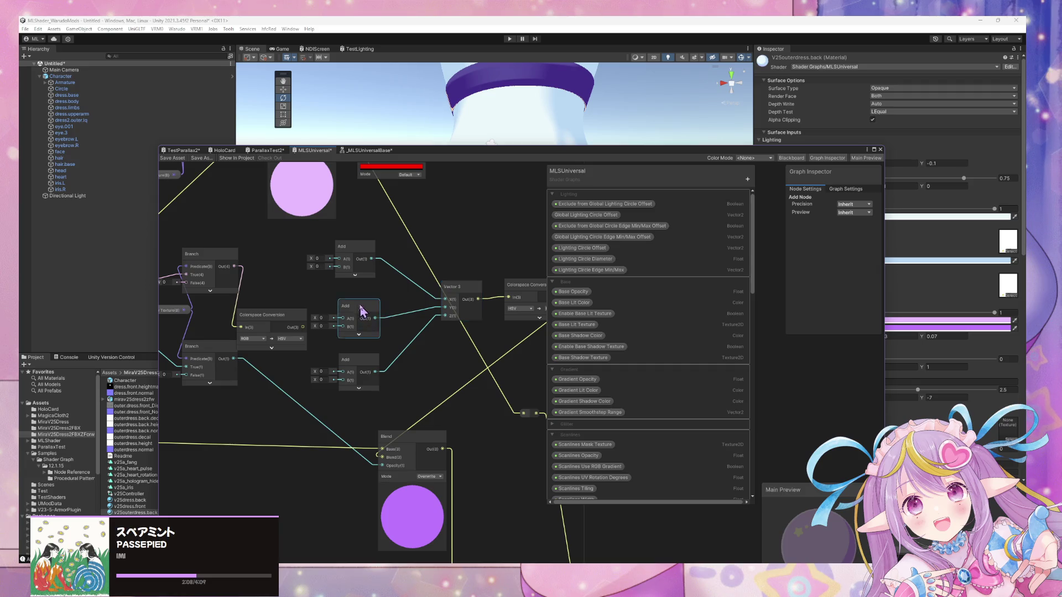
pyautogui.moveTo(359, 310); pyautogui.dragTo(388, 309)
pyautogui.moveTo(359, 359); pyautogui.dragTo(409, 361)
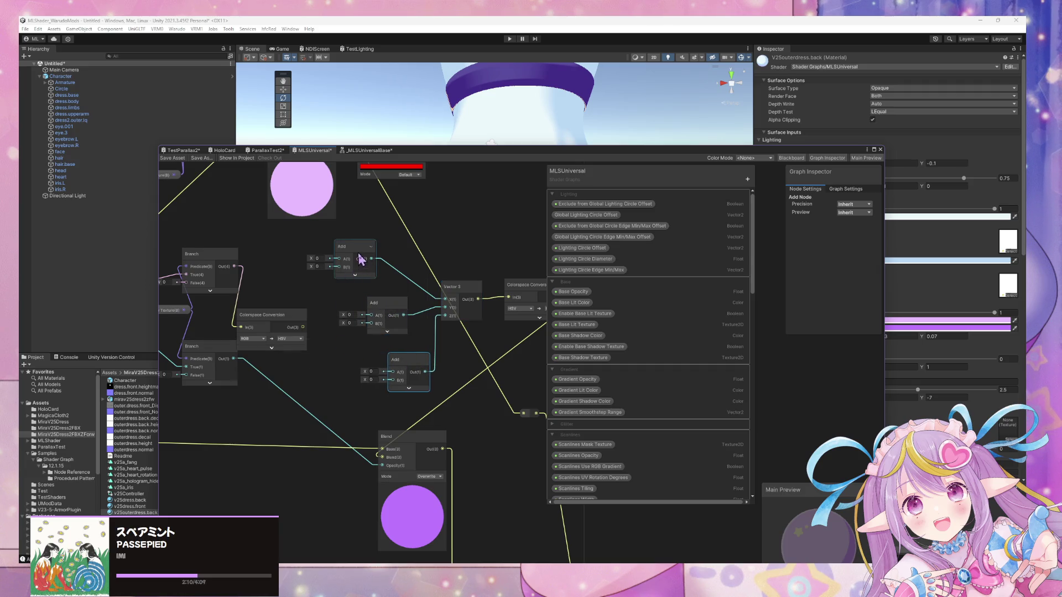
pyautogui.moveTo(360, 260); pyautogui.dragTo(404, 268)
# Create Swizzle nodes beside the Add nodes, giving them y and z channel masks
pyautogui.press('space')
pyautogui.write('wizzle')
pyautogui.press('Return')
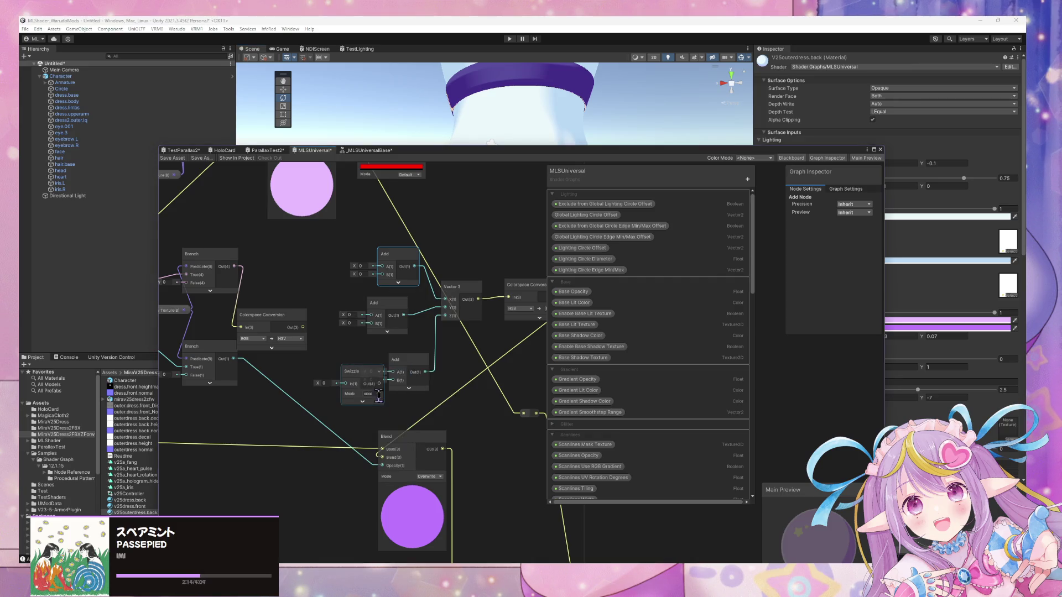
pyautogui.moveTo(363, 374)
pyautogui.mouseDown()
pyautogui.moveTo(316, 255)
pyautogui.moveTo(377, 270)
pyautogui.mouseUp()
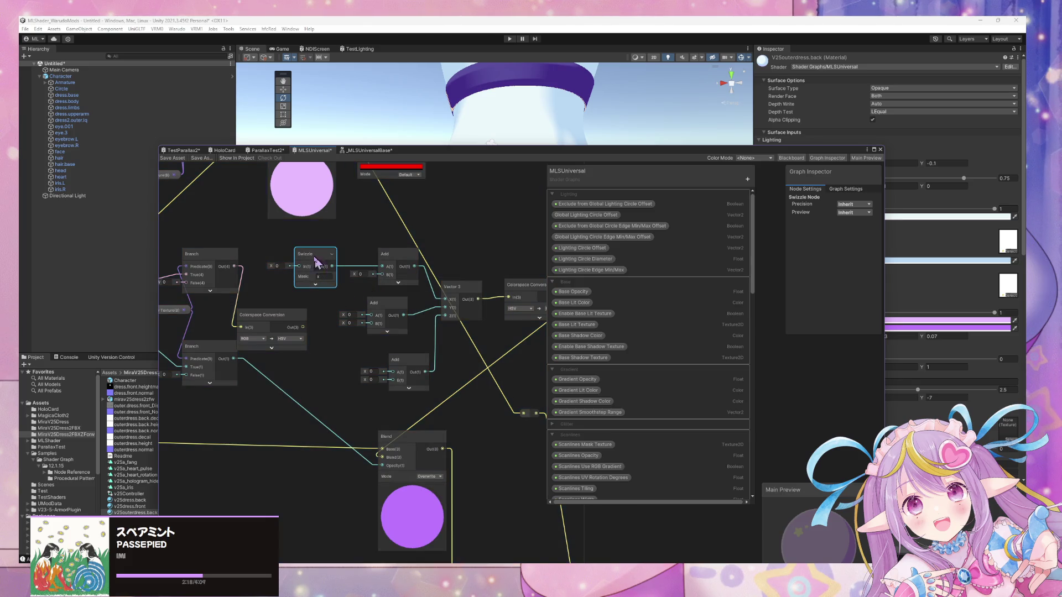
pyautogui.moveTo(343, 277); pyautogui.dragTo(346, 336)
pyautogui.click(350, 356)
pyautogui.write('y')
pyautogui.hotkey('ctrl', 'd')
pyautogui.moveTo(353, 342)
pyautogui.mouseDown()
pyautogui.moveTo(357, 393)
pyautogui.moveTo(371, 362)
pyautogui.moveTo(383, 387)
pyautogui.moveTo(381, 372)
pyautogui.moveTo(343, 400)
pyautogui.mouseUp()
pyautogui.click(363, 413)
pyautogui.write('z')
# Wire the HSV output through the x, y and z Swizzles into the Add nodes
pyautogui.moveTo(360, 347); pyautogui.dragTo(370, 316)
pyautogui.moveTo(298, 266)
pyautogui.mouseDown()
pyautogui.moveTo(298, 334)
pyautogui.moveTo(332, 351)
pyautogui.moveTo(328, 412)
pyautogui.mouseUp()
pyautogui.click(410, 363)
pyautogui.moveTo(409, 362); pyautogui.dragTo(427, 364)
pyautogui.moveTo(391, 303); pyautogui.dragTo(420, 311)
# Align the Swizzle, conversion and Vector 3 nodes, then add a Float property to the Blackboard
pyautogui.moveTo(338, 342)
pyautogui.mouseDown()
pyautogui.moveTo(329, 319)
pyautogui.moveTo(273, 309)
pyautogui.mouseUp()
pyautogui.moveTo(221, 261); pyautogui.dragTo(203, 250)
pyautogui.moveTo(262, 307); pyautogui.dragTo(239, 302)
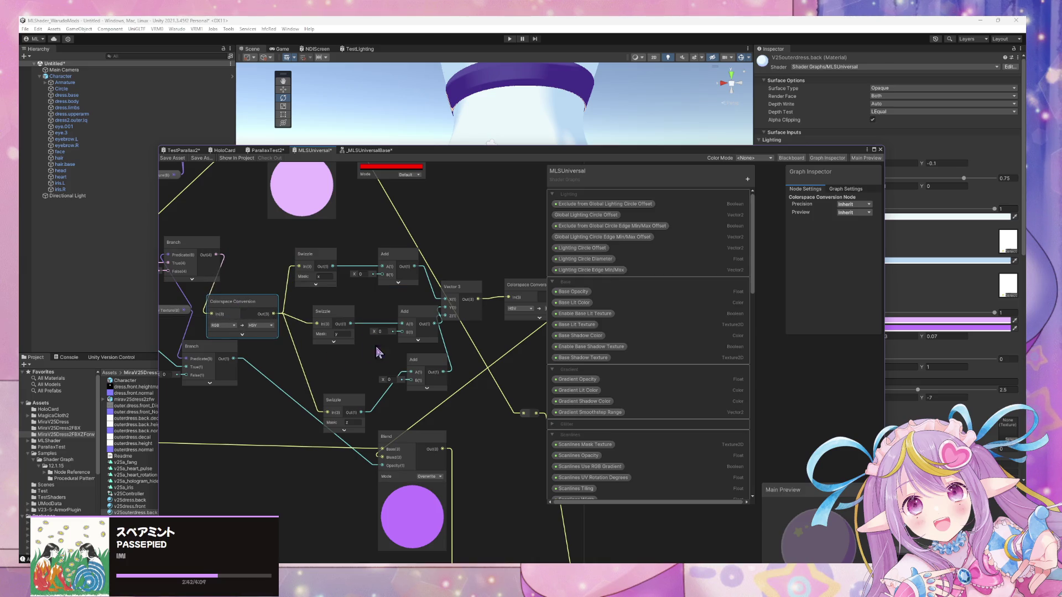
pyautogui.moveTo(351, 403); pyautogui.dragTo(344, 372)
pyautogui.moveTo(317, 262); pyautogui.dragTo(328, 264)
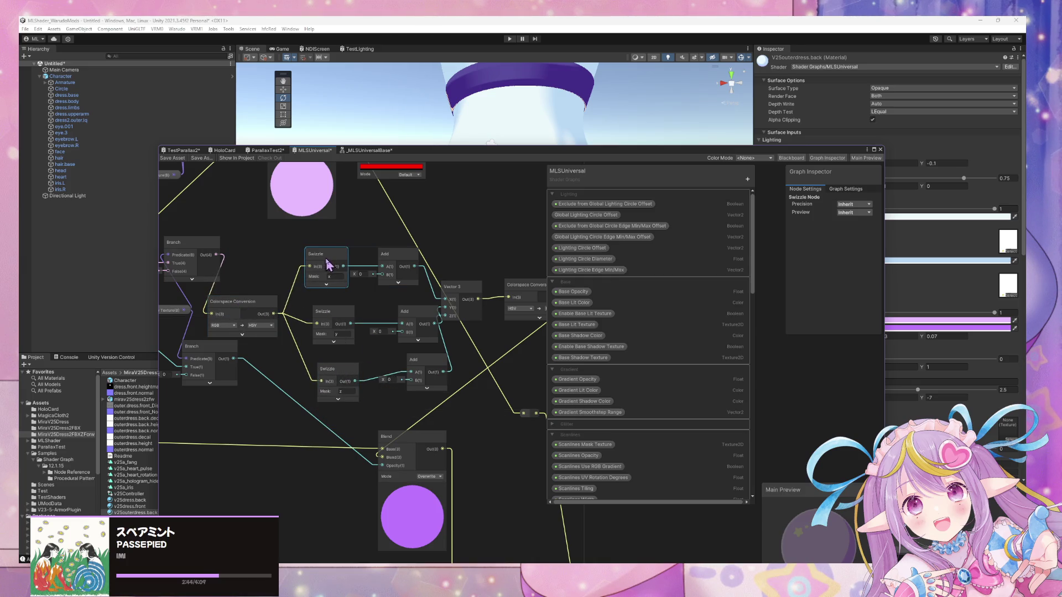
pyautogui.moveTo(337, 322); pyautogui.dragTo(329, 321)
pyautogui.moveTo(342, 370); pyautogui.dragTo(331, 368)
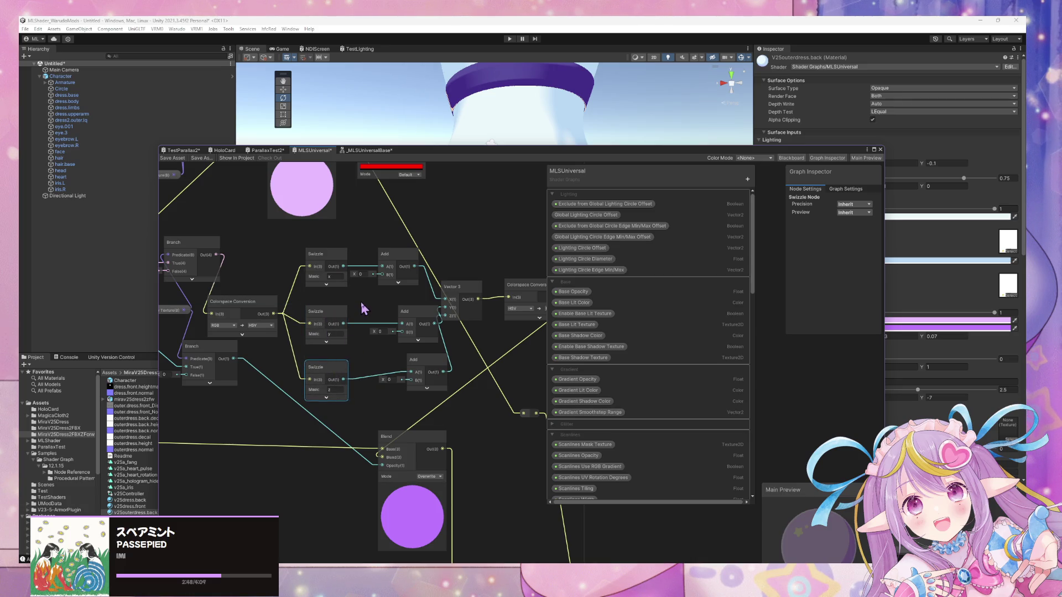
pyautogui.moveTo(465, 289); pyautogui.dragTo(472, 289)
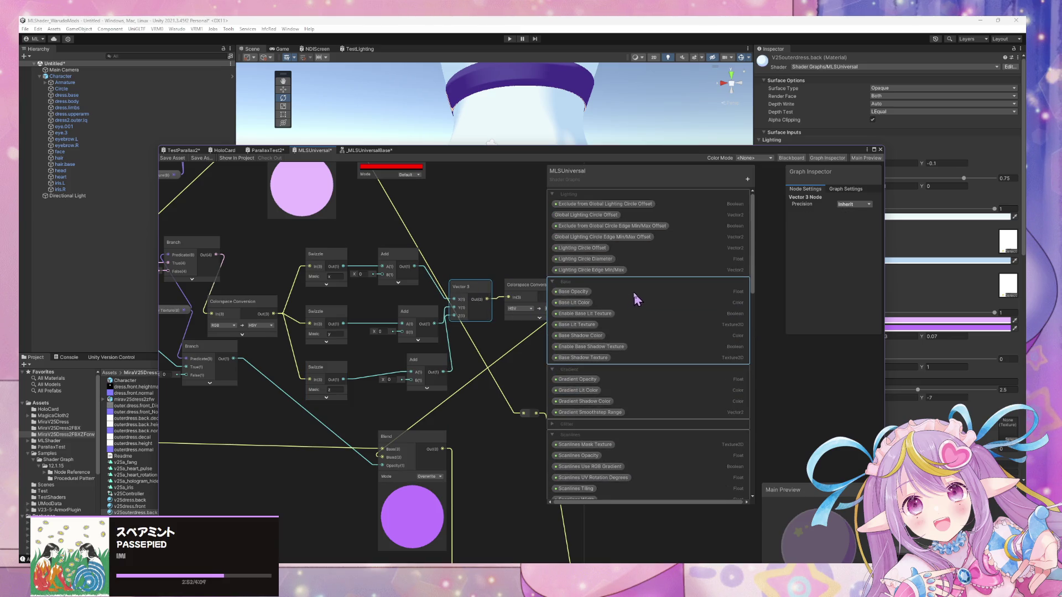
pyautogui.click(747, 179)
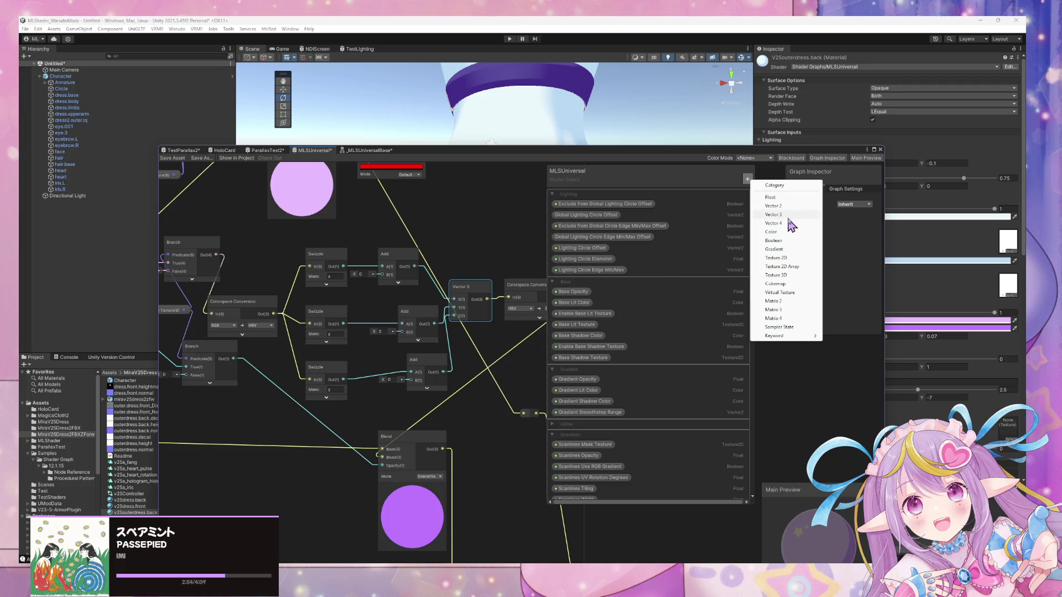
pyautogui.click(791, 198)
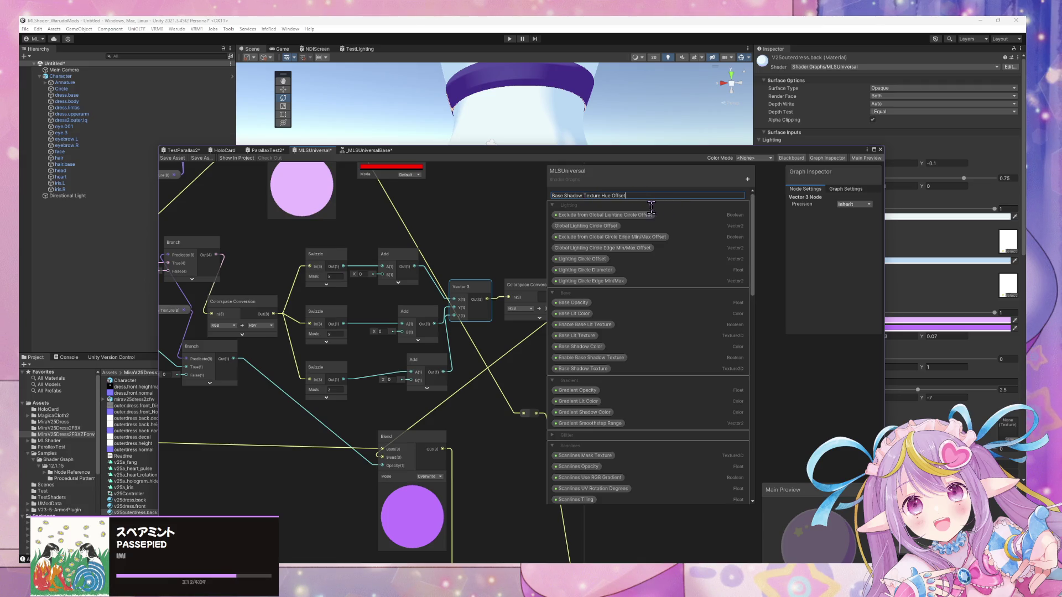
# Confirm the name Base Shadow Texture Hue Offset and set the property's mode to Slider
pyautogui.press('Return')
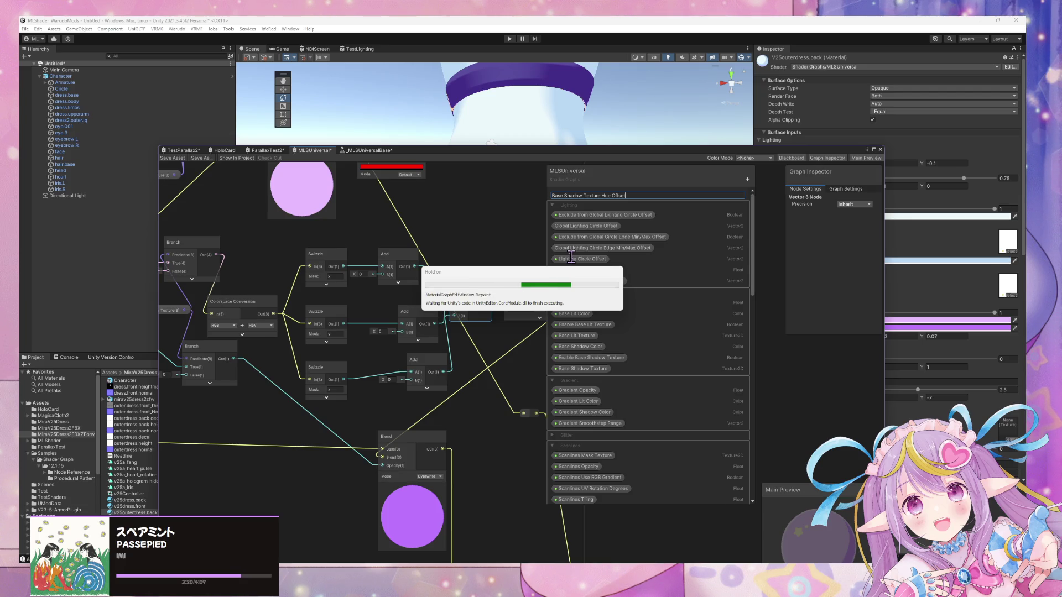
pyautogui.click(599, 196)
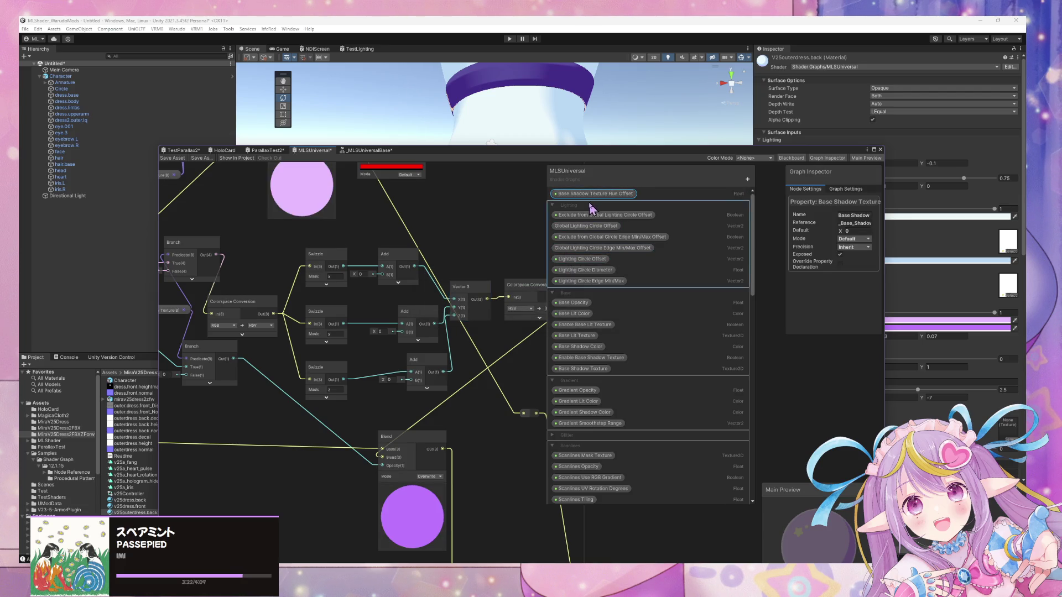
pyautogui.click(862, 239)
pyautogui.click(854, 248)
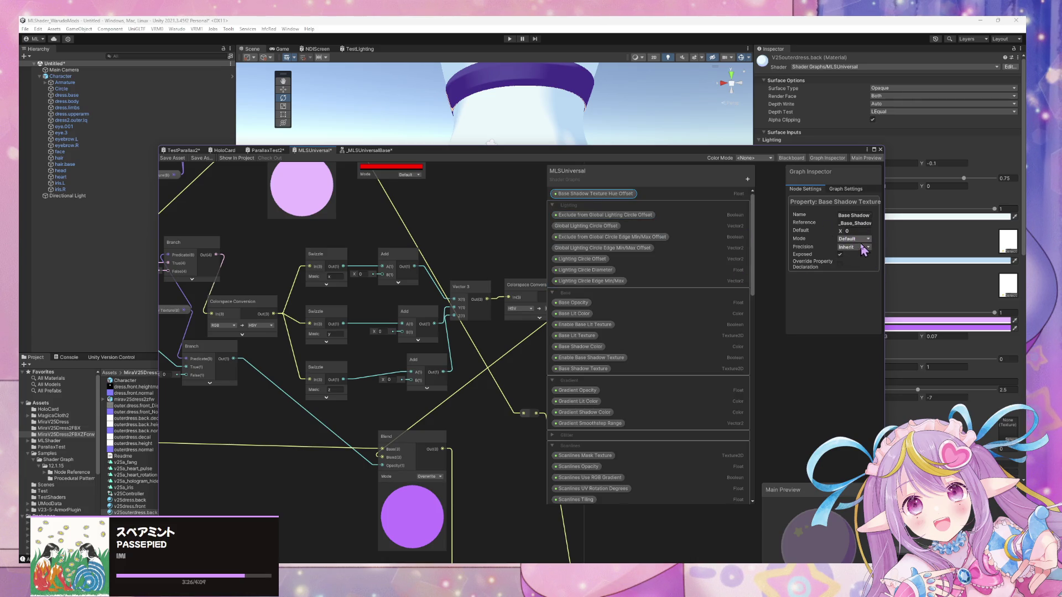
pyautogui.click(861, 245)
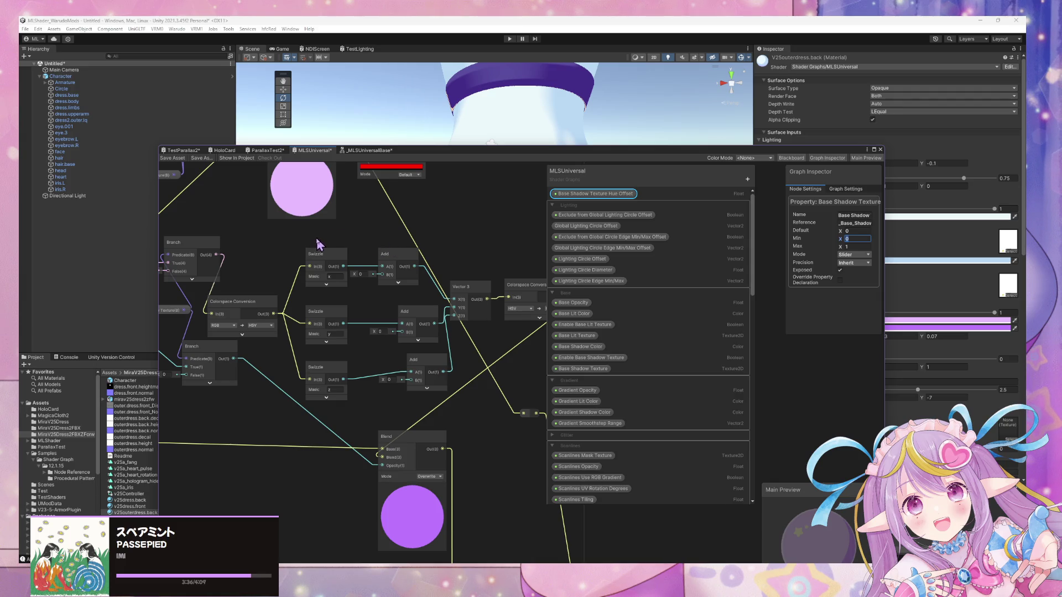
pyautogui.click(426, 223)
# Wire a Hue Offset node into the top Add node's B input and move the property into Base
pyautogui.moveTo(586, 211); pyautogui.dragTo(495, 222)
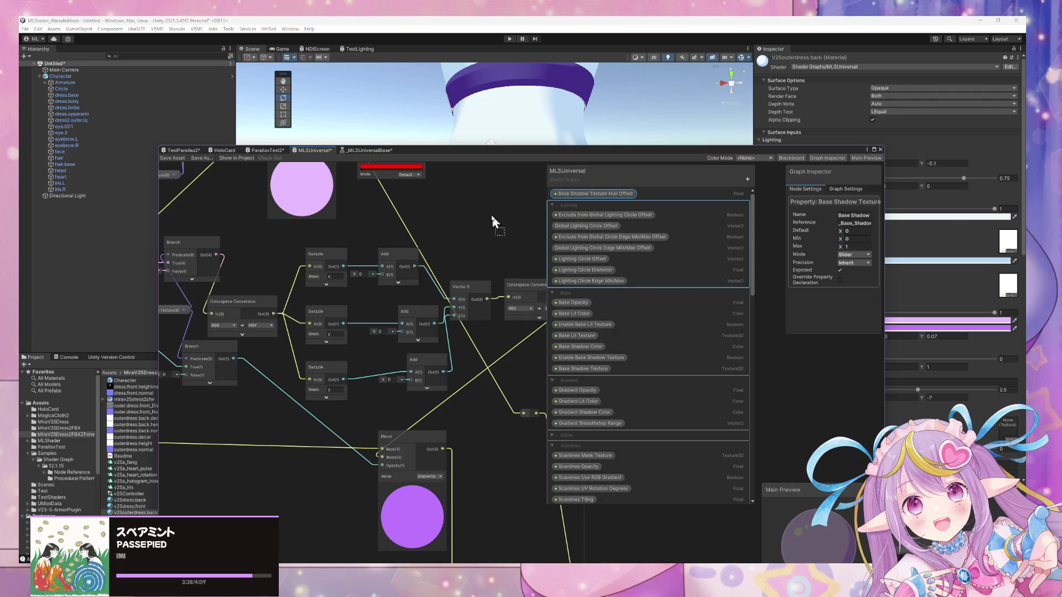
pyautogui.moveTo(590, 196); pyautogui.dragTo(323, 241)
pyautogui.moveTo(396, 242)
pyautogui.mouseDown()
pyautogui.moveTo(383, 275)
pyautogui.moveTo(342, 246)
pyautogui.moveTo(320, 305)
pyautogui.mouseUp()
pyautogui.hotkey('ctrl', 'd')
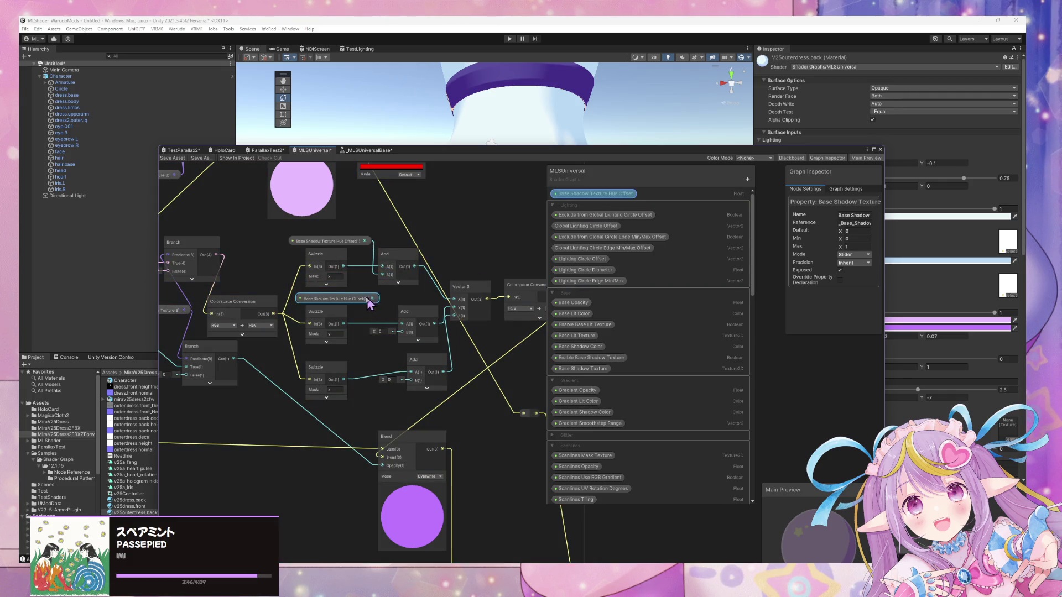
pyautogui.press('Delete')
pyautogui.moveTo(613, 194); pyautogui.dragTo(611, 384)
# Duplicate the Hue Offset property and rename the copy Base Shadow Texture Saturation Offset
pyautogui.rightClick(625, 378)
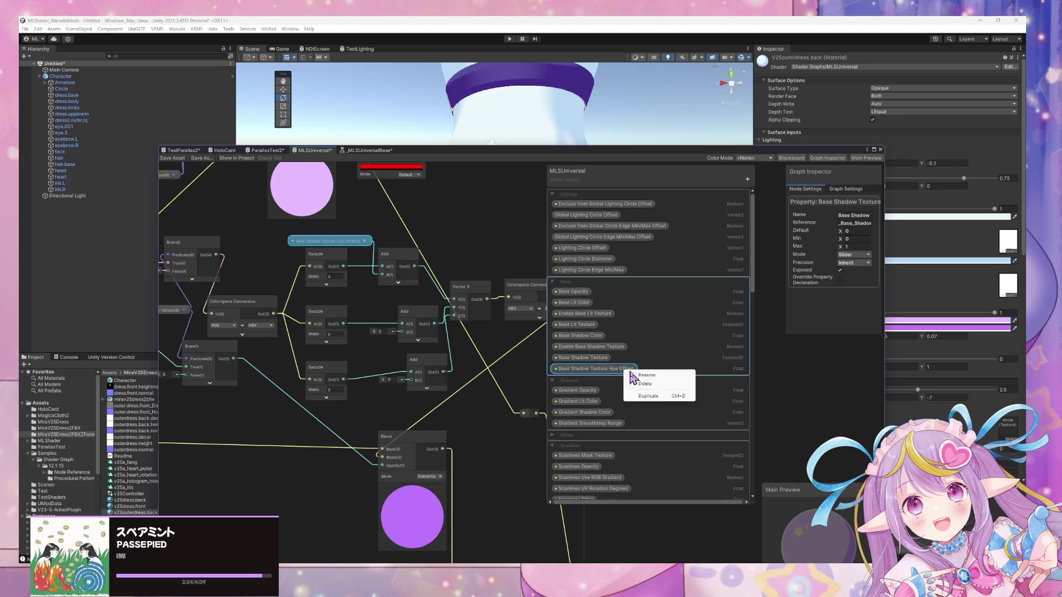
pyautogui.click(666, 396)
pyautogui.doubleClick(627, 380)
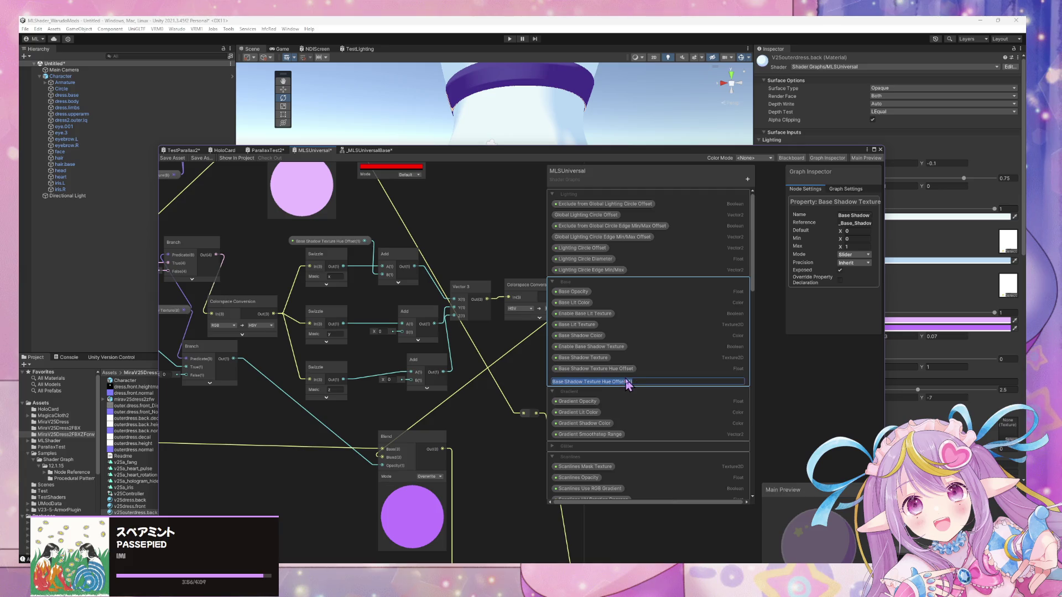
pyautogui.moveTo(641, 383); pyautogui.dragTo(607, 380)
pyautogui.write('Saturation')
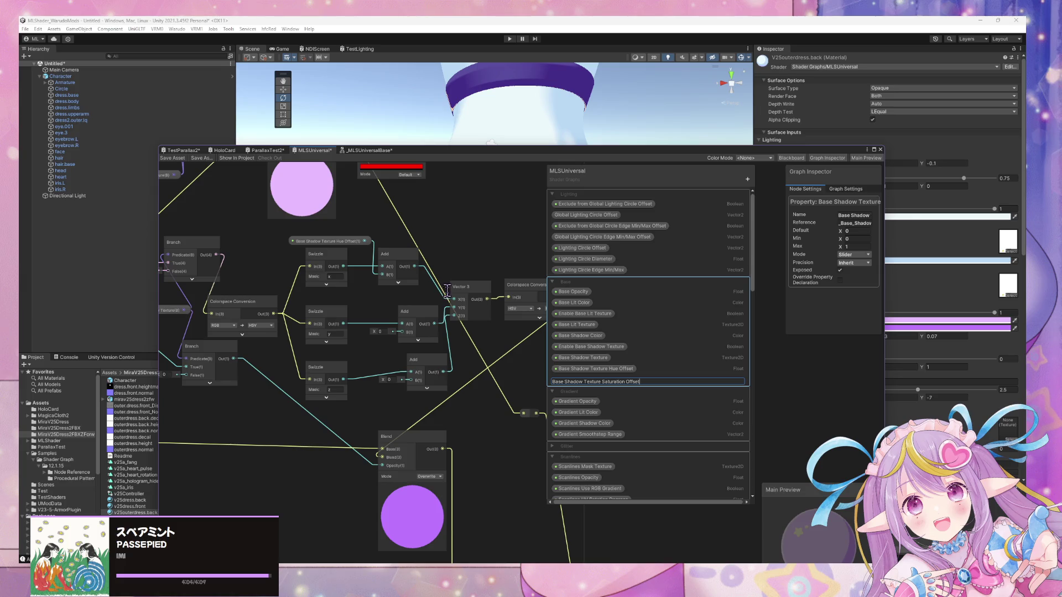
pyautogui.press('Return')
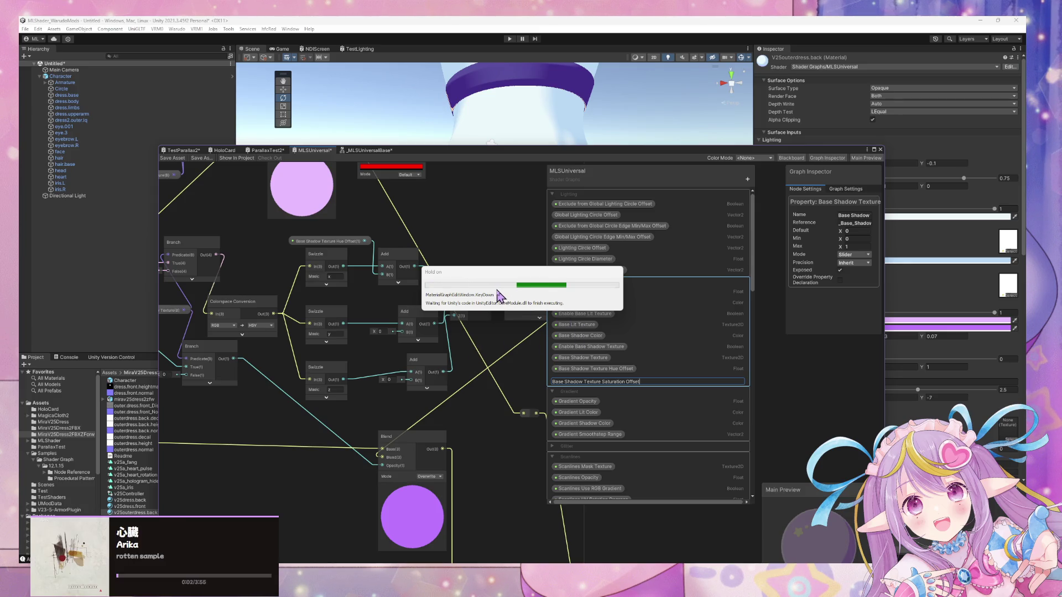
# Duplicate Saturation Offset and rename the copy Base Shadow Texture Lightness Offset
pyautogui.rightClick(591, 380)
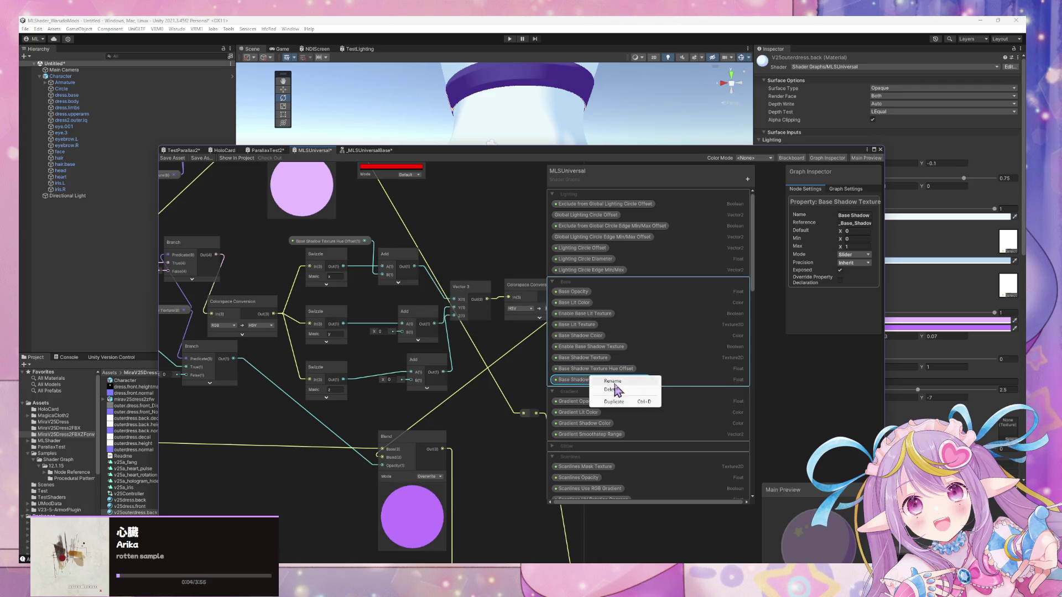
pyautogui.click(614, 401)
pyautogui.doubleClick(610, 392)
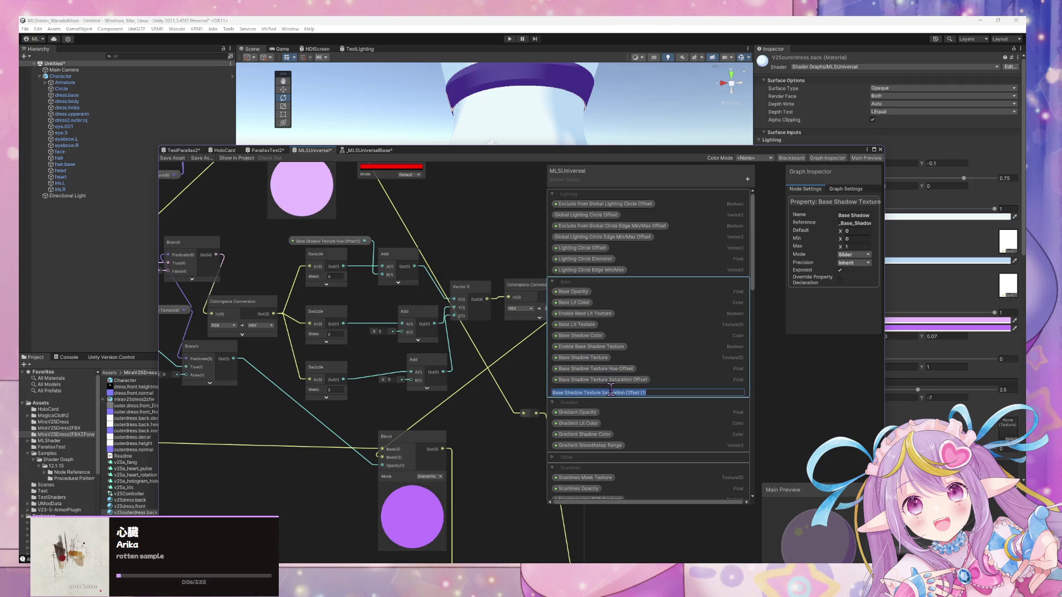
pyautogui.click(602, 392)
pyautogui.moveTo(601, 392); pyautogui.dragTo(660, 397)
pyautogui.write('Lightness Of')
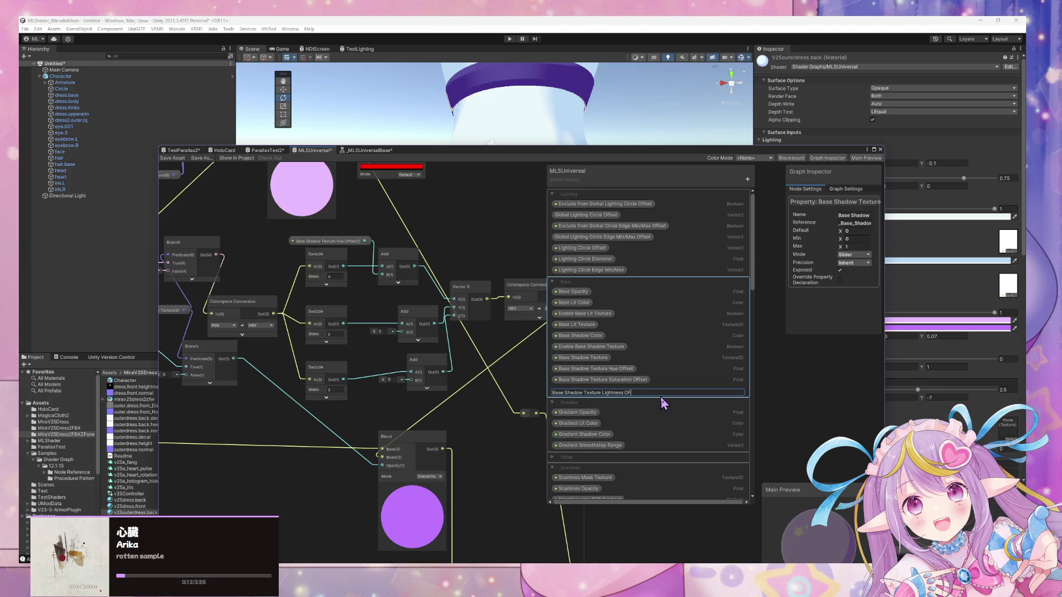
pyautogui.write('fset')
pyautogui.press('Return')
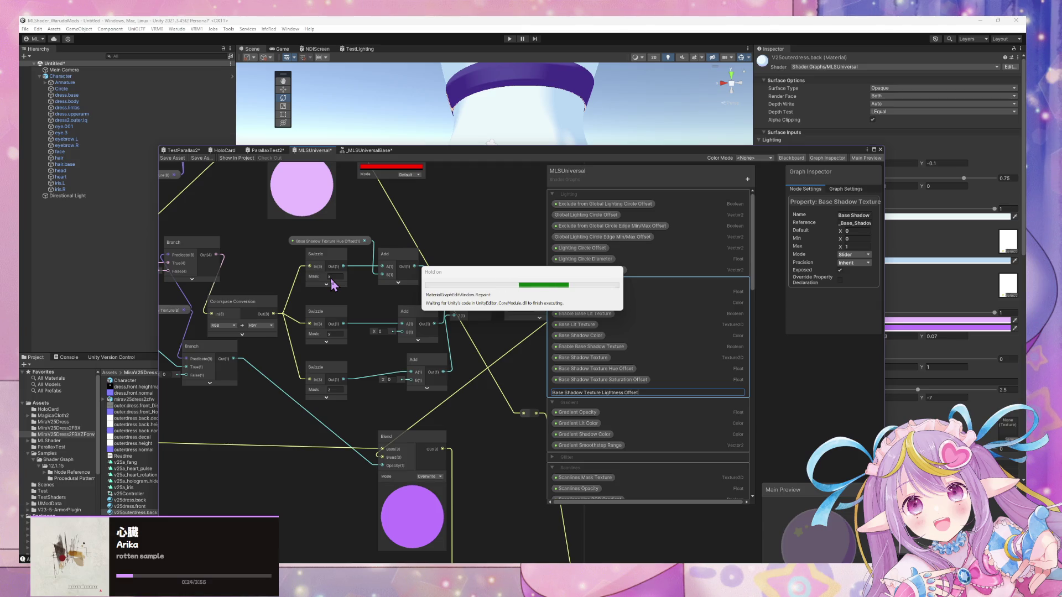
# Place Saturation and Lightness Offset nodes, wiring them into the middle and lower Add nodes
pyautogui.click(602, 380)
pyautogui.moveTo(295, 313); pyautogui.dragTo(313, 300)
pyautogui.moveTo(402, 301); pyautogui.dragTo(412, 337)
pyautogui.moveTo(462, 387); pyautogui.dragTo(332, 357)
pyautogui.moveTo(411, 358)
pyautogui.mouseDown()
pyautogui.moveTo(415, 381)
pyautogui.moveTo(351, 357)
pyautogui.moveTo(363, 357)
pyautogui.mouseUp()
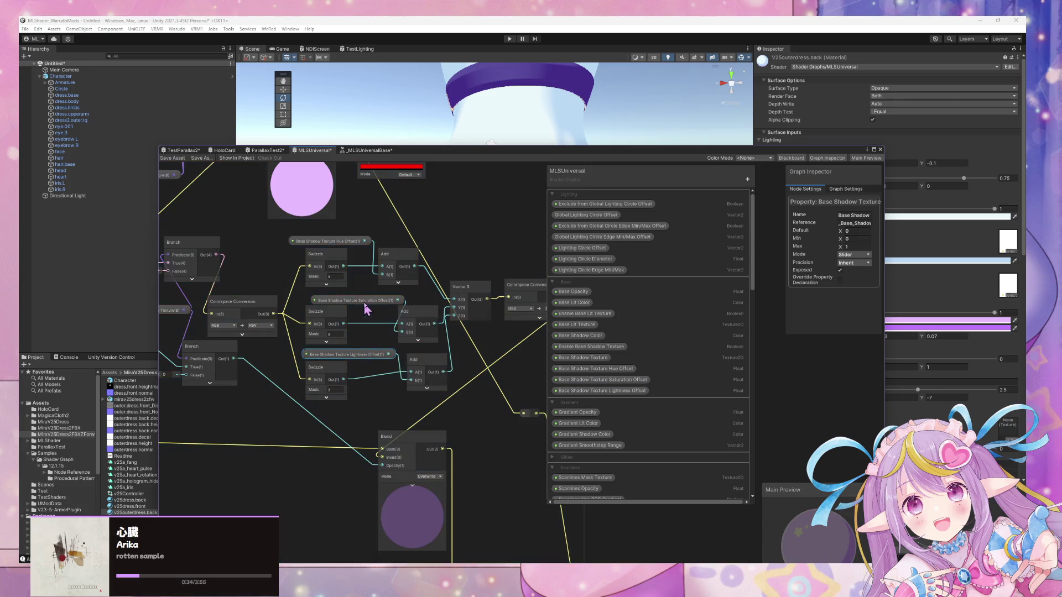
pyautogui.moveTo(365, 310); pyautogui.dragTo(345, 308)
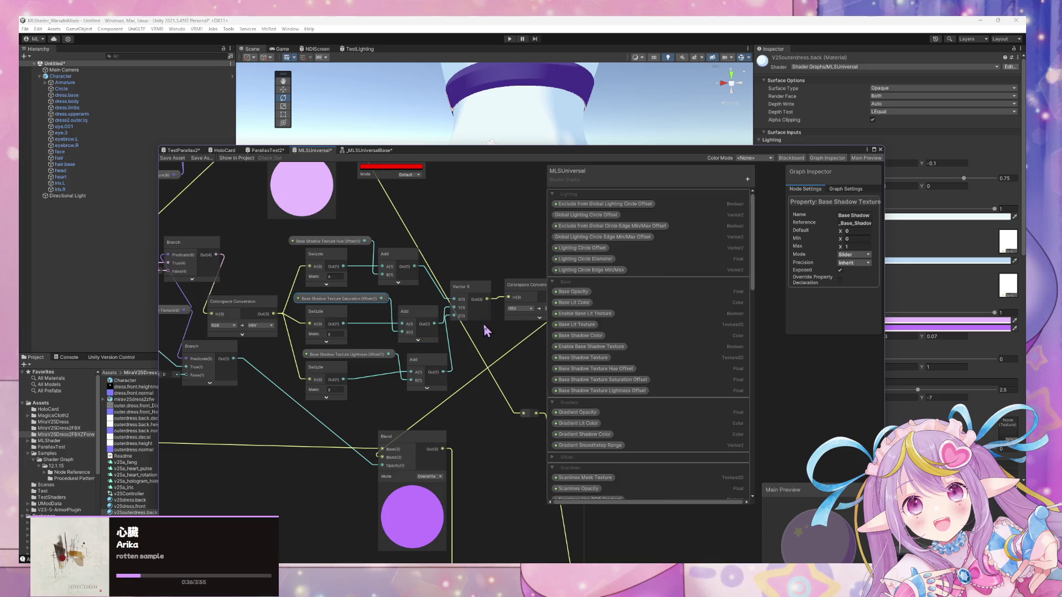
pyautogui.moveTo(485, 331); pyautogui.dragTo(404, 359, button='middle')
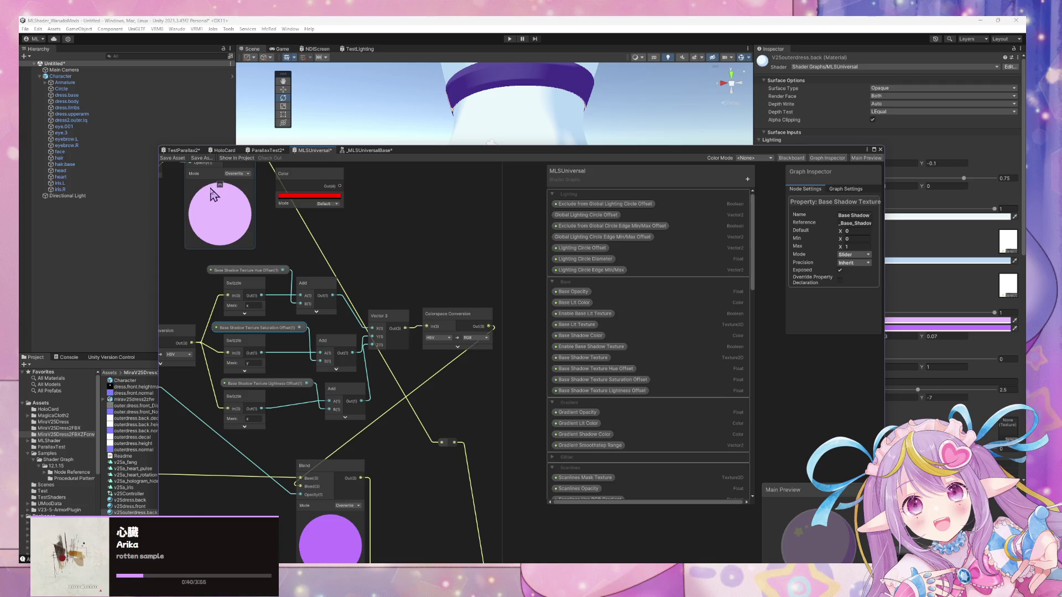
# Save the shader graph asset and move its window down to reveal the scene and Project files
pyautogui.click(176, 158)
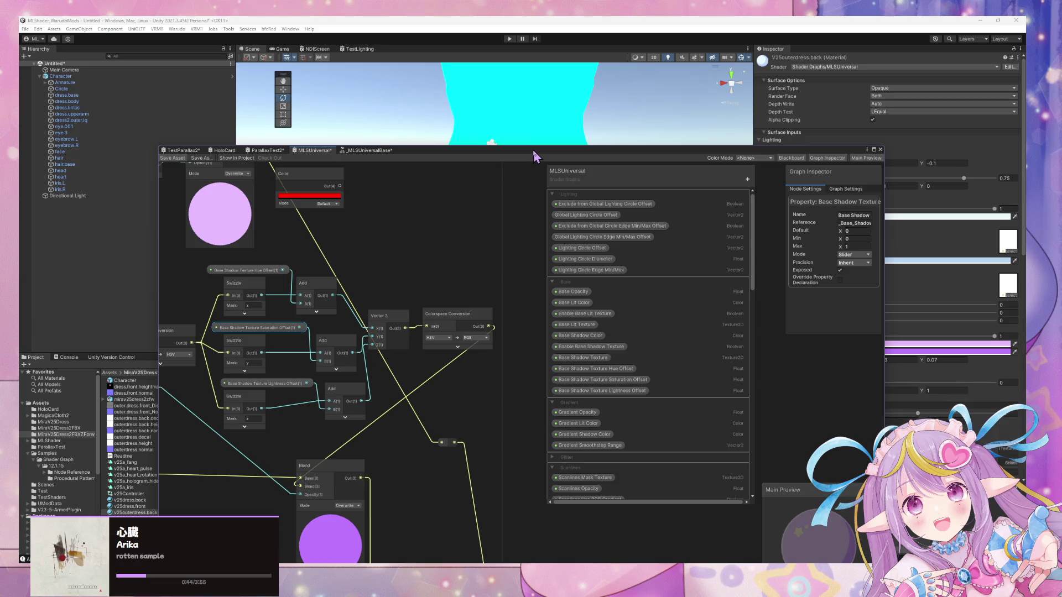
pyautogui.moveTo(534, 157)
pyautogui.mouseDown()
pyautogui.moveTo(502, 197)
pyautogui.moveTo(429, 360)
pyautogui.mouseUp()
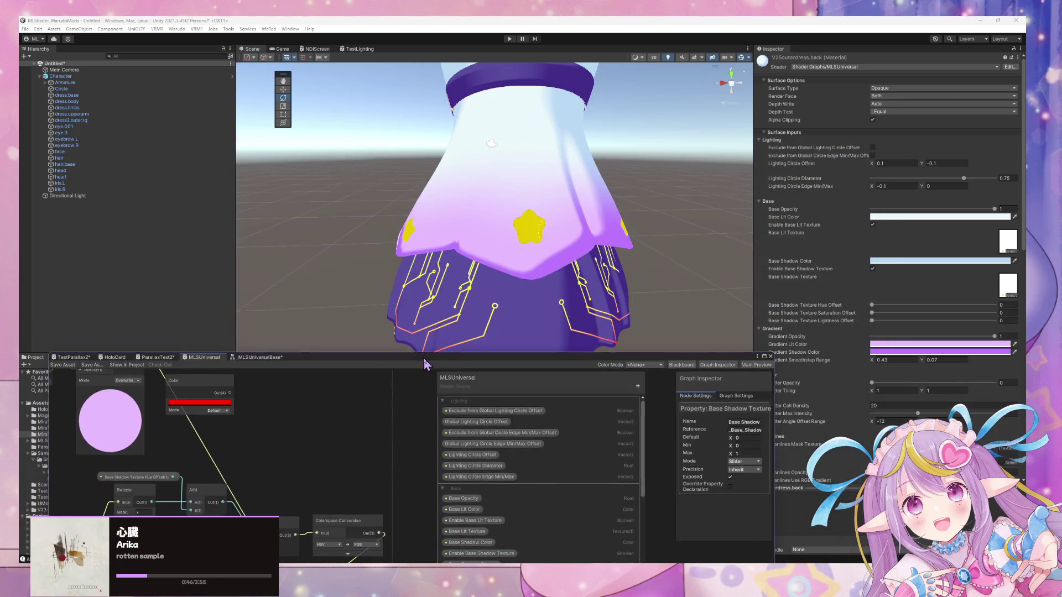
pyautogui.moveTo(554, 275)
pyautogui.mouseDown(button='right')
pyautogui.moveTo(542, 289)
pyautogui.moveTo(581, 287)
pyautogui.moveTo(561, 343)
pyautogui.mouseUp(button='right')
pyautogui.moveTo(754, 354)
pyautogui.mouseDown()
pyautogui.moveTo(757, 369)
pyautogui.moveTo(782, 209)
pyautogui.moveTo(780, 501)
pyautogui.moveTo(794, 380)
pyautogui.mouseUp()
pyautogui.moveTo(488, 379)
pyautogui.mouseDown()
pyautogui.moveTo(570, 509)
pyautogui.moveTo(589, 502)
pyautogui.mouseUp()
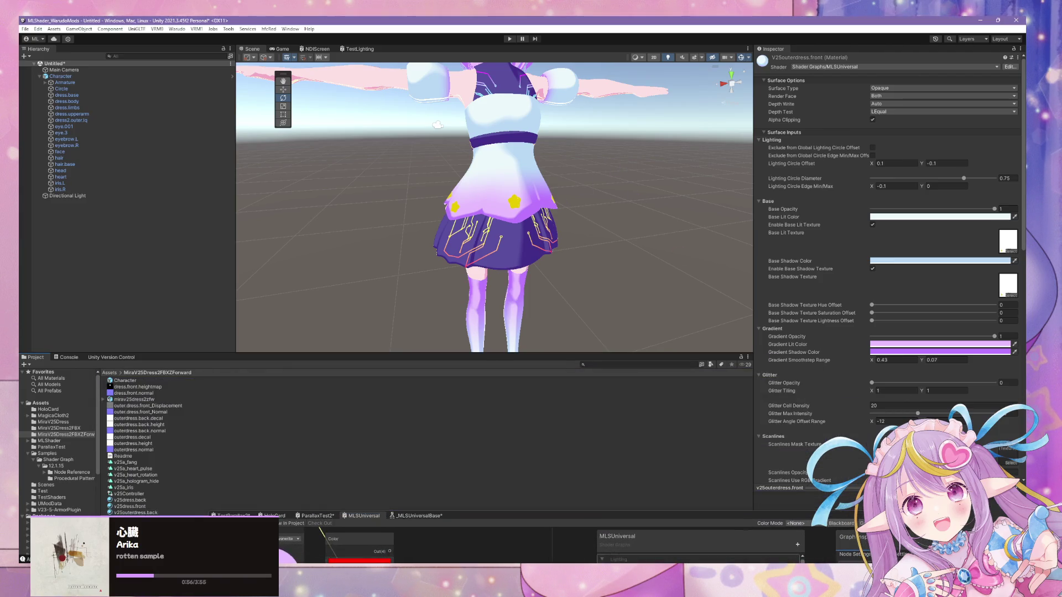
# Select v25outerdress.back and scroll its Inspector to view the new offset sliders
pyautogui.press('Down')
pyautogui.click(153, 512)
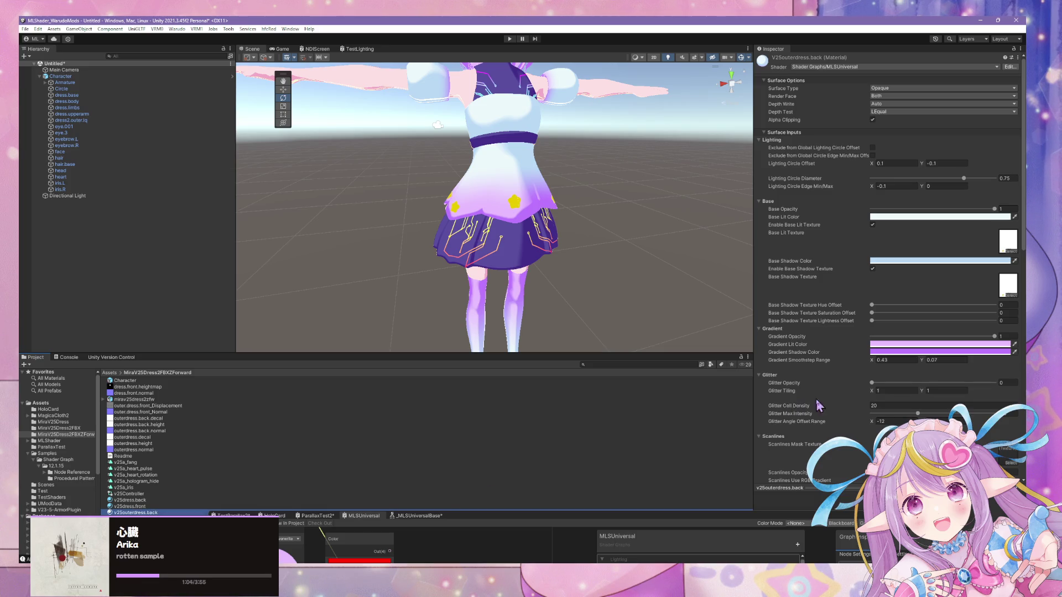
pyautogui.scroll(-20, 894, 369)
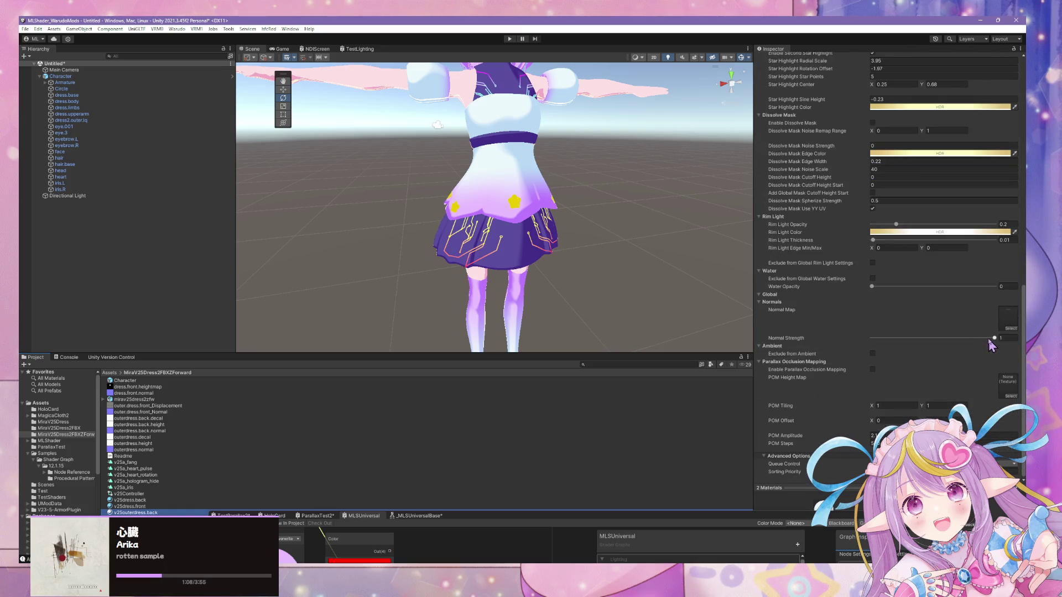
# Lower Normal Strength to about 0.087, then select the v25outerdress.front material
pyautogui.moveTo(994, 338)
pyautogui.mouseDown()
pyautogui.moveTo(882, 338)
pyautogui.moveTo(978, 338)
pyautogui.mouseUp()
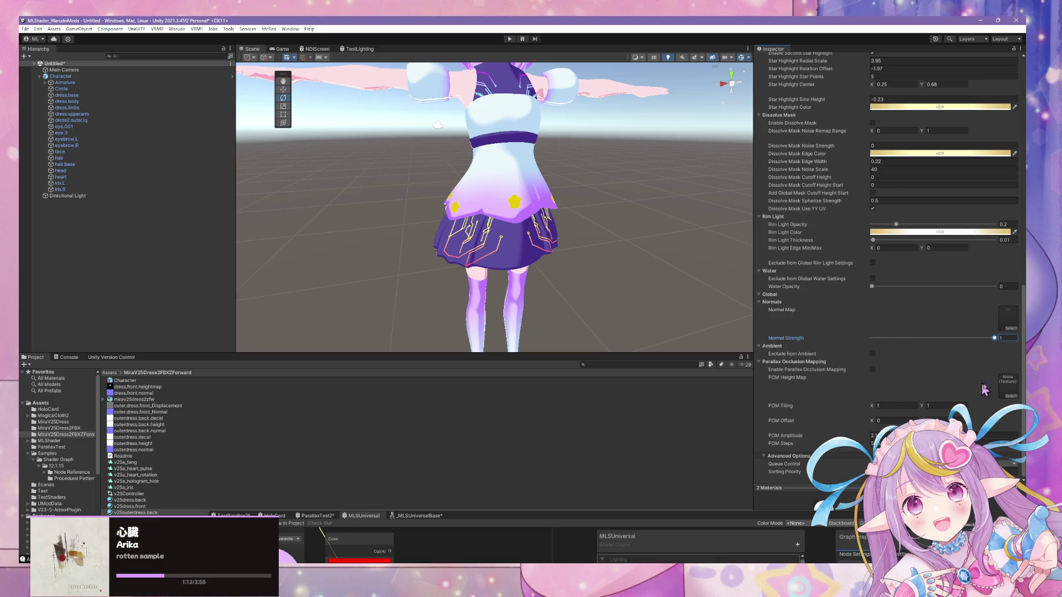
pyautogui.scroll(5, 510, 271)
pyautogui.scroll(-5, 510, 271)
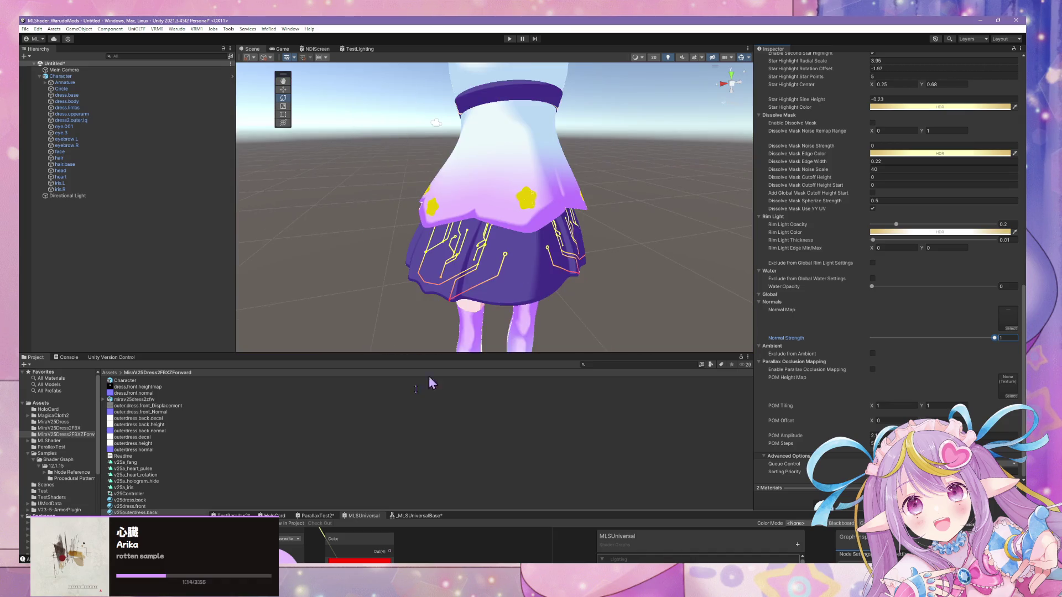
pyautogui.click(136, 512)
pyautogui.press('Down')
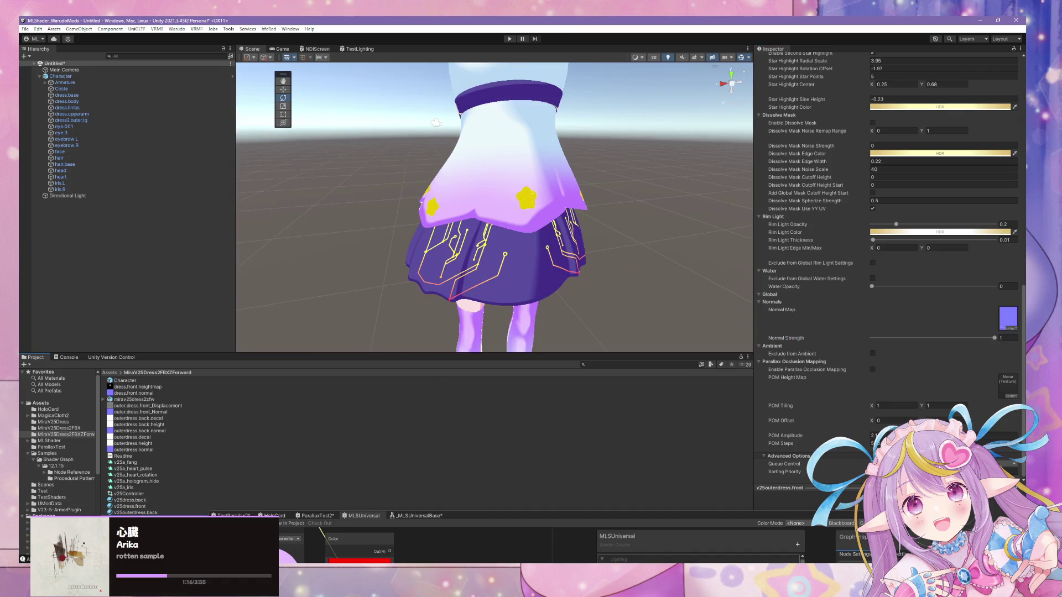
# Assign the outerdress.height texture as the front material's POM Height Map
pyautogui.click(1010, 396)
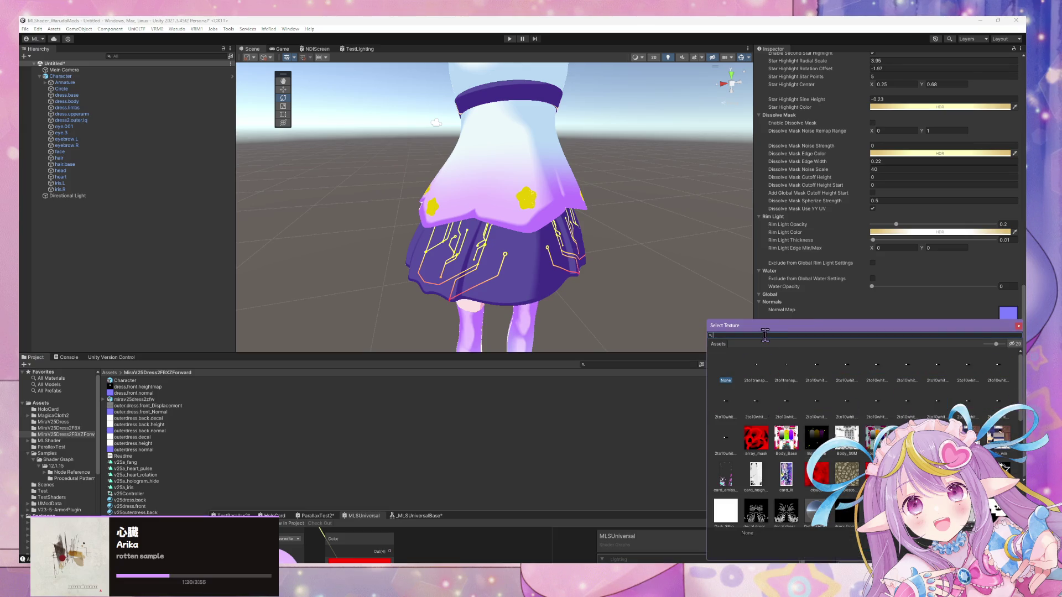
pyautogui.write('height')
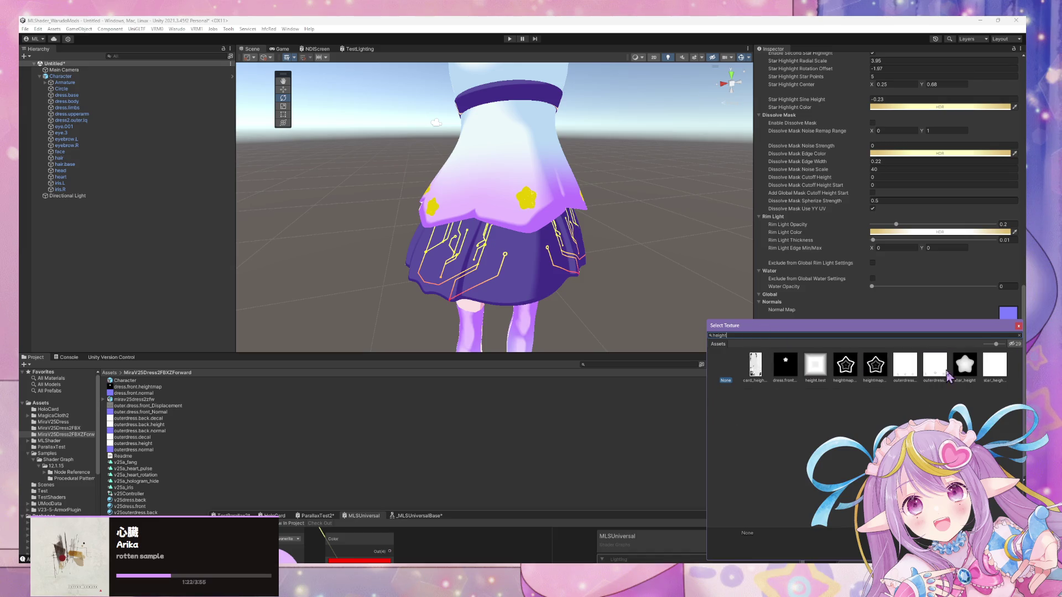
pyautogui.click(942, 372)
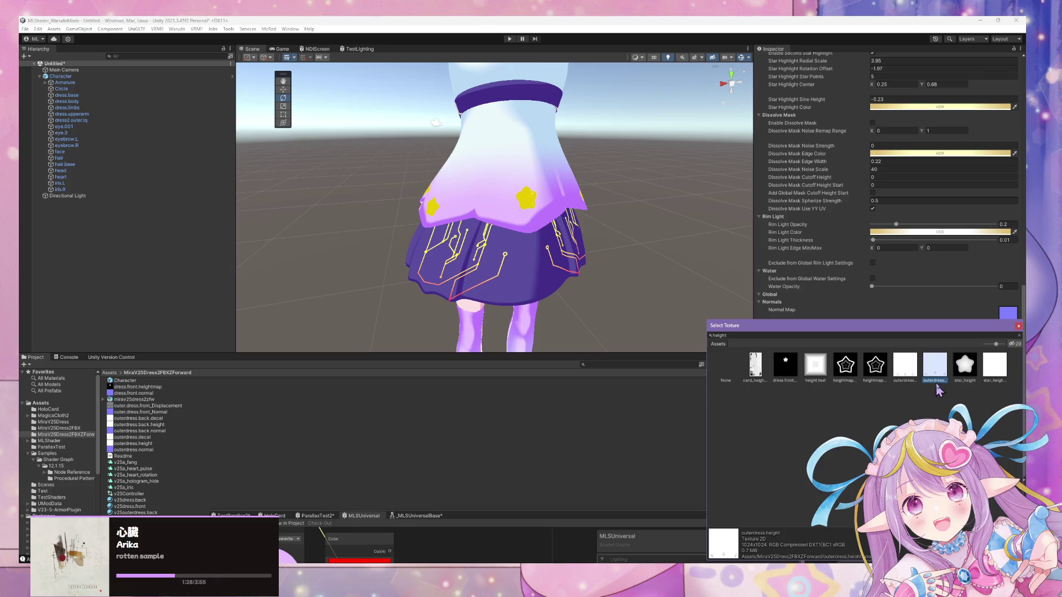
pyautogui.click(937, 377)
pyautogui.doubleClick(937, 378)
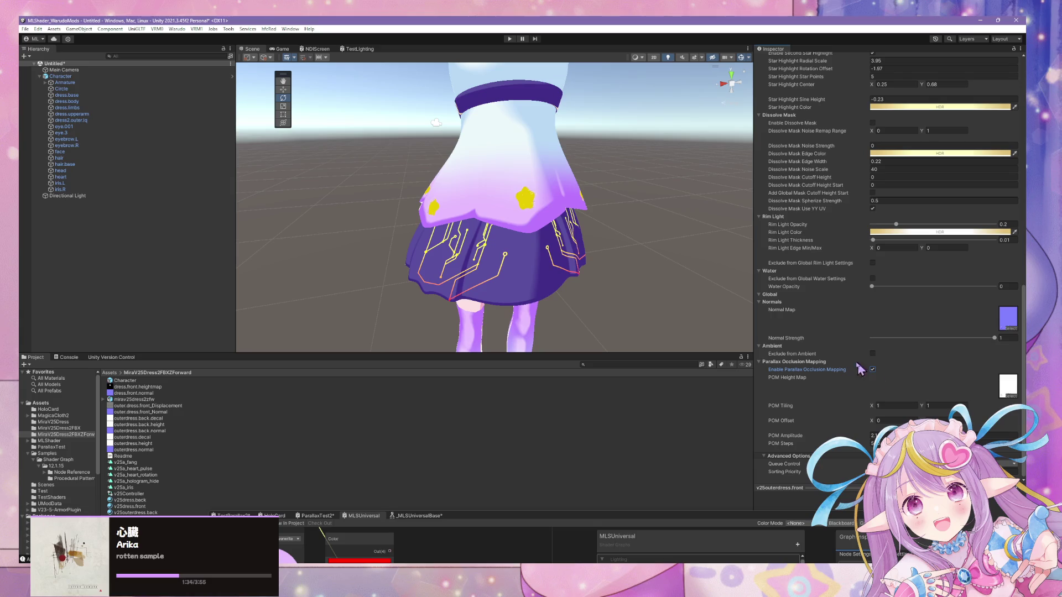
pyautogui.moveTo(524, 234); pyautogui.dragTo(417, 230, button='right')
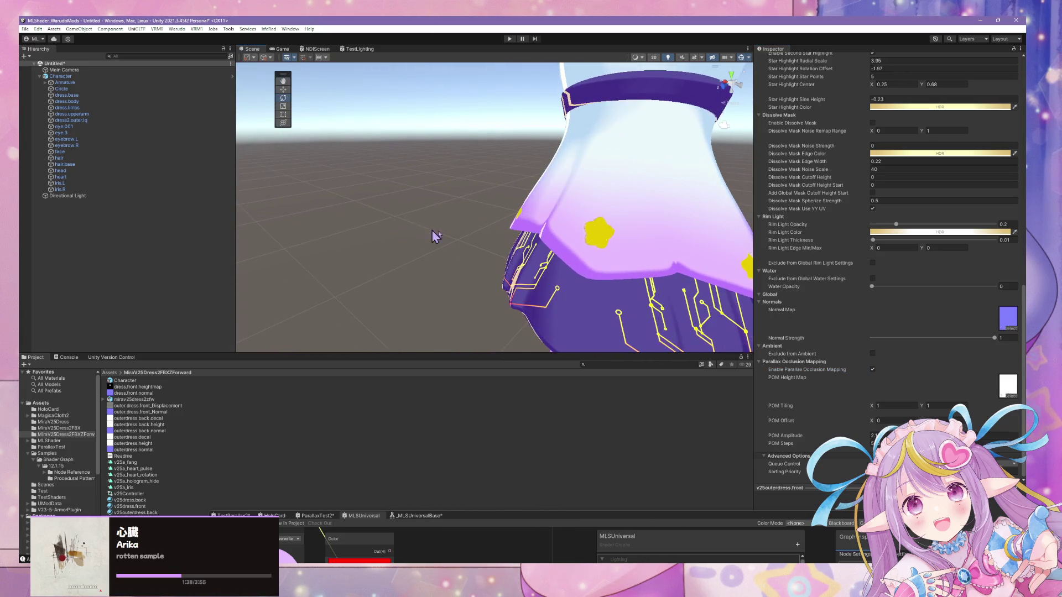
# Try lower and negative POM Amplitude values, including -2, while viewing the star close up
pyautogui.click(867, 440)
pyautogui.moveTo(989, 436)
pyautogui.mouseDown()
pyautogui.moveTo(813, 429)
pyautogui.moveTo(879, 426)
pyautogui.moveTo(859, 402)
pyautogui.mouseUp()
pyautogui.scroll(-5, 566, 262)
pyautogui.moveTo(833, 255)
pyautogui.mouseDown(button='right')
pyautogui.moveTo(843, 238)
pyautogui.moveTo(741, 212)
pyautogui.moveTo(756, 229)
pyautogui.moveTo(498, 206)
pyautogui.moveTo(500, 315)
pyautogui.moveTo(491, 265)
pyautogui.moveTo(621, 291)
pyautogui.mouseUp(button='right')
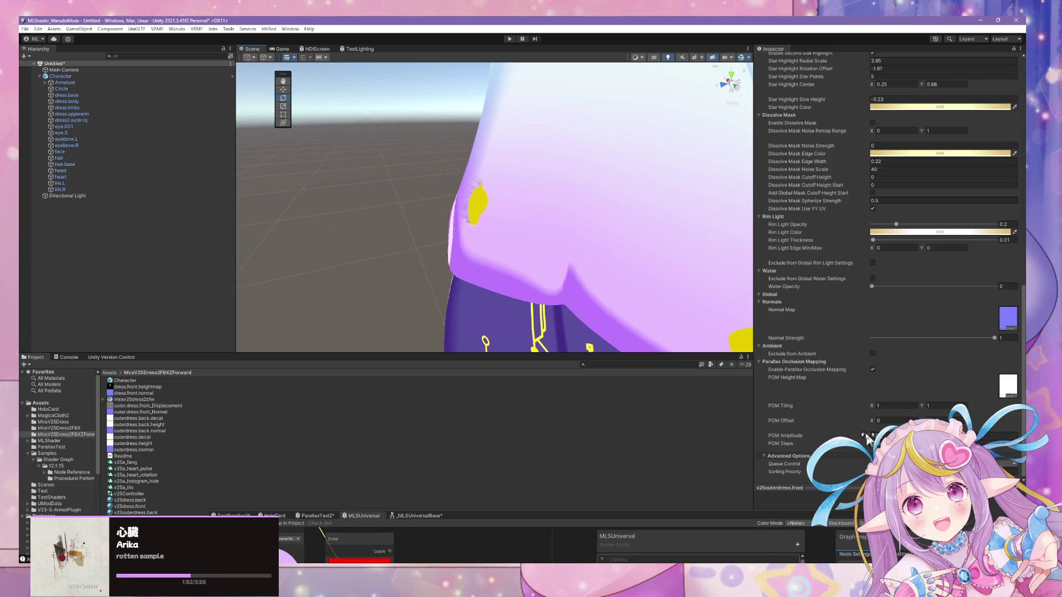
pyautogui.moveTo(867, 437)
pyautogui.mouseDown()
pyautogui.moveTo(810, 433)
pyautogui.moveTo(825, 431)
pyautogui.moveTo(817, 426)
pyautogui.mouseUp()
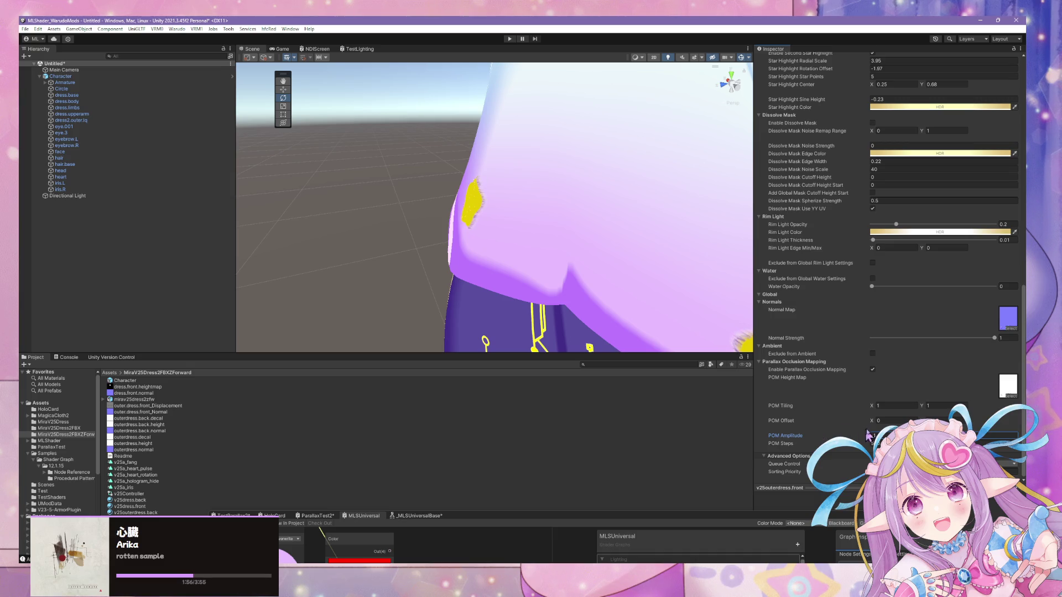
pyautogui.write('-2')
pyautogui.write('0')
pyautogui.press('BackSpace')
pyautogui.press('BackSpace')
pyautogui.write('-2')
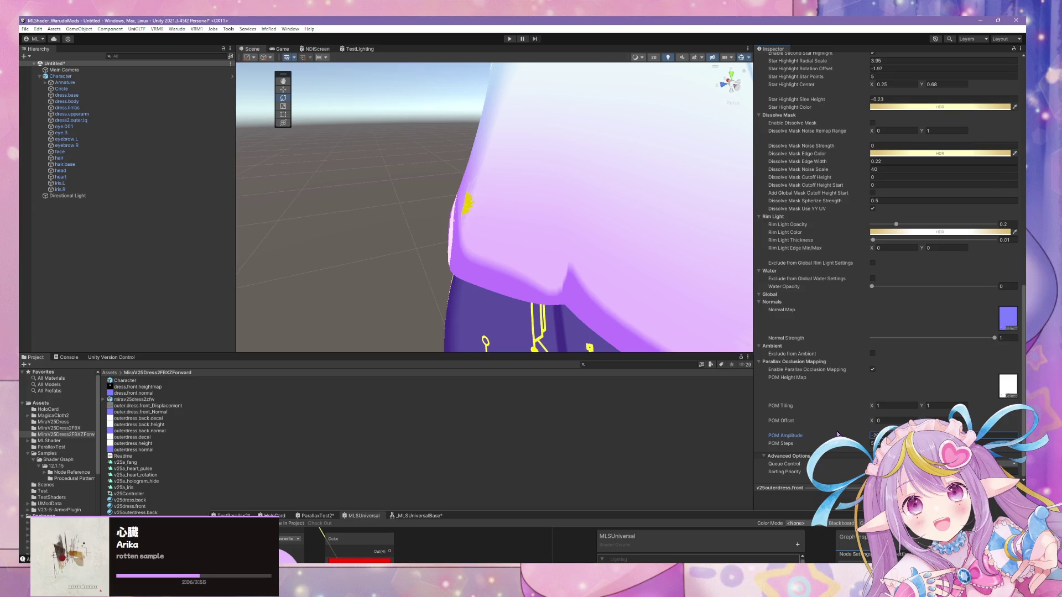
pyautogui.press('BackSpace')
pyautogui.press('BackSpace')
pyautogui.write('2')
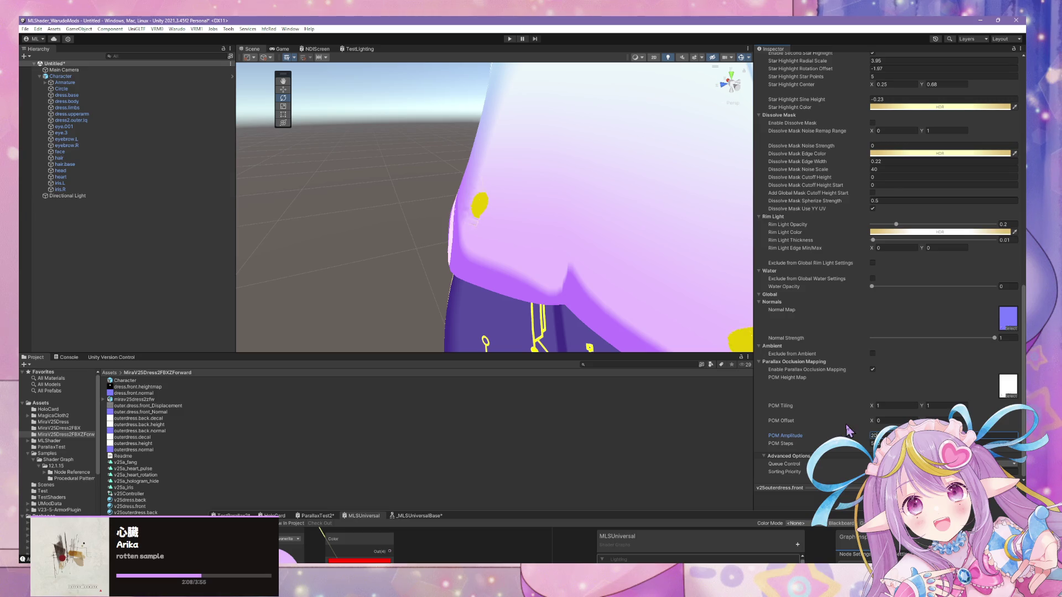
# Set POM Amplitude to 1.5 and orbit around to check the raised star on the skirt
pyautogui.moveTo(576, 296)
pyautogui.keyDown('alt'); pyautogui.mouseDown()
pyautogui.moveTo(801, 291)
pyautogui.moveTo(816, 273)
pyautogui.mouseUp(); pyautogui.keyUp('alt')
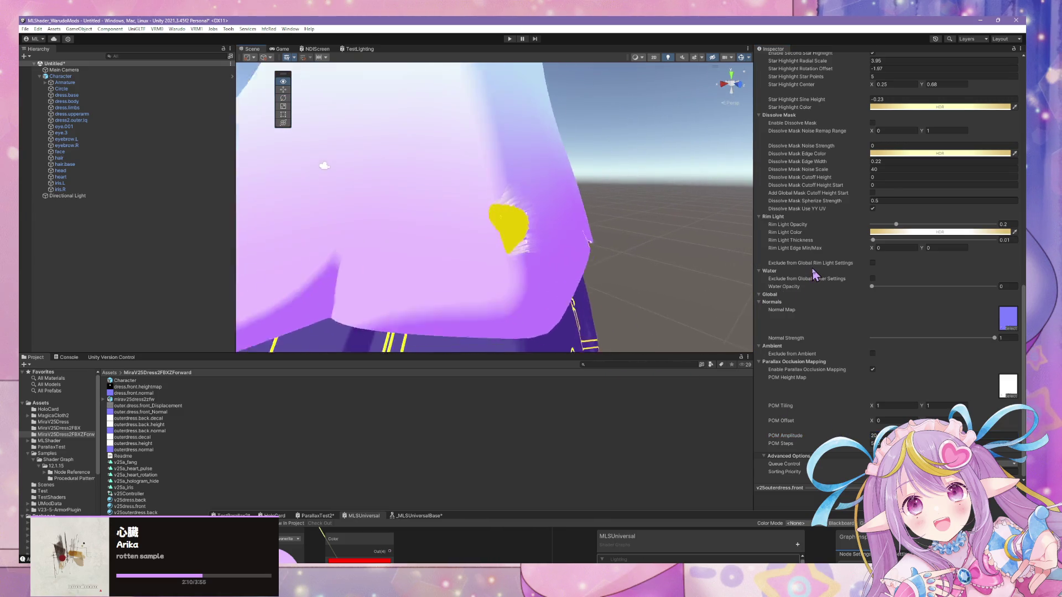
pyautogui.click(872, 436)
pyautogui.write('2')
pyautogui.press('BackSpace')
pyautogui.press('BackSpace')
pyautogui.write('1.5')
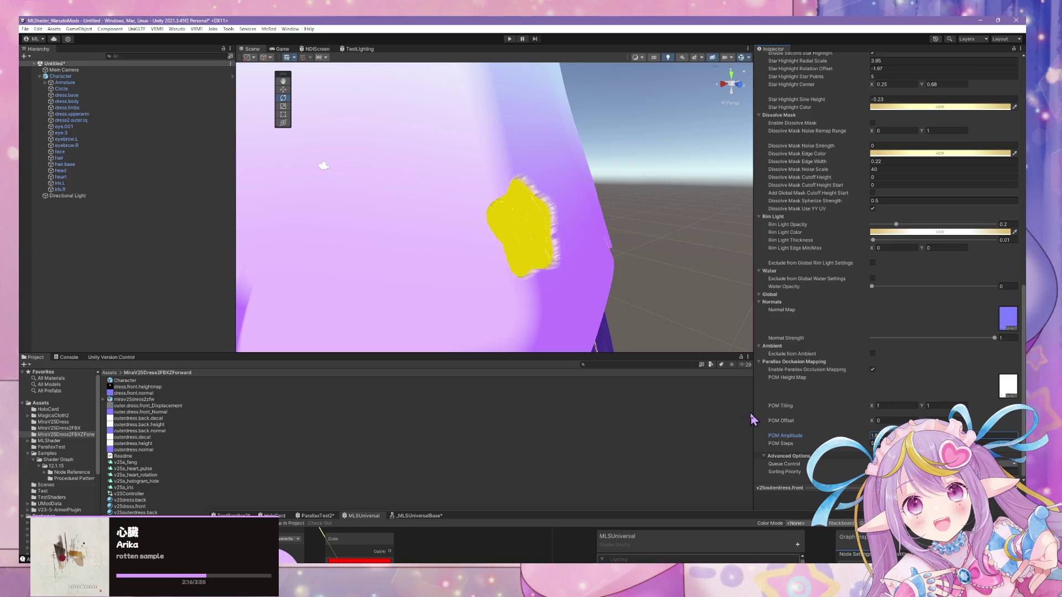
pyautogui.scroll(-10, 588, 277)
pyautogui.scroll(5, 657, 280)
pyautogui.keyDown('alt'); pyautogui.moveTo(656, 279); pyautogui.dragTo(646, 296); pyautogui.keyUp('alt')
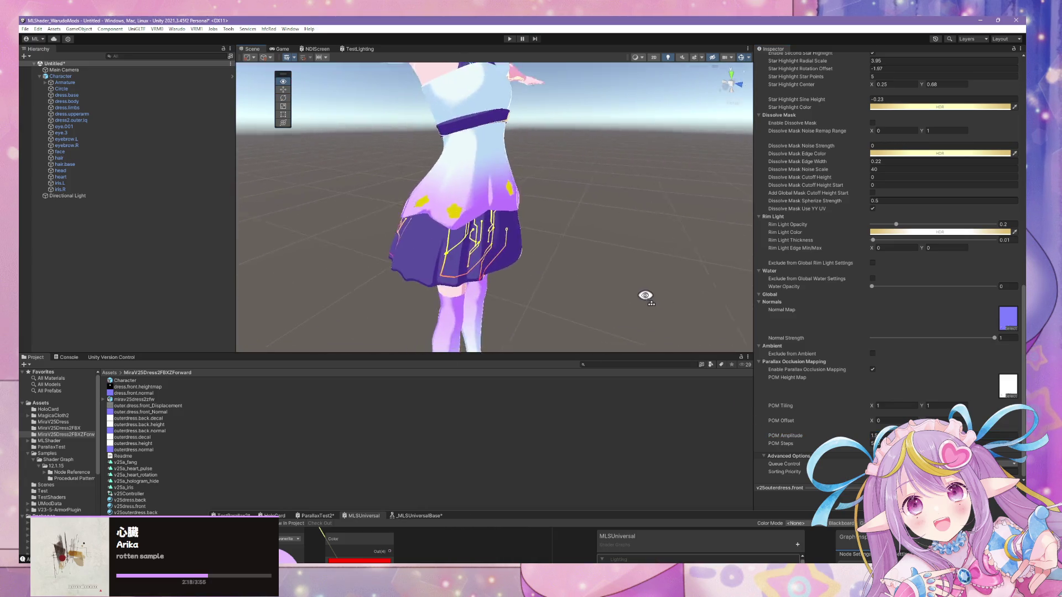
pyautogui.scroll(6, 646, 295)
pyautogui.click(872, 436)
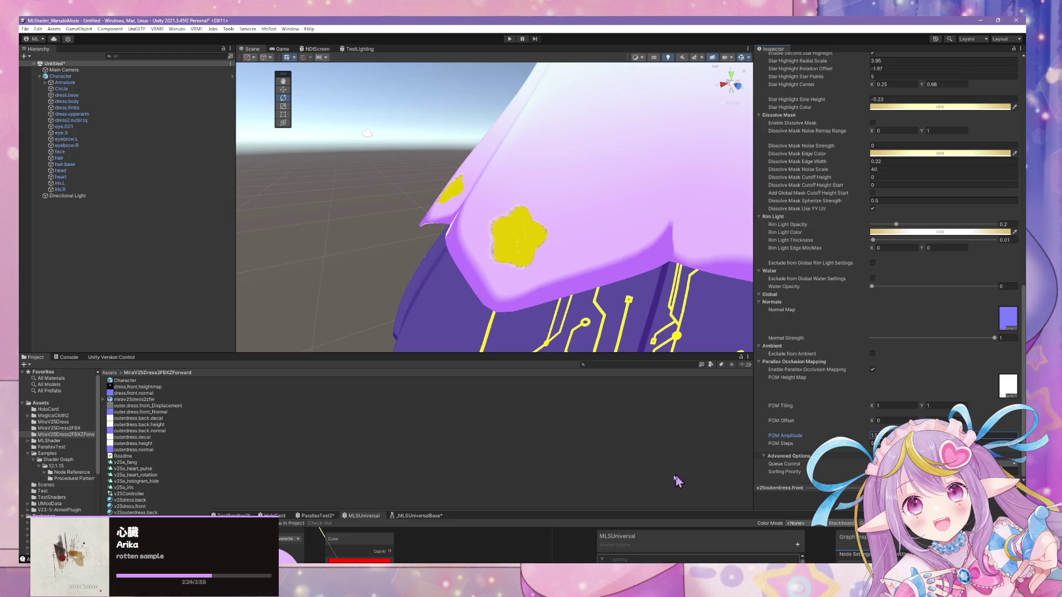
pyautogui.click(140, 513)
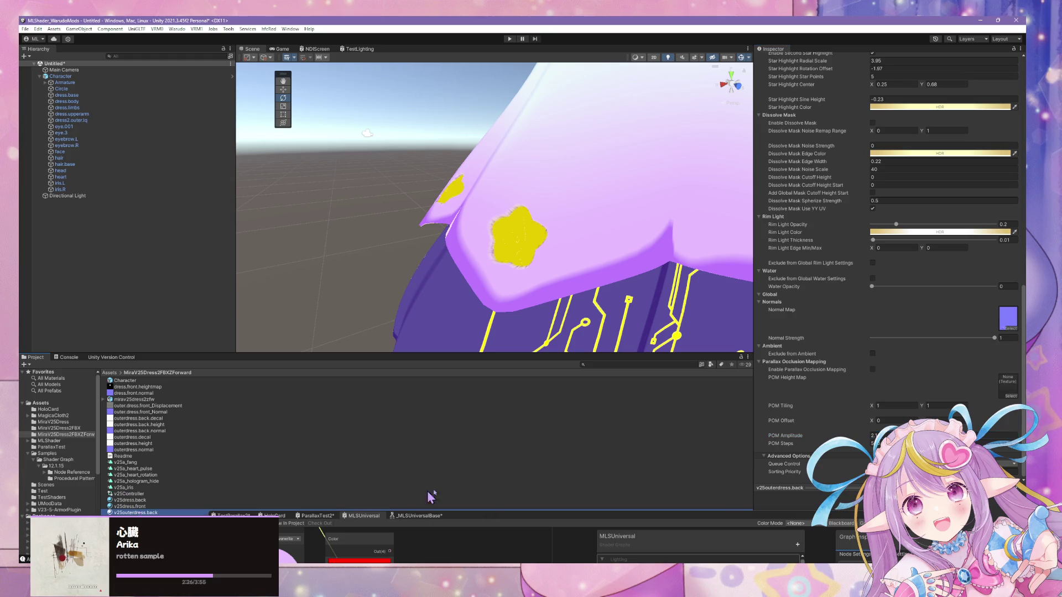
# Assign outerdress.back.height as the v25outerdress.back material's POM Height Map and view the skirt
pyautogui.click(873, 435)
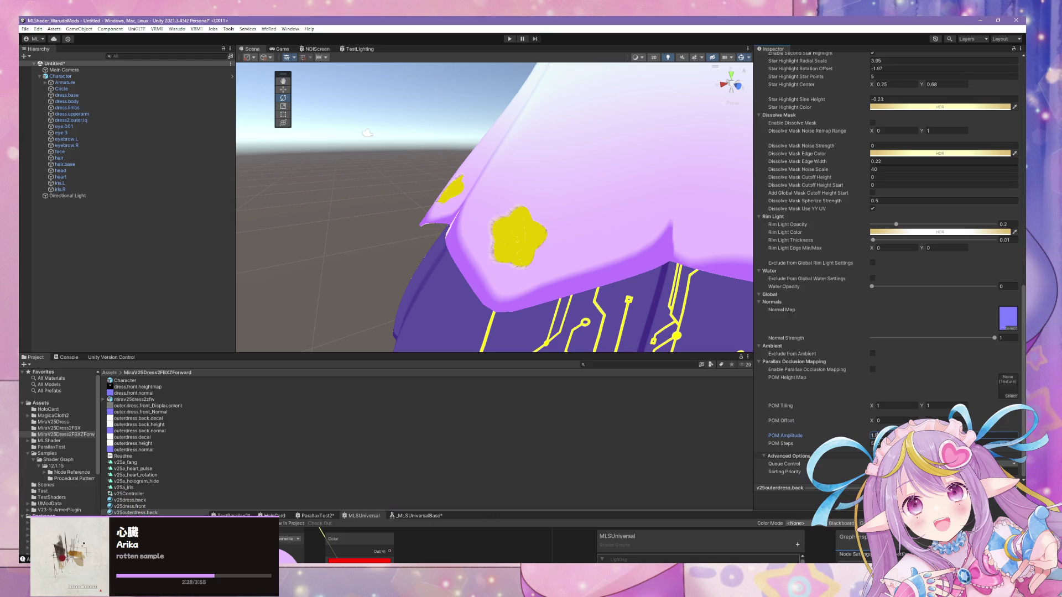
pyautogui.moveTo(876, 332); pyautogui.dragTo(871, 330)
pyautogui.click(1010, 396)
pyautogui.write('height')
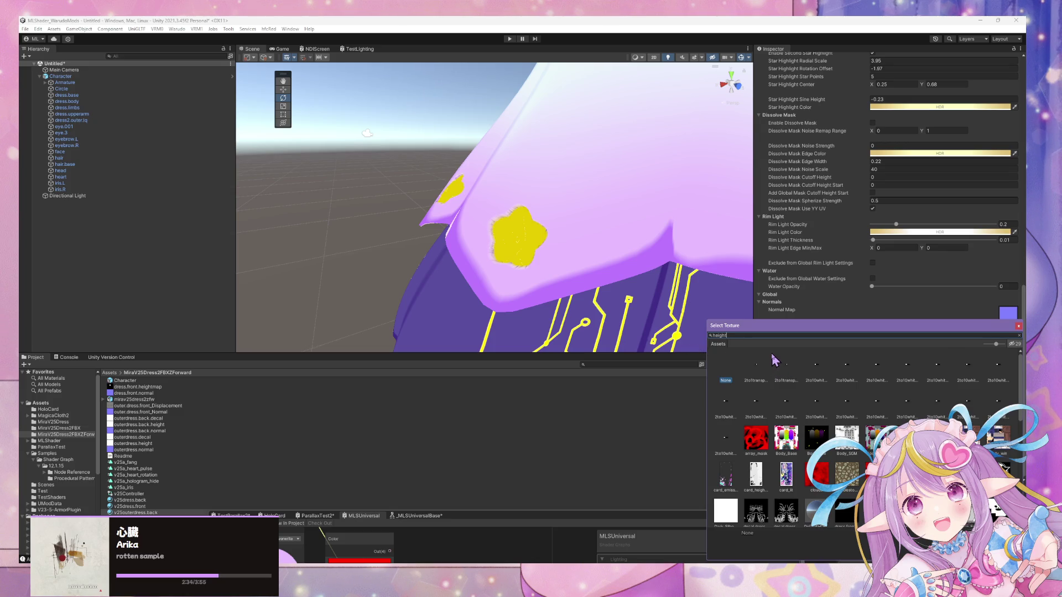
pyautogui.click(933, 368)
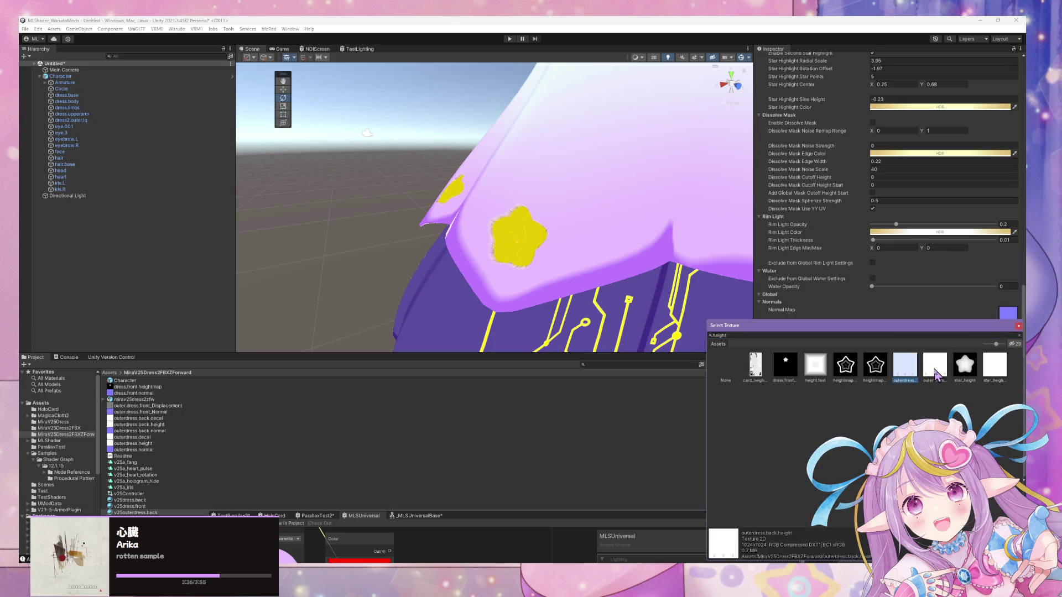
pyautogui.doubleClick(933, 368)
pyautogui.moveTo(556, 292)
pyautogui.mouseDown(button='right')
pyautogui.moveTo(604, 251)
pyautogui.moveTo(739, 271)
pyautogui.moveTo(753, 263)
pyautogui.moveTo(750, 247)
pyautogui.moveTo(731, 249)
pyautogui.moveTo(769, 277)
pyautogui.mouseUp(button='right')
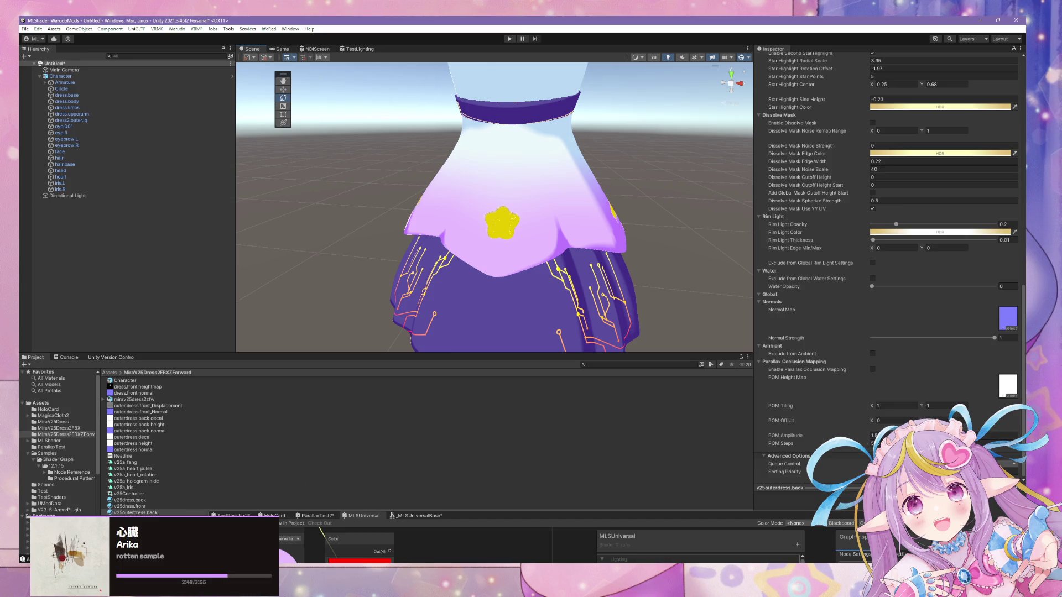
pyautogui.keyDown('ctrl'); pyautogui.click(132, 513); pyautogui.keyUp('ctrl')
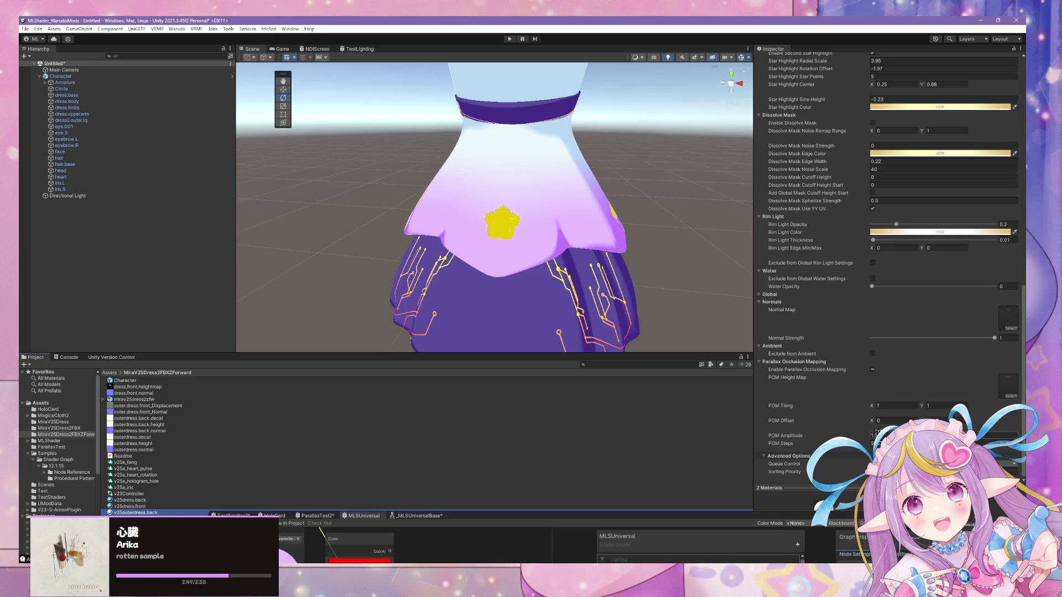
pyautogui.moveTo(875, 438)
pyautogui.mouseDown()
pyautogui.moveTo(865, 439)
pyautogui.moveTo(891, 438)
pyautogui.mouseUp()
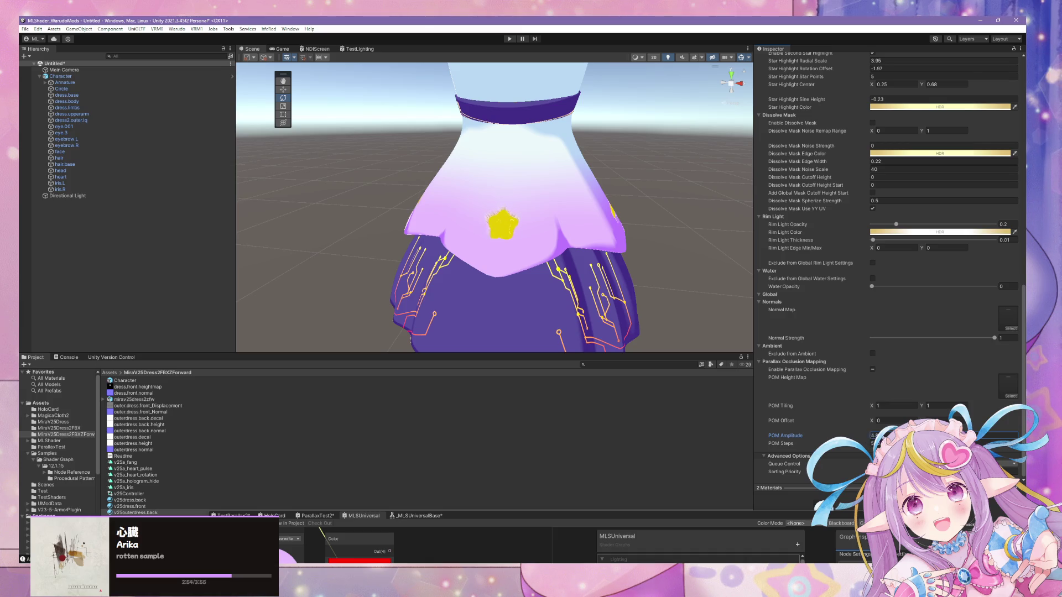
pyautogui.moveTo(851, 436); pyautogui.dragTo(857, 437)
pyautogui.moveTo(664, 310)
pyautogui.mouseDown(button='right')
pyautogui.moveTo(398, 265)
pyautogui.moveTo(308, 208)
pyautogui.moveTo(341, 188)
pyautogui.moveTo(356, 190)
pyautogui.moveTo(332, 227)
pyautogui.moveTo(299, 237)
pyautogui.moveTo(308, 249)
pyautogui.moveTo(379, 252)
pyautogui.moveTo(52, 247)
pyautogui.moveTo(80, 251)
pyautogui.moveTo(80, 288)
pyautogui.moveTo(58, 263)
pyautogui.moveTo(63, 289)
pyautogui.moveTo(272, 277)
pyautogui.moveTo(208, 245)
pyautogui.moveTo(240, 294)
pyautogui.mouseUp(button='right')
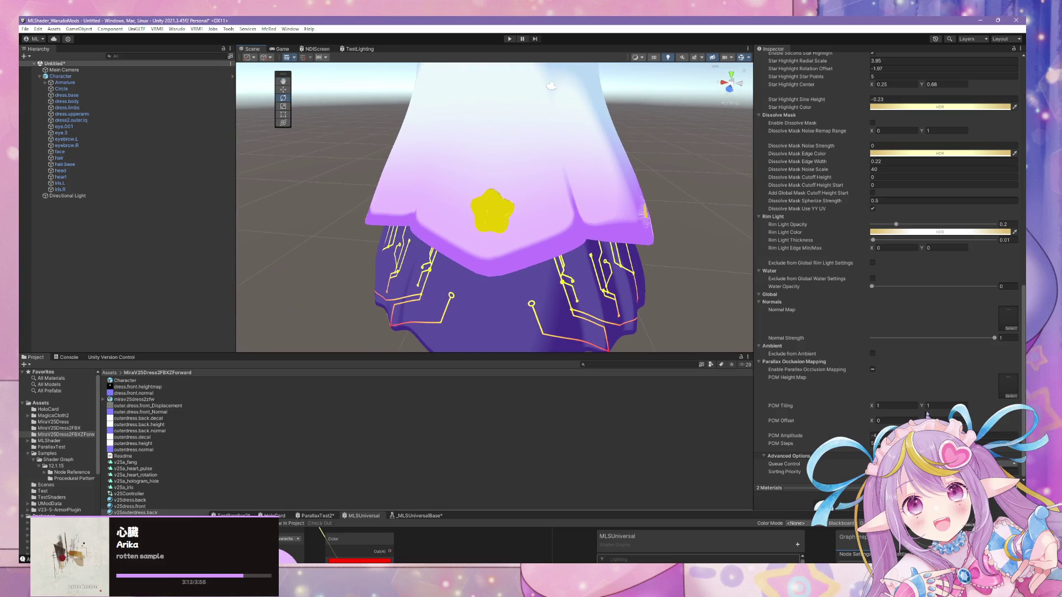
pyautogui.moveTo(867, 440); pyautogui.dragTo(859, 438)
pyautogui.moveTo(994, 339)
pyautogui.mouseDown()
pyautogui.moveTo(842, 340)
pyautogui.moveTo(1000, 344)
pyautogui.moveTo(956, 346)
pyautogui.moveTo(967, 351)
pyautogui.mouseUp()
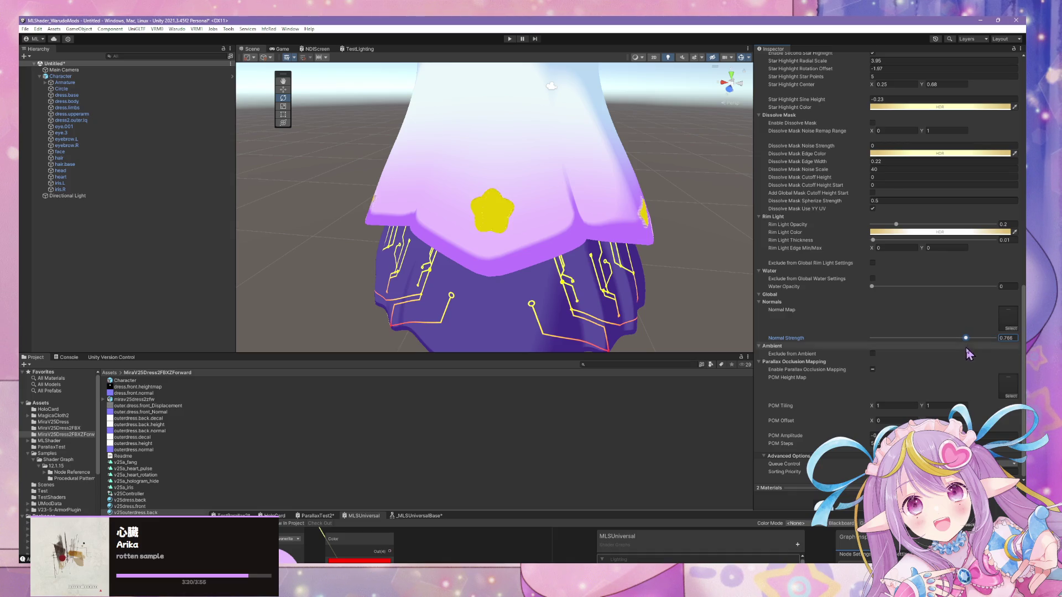
pyautogui.click(871, 437)
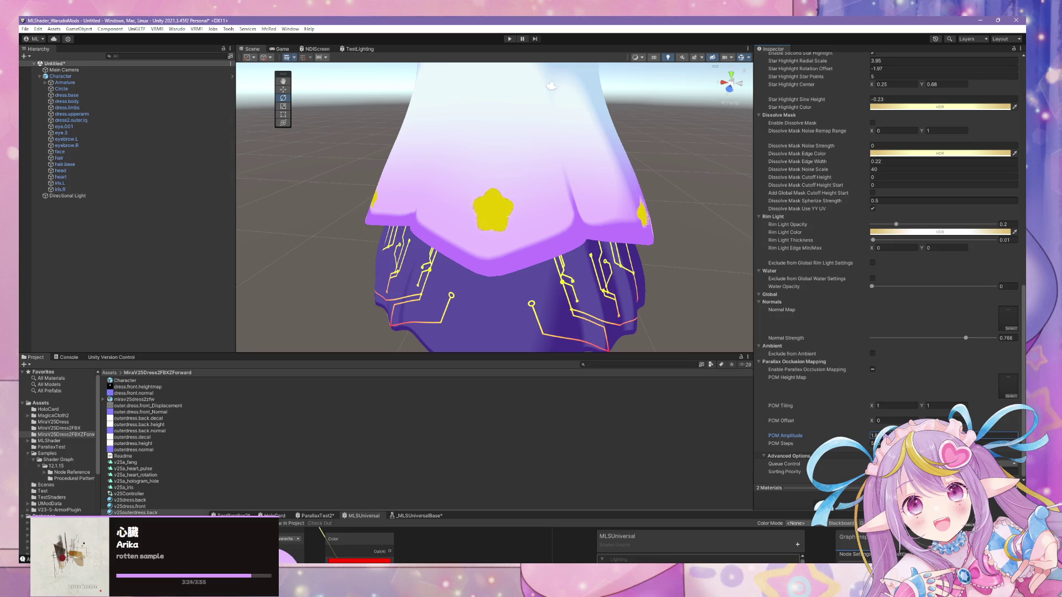
pyautogui.scroll(-5, 664, 237)
pyautogui.scroll(5, 642, 247)
pyautogui.moveTo(642, 246)
pyautogui.keyDown('alt'); pyautogui.mouseDown()
pyautogui.moveTo(583, 265)
pyautogui.moveTo(605, 254)
pyautogui.mouseUp(); pyautogui.keyUp('alt')
pyautogui.scroll(-5, 605, 255)
pyautogui.scroll(5, 501, 227)
pyautogui.keyDown('alt'); pyautogui.moveTo(501, 227); pyautogui.dragTo(481, 234); pyautogui.keyUp('alt')
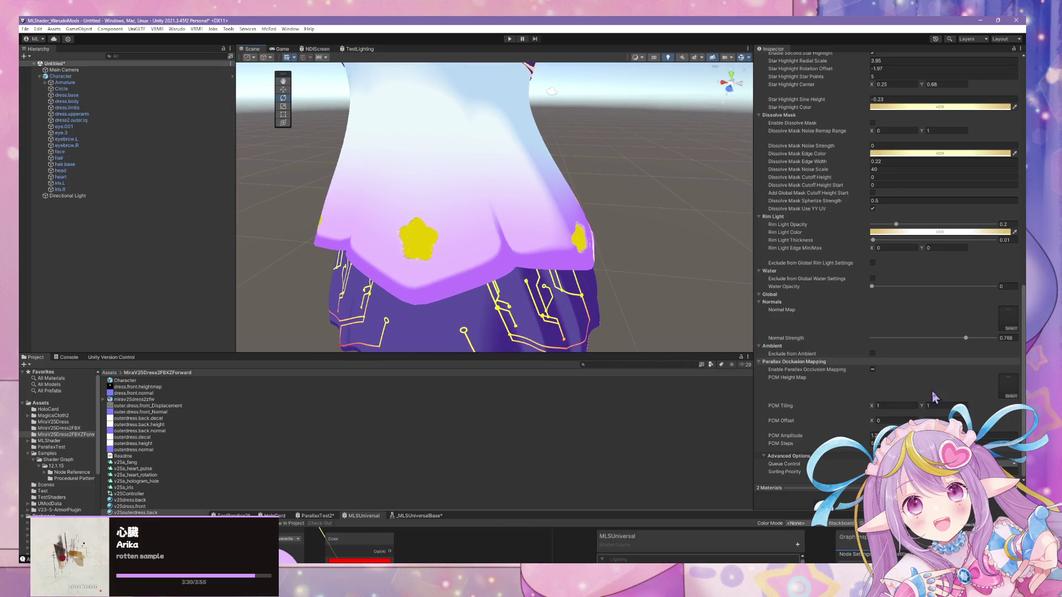
pyautogui.scroll(10, 952, 346)
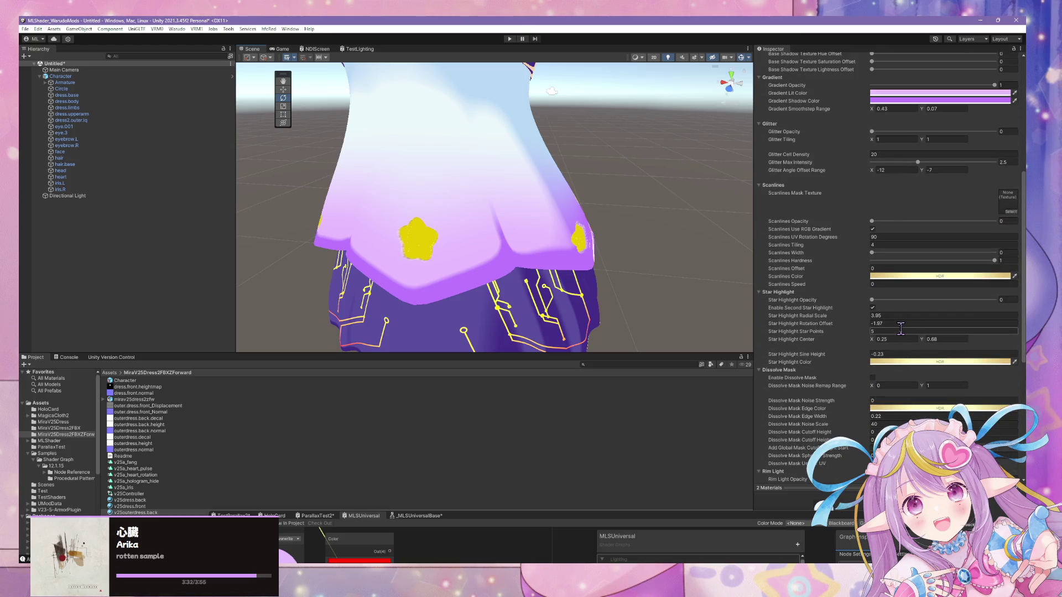
# Test the Base Shadow Texture Hue Offset slider, then bring the shader graph editor back up
pyautogui.scroll(9, 898, 304)
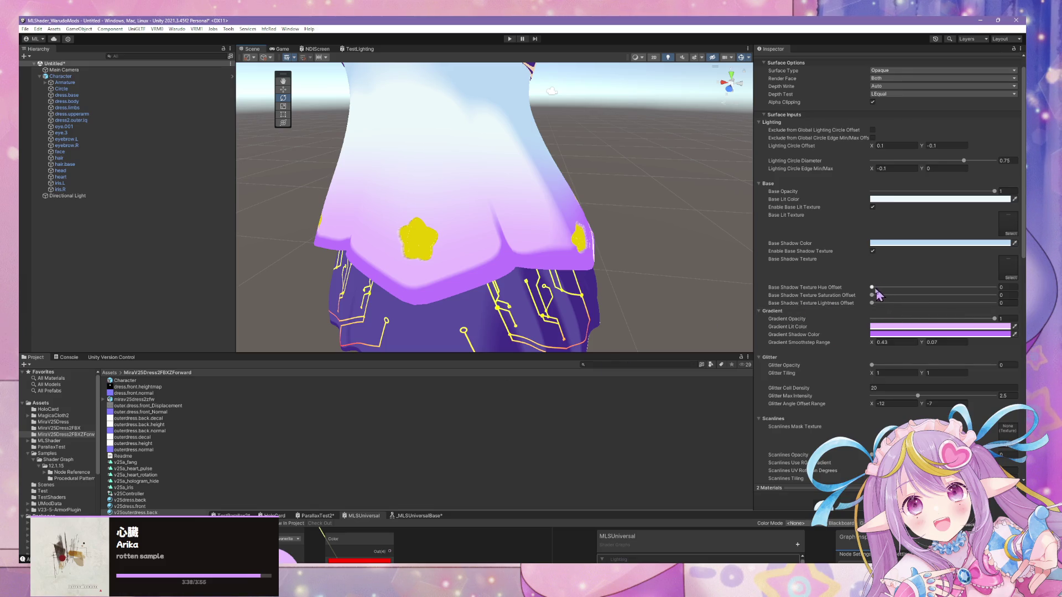
pyautogui.moveTo(873, 287)
pyautogui.mouseDown()
pyautogui.moveTo(946, 289)
pyautogui.moveTo(811, 287)
pyautogui.moveTo(1022, 298)
pyautogui.moveTo(973, 289)
pyautogui.moveTo(824, 296)
pyautogui.moveTo(937, 303)
pyautogui.moveTo(856, 301)
pyautogui.moveTo(904, 303)
pyautogui.moveTo(868, 303)
pyautogui.mouseUp()
pyautogui.moveTo(658, 522); pyautogui.dragTo(642, 194)
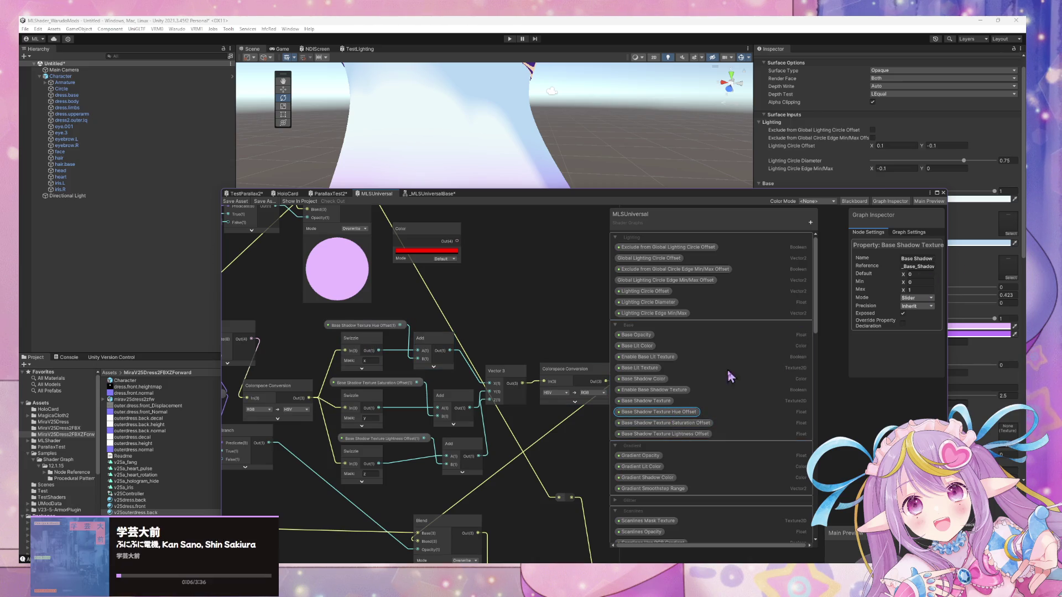
# Set the minimum of the hue and saturation offset sliders to -1
pyautogui.click(917, 282)
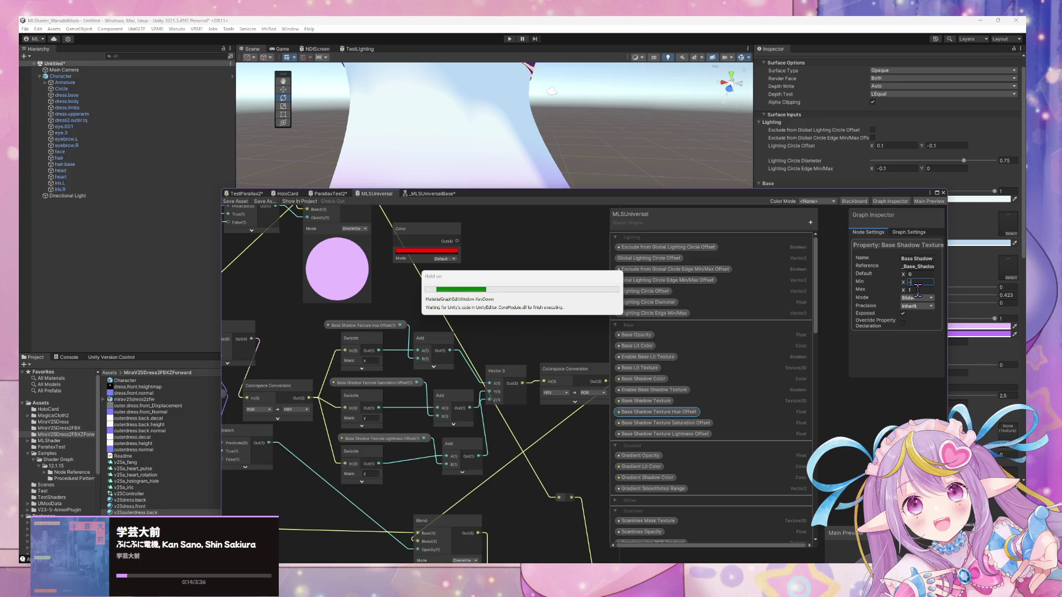
pyautogui.write('1')
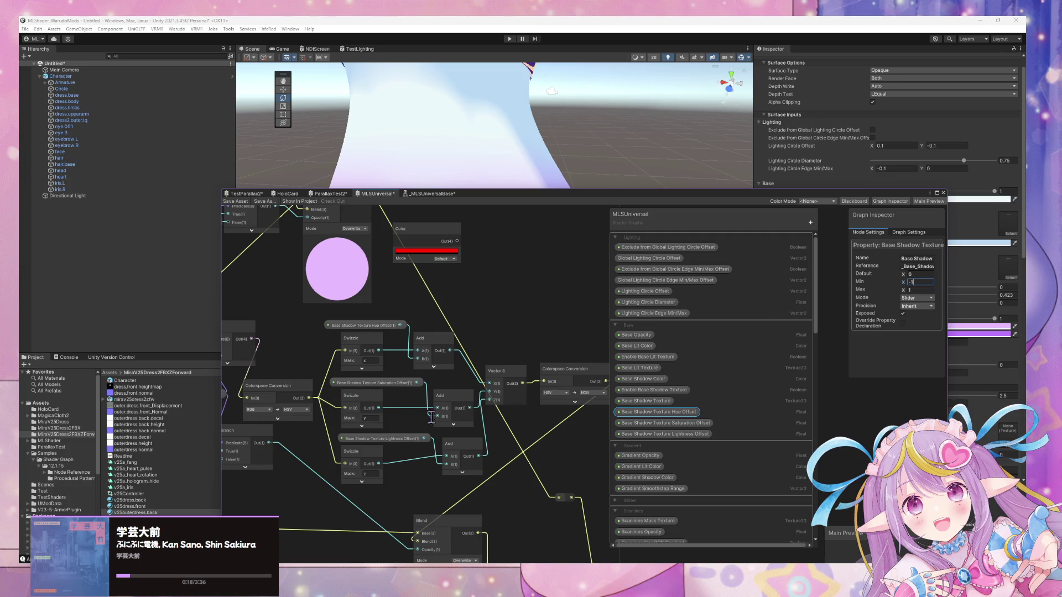
pyautogui.press('Return')
pyautogui.click(468, 312)
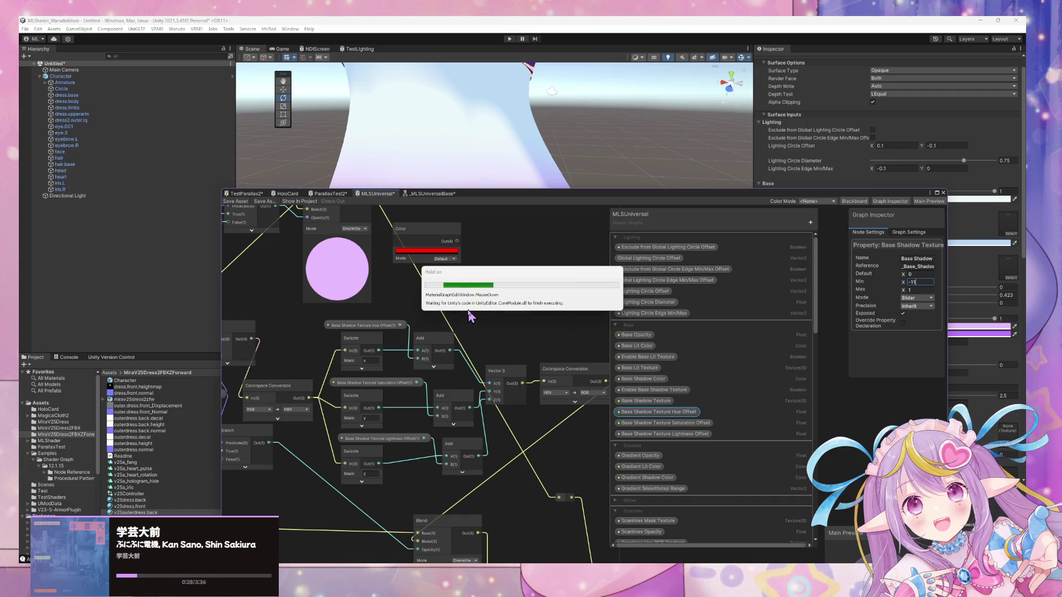
pyautogui.click(918, 282)
pyautogui.click(918, 282)
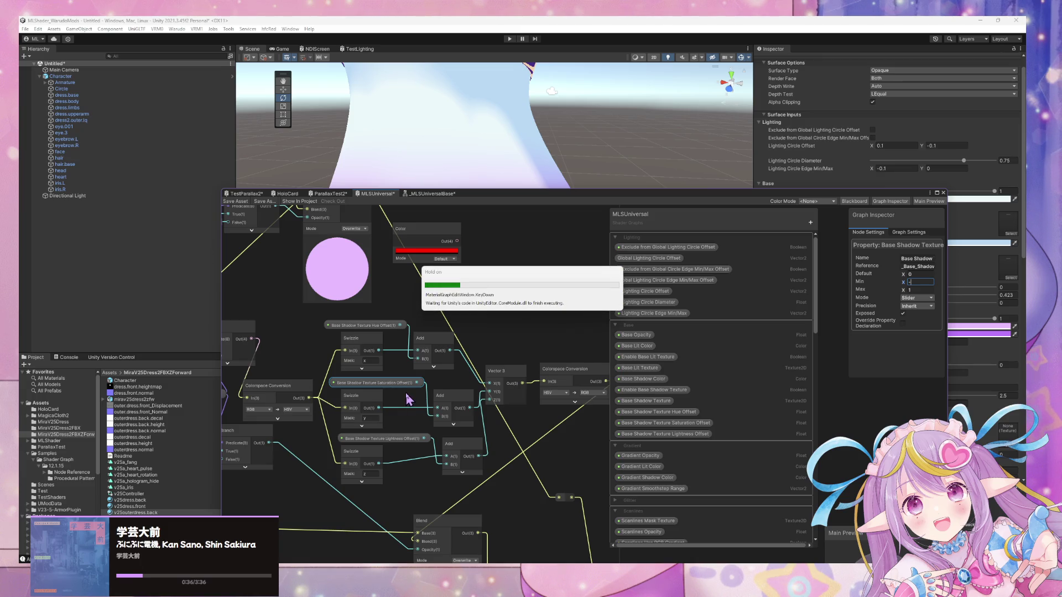
pyautogui.write('1')
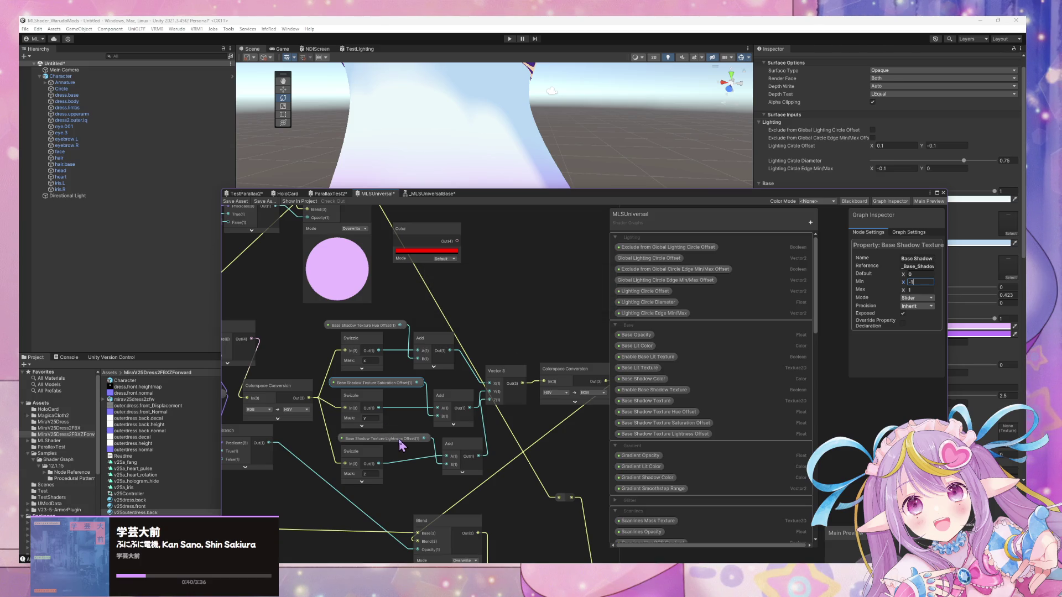
pyautogui.press('Return')
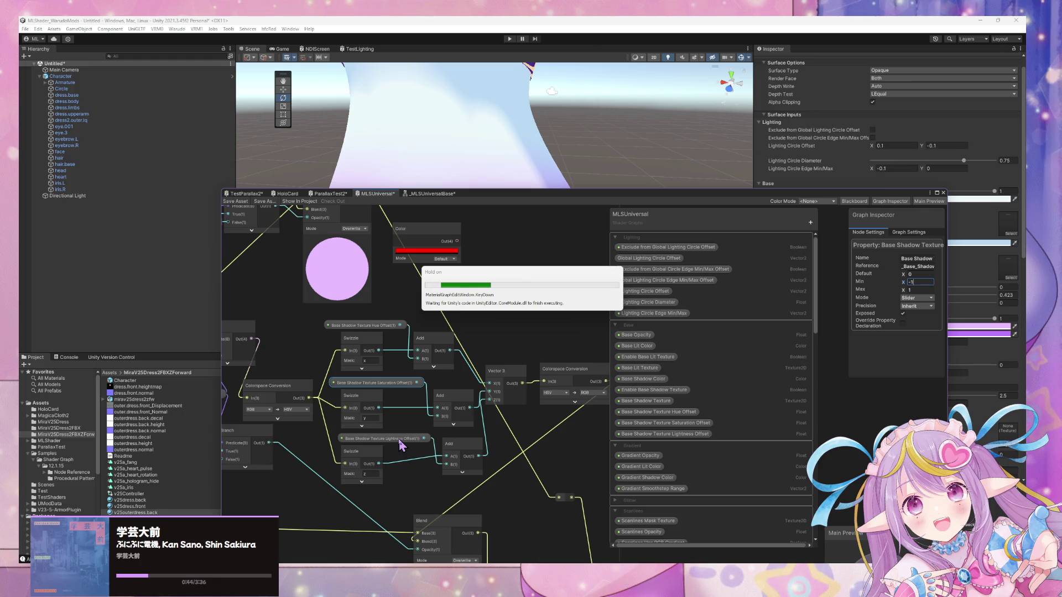
# Set the lightness offset slider's minimum to -1 and save the shader graph
pyautogui.doubleClick(921, 282)
pyautogui.write('0.')
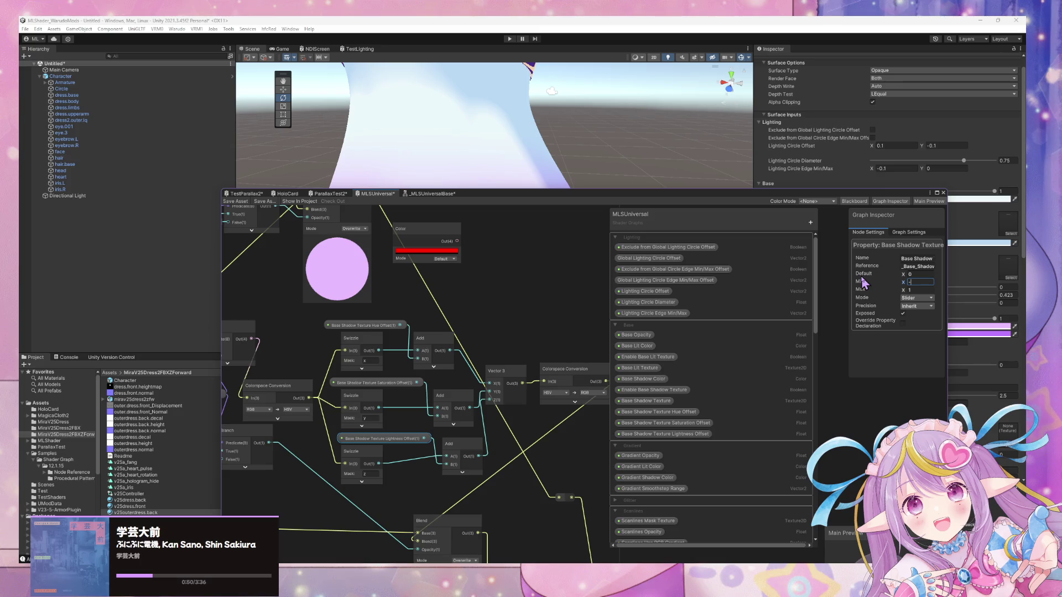
pyautogui.write('1')
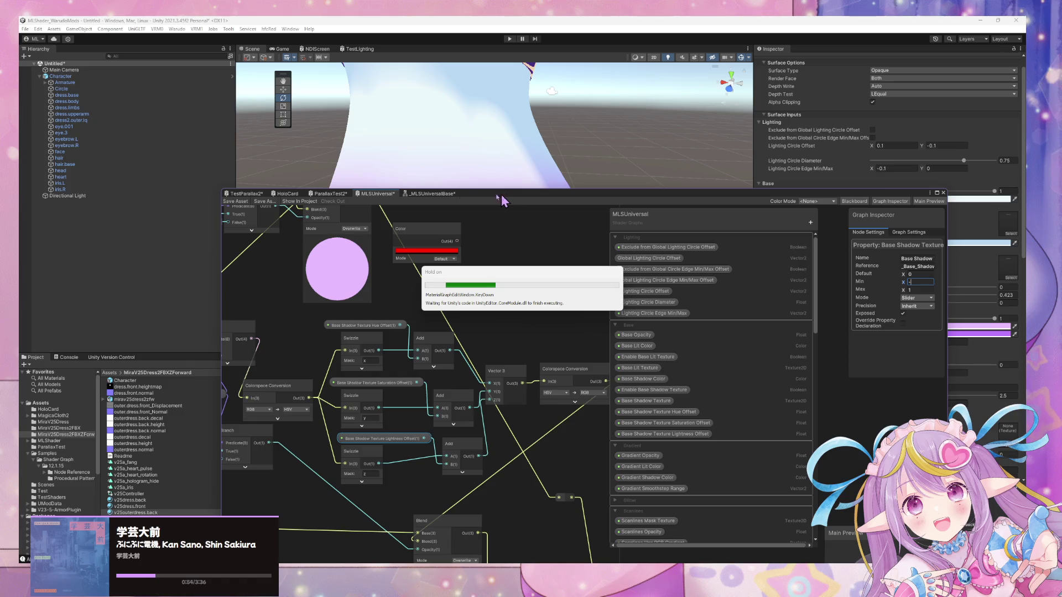
pyautogui.write('1')
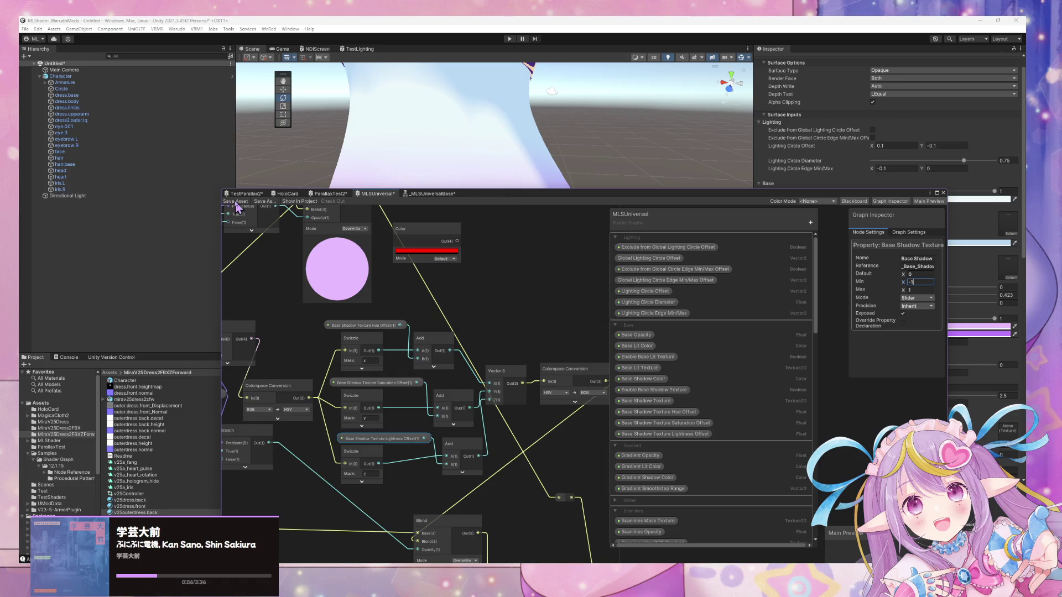
pyautogui.press('Return')
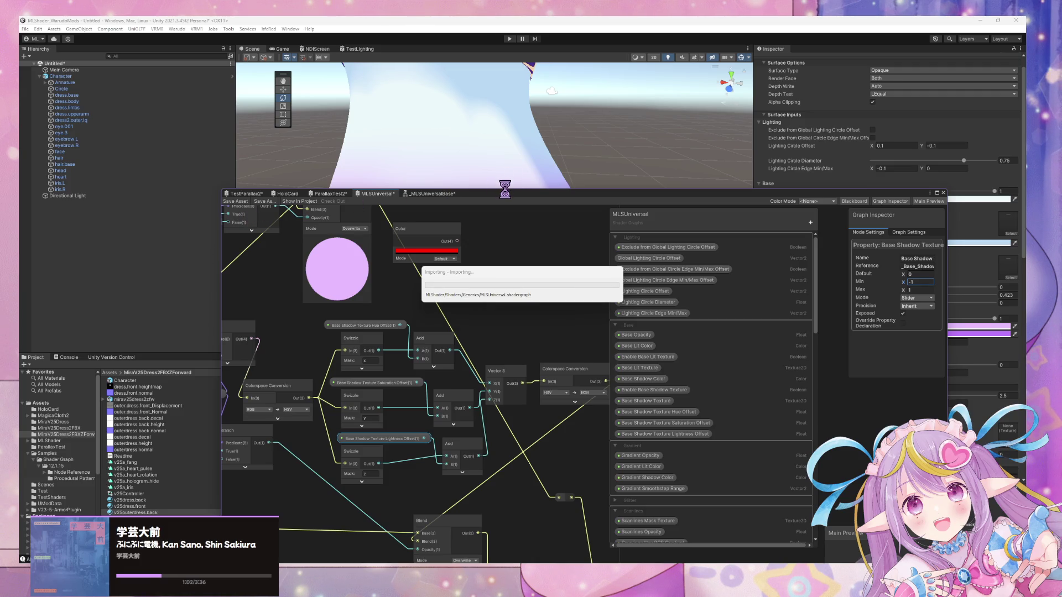
# Move the shader graph window aside, raise Normal Strength to 1, and inspect the skirt shading
pyautogui.moveTo(507, 195); pyautogui.dragTo(507, 380)
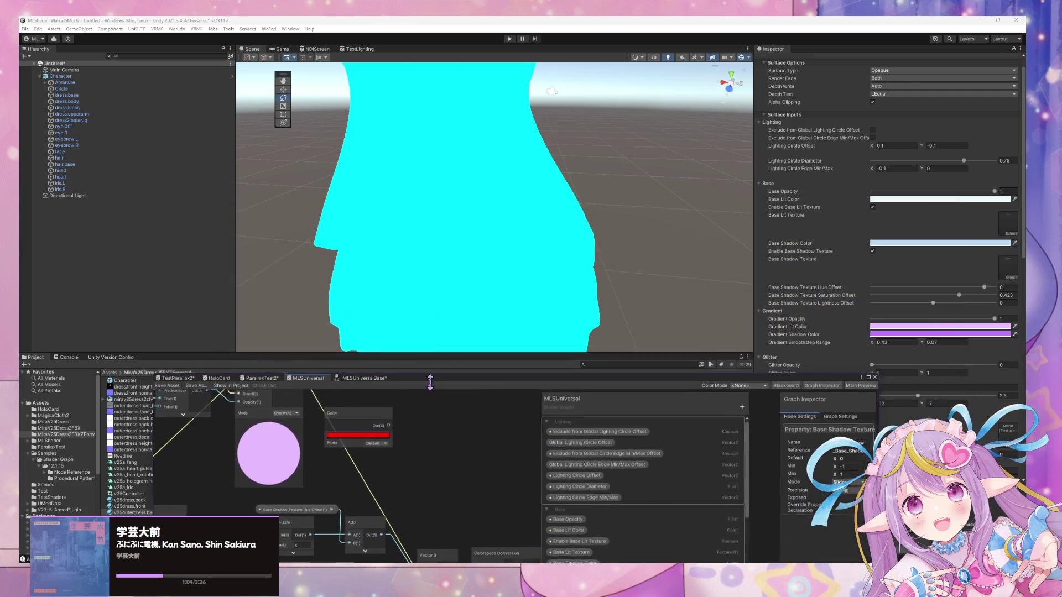
pyautogui.scroll(3, 545, 218)
pyautogui.moveTo(544, 219)
pyautogui.mouseDown(button='right')
pyautogui.moveTo(526, 204)
pyautogui.moveTo(441, 194)
pyautogui.moveTo(687, 184)
pyautogui.moveTo(710, 194)
pyautogui.moveTo(725, 184)
pyautogui.mouseUp(button='right')
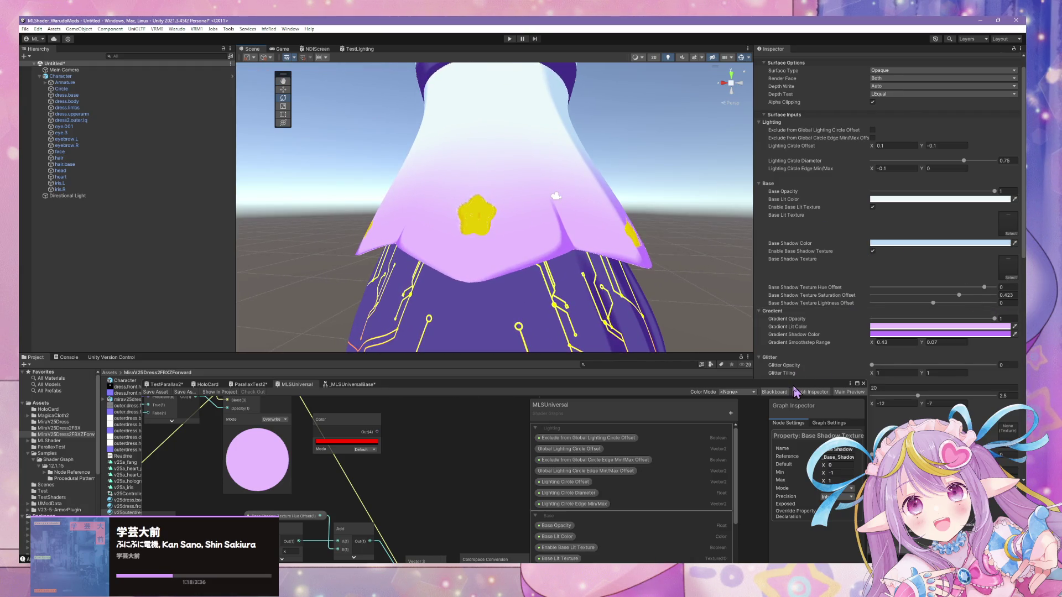
pyautogui.moveTo(801, 385); pyautogui.dragTo(638, 393)
pyautogui.scroll(-15, 883, 313)
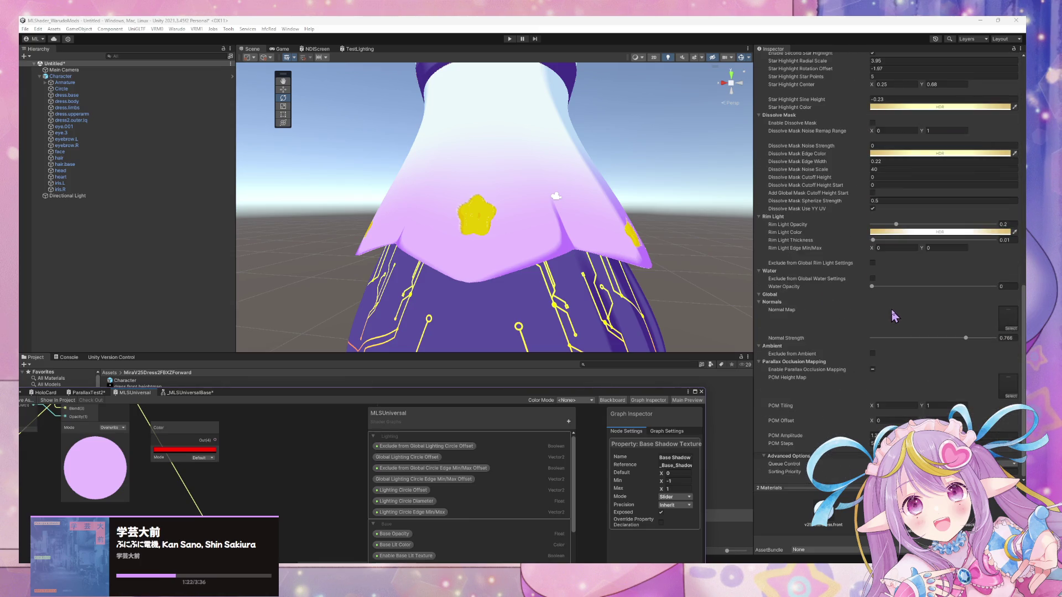
pyautogui.scroll(5, 886, 308)
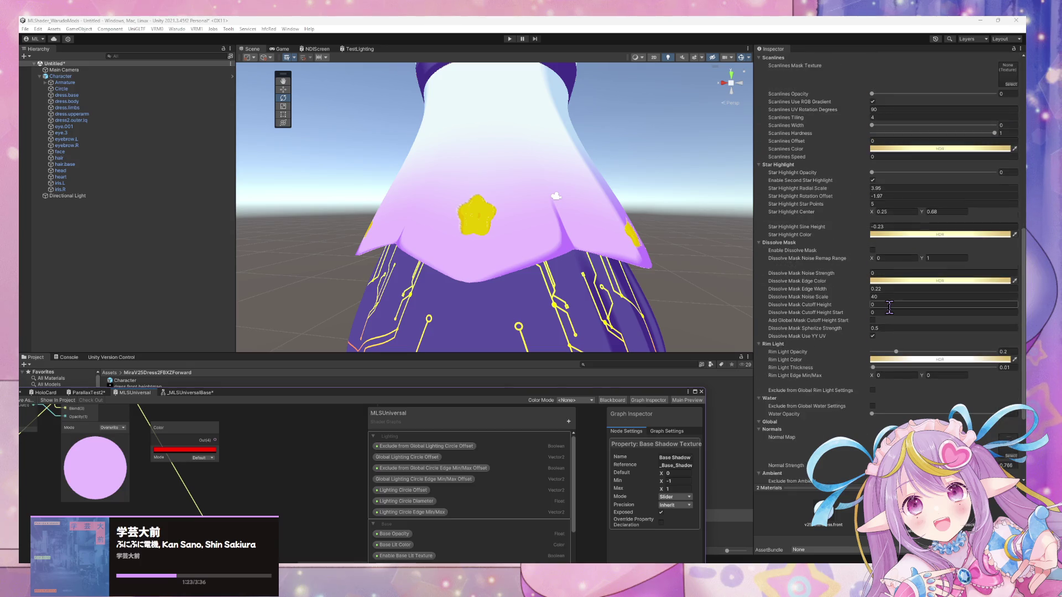
pyautogui.scroll(-3, 889, 308)
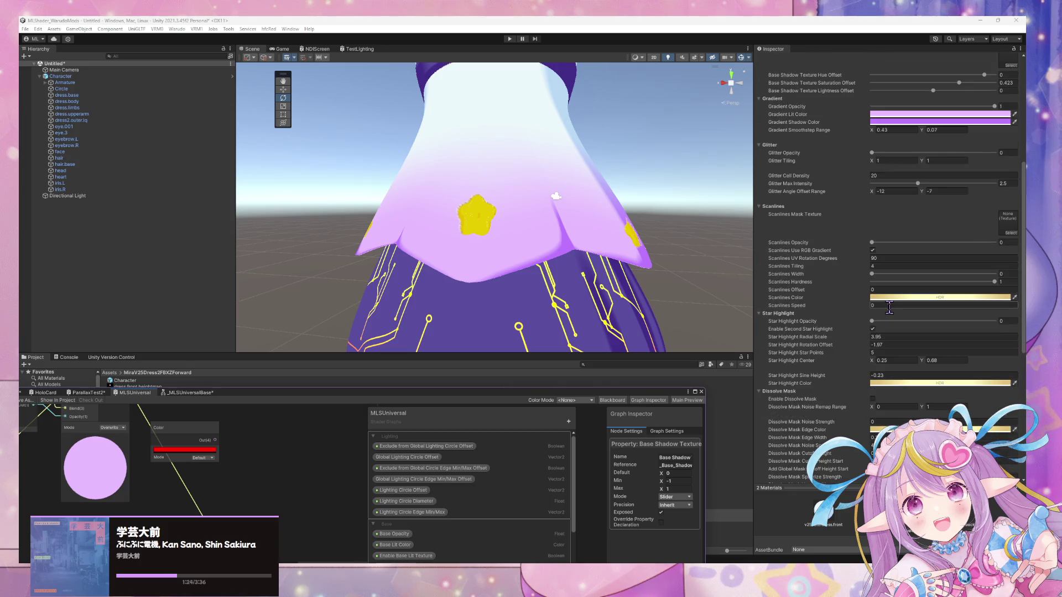
pyautogui.scroll(-3, 892, 314)
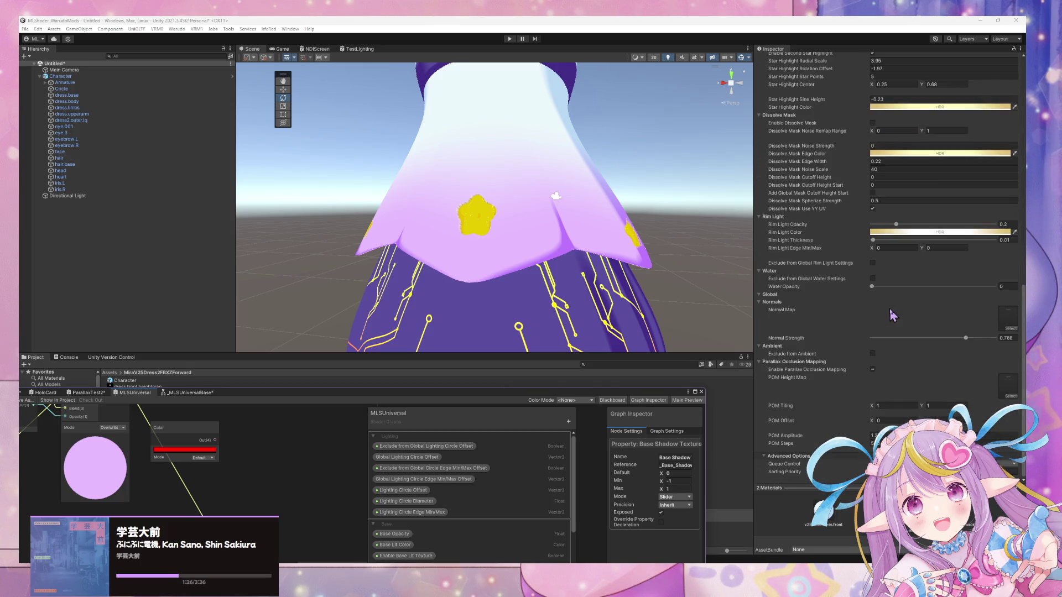
pyautogui.moveTo(969, 338)
pyautogui.mouseDown()
pyautogui.moveTo(984, 340)
pyautogui.moveTo(929, 338)
pyautogui.moveTo(1018, 322)
pyautogui.mouseUp()
pyautogui.moveTo(571, 247); pyautogui.dragTo(561, 235, button='right')
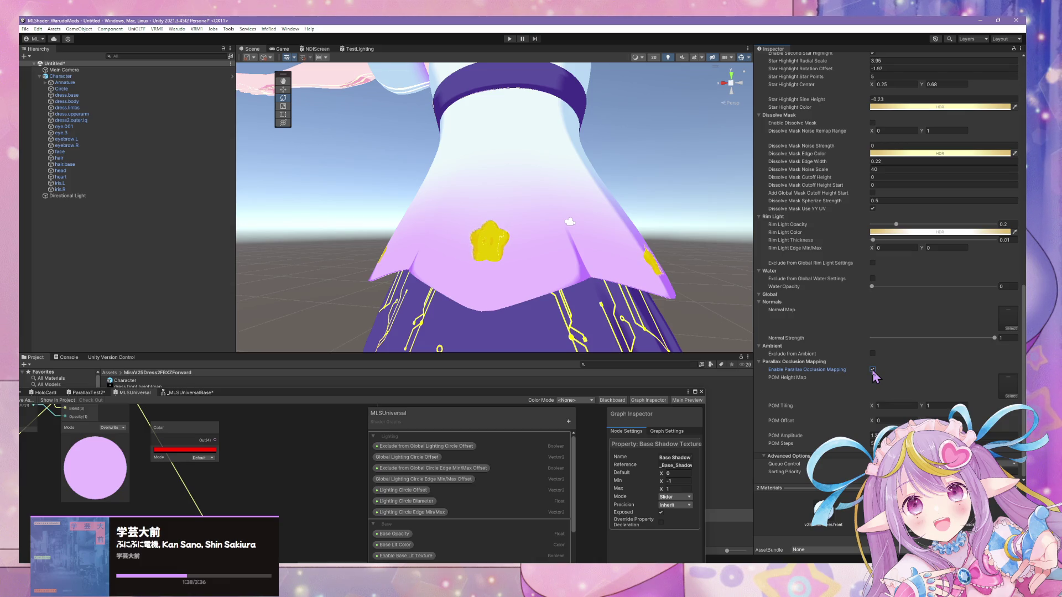
pyautogui.moveTo(585, 291)
pyautogui.mouseDown(button='right')
pyautogui.moveTo(563, 272)
pyautogui.moveTo(689, 345)
pyautogui.mouseUp(button='right')
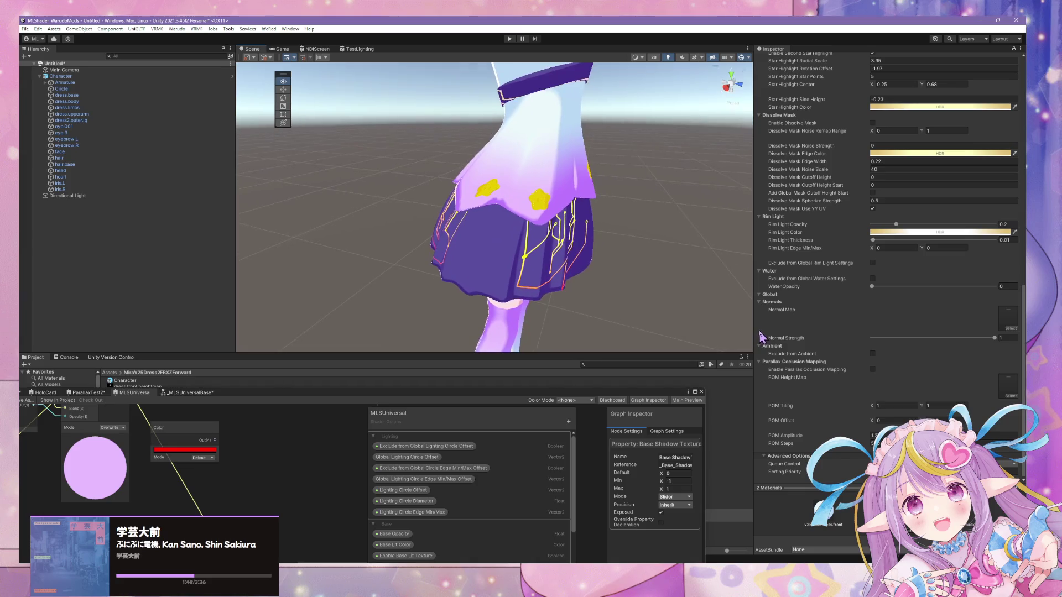